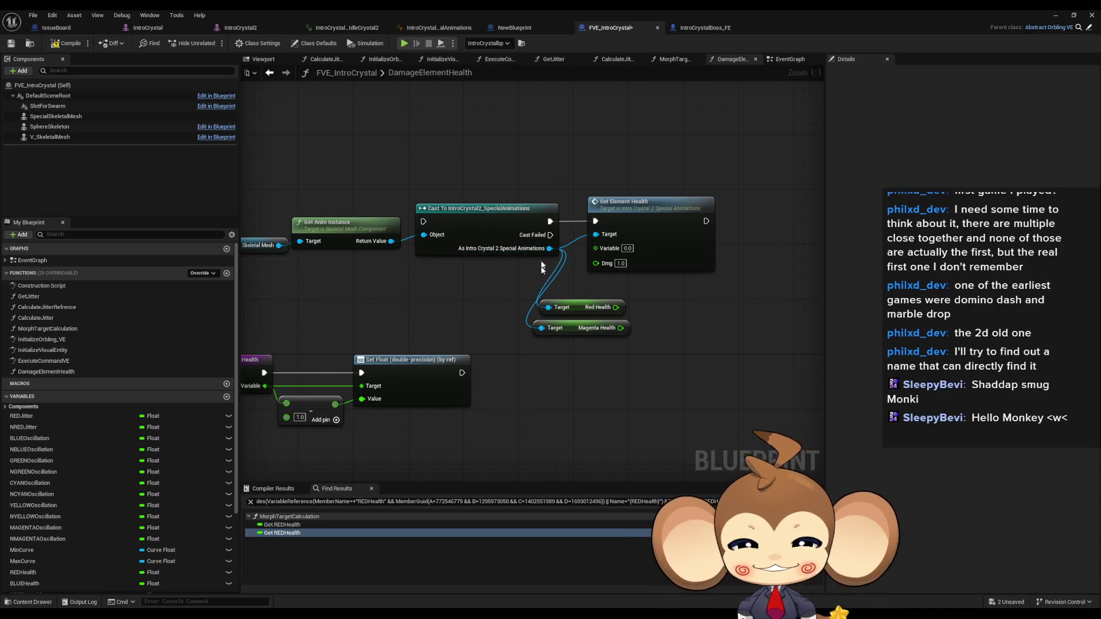
Add Blue Health and Cyan Health getters off the cast's crystal output, below Magenta Health
{"action": "mouse_move", "coordinate": [550, 248]}
{"action": "left_mouse_down"}
{"action": "mouse_move", "coordinate": [514, 396]}
{"action": "mouse_move", "coordinate": [520, 362]}
{"action": "left_mouse_up"}
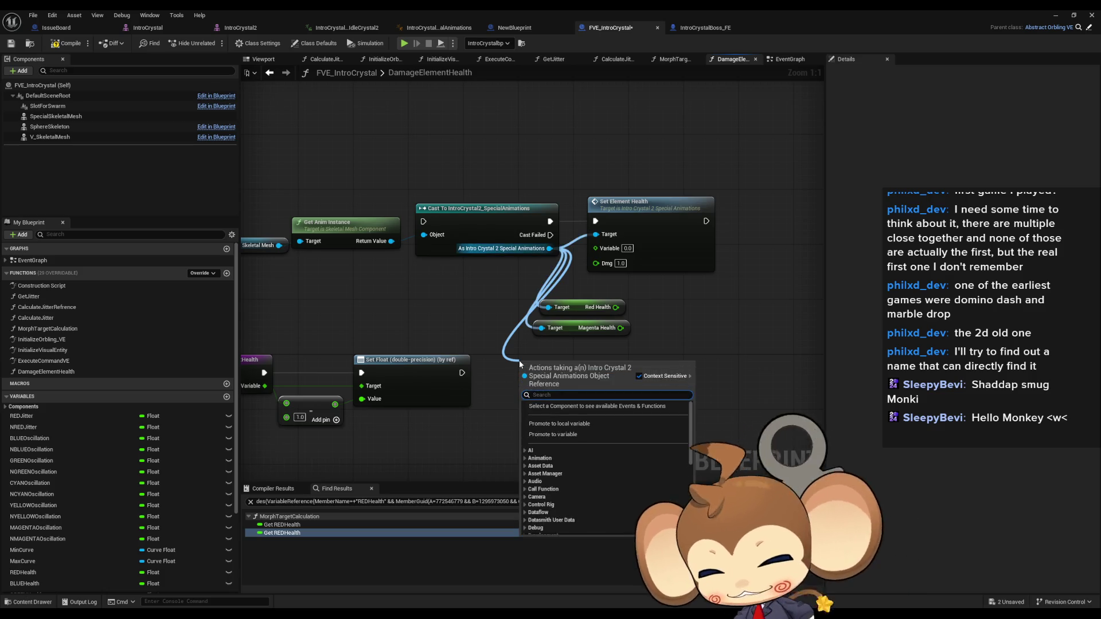
{"action": "type", "text": "blue"}
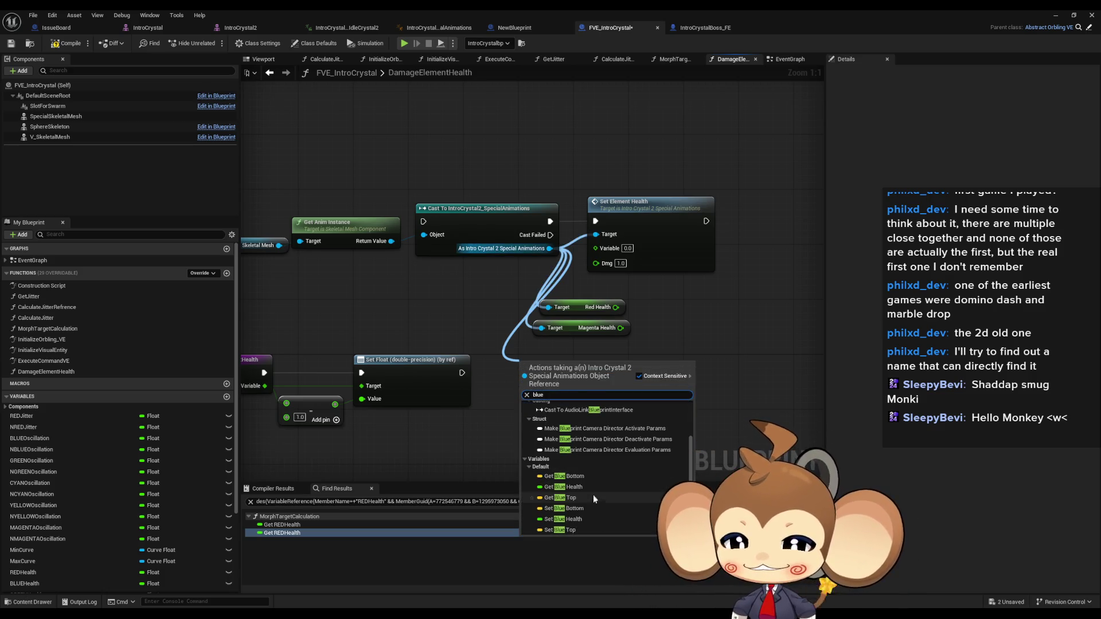
{"action": "key", "text": "Escape"}
{"action": "left_click", "coordinate": [578, 491]}
{"action": "left_click_drag", "start_coordinate": [572, 367], "coordinate": [577, 349]}
{"action": "left_click_drag", "start_coordinate": [549, 248], "coordinate": [549, 427]}
{"action": "type", "text": "cyan"}
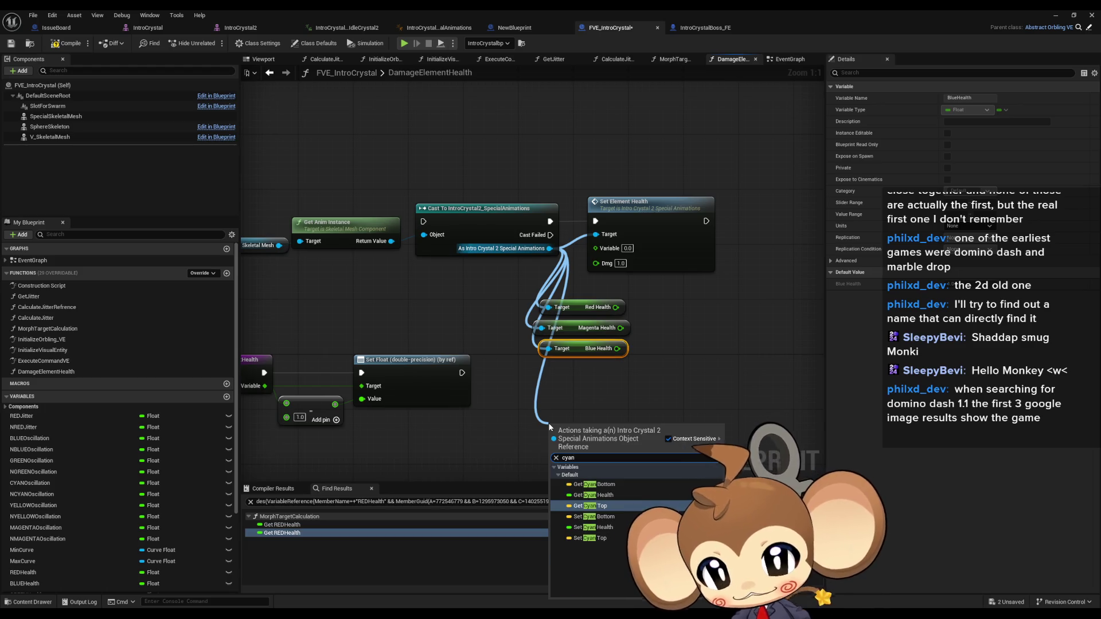
{"action": "left_click", "coordinate": [594, 495]}
Add a Green Health getter from the cast output and place it under Cyan Health
{"action": "mouse_move", "coordinate": [539, 250]}
{"action": "left_mouse_down"}
{"action": "mouse_move", "coordinate": [515, 361]}
{"action": "mouse_move", "coordinate": [519, 443]}
{"action": "left_mouse_up"}
{"action": "type", "text": "gree"}
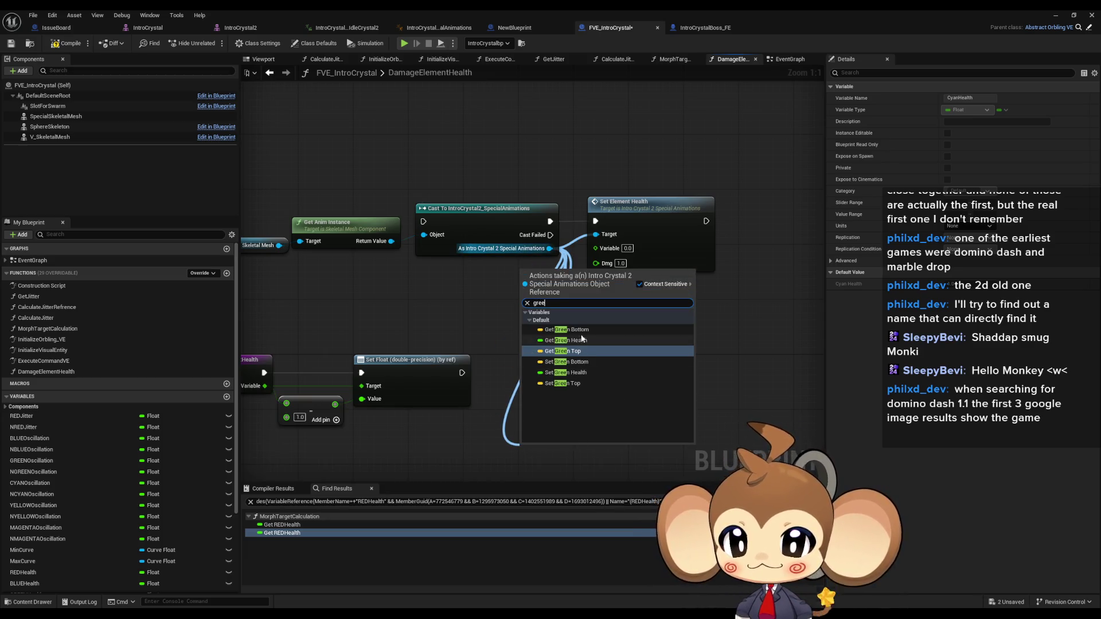
{"action": "left_click", "coordinate": [568, 341]}
{"action": "left_click", "coordinate": [578, 372]}
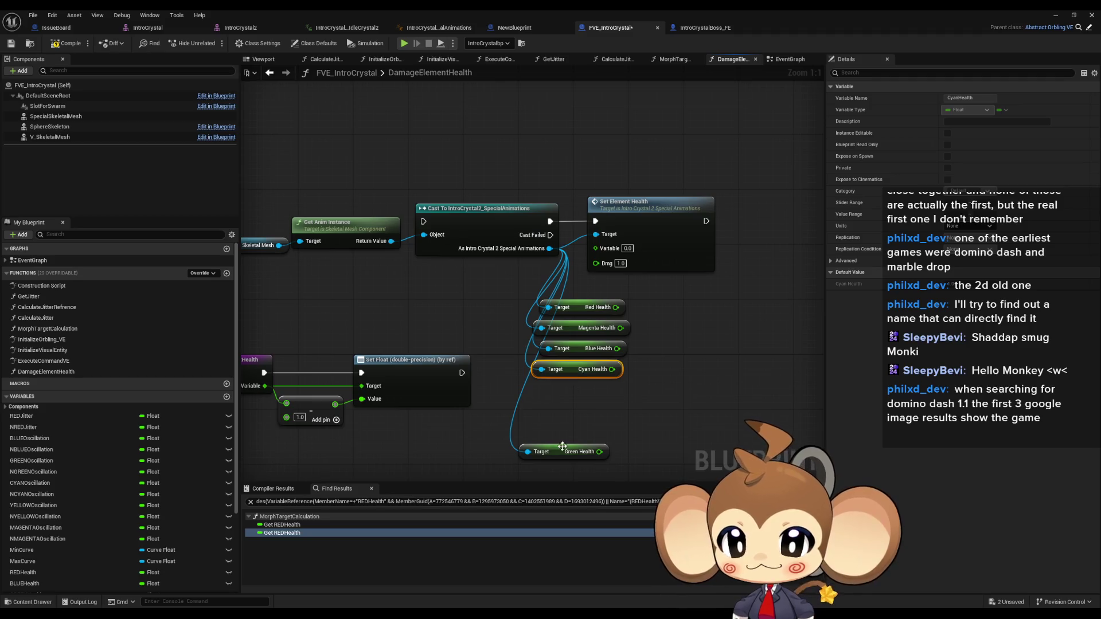
{"action": "left_click_drag", "start_coordinate": [563, 446], "coordinate": [577, 385]}
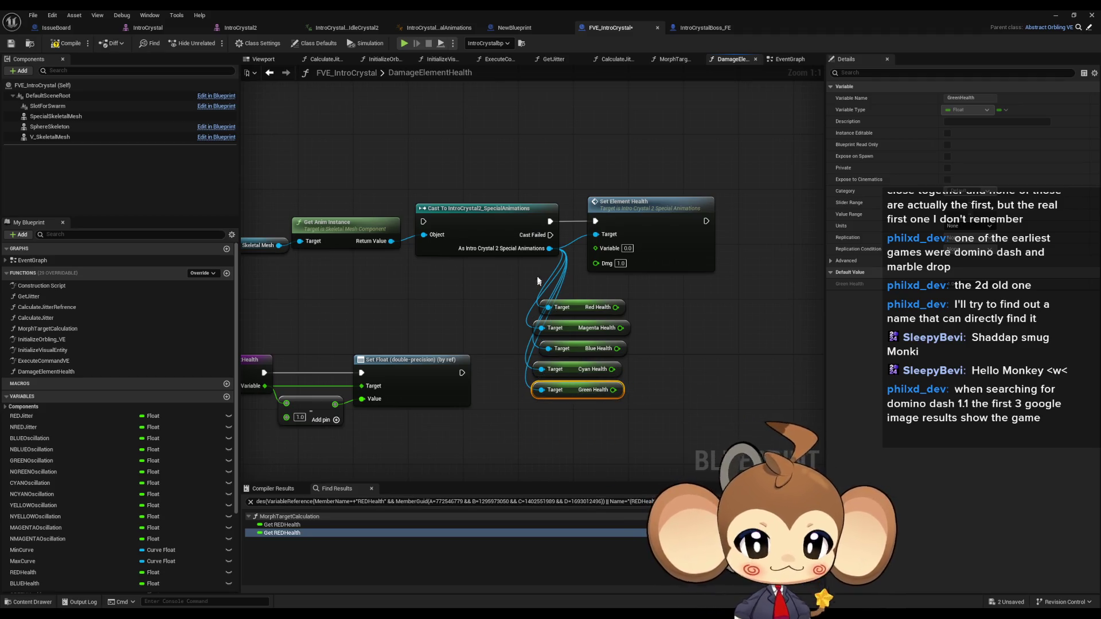
Add a Yellow Health getter from the cast output and frame all the nodes
{"action": "left_click_drag", "start_coordinate": [549, 248], "coordinate": [531, 434]}
{"action": "type", "text": "yell"}
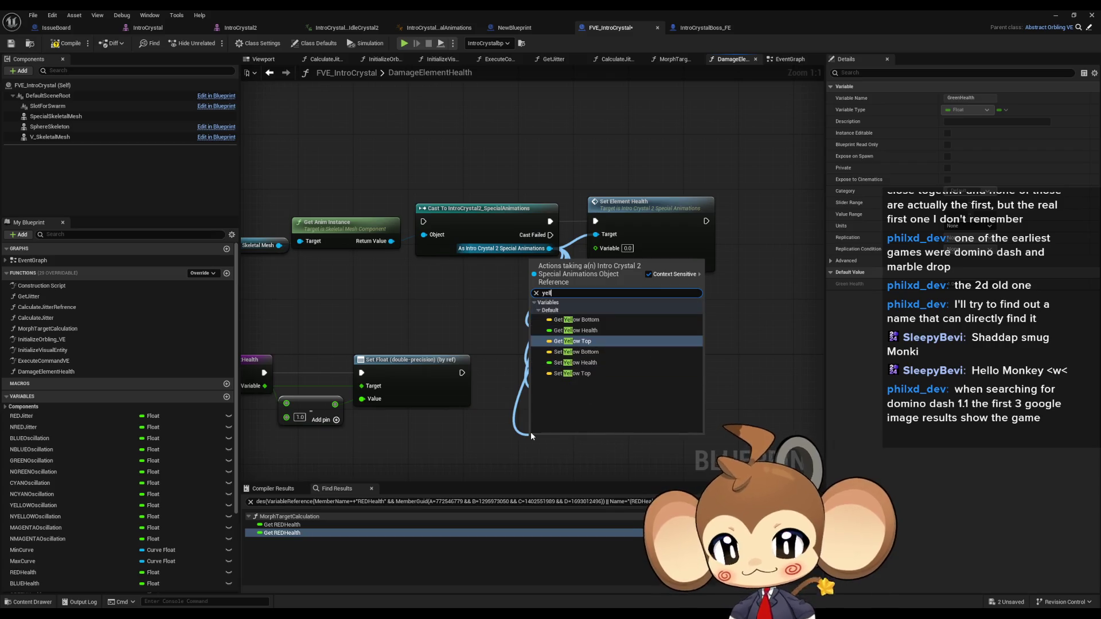
{"action": "key", "text": "Down"}
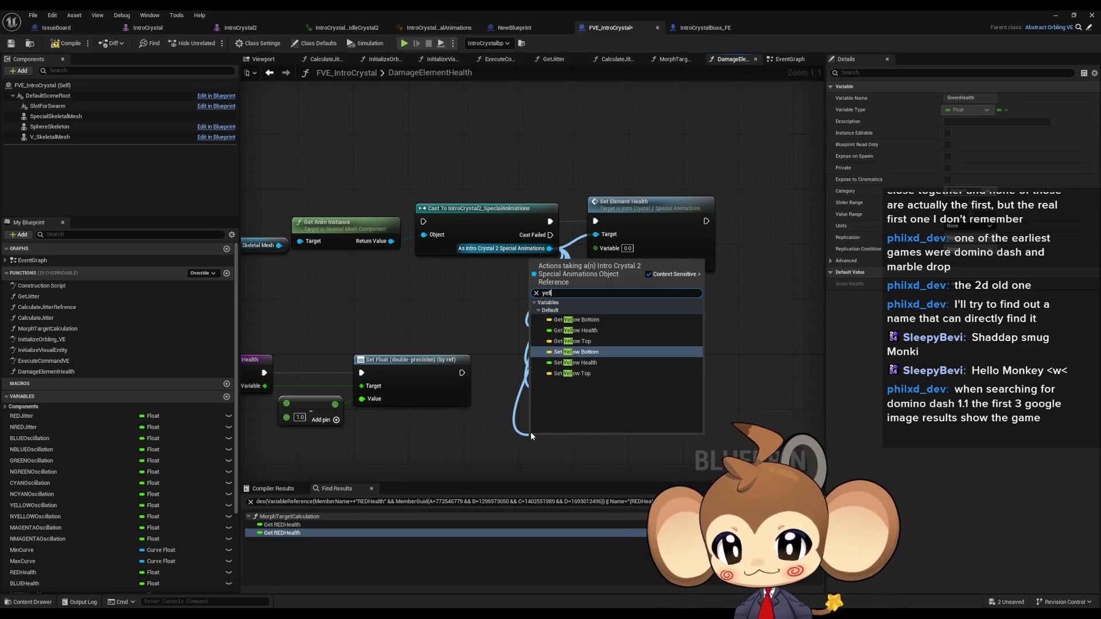
{"action": "key", "text": "Down"}
{"action": "key", "text": "Return"}
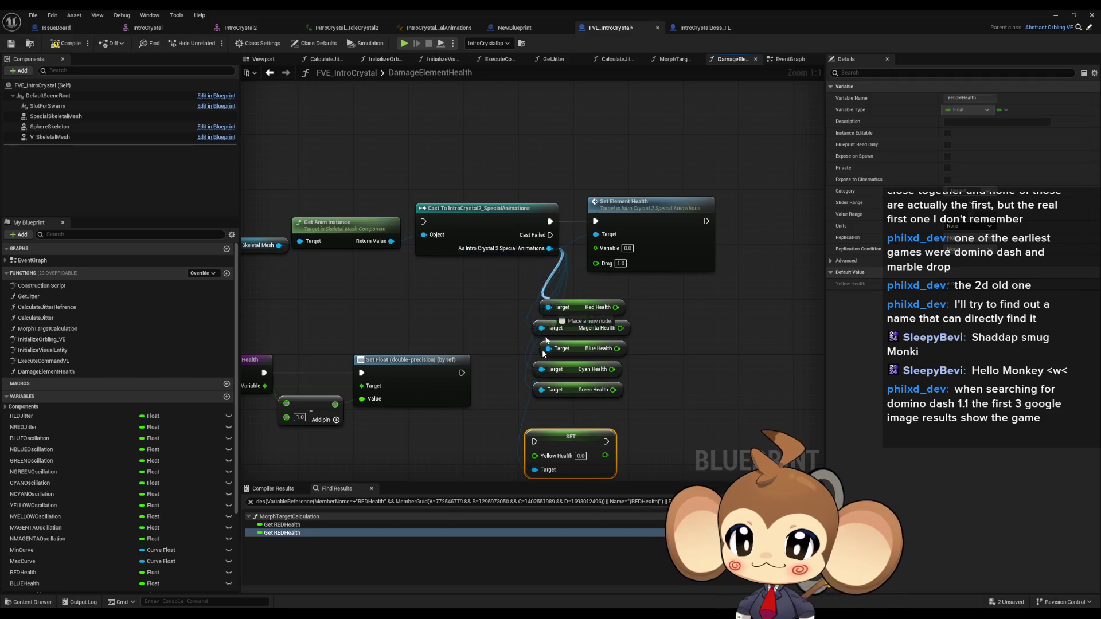
{"action": "left_click_drag", "start_coordinate": [548, 324], "coordinate": [534, 417]}
{"action": "type", "text": "get yello"}
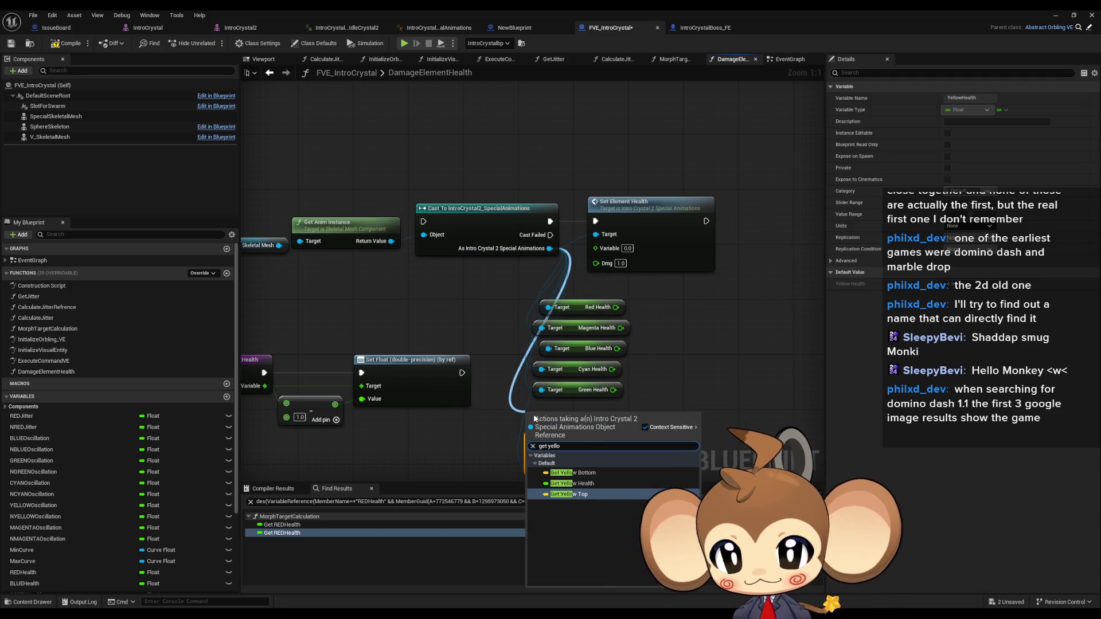
{"action": "key", "text": "Up"}
{"action": "key", "text": "Return"}
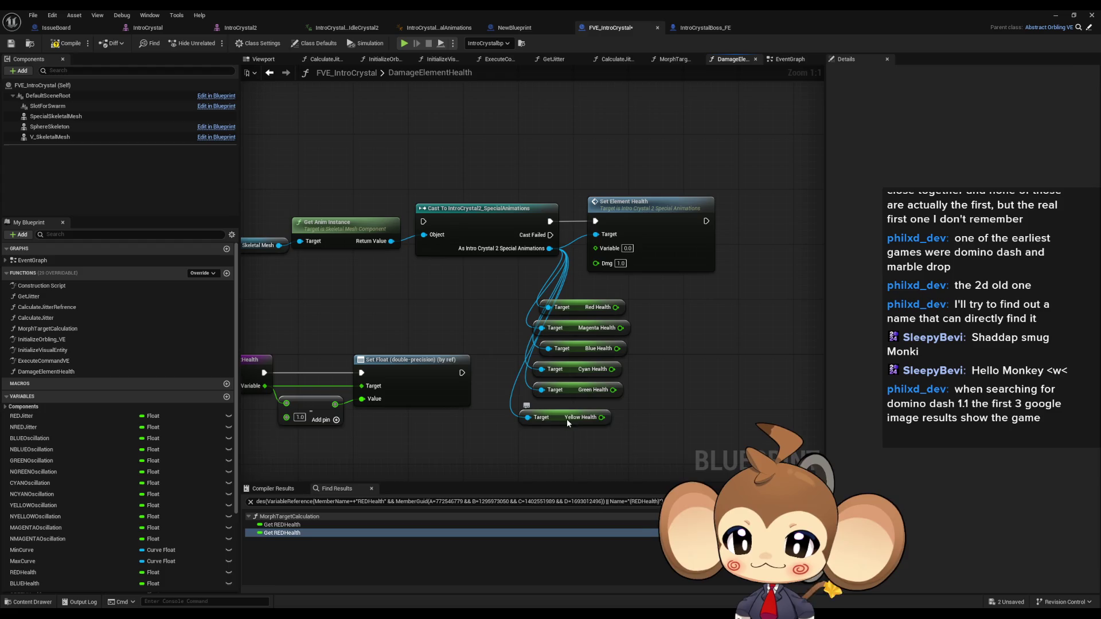
{"action": "left_click_drag", "start_coordinate": [575, 412], "coordinate": [618, 397]}
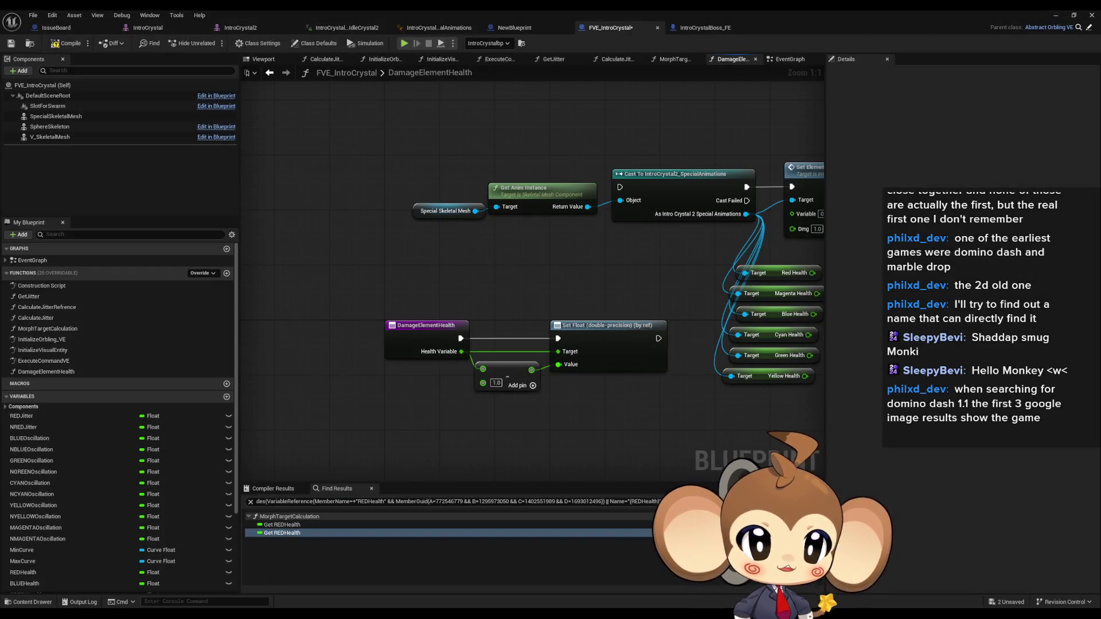
Snip the region containing the three game images
{"action": "left_click_drag", "start_coordinate": [975, 155], "coordinate": [353, 170]}
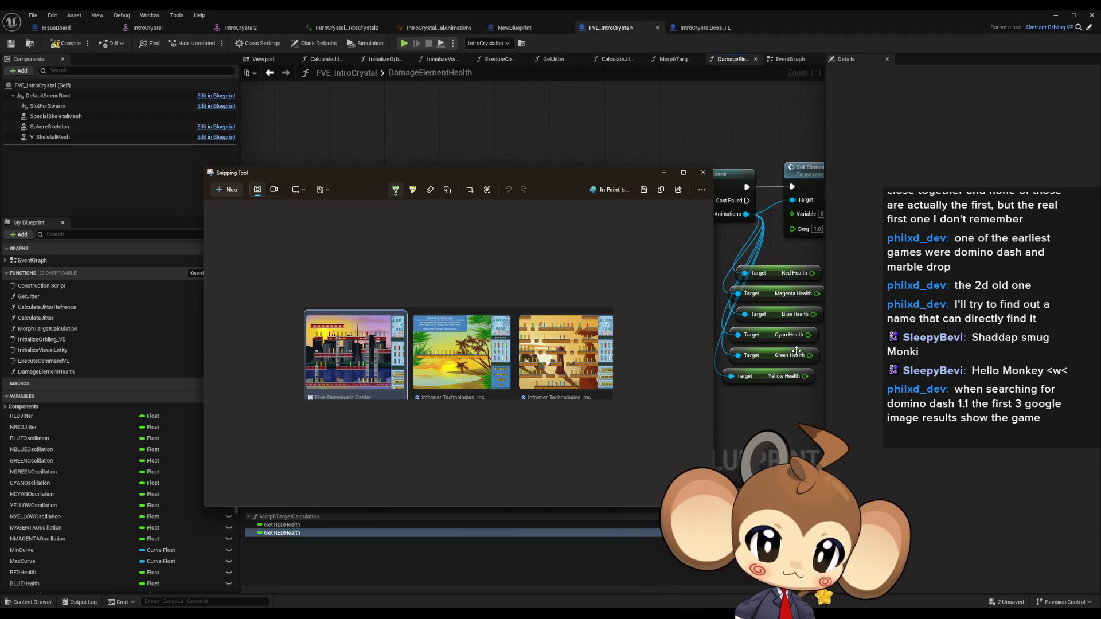
Copy the snipped game images to the clipboard and return to the Unreal graph
{"action": "key", "text": "ctrl+c"}
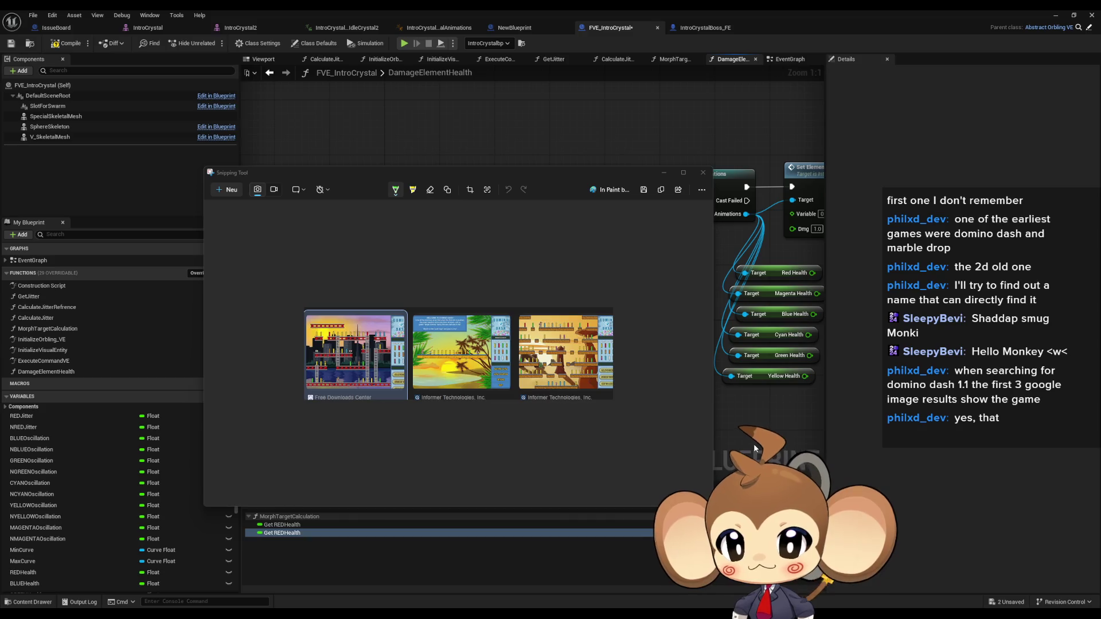
{"action": "left_click", "coordinate": [799, 16]}
{"action": "mouse_move", "coordinate": [707, 391]}
{"action": "left_mouse_down"}
{"action": "mouse_move", "coordinate": [639, 391]}
{"action": "mouse_move", "coordinate": [620, 327]}
{"action": "mouse_move", "coordinate": [549, 277]}
{"action": "mouse_move", "coordinate": [617, 265]}
{"action": "left_mouse_up"}
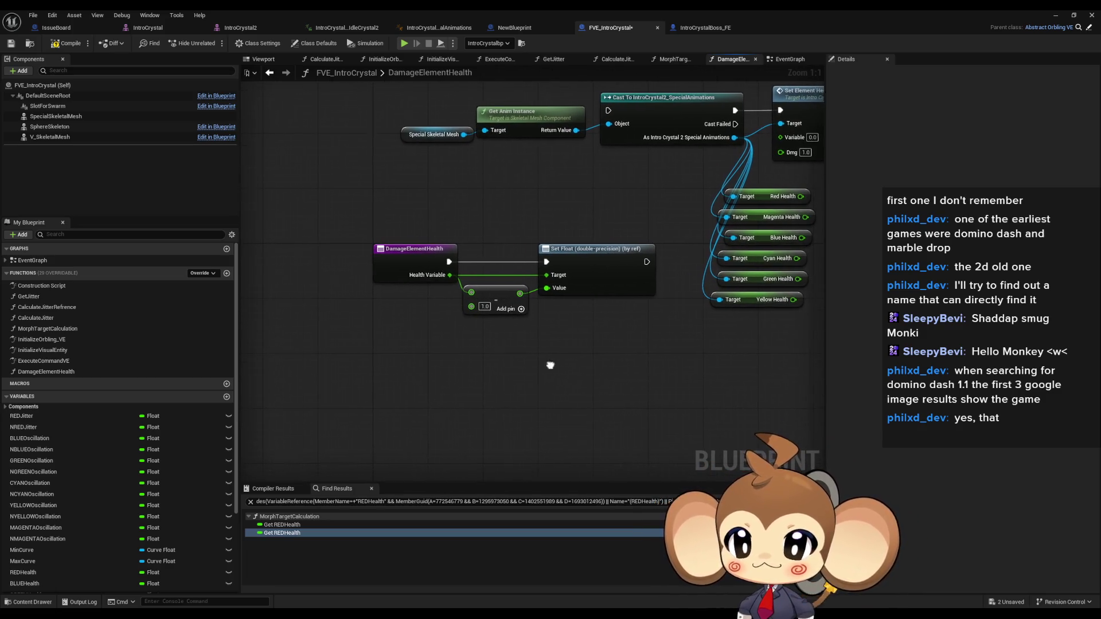
Replace DamageElementHealth's Health Variable input with an Elements-type input named Element
{"action": "left_click", "coordinate": [425, 258]}
{"action": "left_click_drag", "start_coordinate": [458, 333], "coordinate": [517, 321]}
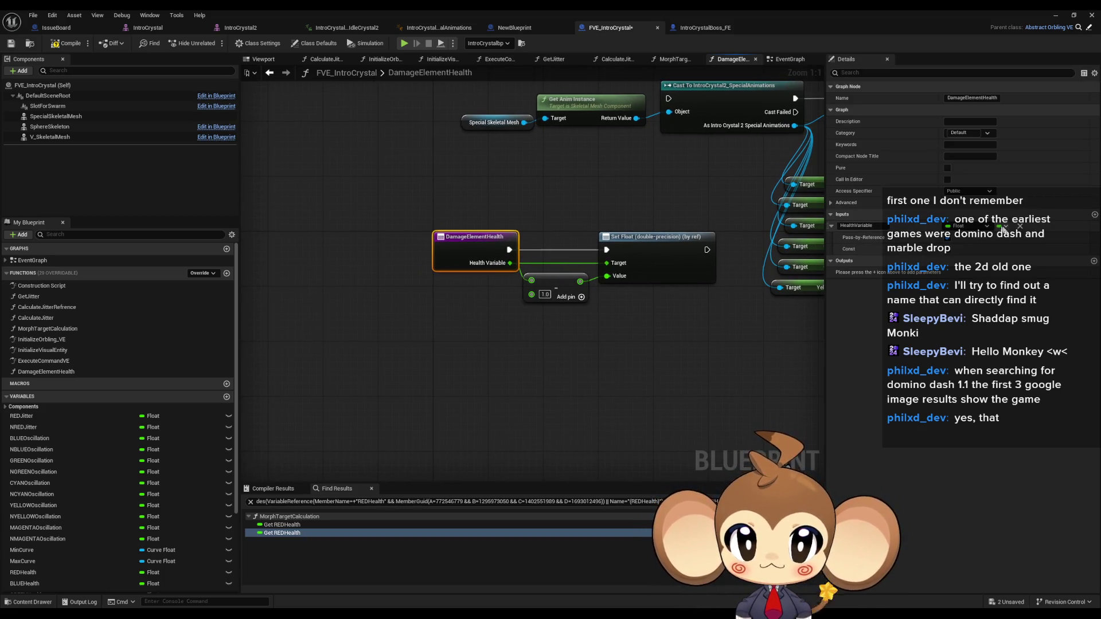
{"action": "left_click", "coordinate": [1019, 225]}
{"action": "left_click", "coordinate": [1095, 216]}
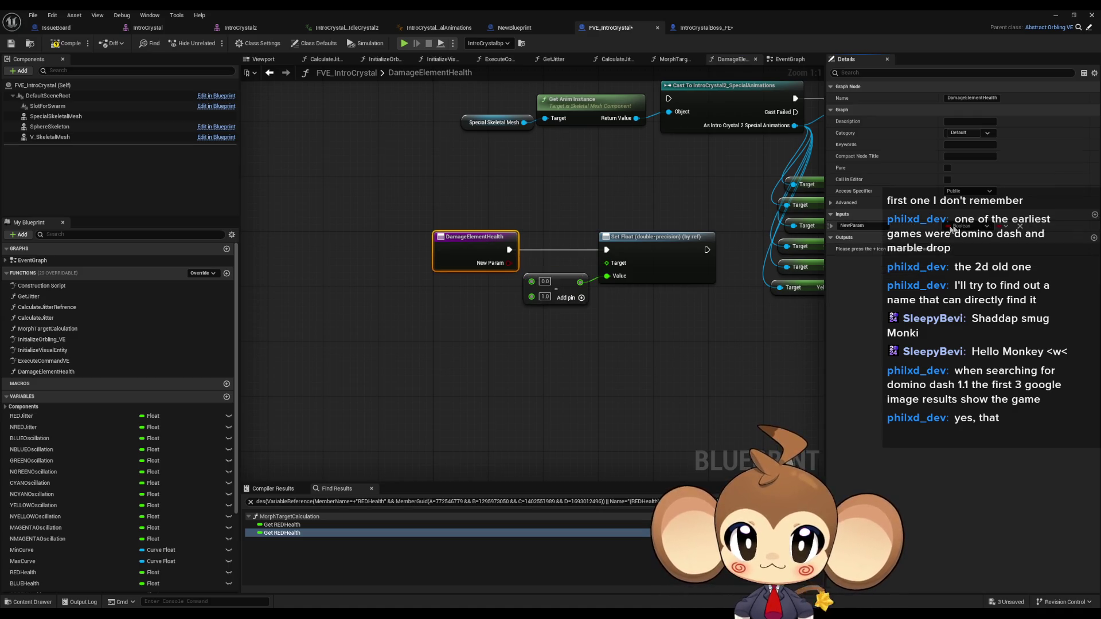
{"action": "left_click", "coordinate": [963, 226]}
{"action": "type", "text": "elem"}
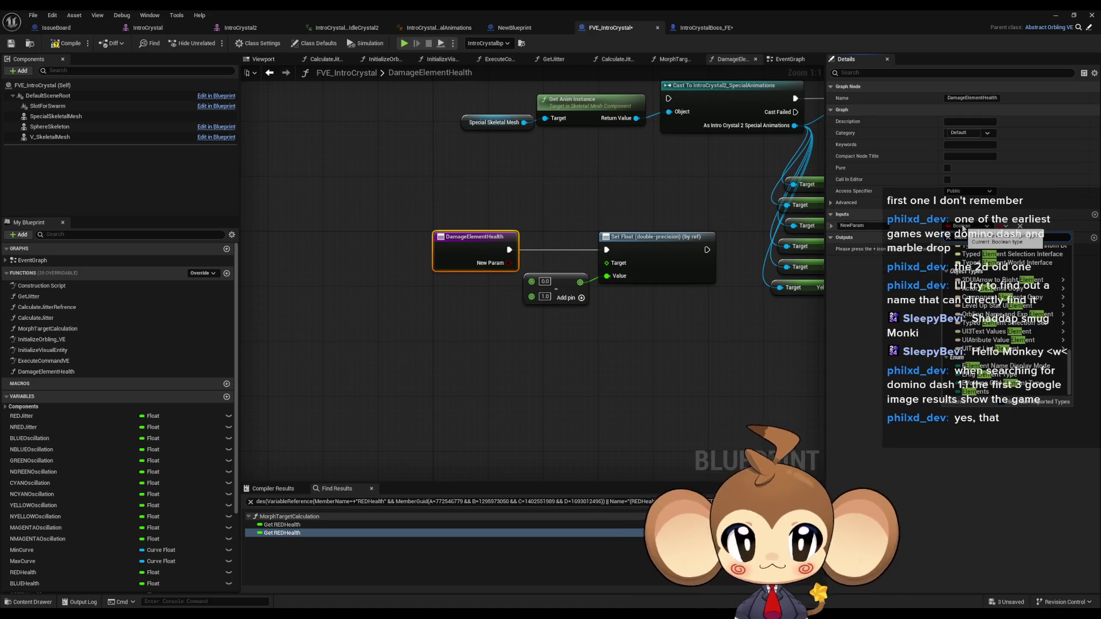
{"action": "left_click", "coordinate": [991, 393]}
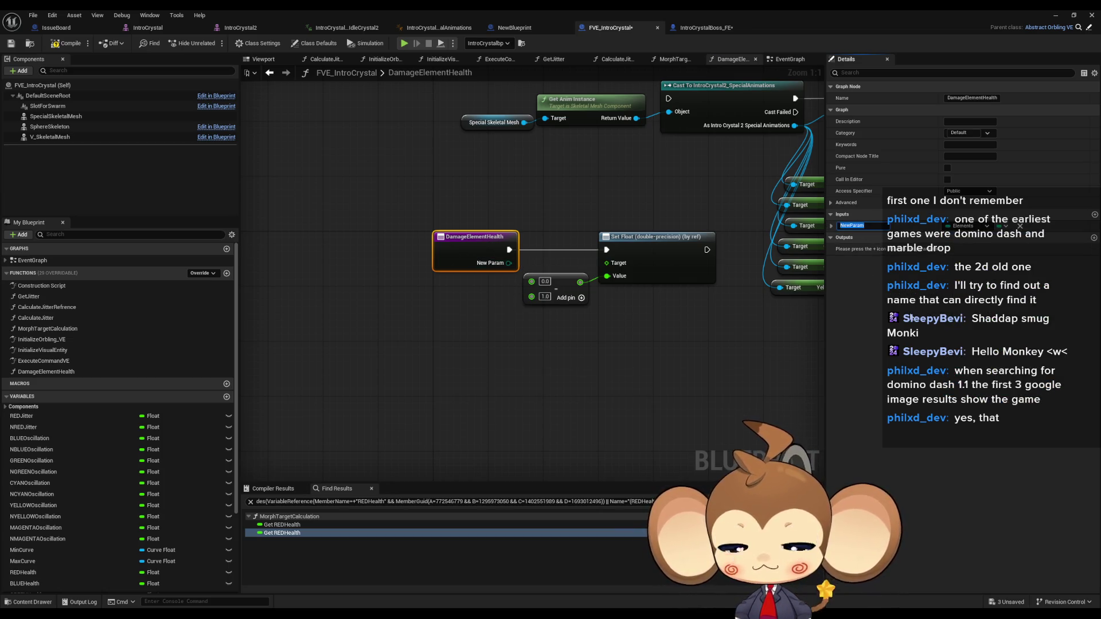
{"action": "type", "text": "Element"}
{"action": "key", "text": "Return"}
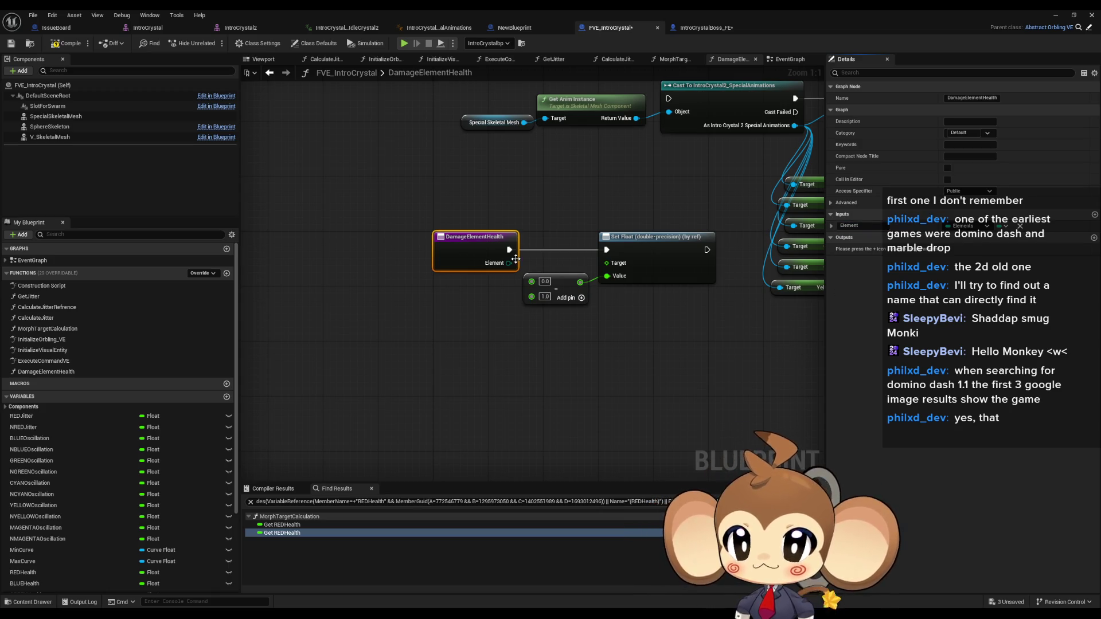
Add a Switch on Elements node driven by the Element pin
{"action": "left_click_drag", "start_coordinate": [507, 267], "coordinate": [512, 341]}
{"action": "type", "text": "switch"}
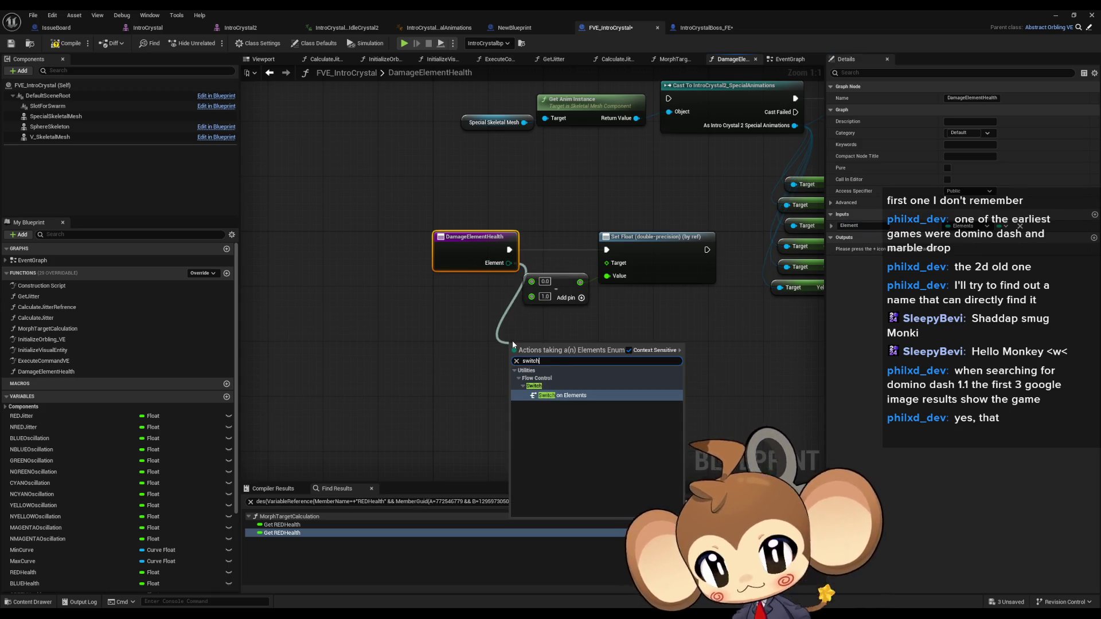
{"action": "key", "text": "Return"}
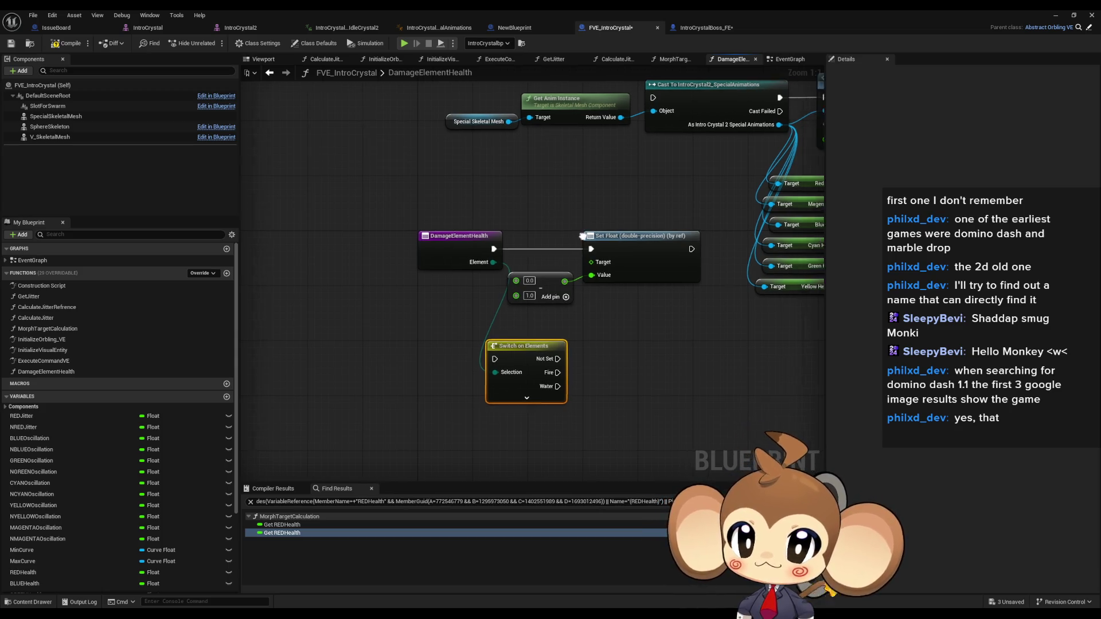
{"action": "left_click_drag", "start_coordinate": [519, 229], "coordinate": [677, 309]}
{"action": "mouse_move", "coordinate": [548, 332]}
{"action": "left_mouse_down"}
{"action": "mouse_move", "coordinate": [451, 363]}
{"action": "mouse_move", "coordinate": [465, 358]}
{"action": "left_mouse_up"}
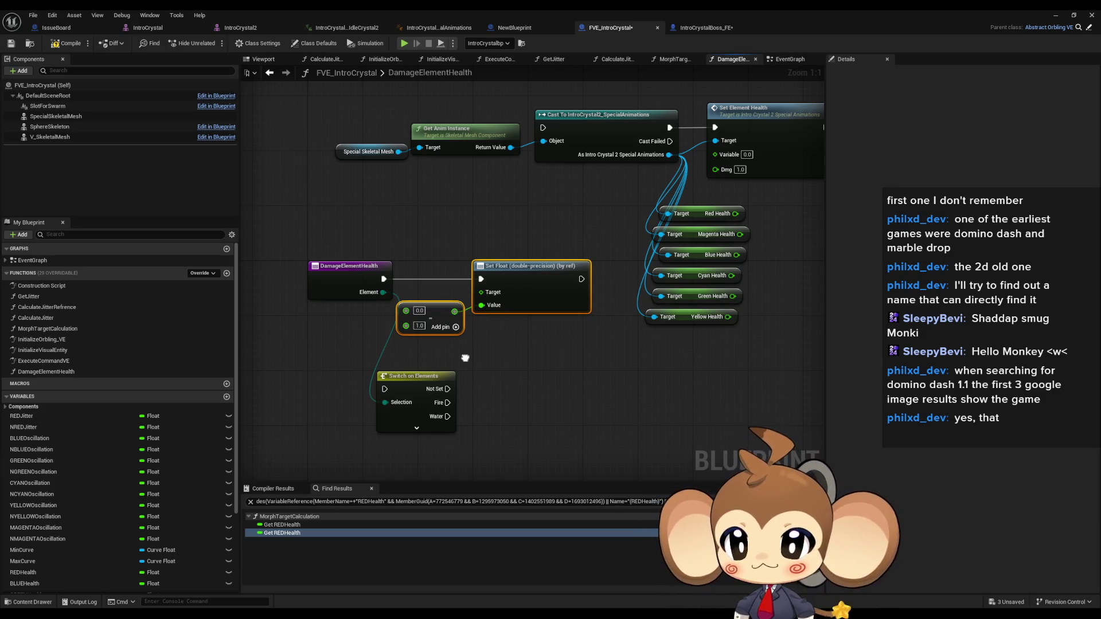
{"action": "left_click_drag", "start_coordinate": [465, 358], "coordinate": [464, 361]}
{"action": "left_click", "coordinate": [464, 365]}
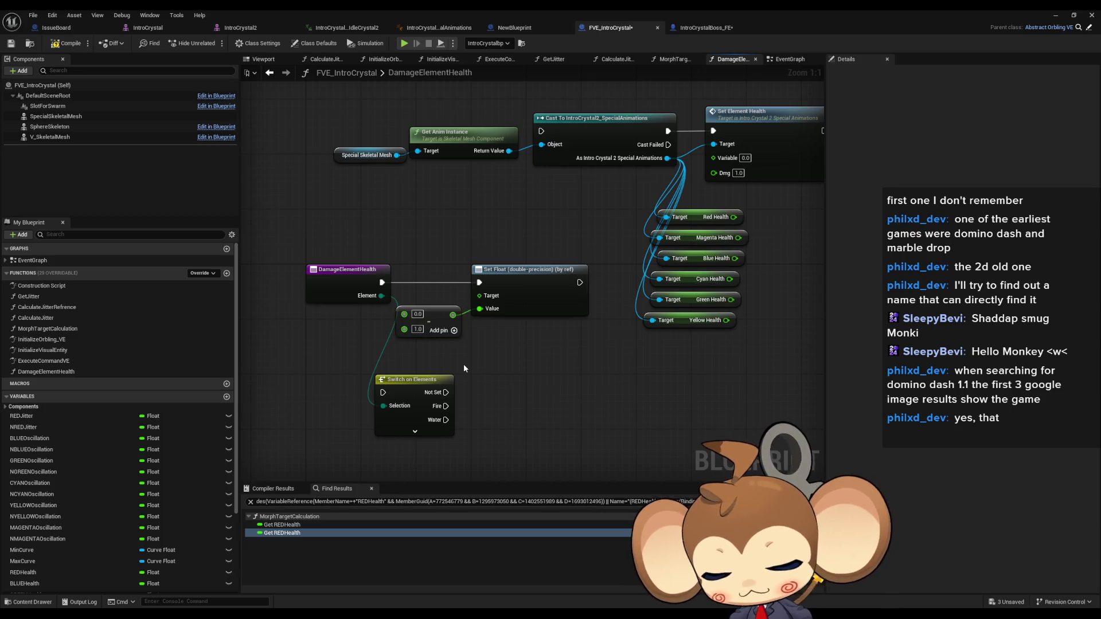
Undo the Element changes, select the mesh, cast and six Health getters, then redo them
{"action": "key", "text": "ctrl+z"}
{"action": "key", "text": "ctrl+z"}
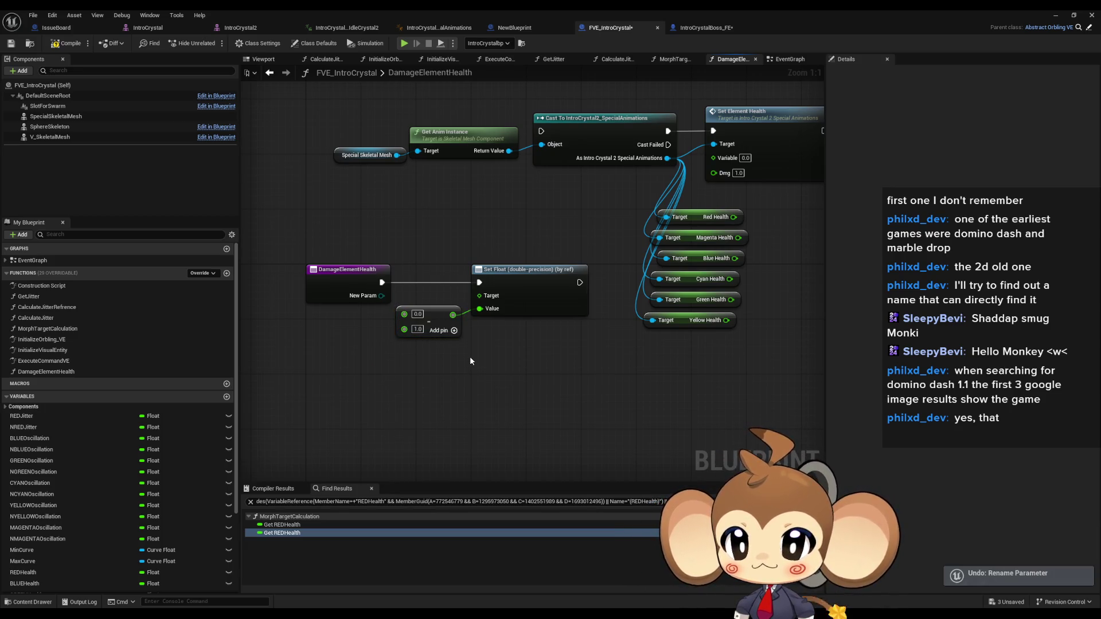
{"action": "key", "text": "ctrl+z"}
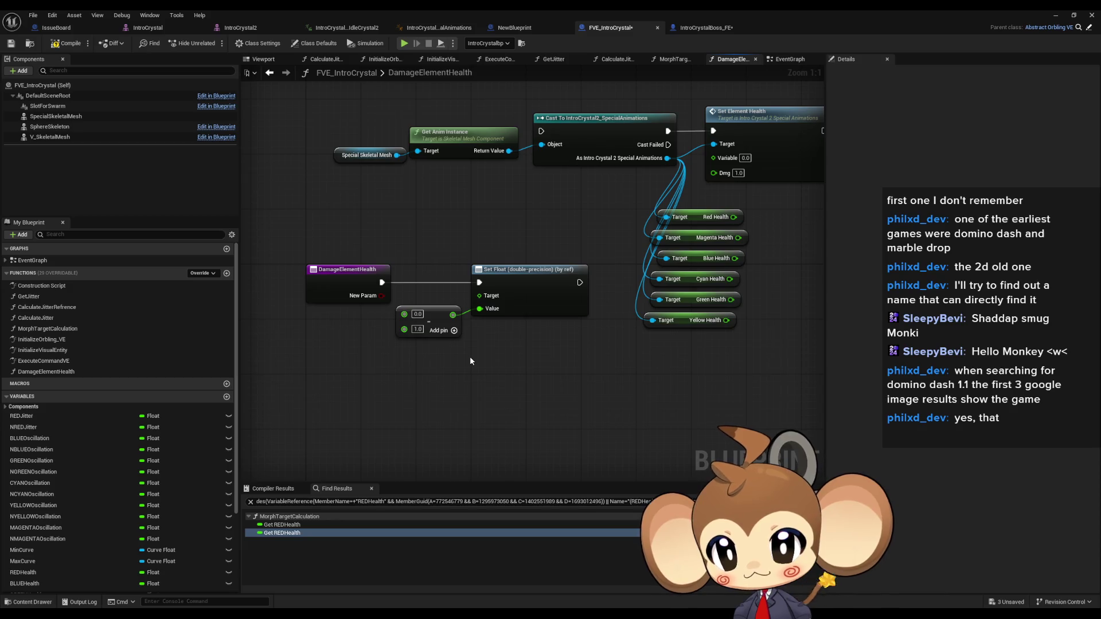
{"action": "key", "text": "ctrl+z"}
{"action": "key", "text": "ctrl+z"}
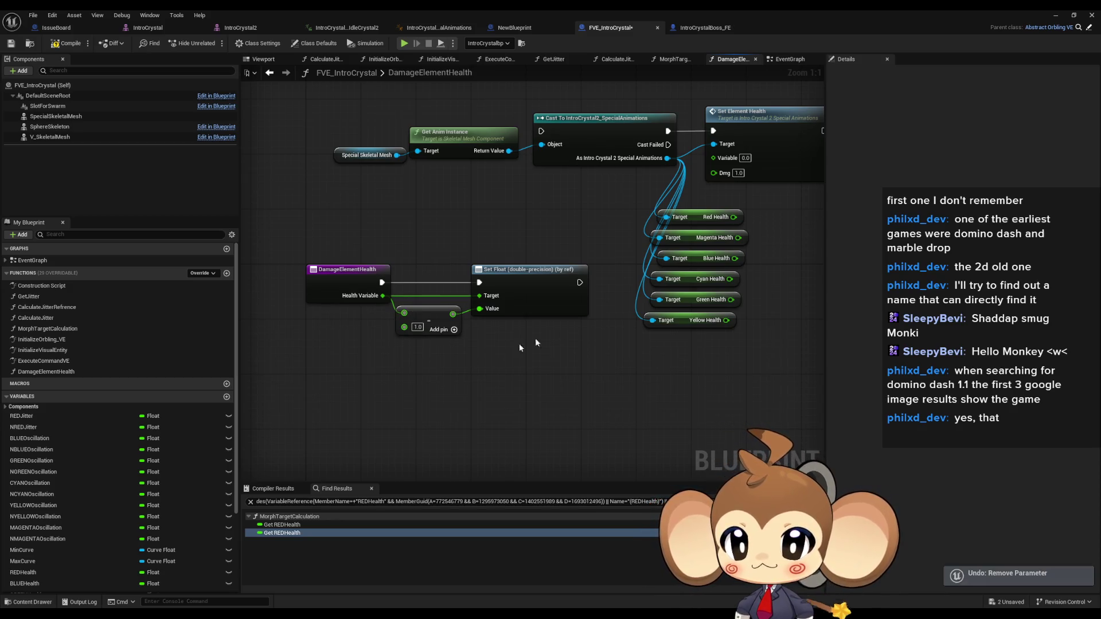
{"action": "left_click_drag", "start_coordinate": [401, 132], "coordinate": [771, 247]}
{"action": "left_click_drag", "start_coordinate": [519, 255], "coordinate": [608, 402]}
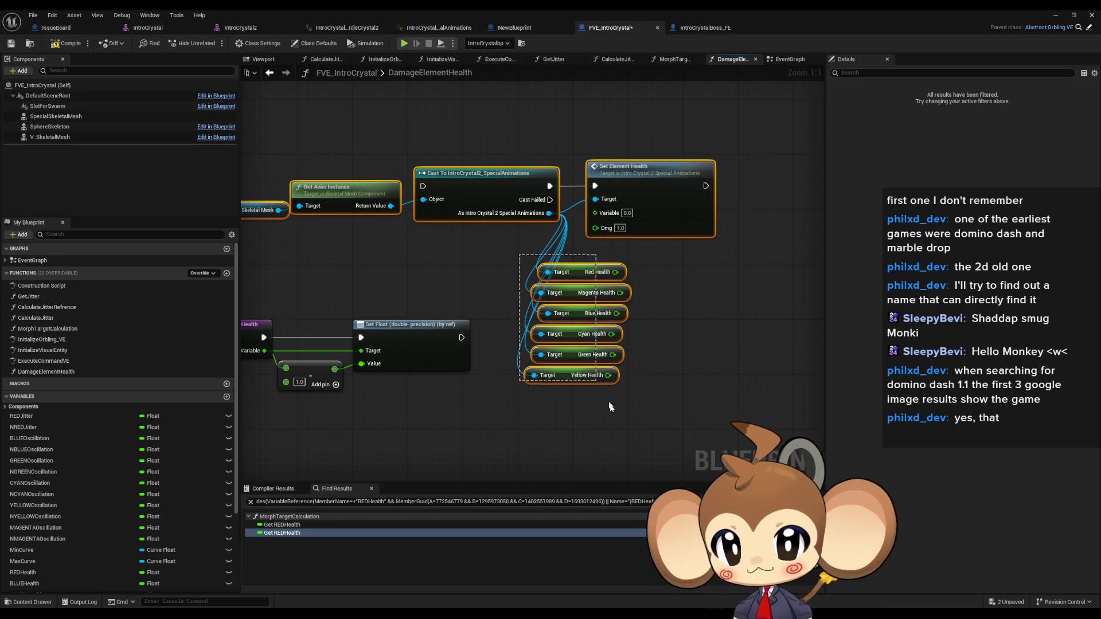
{"action": "left_click_drag", "start_coordinate": [501, 428], "coordinate": [617, 384]}
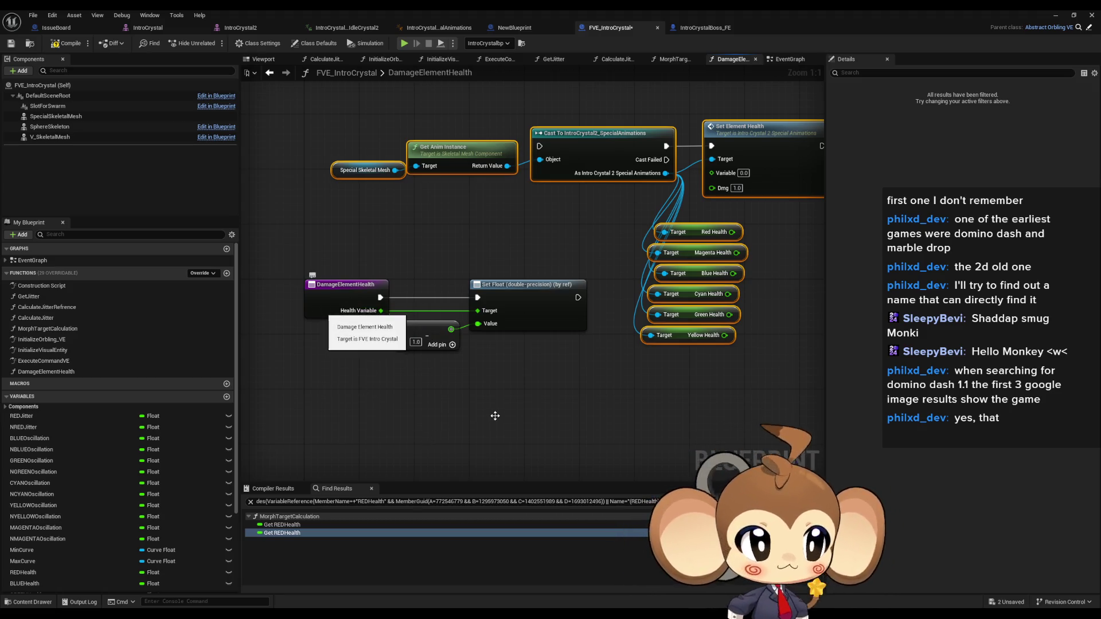
{"action": "key", "text": "ctrl+y"}
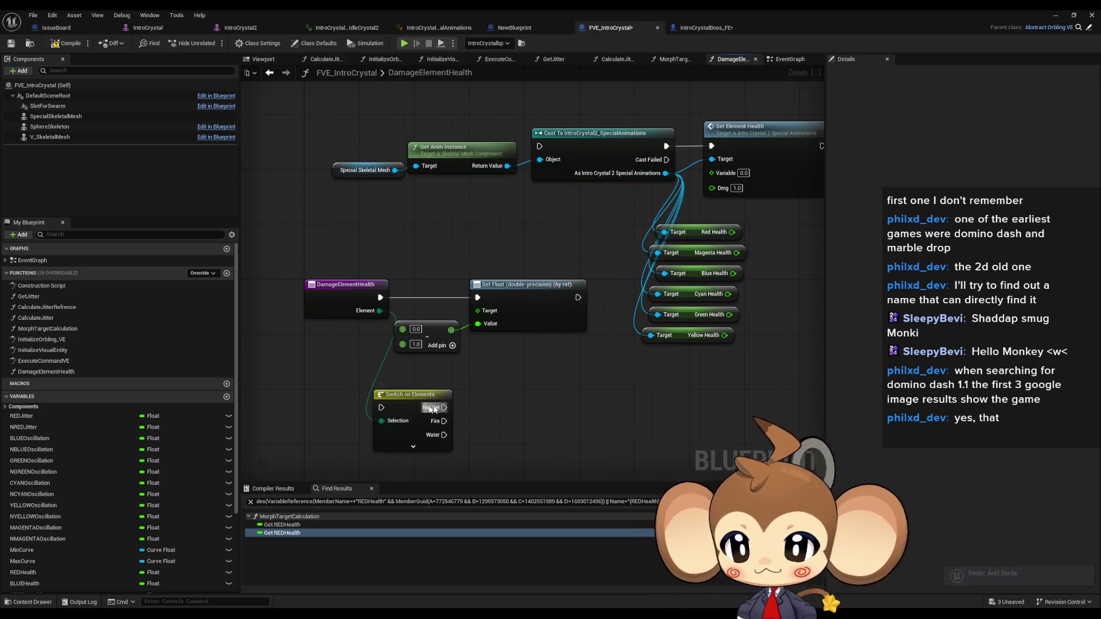
Delete the Set Float and array nodes; run an expanded Switch on Elements from DamageElementHealth
{"action": "left_click_drag", "start_coordinate": [438, 263], "coordinate": [585, 351]}
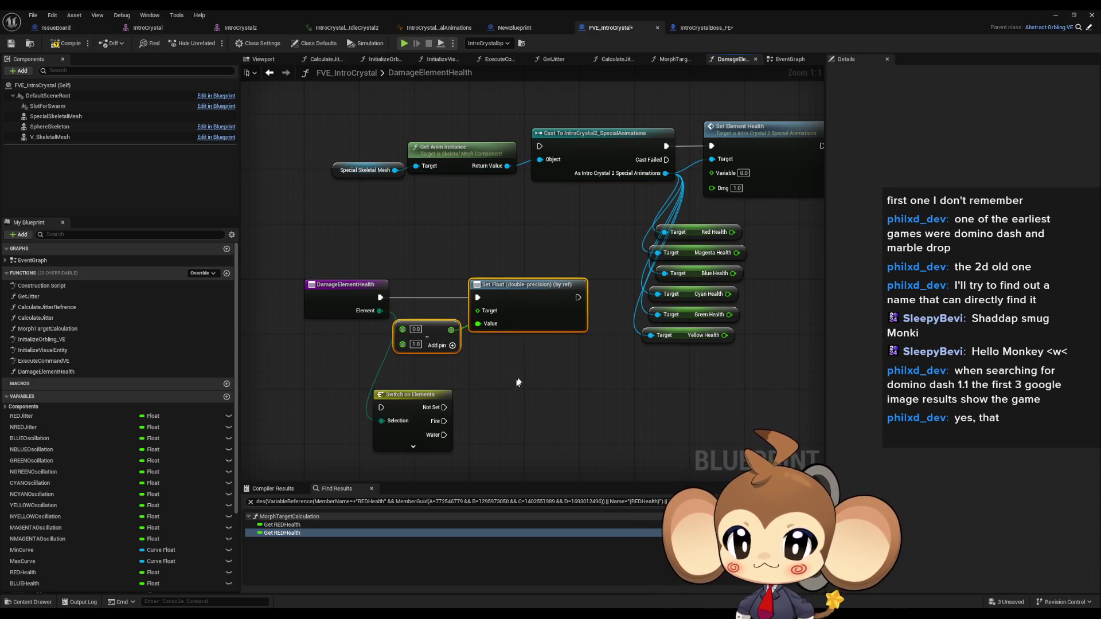
{"action": "key", "text": "Delete"}
{"action": "mouse_move", "coordinate": [417, 397]}
{"action": "left_mouse_down"}
{"action": "mouse_move", "coordinate": [443, 288]}
{"action": "mouse_move", "coordinate": [380, 297]}
{"action": "left_mouse_up"}
{"action": "left_click", "coordinate": [512, 241]}
{"action": "left_click", "coordinate": [441, 336]}
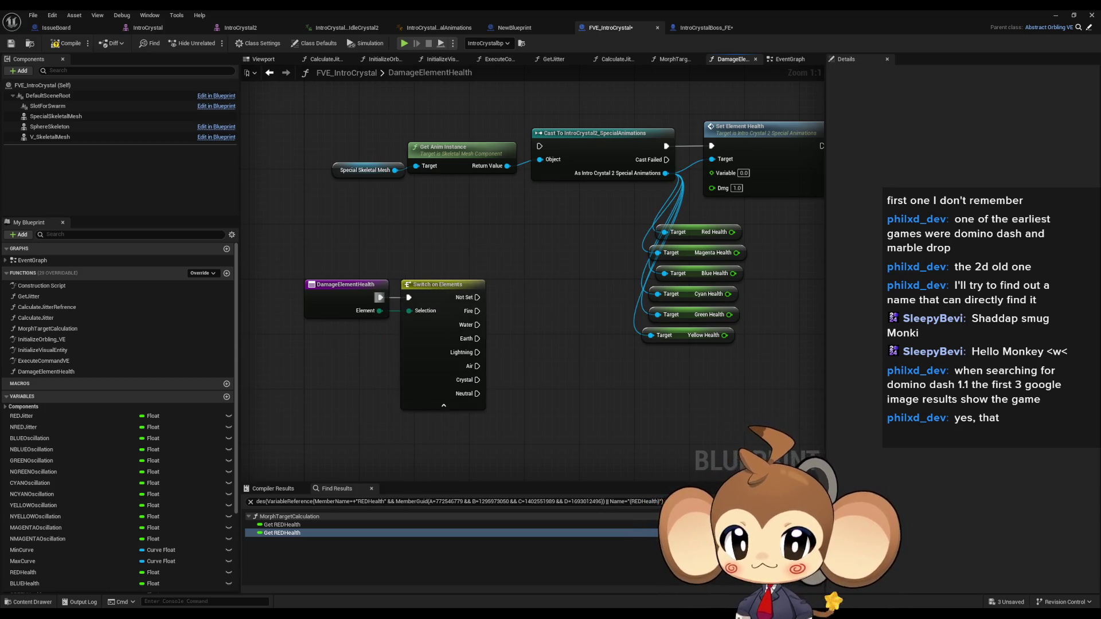
{"action": "scroll", "coordinate": [143, 402], "scroll_direction": "down", "scroll_amount": 5}
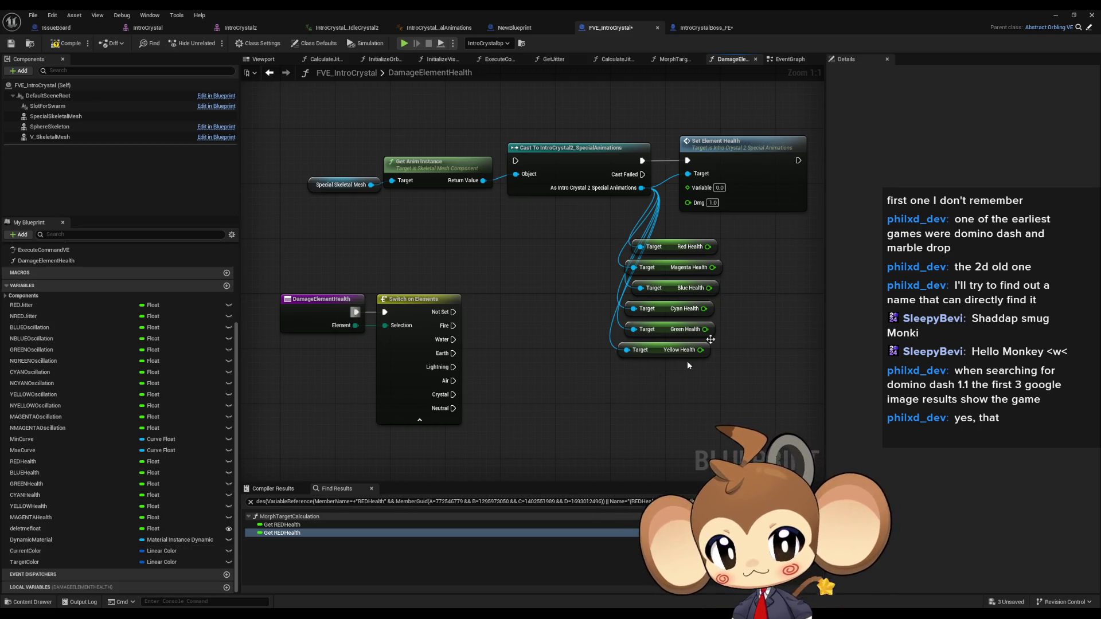
Select the six health getter nodes and reposition the graph view
{"action": "left_click_drag", "start_coordinate": [708, 247], "coordinate": [754, 253]}
{"action": "type", "text": "local"}
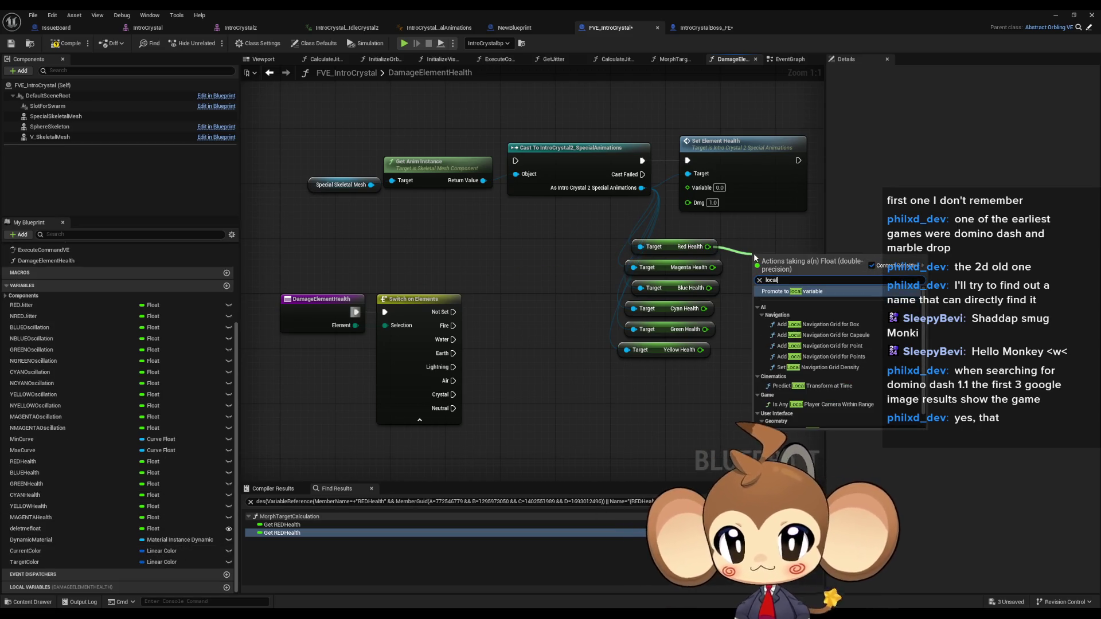
{"action": "left_click", "coordinate": [567, 370]}
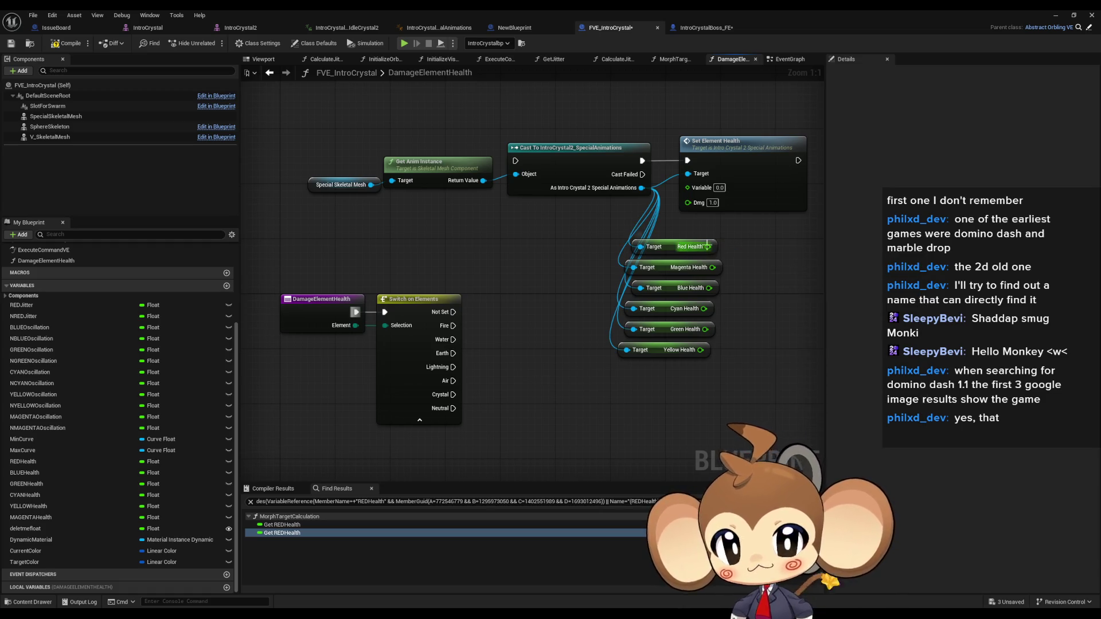
{"action": "left_click_drag", "start_coordinate": [699, 239], "coordinate": [736, 427]}
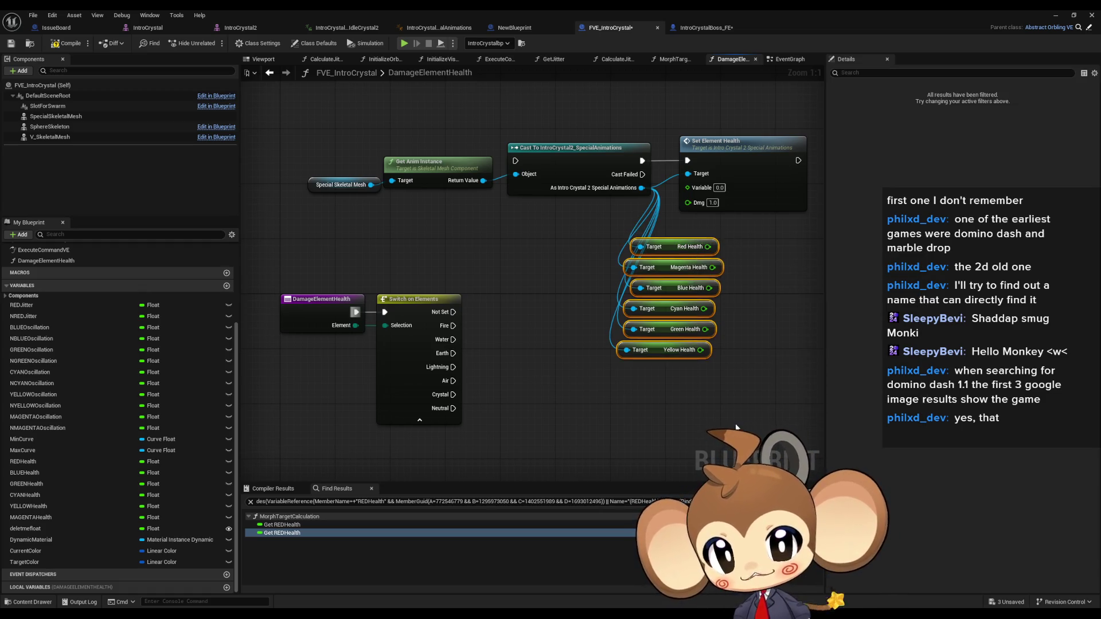
{"action": "left_click_drag", "start_coordinate": [670, 416], "coordinate": [605, 427]}
{"action": "left_click", "coordinate": [604, 426]}
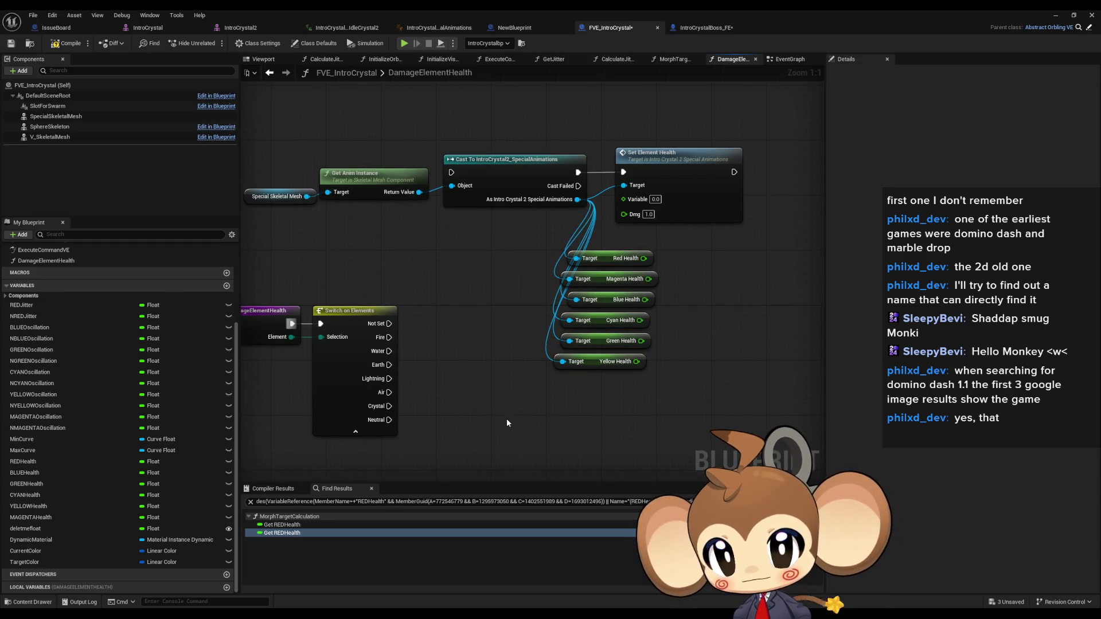
{"action": "mouse_move", "coordinate": [507, 425]}
{"action": "left_mouse_down"}
{"action": "mouse_move", "coordinate": [539, 421]}
{"action": "mouse_move", "coordinate": [532, 409]}
{"action": "left_mouse_up"}
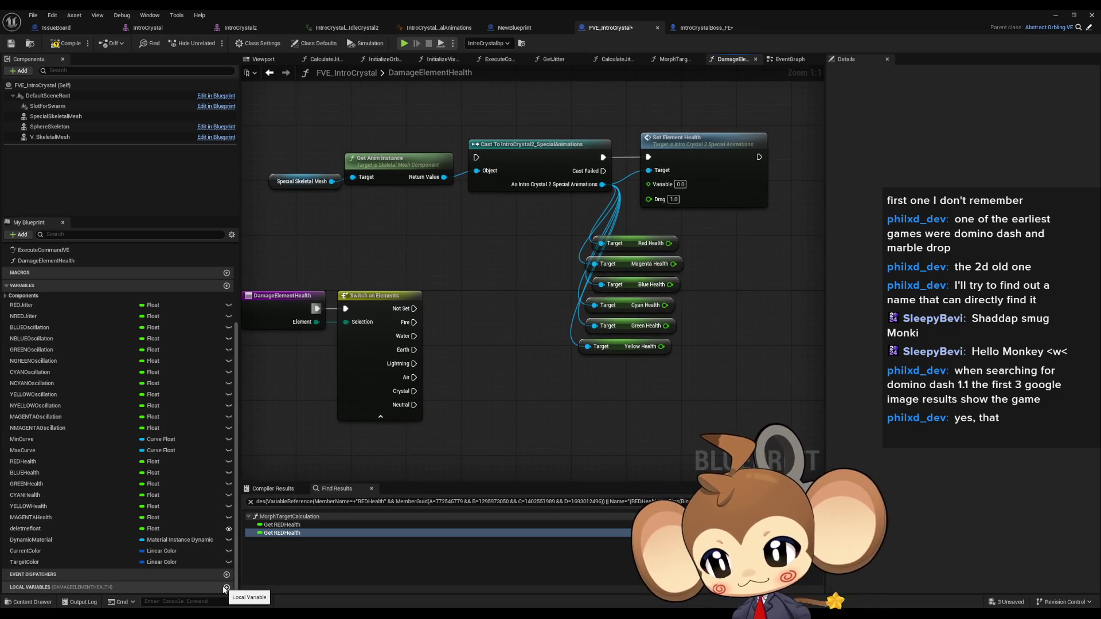
{"action": "mouse_move", "coordinate": [560, 288]}
{"action": "left_mouse_down"}
{"action": "mouse_move", "coordinate": [722, 252]}
{"action": "mouse_move", "coordinate": [695, 258]}
{"action": "left_mouse_up"}
Move Switch on Elements right and wire DamageElementHealth → Special Animations cast → switch
{"action": "left_click_drag", "start_coordinate": [622, 283], "coordinate": [717, 264]}
{"action": "left_click_drag", "start_coordinate": [401, 316], "coordinate": [469, 323]}
{"action": "left_click_drag", "start_coordinate": [526, 172], "coordinate": [366, 323]}
{"action": "mouse_move", "coordinate": [652, 172]}
{"action": "left_mouse_down"}
{"action": "mouse_move", "coordinate": [608, 258]}
{"action": "mouse_move", "coordinate": [562, 233]}
{"action": "left_mouse_up"}
{"action": "left_click_drag", "start_coordinate": [472, 328], "coordinate": [465, 329]}
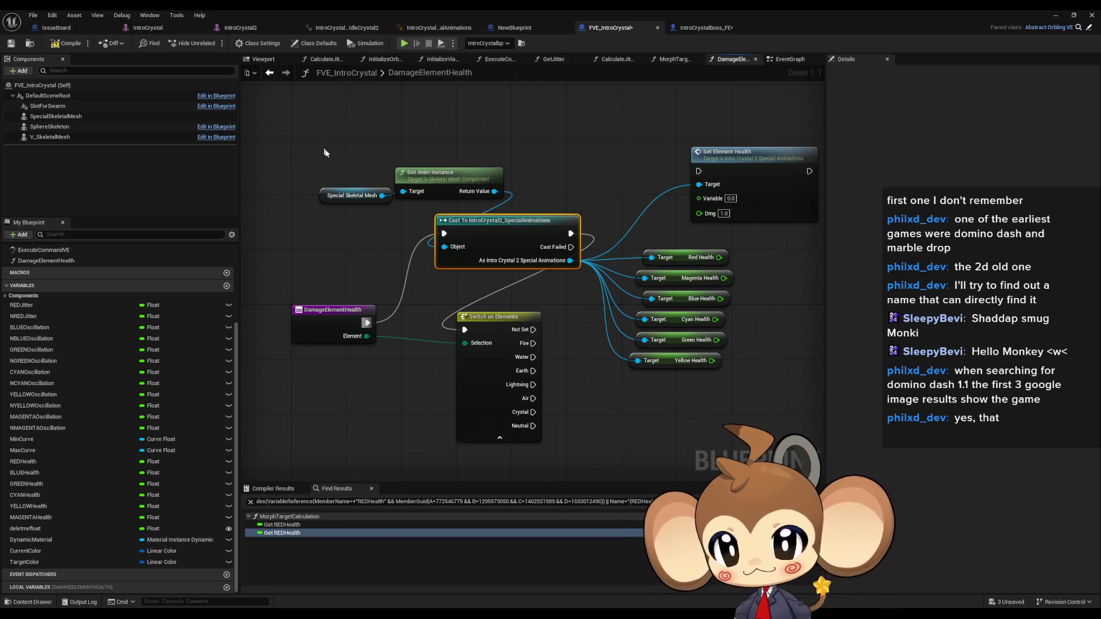
Tuck the mesh nodes below, and place the cast and six health getters beside the switch
{"action": "left_click_drag", "start_coordinate": [313, 162], "coordinate": [511, 207]}
{"action": "mouse_move", "coordinate": [436, 172]}
{"action": "left_mouse_down"}
{"action": "mouse_move", "coordinate": [339, 367]}
{"action": "mouse_move", "coordinate": [304, 357]}
{"action": "left_mouse_up"}
{"action": "left_click_drag", "start_coordinate": [498, 325], "coordinate": [546, 325]}
{"action": "mouse_move", "coordinate": [516, 220]}
{"action": "left_mouse_down"}
{"action": "mouse_move", "coordinate": [460, 311]}
{"action": "mouse_move", "coordinate": [362, 308]}
{"action": "left_mouse_up"}
{"action": "left_click_drag", "start_coordinate": [445, 311], "coordinate": [483, 310]}
{"action": "left_click_drag", "start_coordinate": [544, 241], "coordinate": [614, 414]}
Duplicate the Set Element Health node into a stacked column of copies
{"action": "left_click_drag", "start_coordinate": [563, 136], "coordinate": [707, 148]}
{"action": "key", "text": "ctrl+c"}
{"action": "key", "text": "ctrl+v"}
{"action": "left_click_drag", "start_coordinate": [683, 262], "coordinate": [683, 236]}
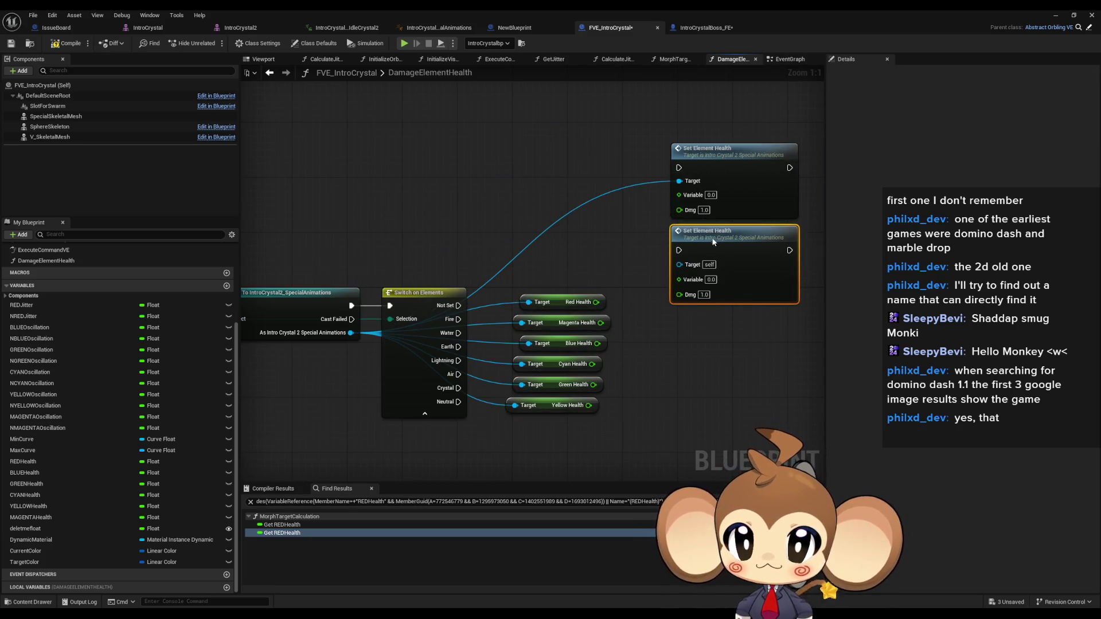
{"action": "mouse_move", "coordinate": [672, 349]}
{"action": "left_mouse_down"}
{"action": "mouse_move", "coordinate": [647, 342]}
{"action": "mouse_move", "coordinate": [672, 198]}
{"action": "left_mouse_up"}
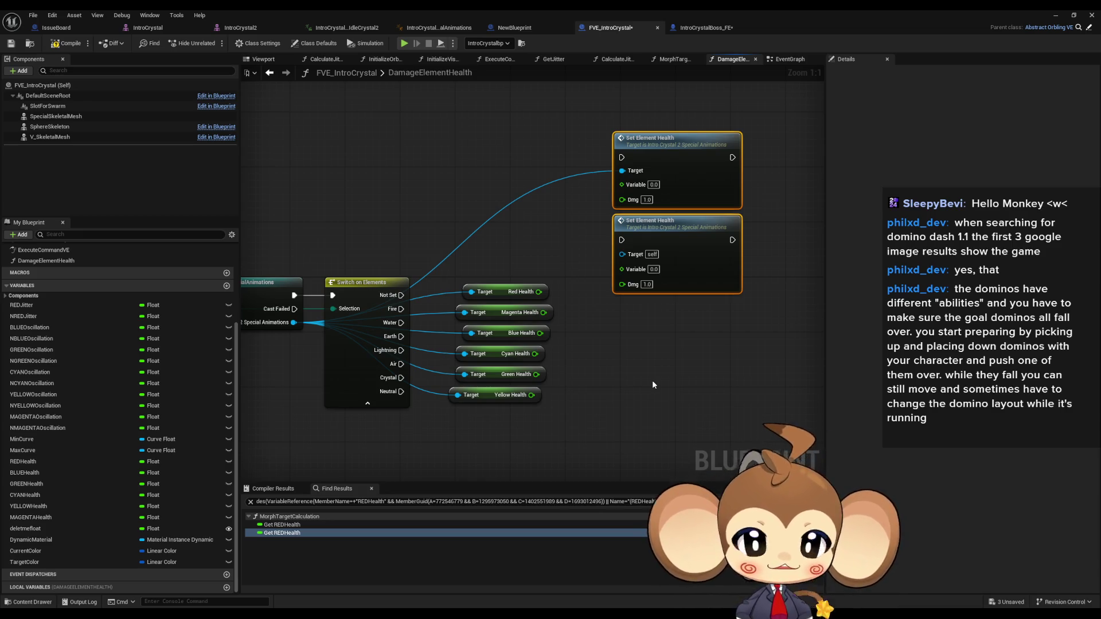
{"action": "key", "text": "ctrl+v"}
{"action": "mouse_move", "coordinate": [632, 331]}
{"action": "left_mouse_down"}
{"action": "mouse_move", "coordinate": [652, 303]}
{"action": "mouse_move", "coordinate": [651, 476]}
{"action": "mouse_move", "coordinate": [658, 305]}
{"action": "left_mouse_up"}
Wire each setter's target to the cast and feed Red, Magenta, Blue, Cyan, Green, Yellow Health
{"action": "mouse_move", "coordinate": [641, 441]}
{"action": "left_mouse_down"}
{"action": "mouse_move", "coordinate": [344, 172]}
{"action": "mouse_move", "coordinate": [313, 179]}
{"action": "mouse_move", "coordinate": [573, 344]}
{"action": "mouse_move", "coordinate": [644, 363]}
{"action": "left_mouse_up"}
{"action": "mouse_move", "coordinate": [642, 275]}
{"action": "left_mouse_down"}
{"action": "mouse_move", "coordinate": [366, 208]}
{"action": "mouse_move", "coordinate": [313, 179]}
{"action": "left_mouse_up"}
{"action": "mouse_move", "coordinate": [313, 179]}
{"action": "left_mouse_down"}
{"action": "mouse_move", "coordinate": [641, 193]}
{"action": "mouse_move", "coordinate": [304, 266]}
{"action": "mouse_move", "coordinate": [317, 273]}
{"action": "left_mouse_up"}
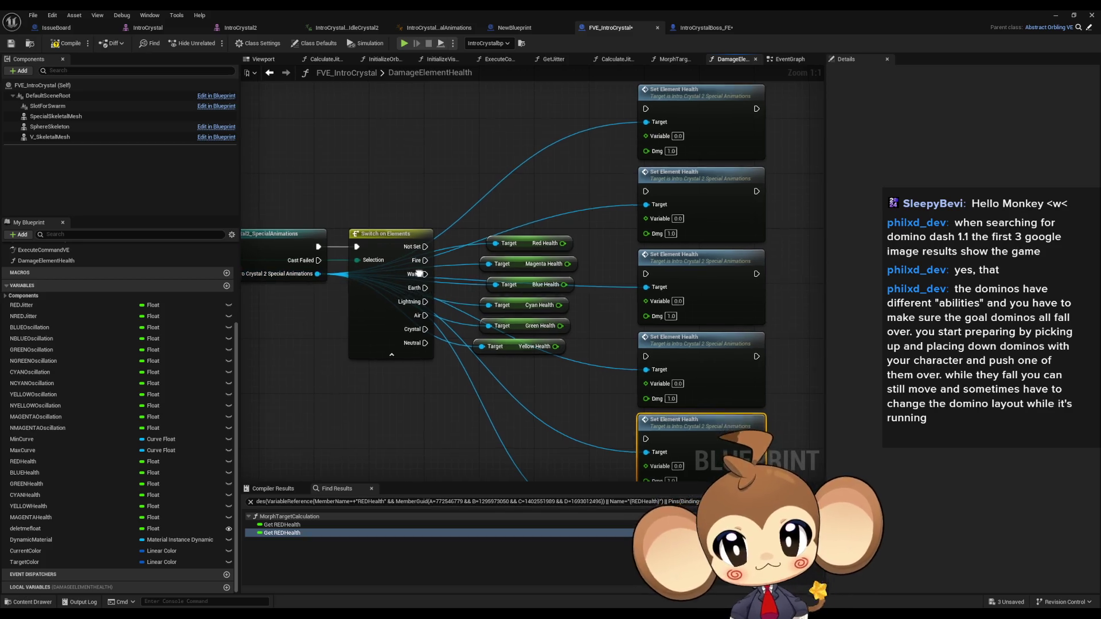
{"action": "left_click_drag", "start_coordinate": [575, 278], "coordinate": [664, 172]}
{"action": "left_click_drag", "start_coordinate": [658, 252], "coordinate": [581, 306]}
{"action": "left_click_drag", "start_coordinate": [576, 319], "coordinate": [658, 336]}
{"action": "mouse_move", "coordinate": [548, 334]}
{"action": "left_mouse_down"}
{"action": "mouse_move", "coordinate": [509, 278]}
{"action": "mouse_move", "coordinate": [620, 362]}
{"action": "mouse_move", "coordinate": [615, 321]}
{"action": "left_mouse_up"}
{"action": "mouse_move", "coordinate": [615, 399]}
{"action": "left_mouse_down"}
{"action": "mouse_move", "coordinate": [550, 260]}
{"action": "mouse_move", "coordinate": [531, 259]}
{"action": "mouse_move", "coordinate": [621, 450]}
{"action": "left_mouse_up"}
{"action": "mouse_move", "coordinate": [429, 186]}
{"action": "left_mouse_down"}
{"action": "mouse_move", "coordinate": [427, 319]}
{"action": "mouse_move", "coordinate": [609, 171]}
{"action": "mouse_move", "coordinate": [613, 143]}
{"action": "left_mouse_up"}
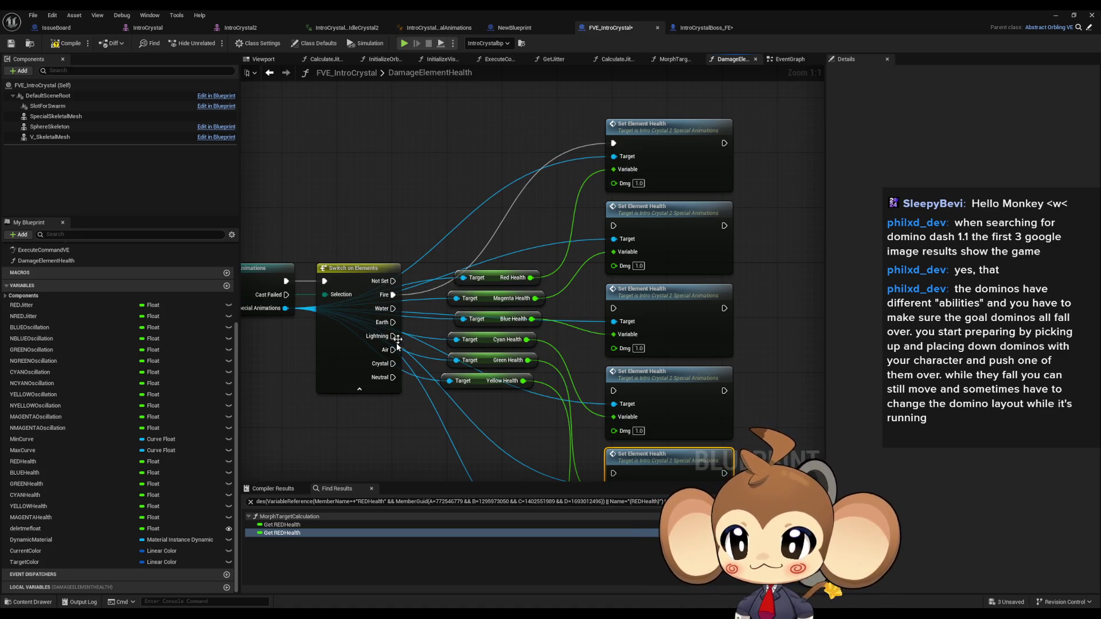
Trigger the setters from the switch's Crystal, Water, Lightning and Earth branches
{"action": "mouse_move", "coordinate": [393, 363]}
{"action": "left_mouse_down"}
{"action": "mouse_move", "coordinate": [628, 236]}
{"action": "mouse_move", "coordinate": [614, 226]}
{"action": "left_mouse_up"}
{"action": "left_click_drag", "start_coordinate": [525, 283], "coordinate": [520, 231]}
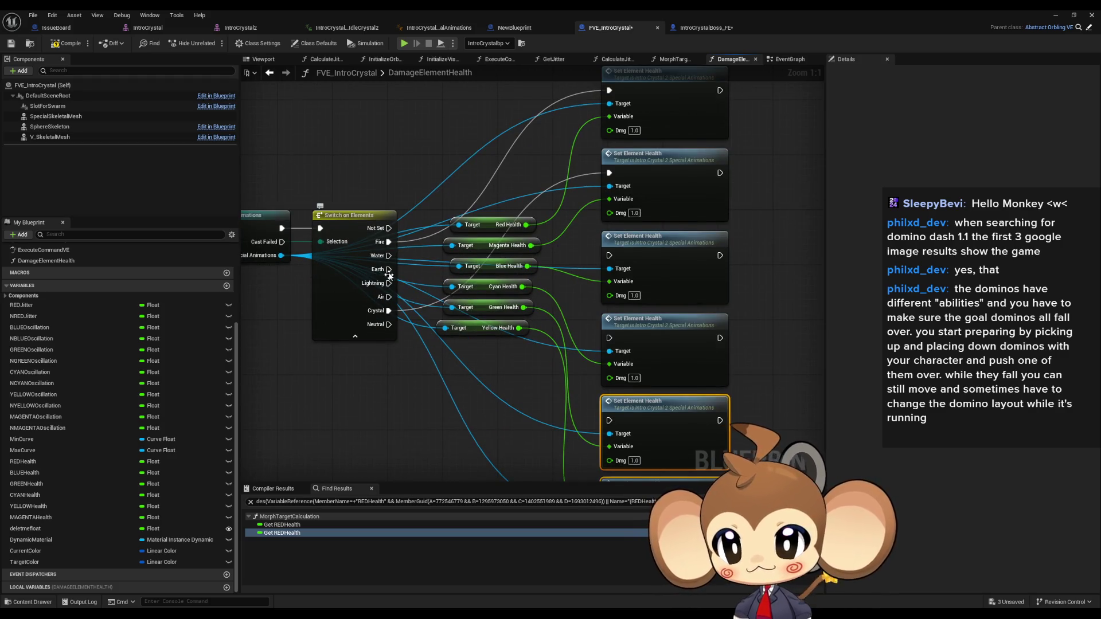
{"action": "mouse_move", "coordinate": [389, 256]}
{"action": "left_mouse_down"}
{"action": "mouse_move", "coordinate": [619, 257]}
{"action": "mouse_move", "coordinate": [609, 256]}
{"action": "left_mouse_up"}
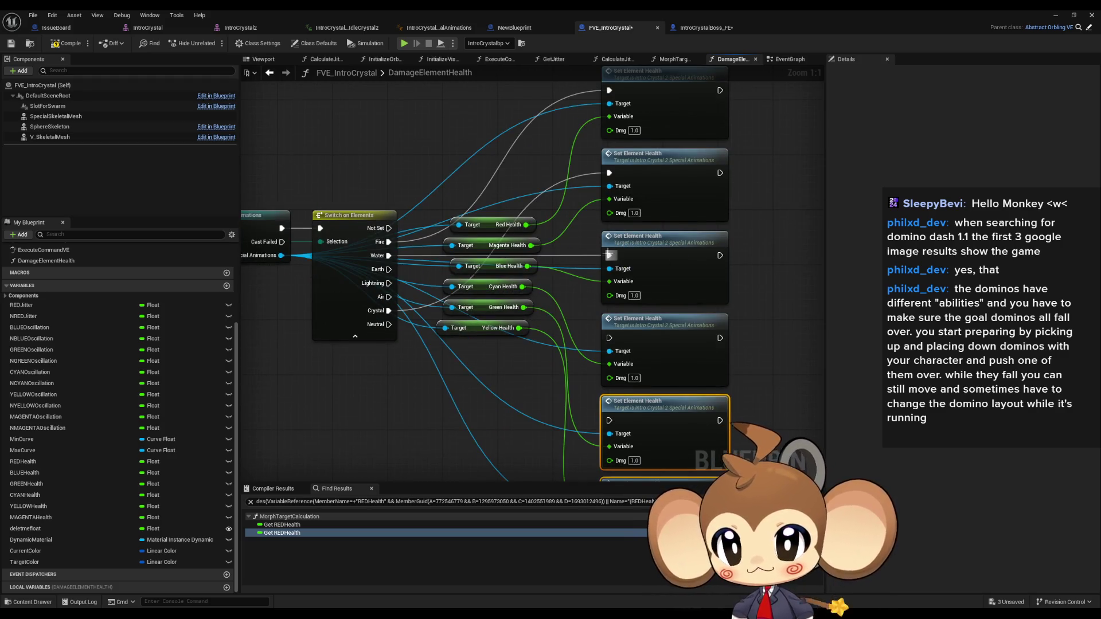
{"action": "mouse_move", "coordinate": [390, 253]}
{"action": "left_mouse_down"}
{"action": "mouse_move", "coordinate": [605, 470]}
{"action": "mouse_move", "coordinate": [652, 396]}
{"action": "mouse_move", "coordinate": [628, 321]}
{"action": "mouse_move", "coordinate": [610, 307]}
{"action": "left_mouse_up"}
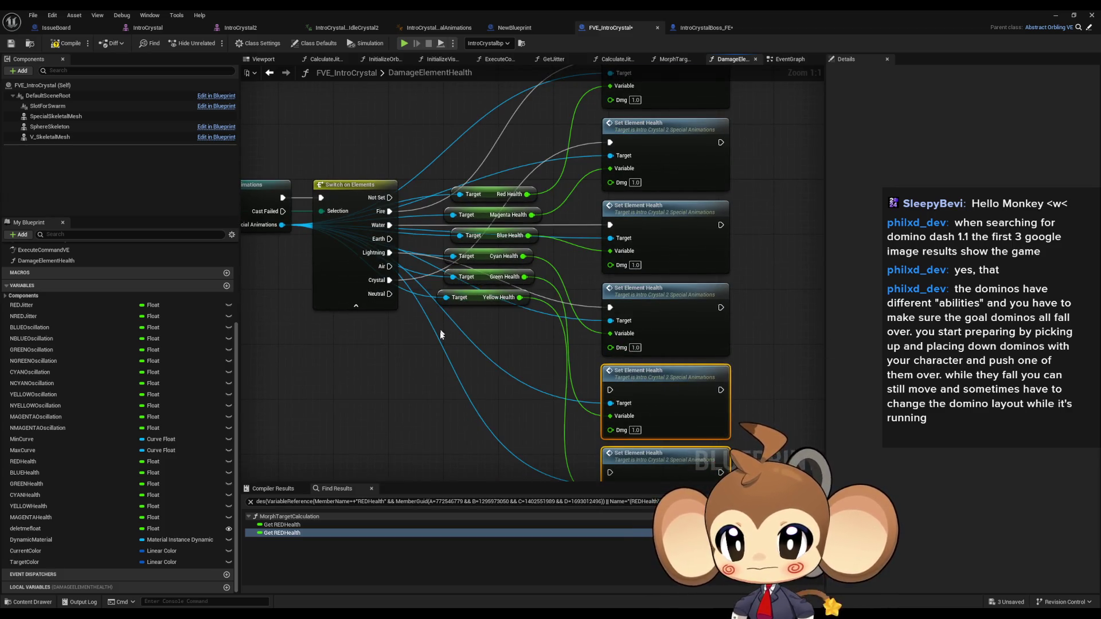
{"action": "mouse_move", "coordinate": [388, 188]}
{"action": "left_mouse_down"}
{"action": "mouse_move", "coordinate": [602, 338]}
{"action": "mouse_move", "coordinate": [609, 422]}
{"action": "mouse_move", "coordinate": [421, 274]}
{"action": "mouse_move", "coordinate": [394, 173]}
{"action": "mouse_move", "coordinate": [394, 221]}
{"action": "left_mouse_up"}
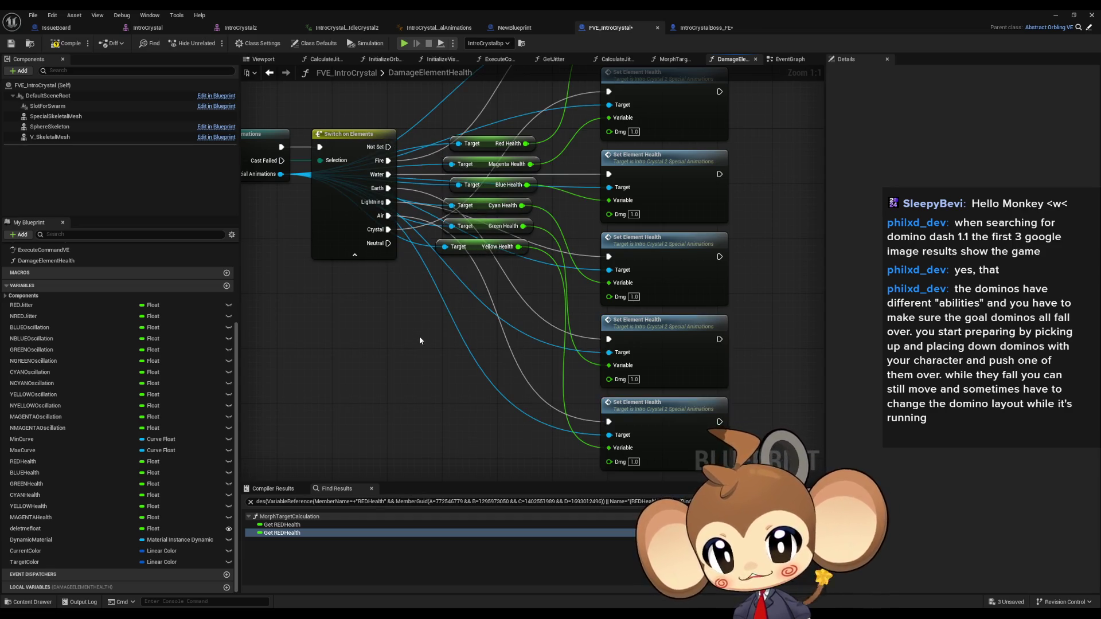
{"action": "scroll", "coordinate": [605, 355], "scroll_direction": "down", "scroll_amount": 5}
{"action": "mouse_move", "coordinate": [420, 312]}
{"action": "left_mouse_down"}
{"action": "mouse_move", "coordinate": [488, 328]}
{"action": "mouse_move", "coordinate": [490, 317]}
{"action": "left_mouse_up"}
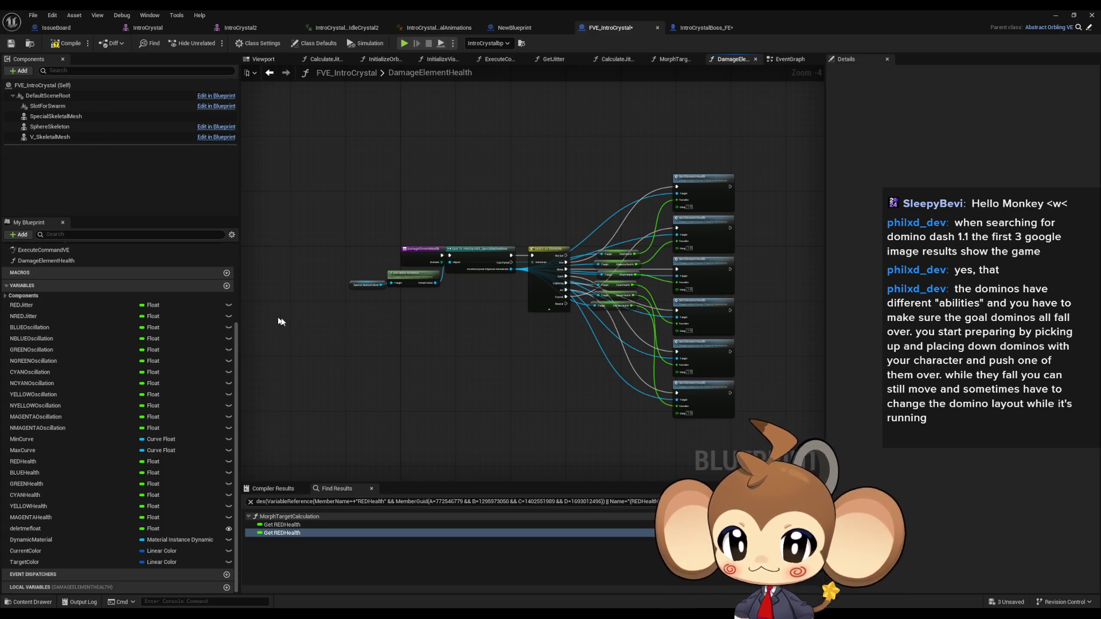
{"action": "scroll", "coordinate": [50, 349], "scroll_direction": "up", "scroll_amount": 4}
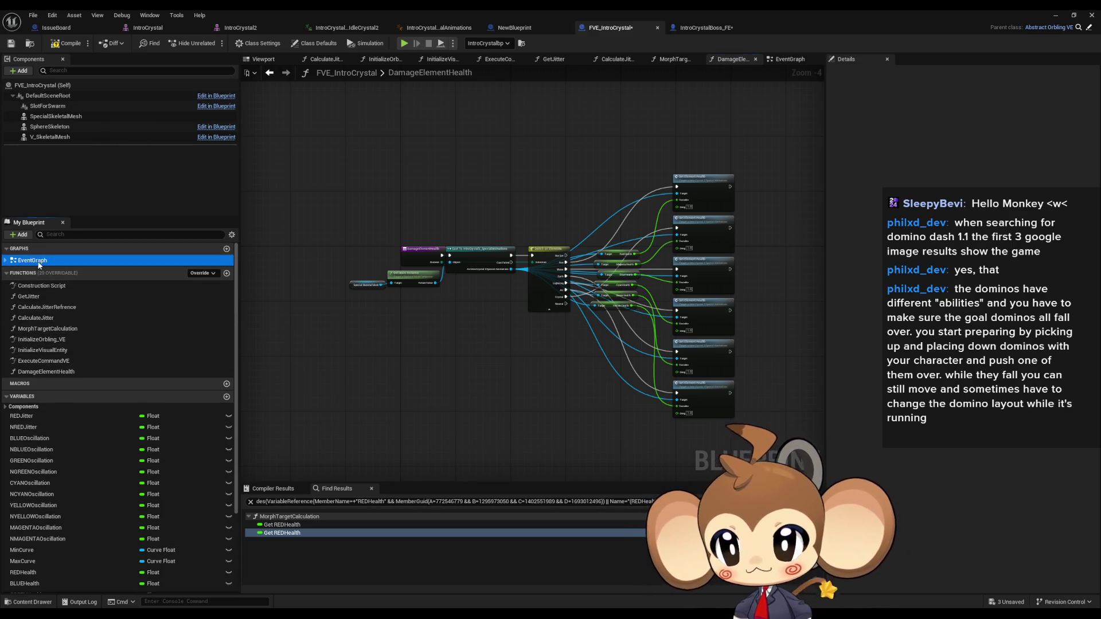
Find references to DamageElementHealth from the EventGraph and jump to IntroCrystalBoss_FE's ReceiveDmg graph
{"action": "double_click", "coordinate": [38, 262]}
{"action": "left_click_drag", "start_coordinate": [418, 240], "coordinate": [424, 270]}
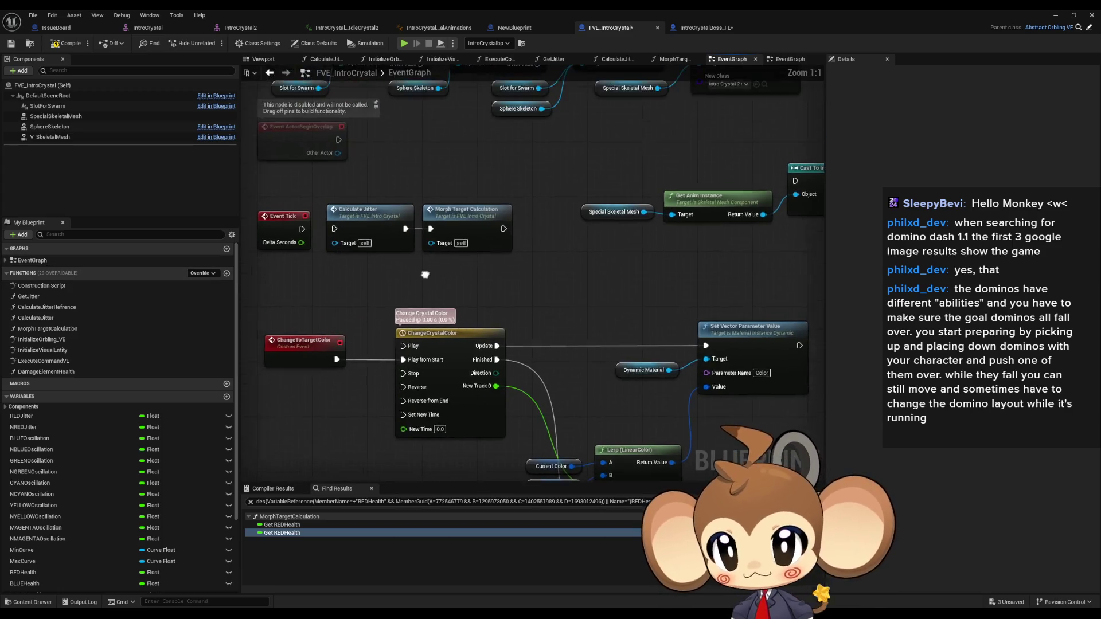
{"action": "mouse_move", "coordinate": [573, 264]}
{"action": "left_mouse_down"}
{"action": "mouse_move", "coordinate": [311, 322]}
{"action": "mouse_move", "coordinate": [616, 317]}
{"action": "left_mouse_up"}
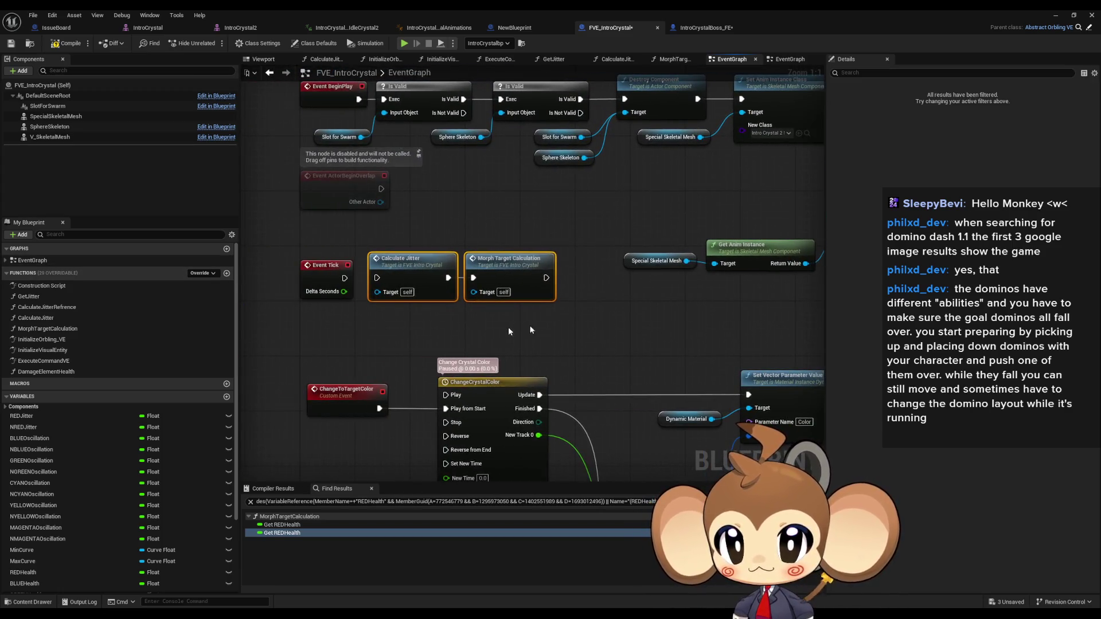
{"action": "right_click", "coordinate": [45, 374]}
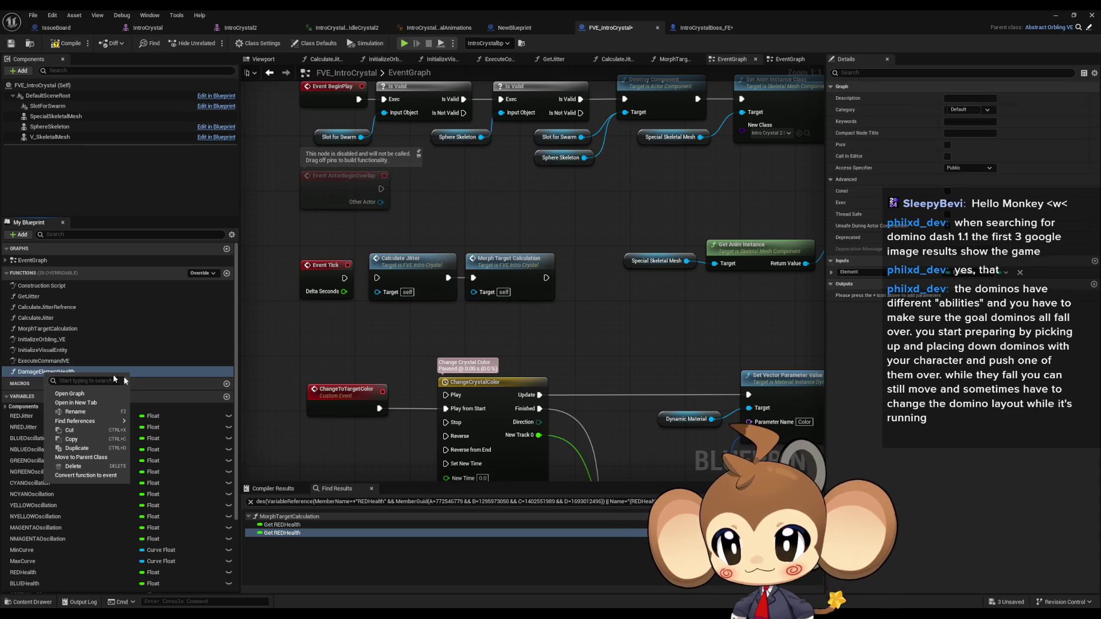
{"action": "mouse_move", "coordinate": [114, 421]}
{"action": "left_click", "coordinate": [170, 458]}
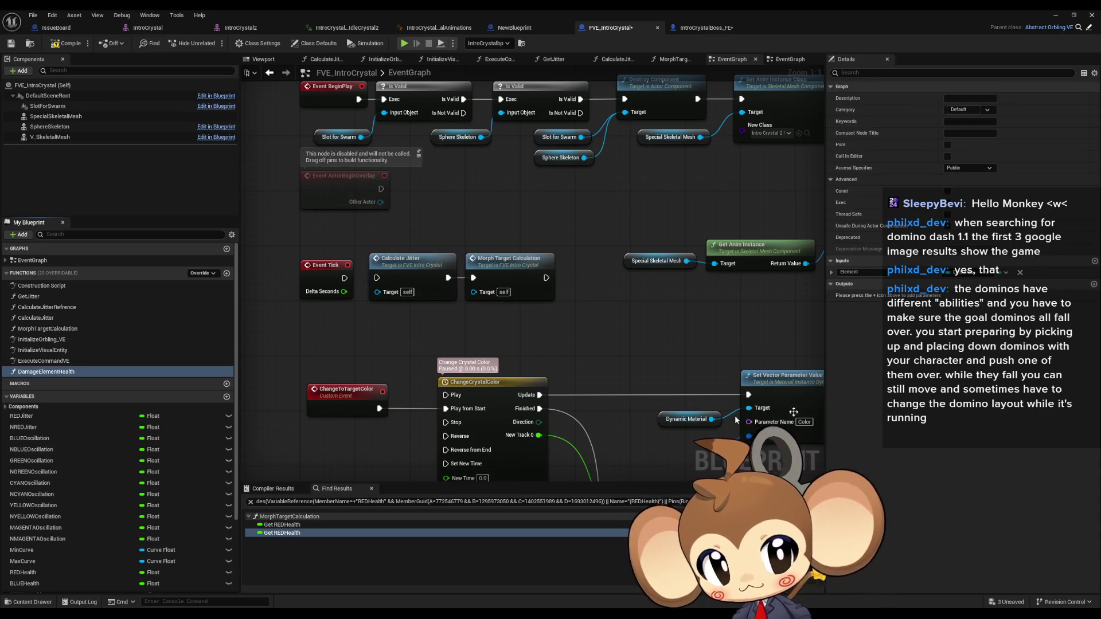
{"action": "key", "text": "ctrl+Tab"}
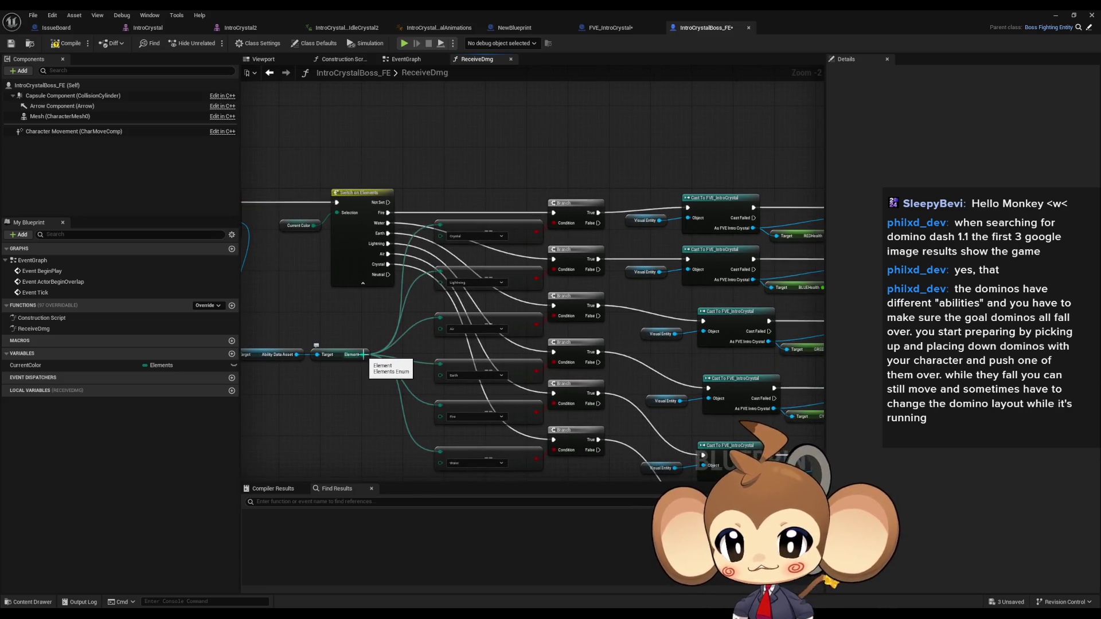
{"action": "scroll", "coordinate": [363, 354], "scroll_direction": "down", "scroll_amount": 1}
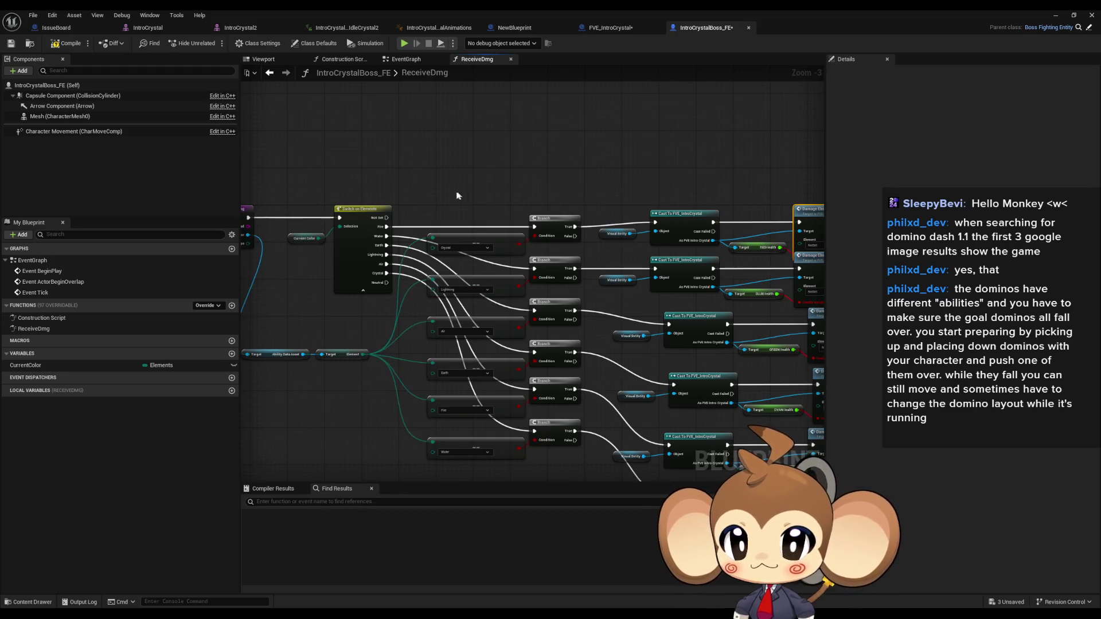
{"action": "left_click_drag", "start_coordinate": [375, 381], "coordinate": [383, 377]}
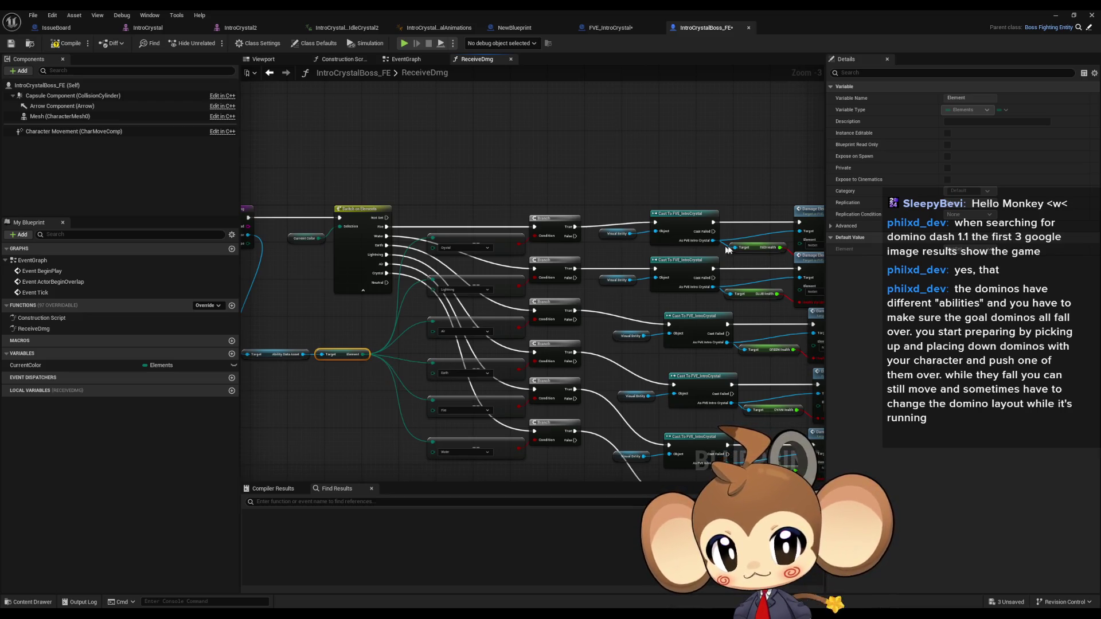
{"action": "left_click_drag", "start_coordinate": [760, 243], "coordinate": [648, 250]}
{"action": "left_click", "coordinate": [747, 228]}
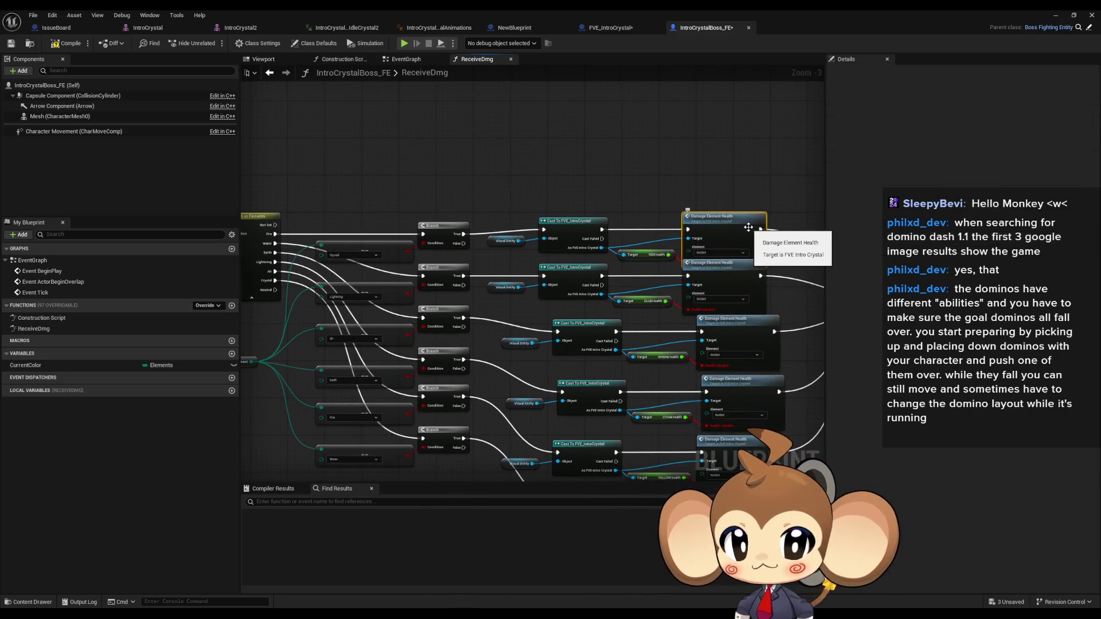
{"action": "left_click", "coordinate": [646, 254]}
{"action": "scroll", "coordinate": [651, 279], "scroll_direction": "up", "scroll_amount": 2}
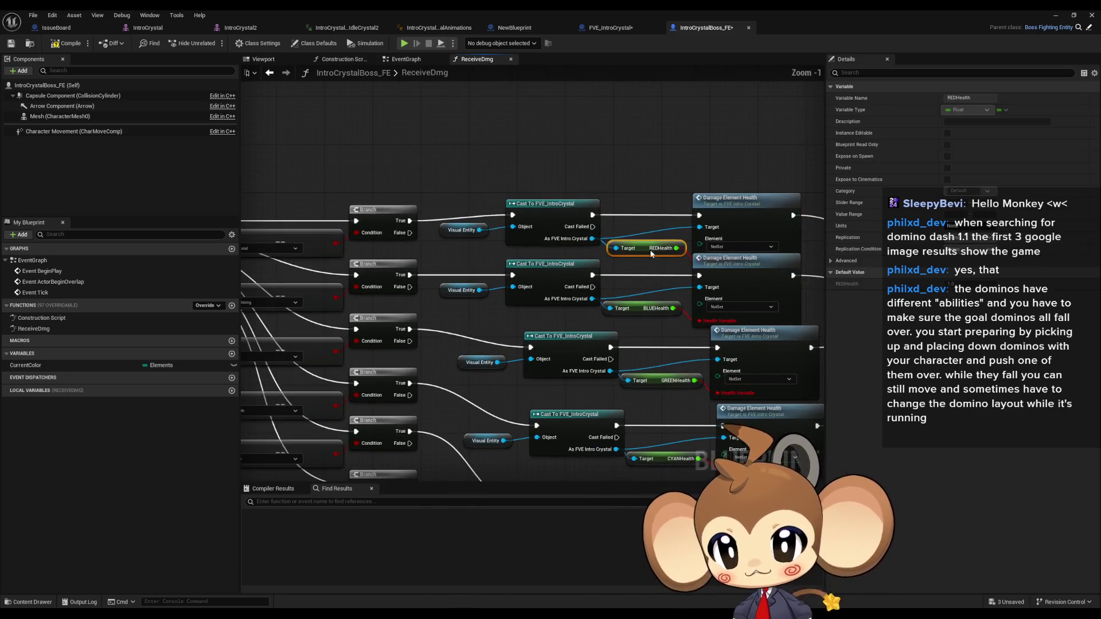
{"action": "left_click_drag", "start_coordinate": [702, 263], "coordinate": [883, 272]}
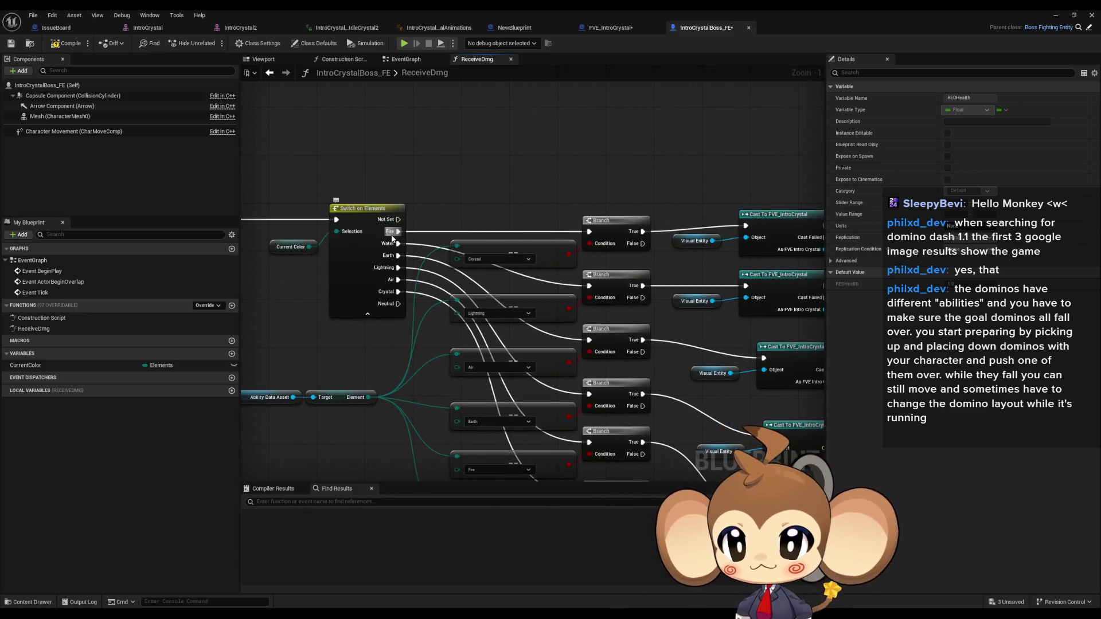
{"action": "mouse_move", "coordinate": [522, 157]}
{"action": "left_mouse_down"}
{"action": "mouse_move", "coordinate": [619, 471]}
{"action": "mouse_move", "coordinate": [625, 423]}
{"action": "mouse_move", "coordinate": [625, 451]}
{"action": "left_mouse_up"}
{"action": "mouse_move", "coordinate": [523, 293]}
{"action": "left_mouse_down"}
{"action": "mouse_move", "coordinate": [441, 339]}
{"action": "mouse_move", "coordinate": [543, 360]}
{"action": "left_mouse_up"}
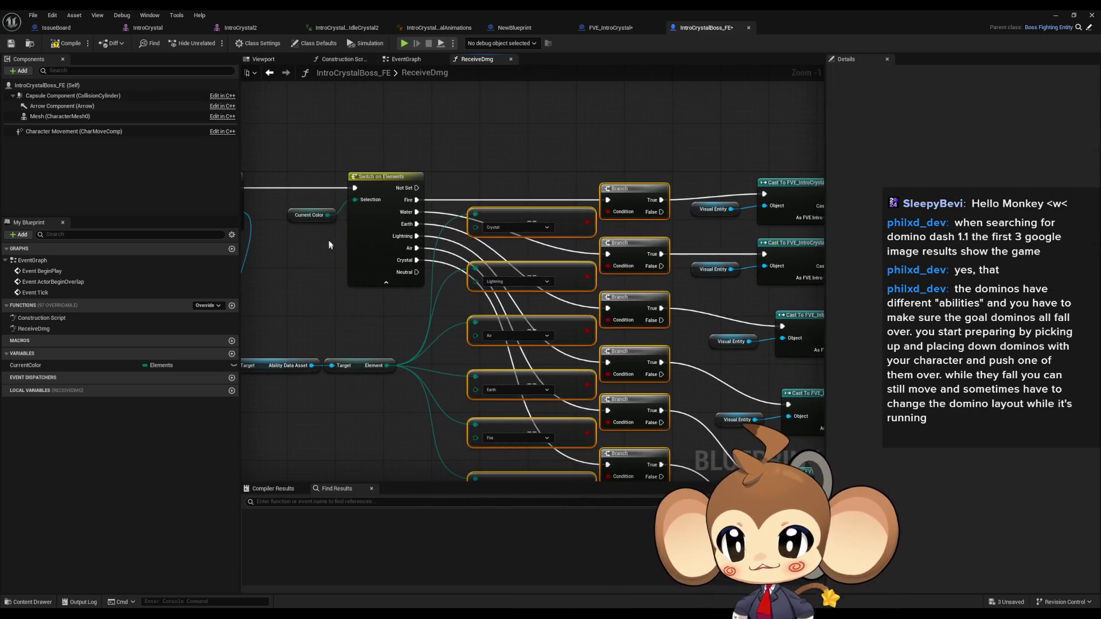
{"action": "left_click", "coordinate": [310, 216]}
{"action": "left_click_drag", "start_coordinate": [313, 248], "coordinate": [32, 286]}
{"action": "mouse_move", "coordinate": [477, 346]}
{"action": "left_mouse_down"}
{"action": "mouse_move", "coordinate": [532, 279]}
{"action": "mouse_move", "coordinate": [587, 271]}
{"action": "left_mouse_up"}
{"action": "scroll", "coordinate": [533, 279], "scroll_direction": "down", "scroll_amount": 1}
{"action": "mouse_move", "coordinate": [632, 227]}
{"action": "left_mouse_down"}
{"action": "mouse_move", "coordinate": [630, 479]}
{"action": "mouse_move", "coordinate": [630, 420]}
{"action": "mouse_move", "coordinate": [631, 435]}
{"action": "left_mouse_up"}
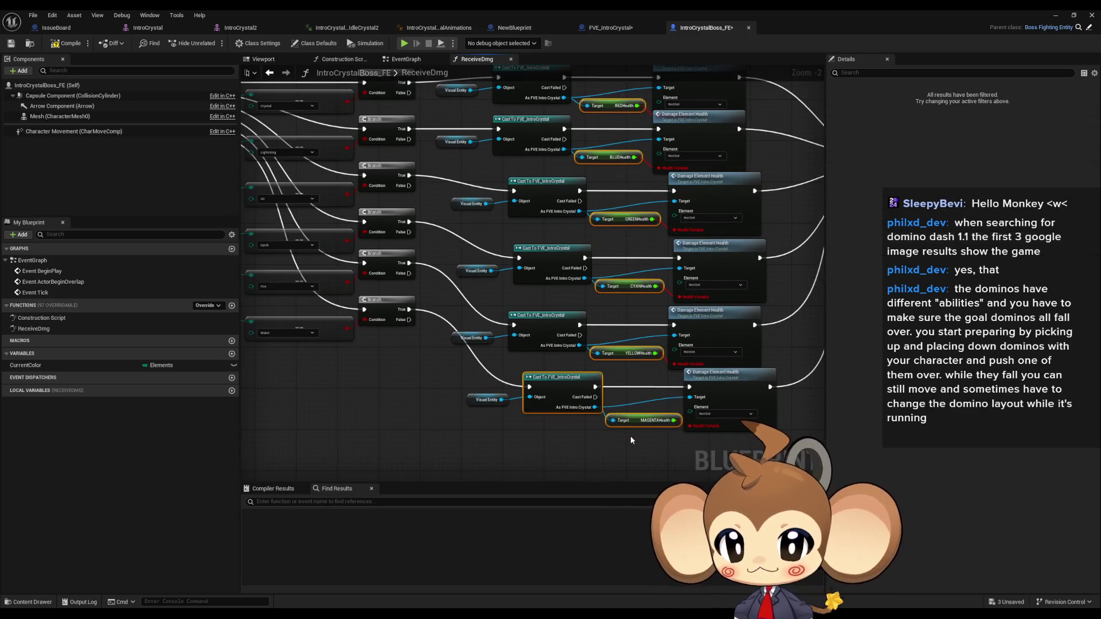
Delete the per-element Health getter nodes, restoring an accidentally deleted cast
{"action": "key", "text": "Delete"}
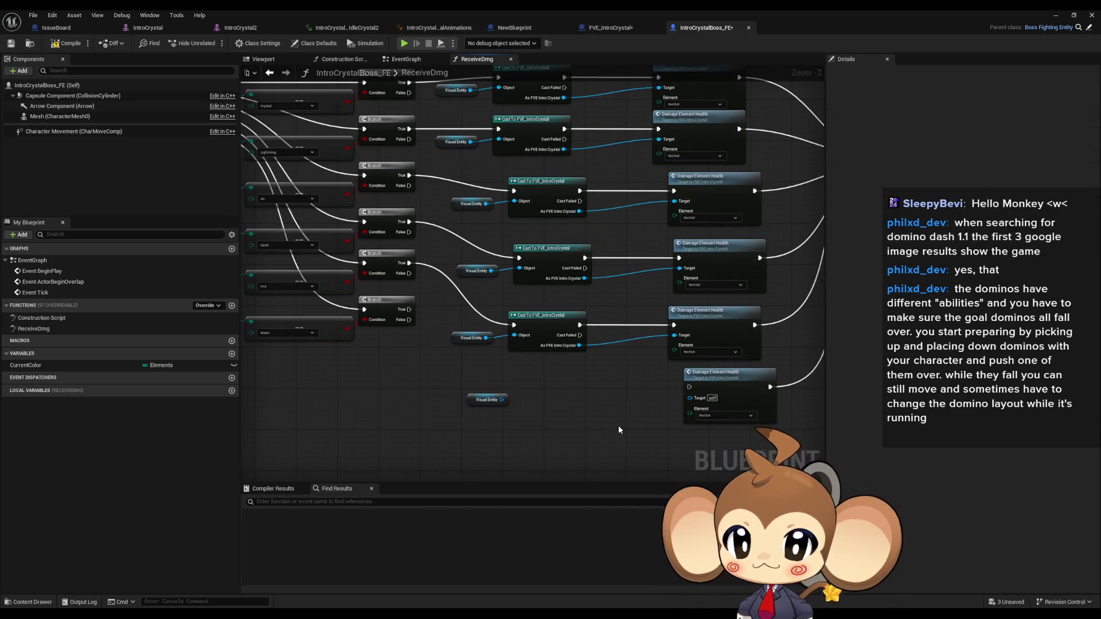
{"action": "key", "text": "ctrl+z"}
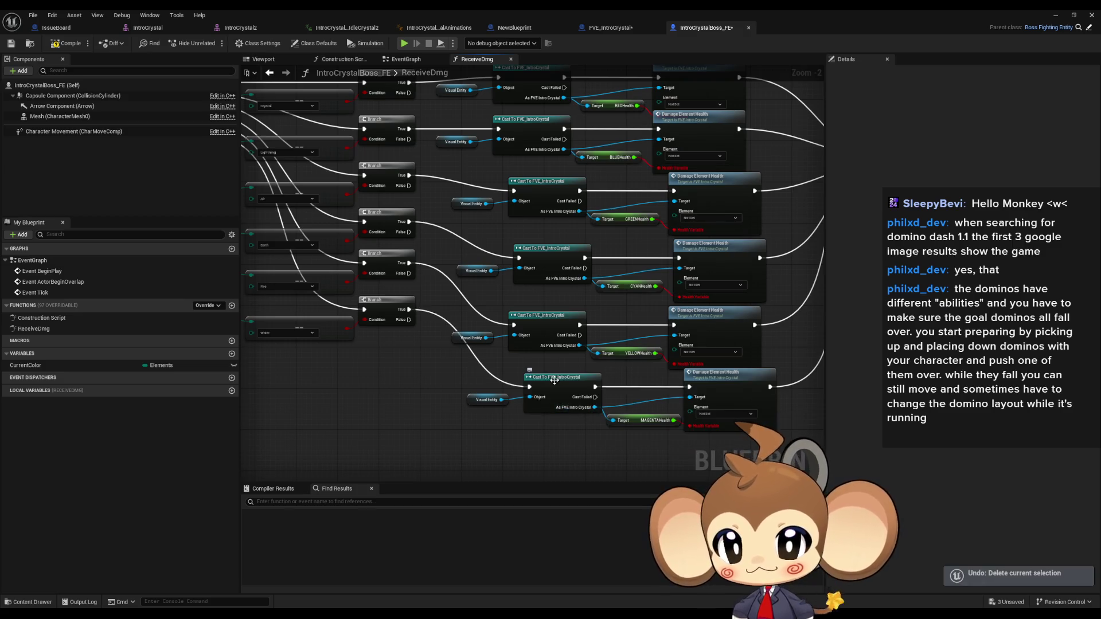
{"action": "left_click_drag", "start_coordinate": [607, 452], "coordinate": [598, 214]}
{"action": "key", "text": "Delete"}
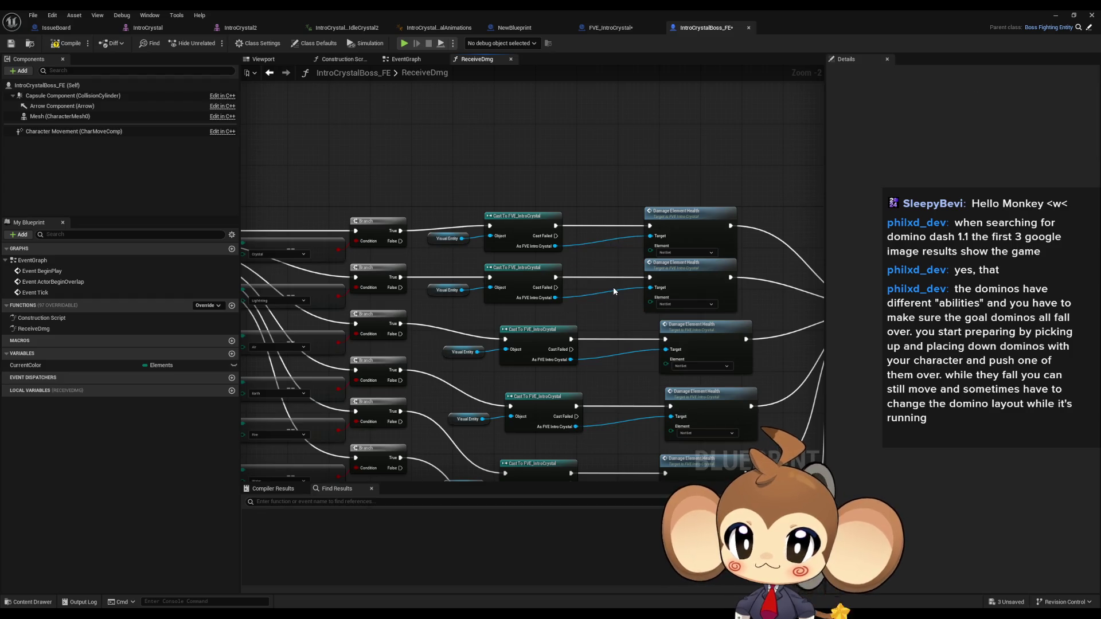
{"action": "scroll", "coordinate": [609, 288], "scroll_direction": "down", "scroll_amount": 1}
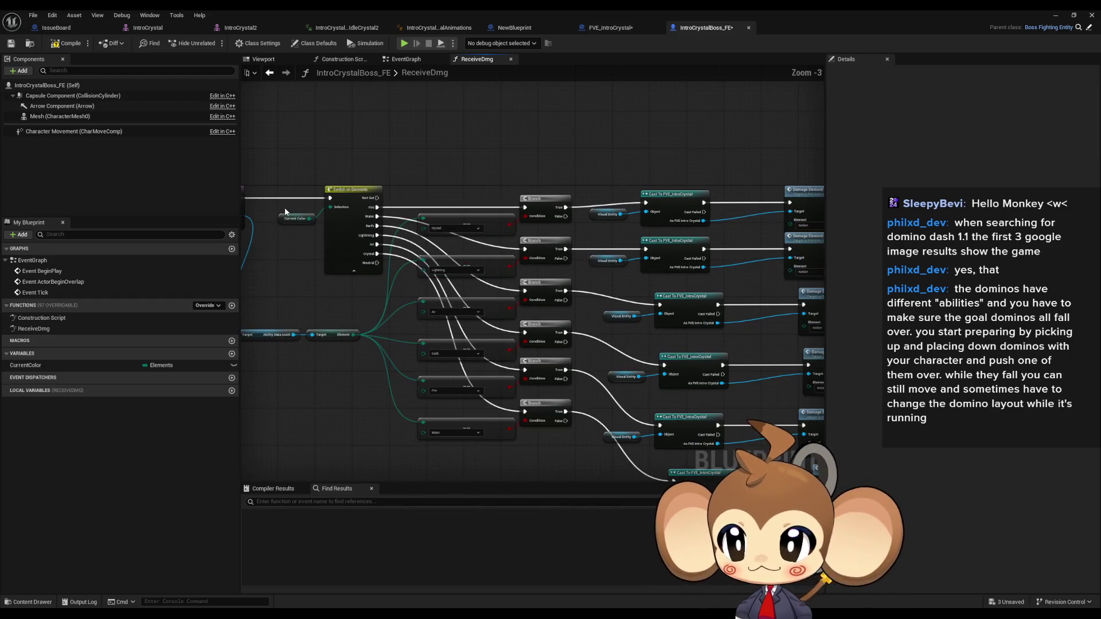
{"action": "scroll", "coordinate": [561, 241], "scroll_direction": "up", "scroll_amount": 3}
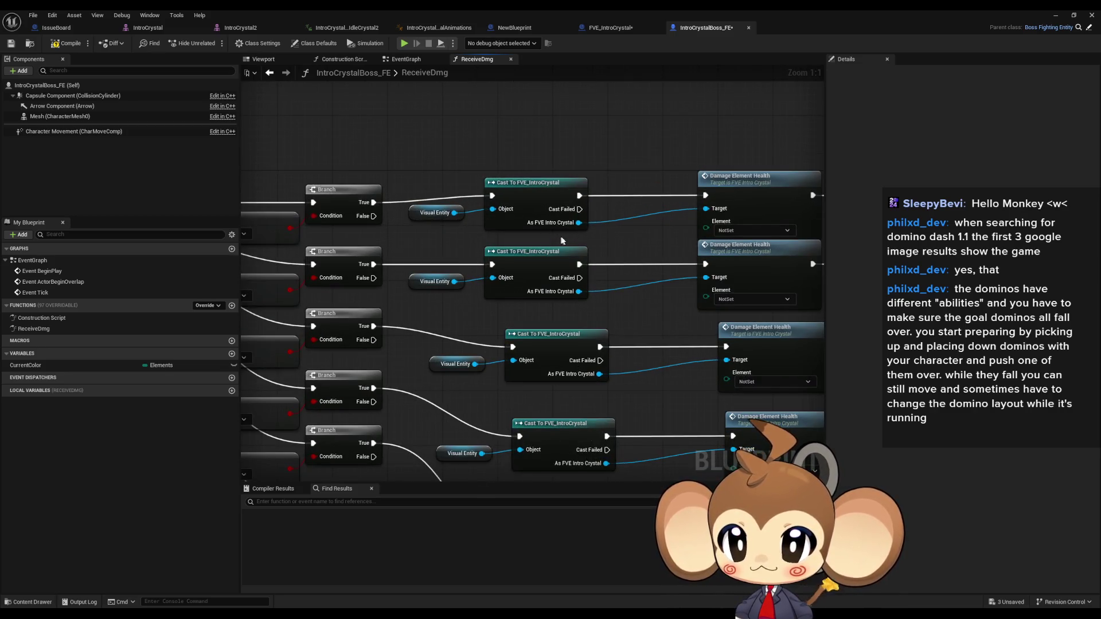
{"action": "scroll", "coordinate": [587, 236], "scroll_direction": "down", "scroll_amount": 2}
Paste a Current Color getter and select the Visual Entity and cast nodes
{"action": "key", "text": "ctrl+v"}
{"action": "mouse_move", "coordinate": [600, 205]}
{"action": "left_mouse_down"}
{"action": "mouse_move", "coordinate": [652, 253]}
{"action": "mouse_move", "coordinate": [550, 189]}
{"action": "mouse_move", "coordinate": [516, 245]}
{"action": "mouse_move", "coordinate": [791, 244]}
{"action": "mouse_move", "coordinate": [744, 238]}
{"action": "left_mouse_up"}
{"action": "left_click", "coordinate": [659, 230], "text": "shift"}
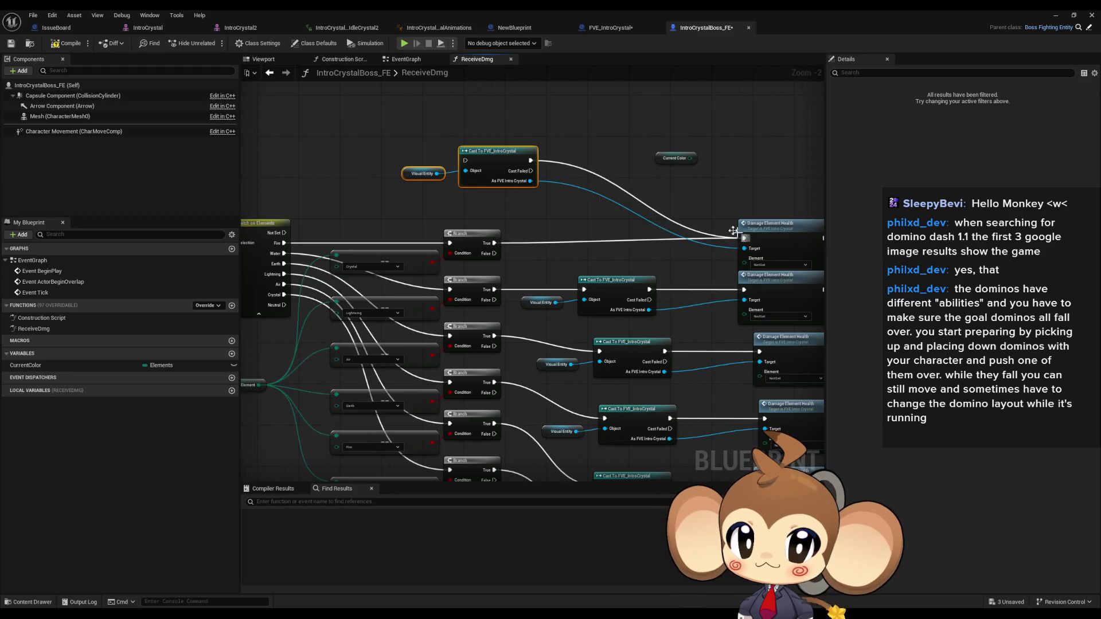
Move the cast beside ReceiveDmg and wire ReceiveDmg → cast → Switch on Elements
{"action": "mouse_move", "coordinate": [589, 171]}
{"action": "left_mouse_down"}
{"action": "mouse_move", "coordinate": [304, 172]}
{"action": "mouse_move", "coordinate": [549, 212]}
{"action": "left_mouse_up"}
{"action": "scroll", "coordinate": [477, 267], "scroll_direction": "up", "scroll_amount": 2}
{"action": "left_click_drag", "start_coordinate": [476, 261], "coordinate": [530, 152]}
{"action": "left_click_drag", "start_coordinate": [618, 152], "coordinate": [614, 263]}
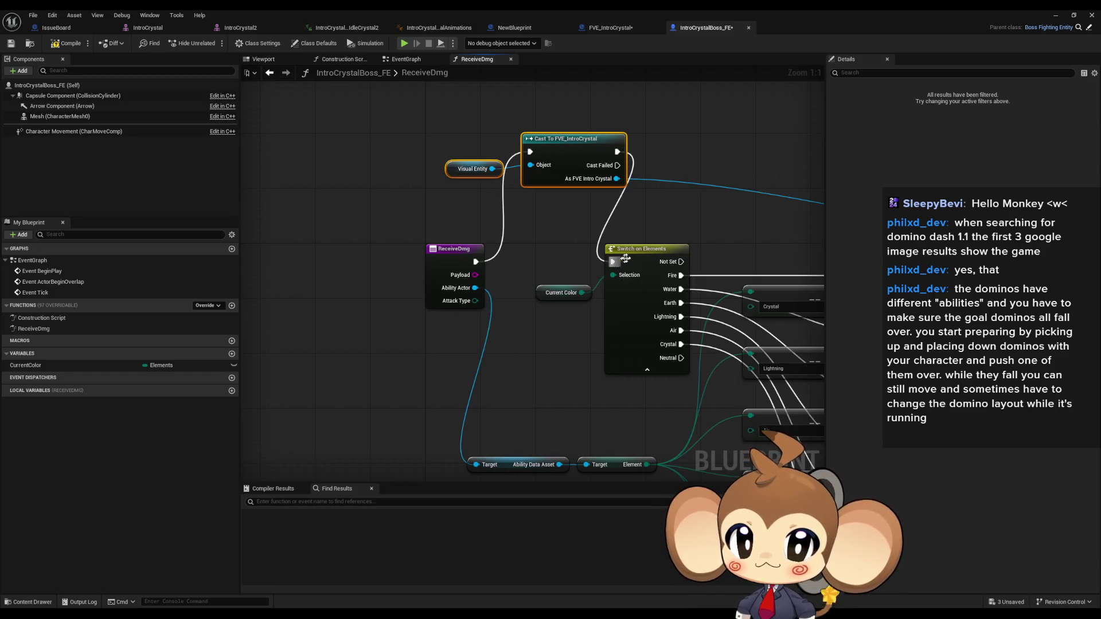
Feed Current Color into the damage Element input and route branches into that node
{"action": "scroll", "coordinate": [436, 225], "scroll_direction": "down", "scroll_amount": 2}
{"action": "left_click_drag", "start_coordinate": [436, 225], "coordinate": [479, 245]}
{"action": "mouse_move", "coordinate": [645, 126]}
{"action": "left_mouse_down"}
{"action": "mouse_move", "coordinate": [700, 232]}
{"action": "mouse_move", "coordinate": [449, 257]}
{"action": "left_mouse_up"}
{"action": "mouse_move", "coordinate": [449, 307]}
{"action": "left_mouse_down"}
{"action": "mouse_move", "coordinate": [504, 308]}
{"action": "mouse_move", "coordinate": [504, 356]}
{"action": "mouse_move", "coordinate": [447, 352]}
{"action": "mouse_move", "coordinate": [451, 399]}
{"action": "mouse_move", "coordinate": [516, 356]}
{"action": "mouse_move", "coordinate": [459, 402]}
{"action": "mouse_move", "coordinate": [461, 434]}
{"action": "mouse_move", "coordinate": [450, 437]}
{"action": "left_mouse_up"}
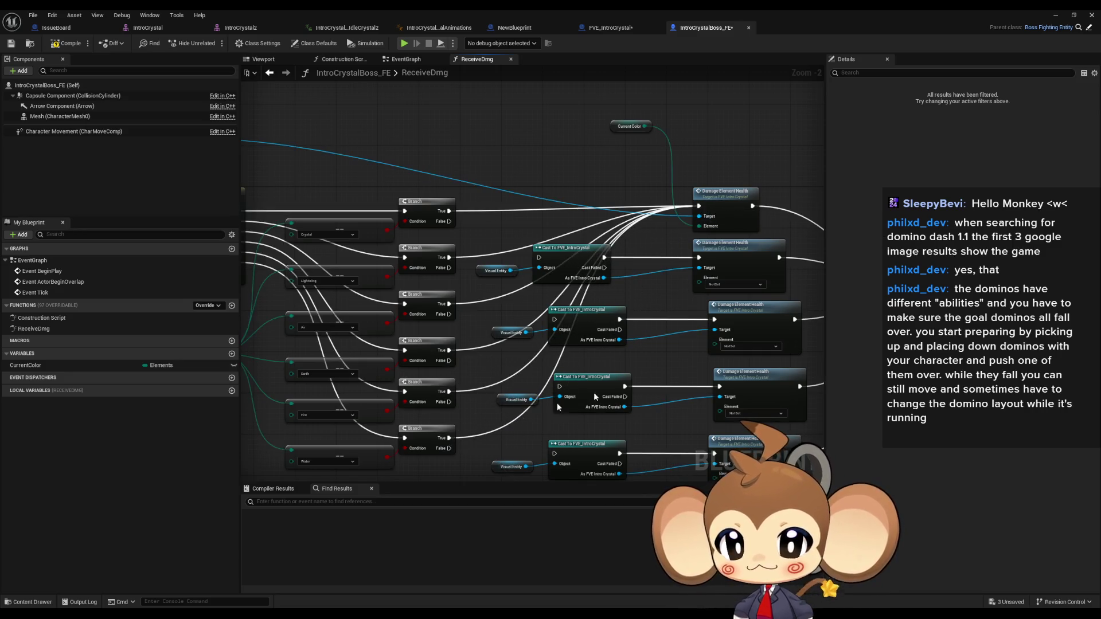
Delete the redundant cast and damage nodes and place Current Color below the shared node
{"action": "scroll", "coordinate": [448, 295], "scroll_direction": "down", "scroll_amount": 3}
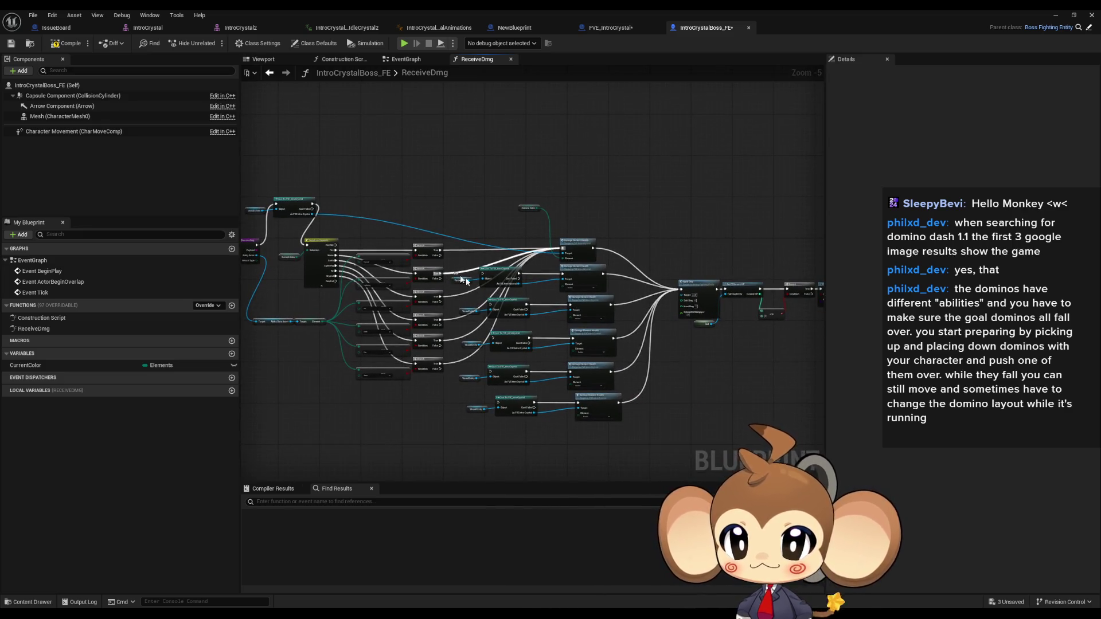
{"action": "left_click_drag", "start_coordinate": [450, 263], "coordinate": [626, 422]}
{"action": "key", "text": "Delete"}
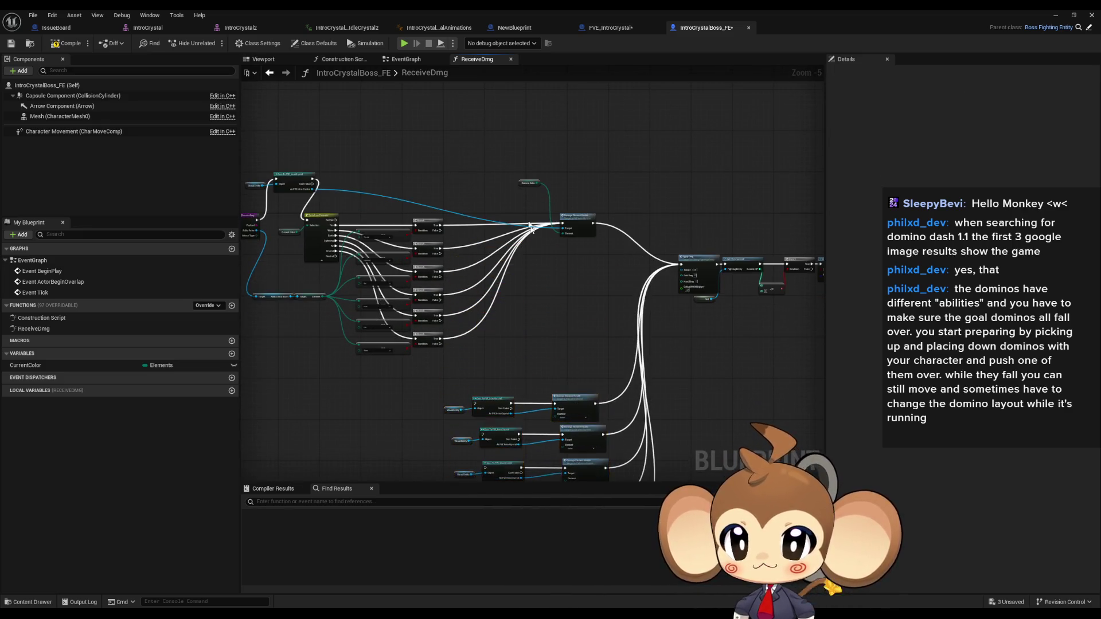
{"action": "scroll", "coordinate": [574, 230], "scroll_direction": "up", "scroll_amount": 3}
{"action": "left_click_drag", "start_coordinate": [524, 153], "coordinate": [538, 277]}
{"action": "left_click", "coordinate": [673, 340]}
{"action": "scroll", "coordinate": [673, 339], "scroll_direction": "down", "scroll_amount": 3}
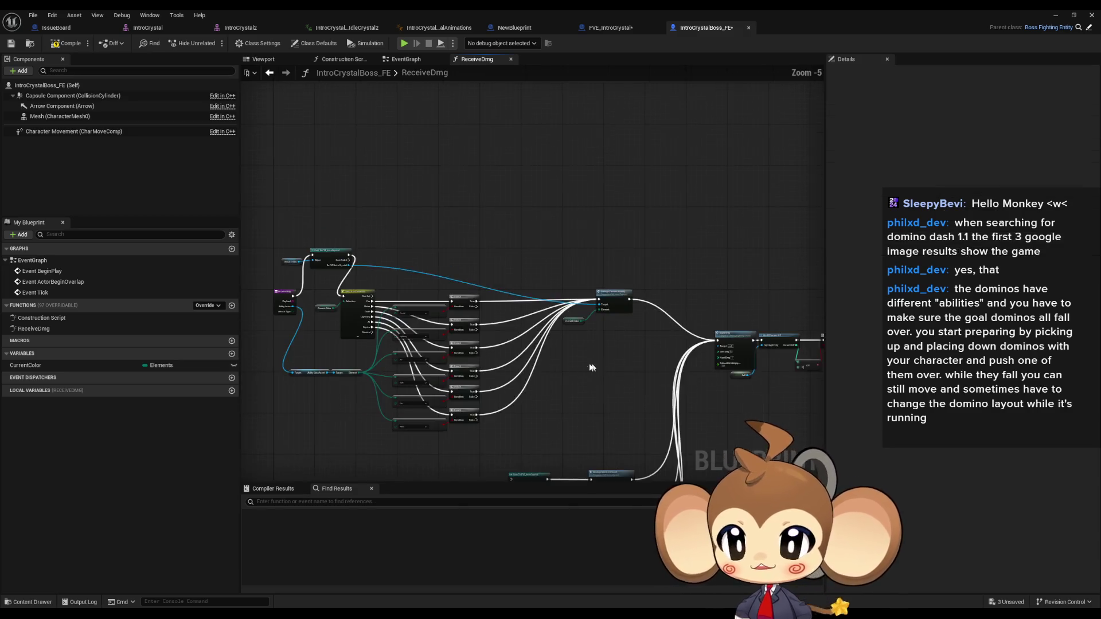
{"action": "scroll", "coordinate": [615, 342], "scroll_direction": "up", "scroll_amount": 3}
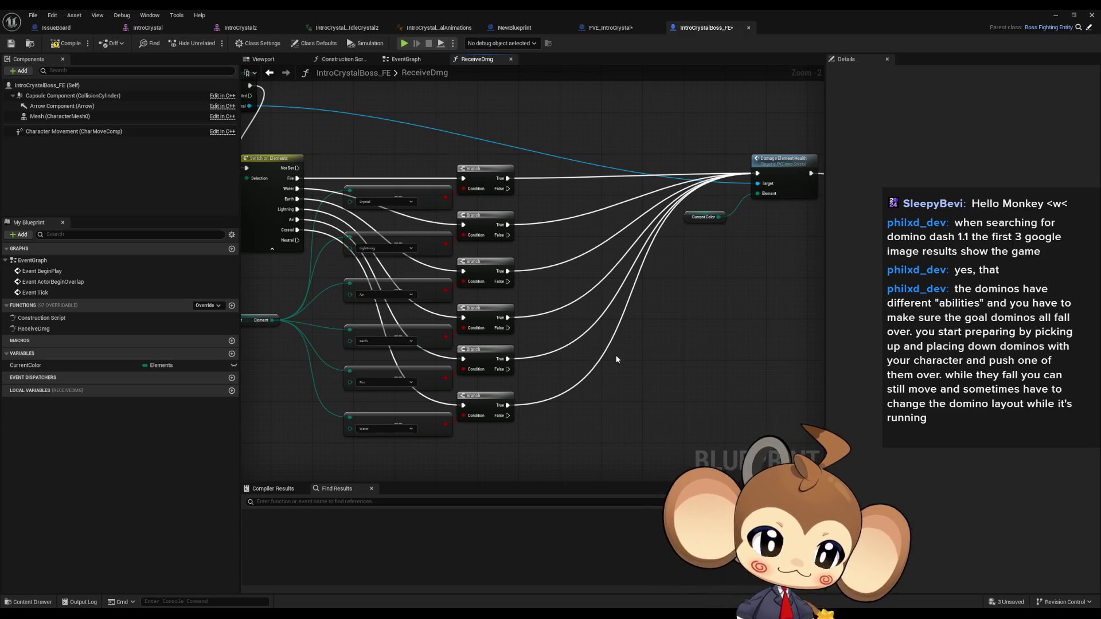
Move the Cast node between ReceiveDmg and Switch, with Visual Entity and the element getters beside it
{"action": "scroll", "coordinate": [641, 336], "scroll_direction": "down", "scroll_amount": 3}
{"action": "scroll", "coordinate": [435, 259], "scroll_direction": "up", "scroll_amount": 2}
{"action": "scroll", "coordinate": [435, 260], "scroll_direction": "down", "scroll_amount": 2}
{"action": "left_click_drag", "start_coordinate": [392, 217], "coordinate": [556, 298]}
{"action": "left_click_drag", "start_coordinate": [487, 205], "coordinate": [556, 361]}
{"action": "scroll", "coordinate": [472, 215], "scroll_direction": "up", "scroll_amount": 3}
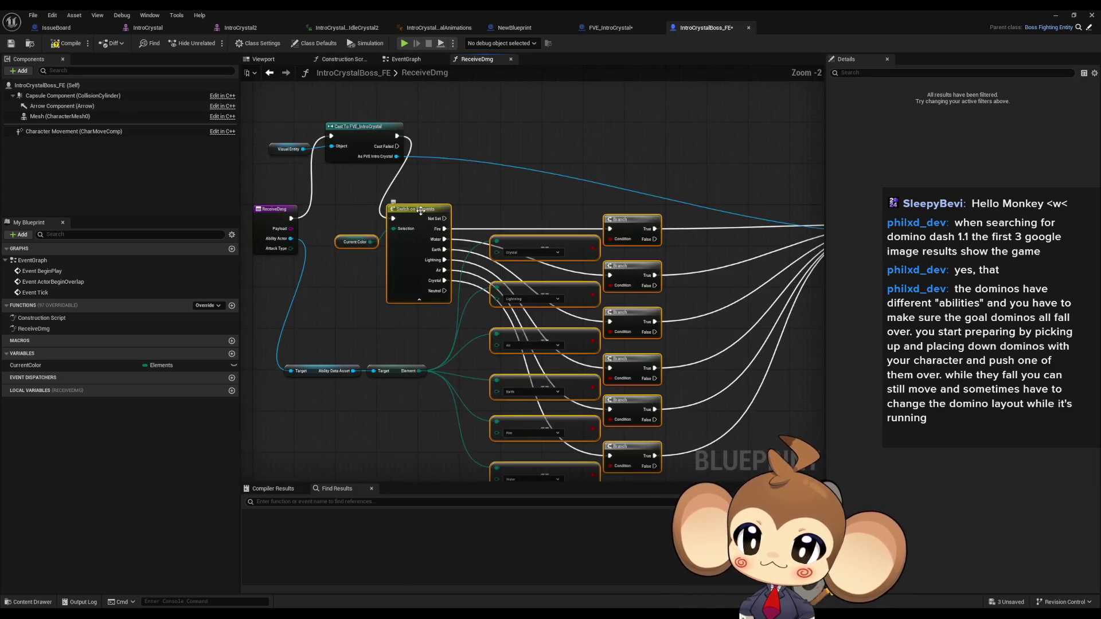
{"action": "left_click", "coordinate": [427, 162]}
{"action": "mouse_move", "coordinate": [371, 139]}
{"action": "left_mouse_down"}
{"action": "mouse_move", "coordinate": [370, 220]}
{"action": "mouse_move", "coordinate": [410, 257]}
{"action": "left_mouse_up"}
{"action": "left_click_drag", "start_coordinate": [281, 154], "coordinate": [324, 268]}
{"action": "mouse_move", "coordinate": [281, 338]}
{"action": "left_mouse_down"}
{"action": "mouse_move", "coordinate": [429, 382]}
{"action": "mouse_move", "coordinate": [436, 356]}
{"action": "mouse_move", "coordinate": [470, 346]}
{"action": "left_mouse_up"}
Shift the Damage Element Health and Current Color nodes left, closer to the branches
{"action": "left_click_drag", "start_coordinate": [482, 393], "coordinate": [368, 324]}
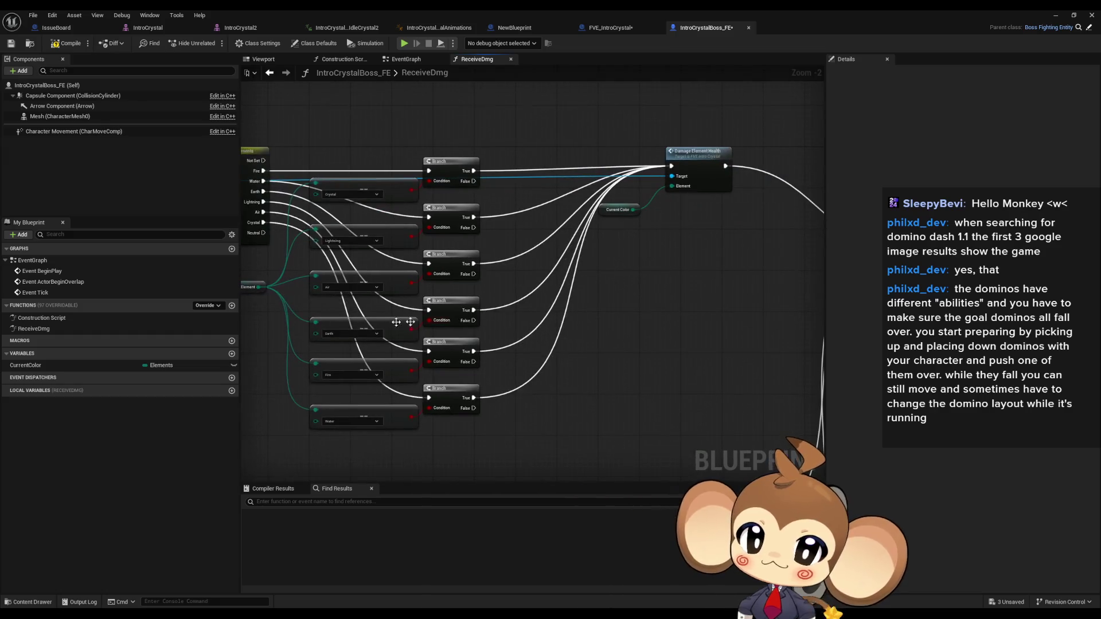
{"action": "left_click_drag", "start_coordinate": [618, 210], "coordinate": [504, 240]}
{"action": "left_click_drag", "start_coordinate": [682, 167], "coordinate": [580, 168]}
{"action": "left_click", "coordinate": [624, 240]}
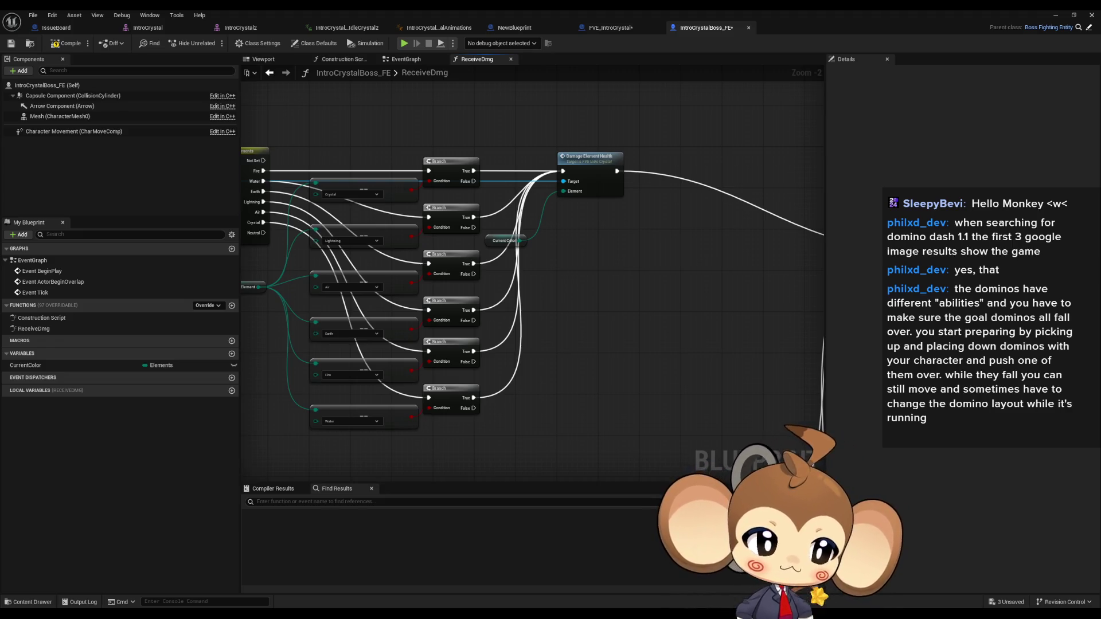
Pull the Apply Dmg and Self nodes up next to the Damage Element Health node
{"action": "mouse_move", "coordinate": [673, 435]}
{"action": "left_mouse_down"}
{"action": "mouse_move", "coordinate": [711, 375]}
{"action": "mouse_move", "coordinate": [576, 328]}
{"action": "left_mouse_up"}
{"action": "mouse_move", "coordinate": [541, 221]}
{"action": "left_mouse_down"}
{"action": "mouse_move", "coordinate": [762, 369]}
{"action": "mouse_move", "coordinate": [628, 338]}
{"action": "mouse_move", "coordinate": [510, 260]}
{"action": "mouse_move", "coordinate": [494, 262]}
{"action": "left_mouse_up"}
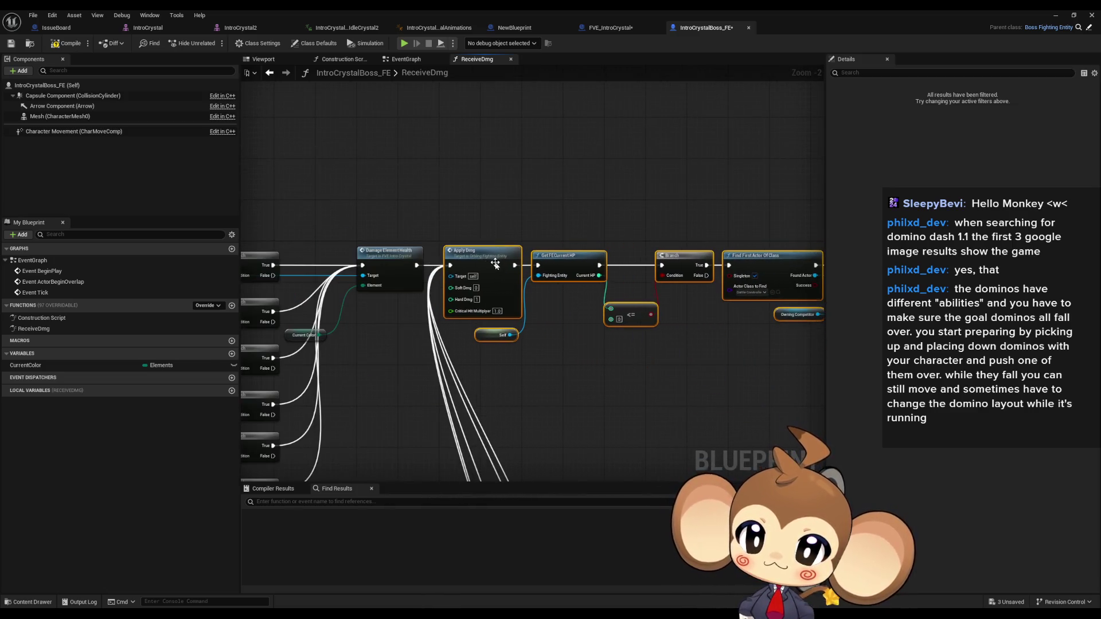
{"action": "left_click", "coordinate": [460, 192]}
{"action": "scroll", "coordinate": [533, 258], "scroll_direction": "up", "scroll_amount": 2}
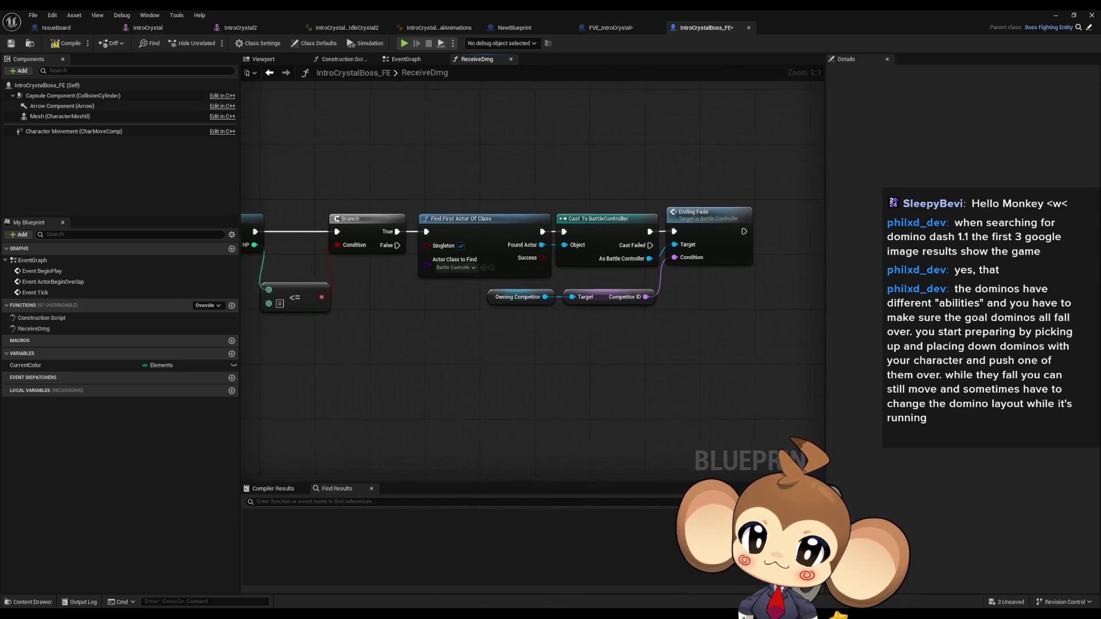
{"action": "mouse_move", "coordinate": [533, 258]}
{"action": "left_mouse_down"}
{"action": "mouse_move", "coordinate": [574, 270]}
{"action": "mouse_move", "coordinate": [708, 209]}
{"action": "mouse_move", "coordinate": [509, 187]}
{"action": "mouse_move", "coordinate": [691, 177]}
{"action": "left_mouse_up"}
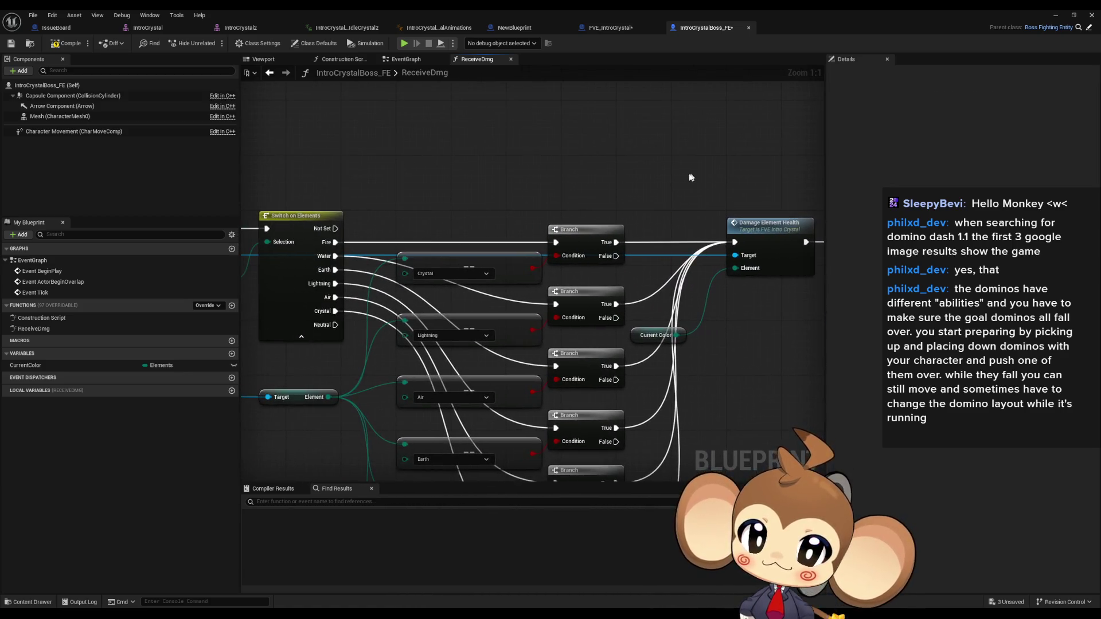
Save FVE_IntroCrystal, minimize the blueprint editor and go to the Content root folder
{"action": "left_click", "coordinate": [617, 33]}
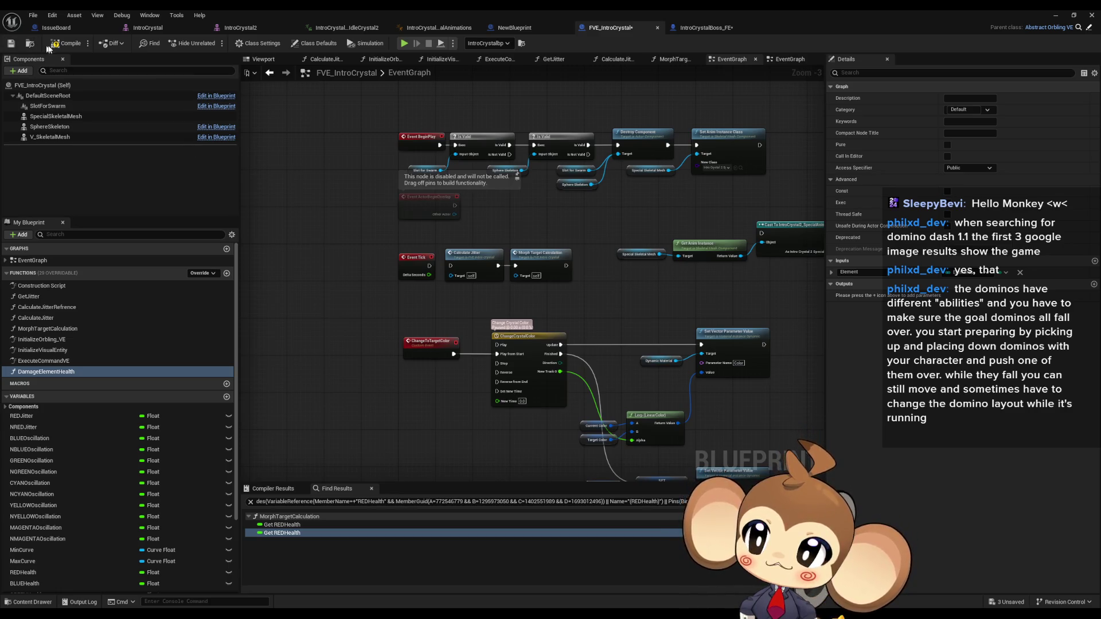
{"action": "key", "text": "ctrl+s"}
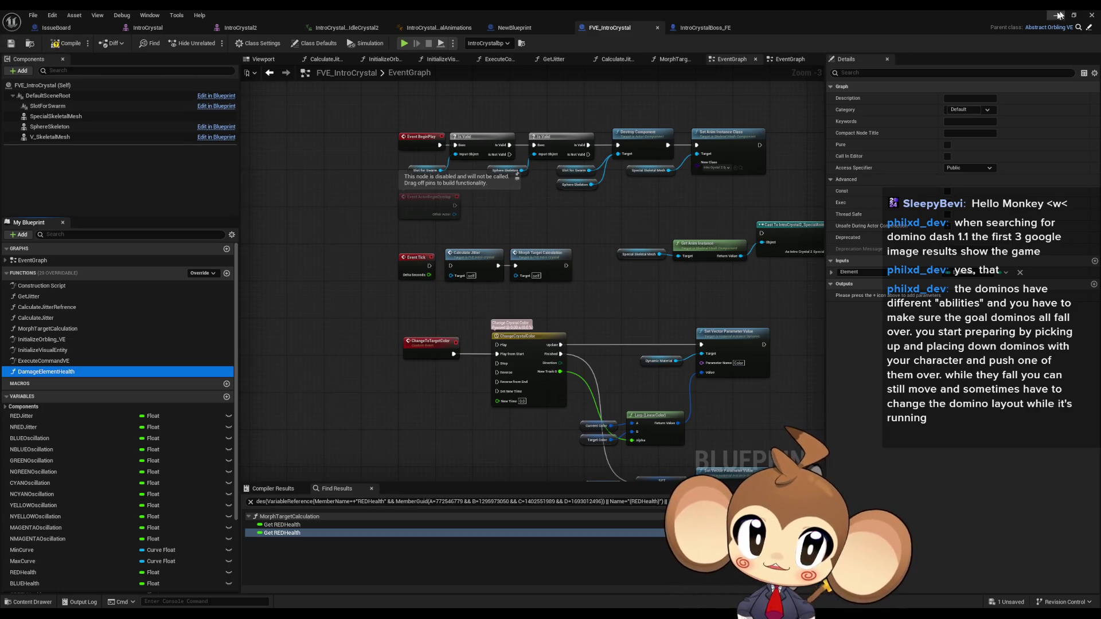
{"action": "left_click", "coordinate": [1061, 14]}
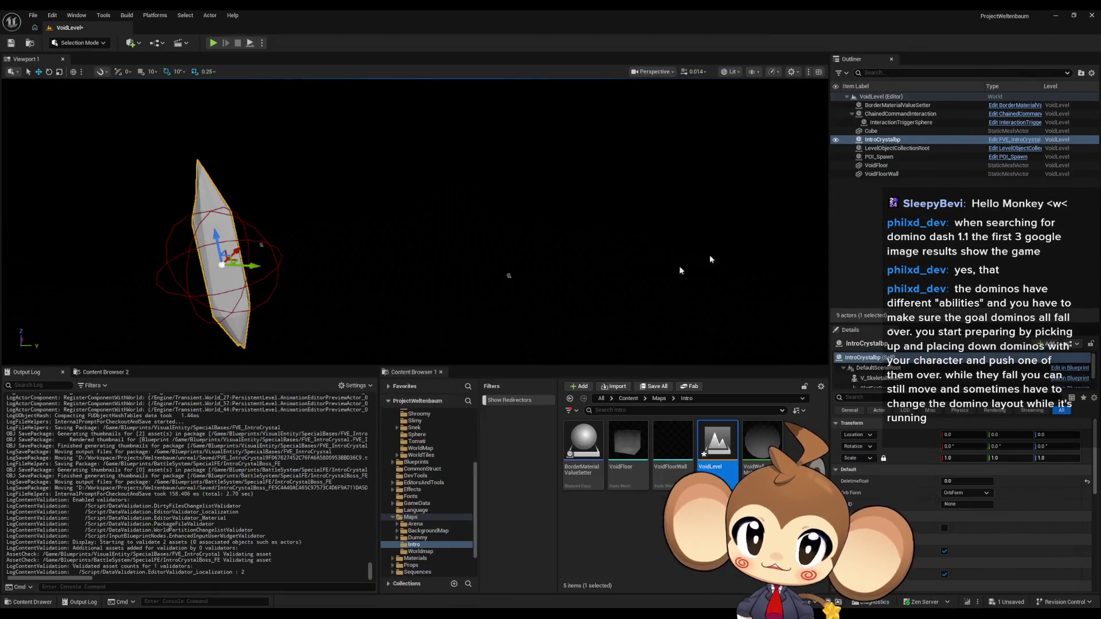
{"action": "left_click", "coordinate": [628, 398]}
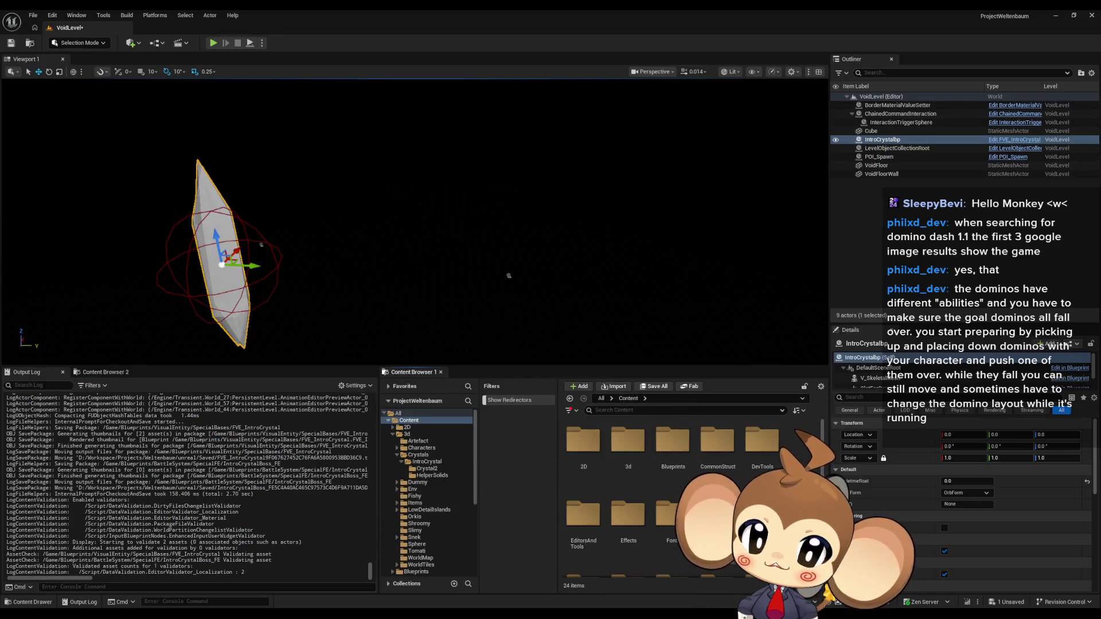
{"action": "scroll", "coordinate": [671, 488], "scroll_direction": "down", "scroll_amount": 5}
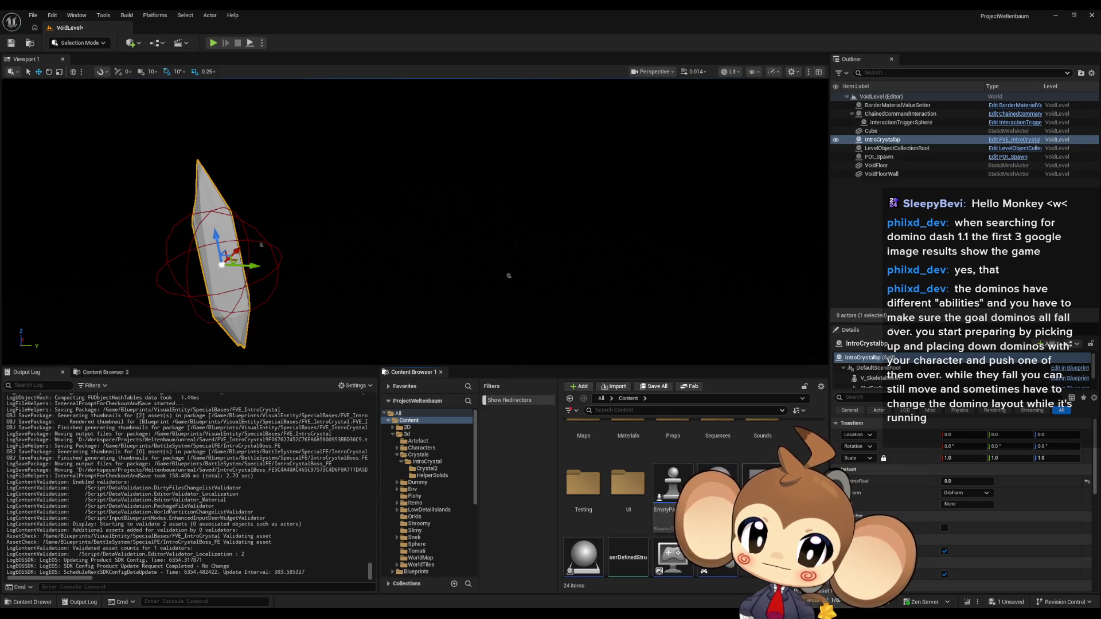
Save VoidLevel, then play-test the intro crystal battle in the editor and stop it
{"action": "key", "text": "ctrl+shift+s"}
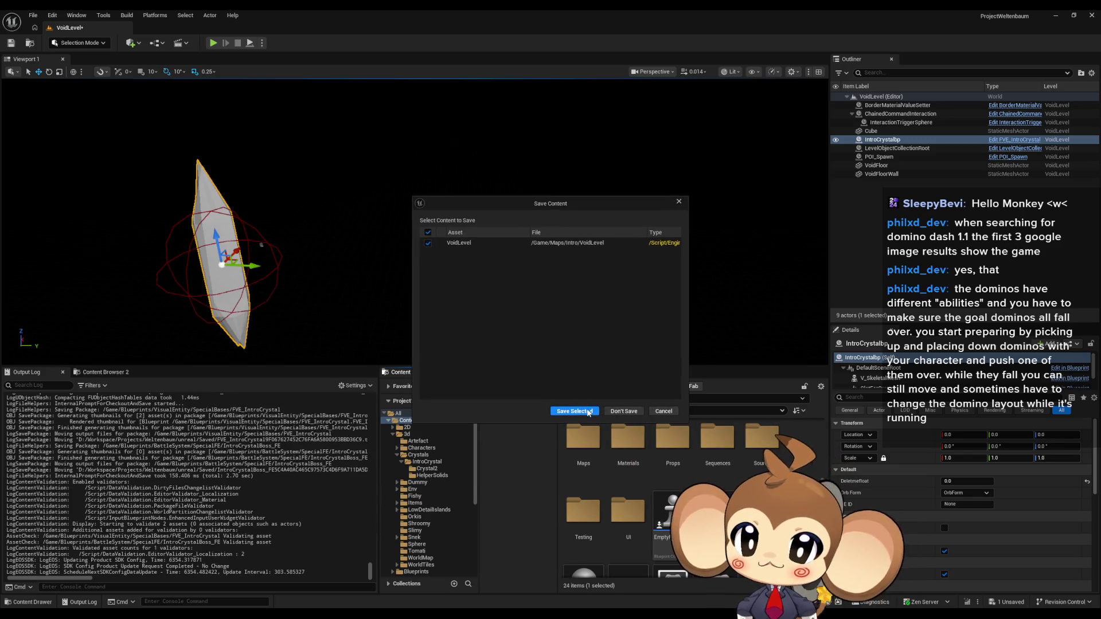
{"action": "left_click", "coordinate": [578, 412]}
{"action": "left_click", "coordinate": [213, 43]}
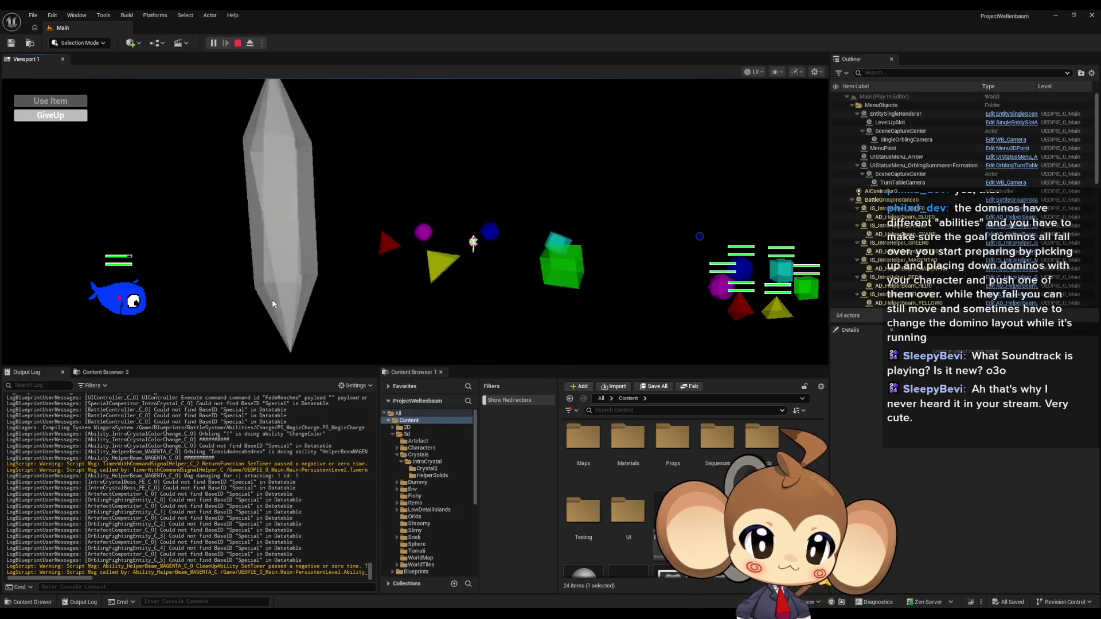
{"action": "left_click", "coordinate": [236, 43]}
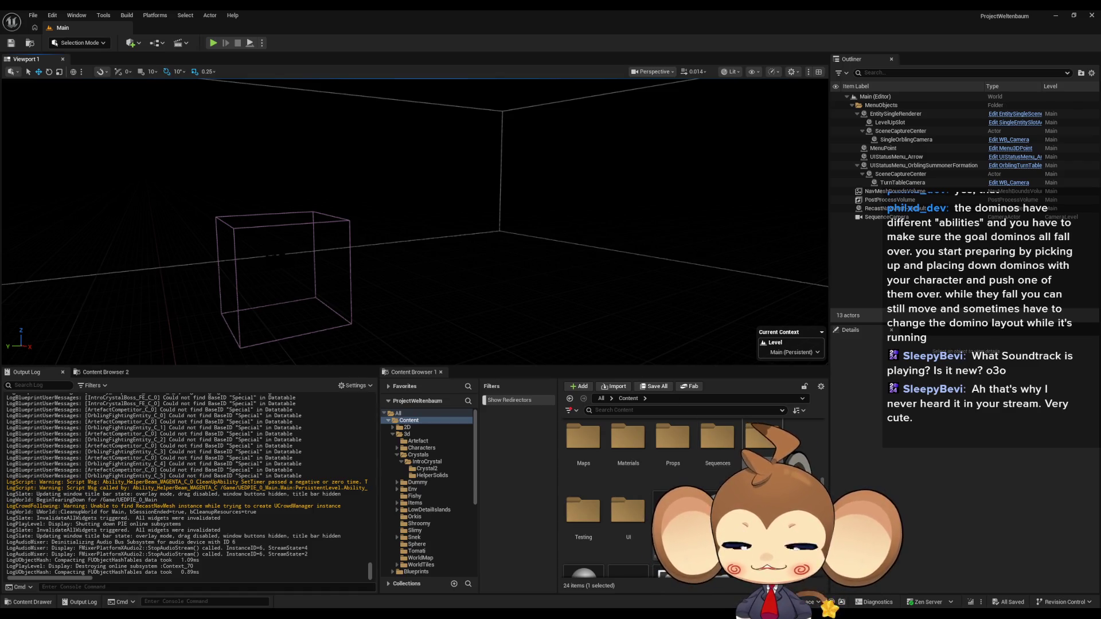
{"action": "scroll", "coordinate": [693, 493], "scroll_direction": "up", "scroll_amount": 2}
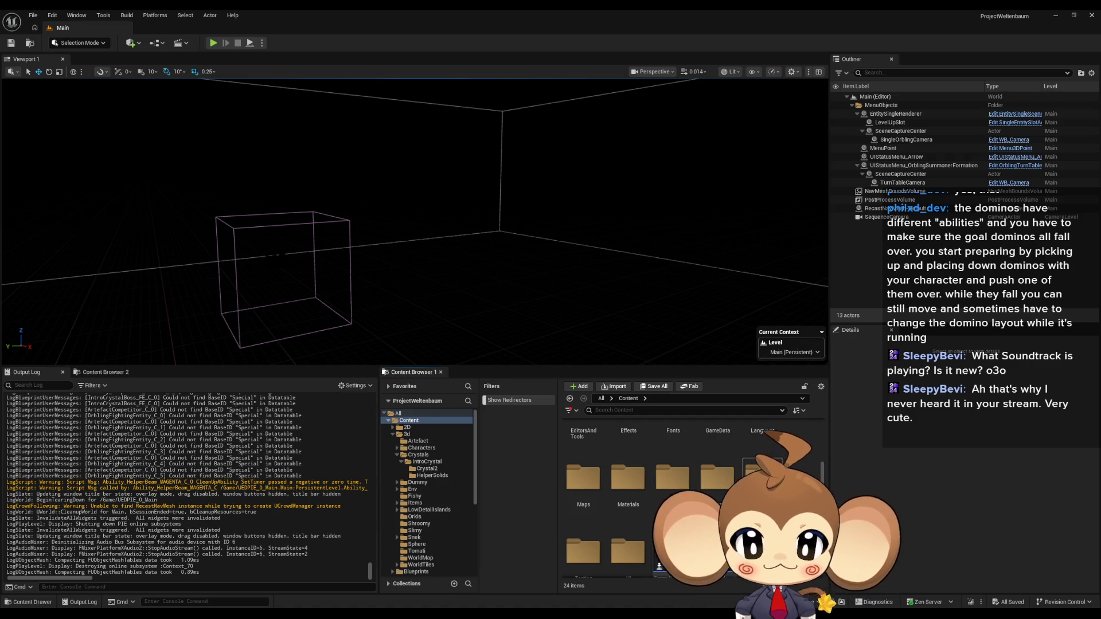
{"action": "scroll", "coordinate": [688, 499], "scroll_direction": "down", "scroll_amount": 4}
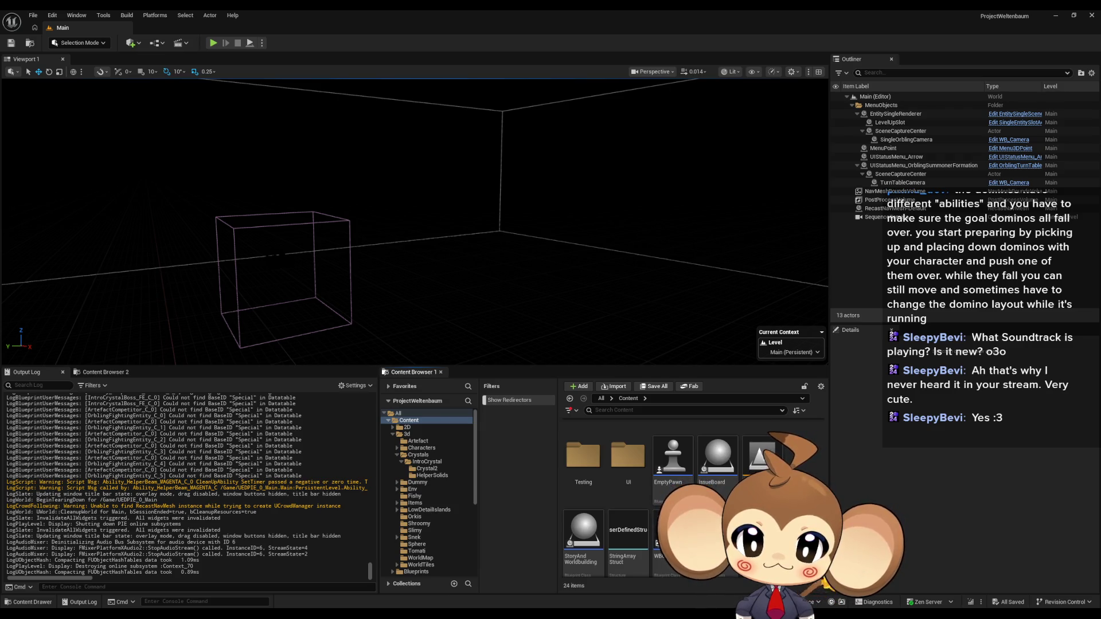
{"action": "scroll", "coordinate": [595, 575], "scroll_direction": "down", "scroll_amount": 1}
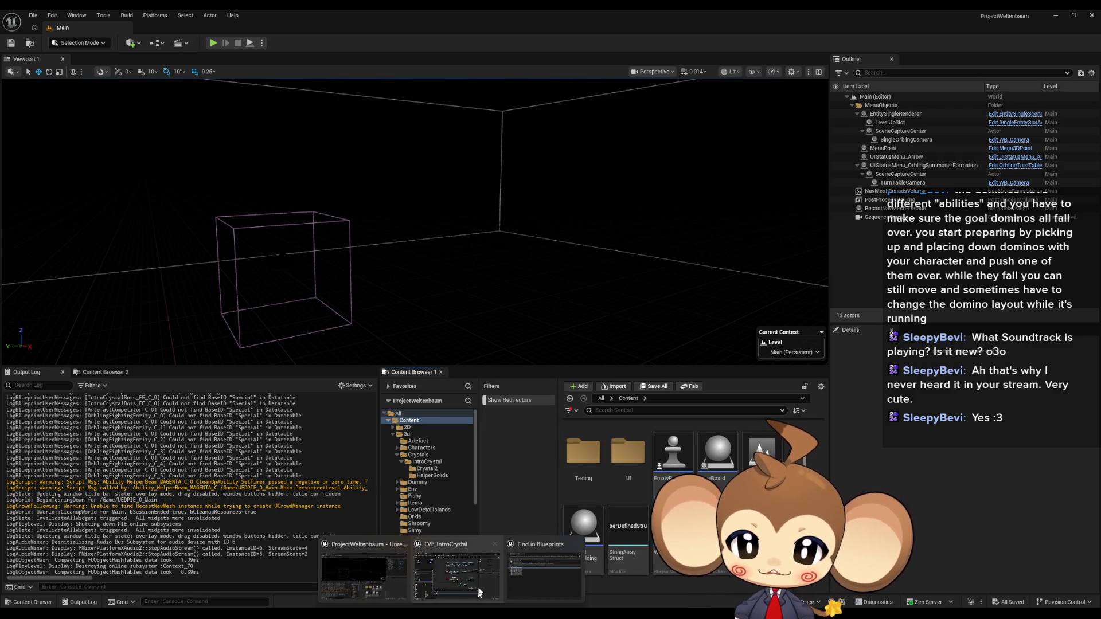
Switch back to the FVE_IntroCrystal window and pan the EventGraph over the colour-change nodes
{"action": "left_click", "coordinate": [488, 582]}
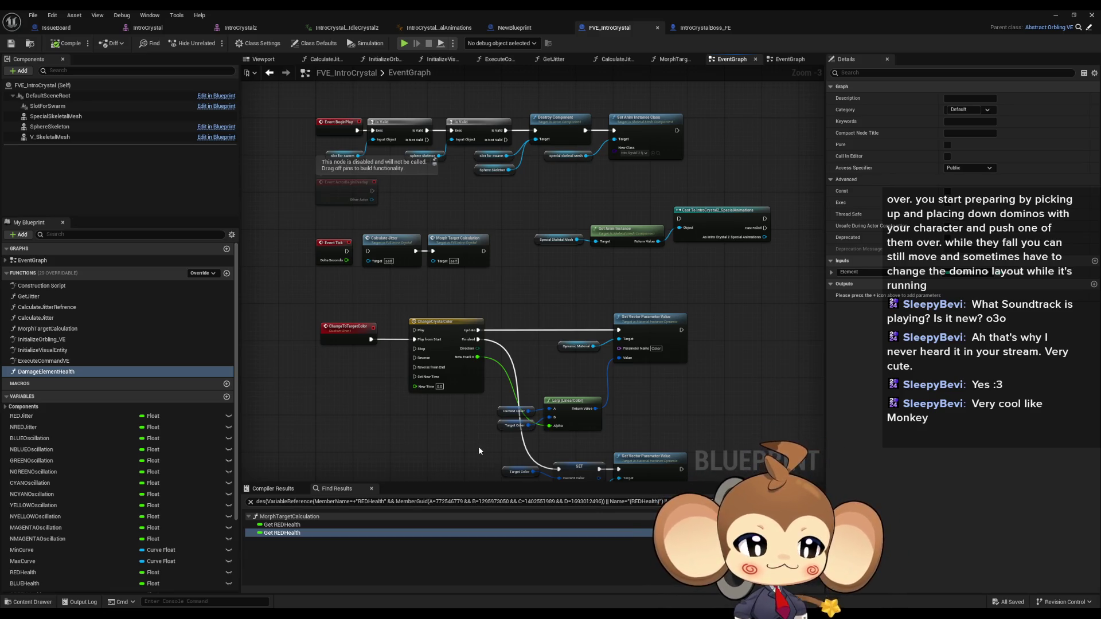
{"action": "mouse_move", "coordinate": [464, 452]}
{"action": "left_mouse_down"}
{"action": "mouse_move", "coordinate": [435, 462]}
{"action": "mouse_move", "coordinate": [425, 371]}
{"action": "left_mouse_up"}
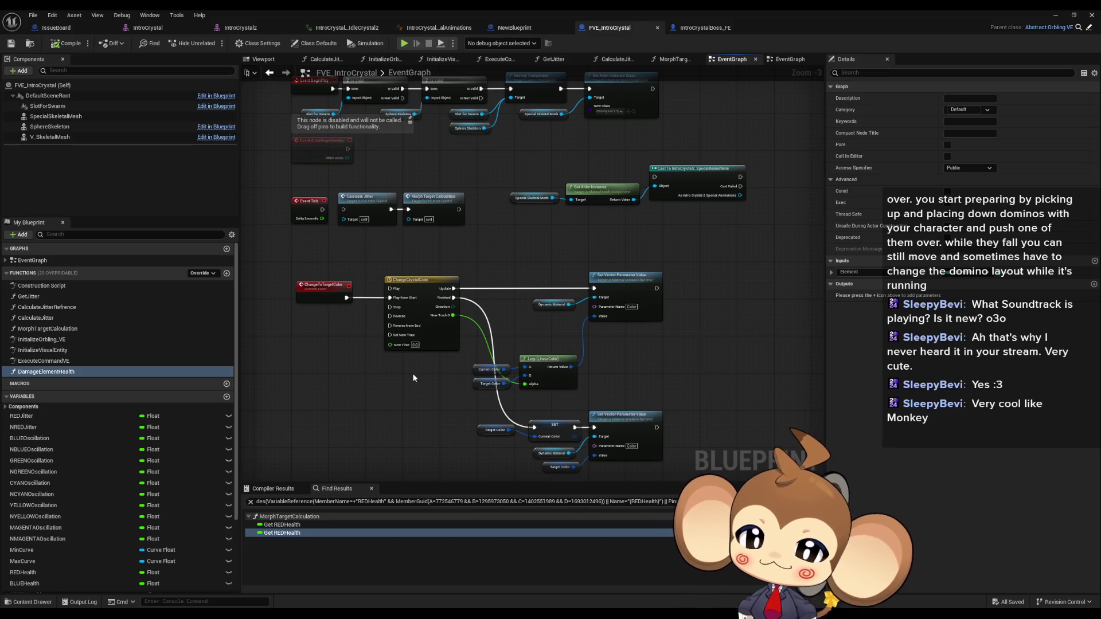
{"action": "left_click_drag", "start_coordinate": [413, 380], "coordinate": [431, 413]}
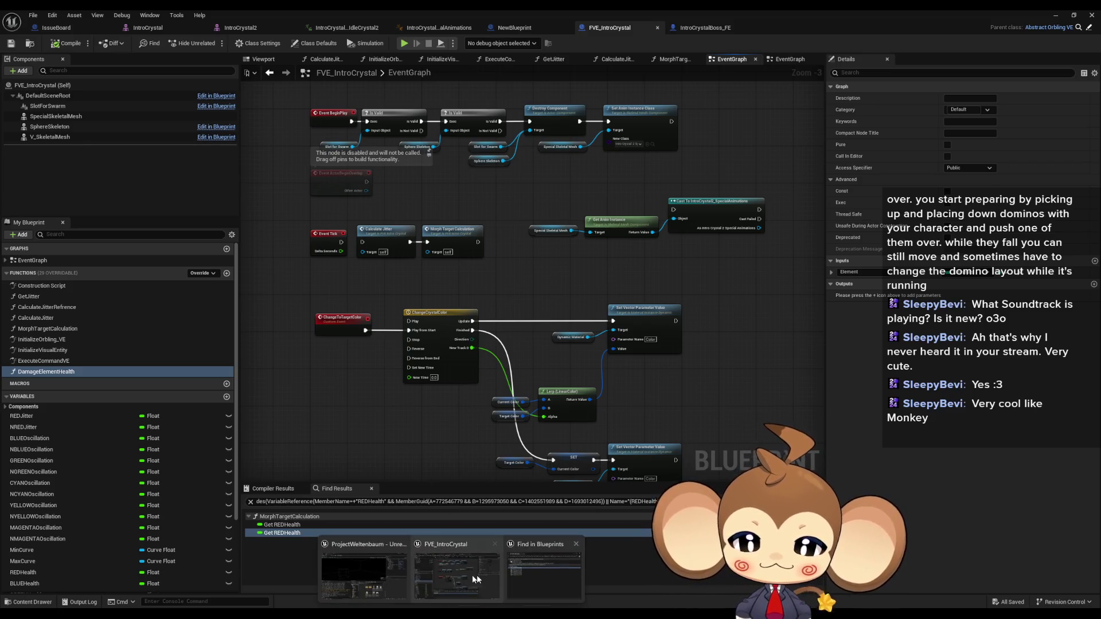
{"action": "left_click", "coordinate": [469, 576]}
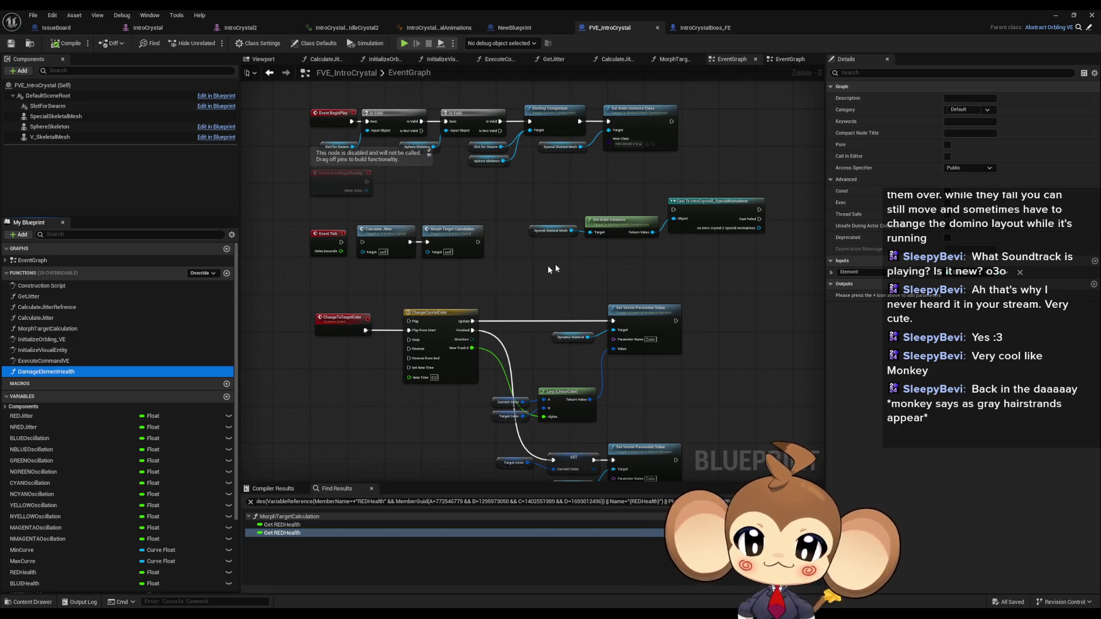
{"action": "left_click", "coordinate": [785, 314]}
{"action": "mouse_move", "coordinate": [725, 325]}
{"action": "left_mouse_down"}
{"action": "mouse_move", "coordinate": [691, 331]}
{"action": "mouse_move", "coordinate": [689, 365]}
{"action": "mouse_move", "coordinate": [700, 319]}
{"action": "mouse_move", "coordinate": [674, 313]}
{"action": "left_mouse_up"}
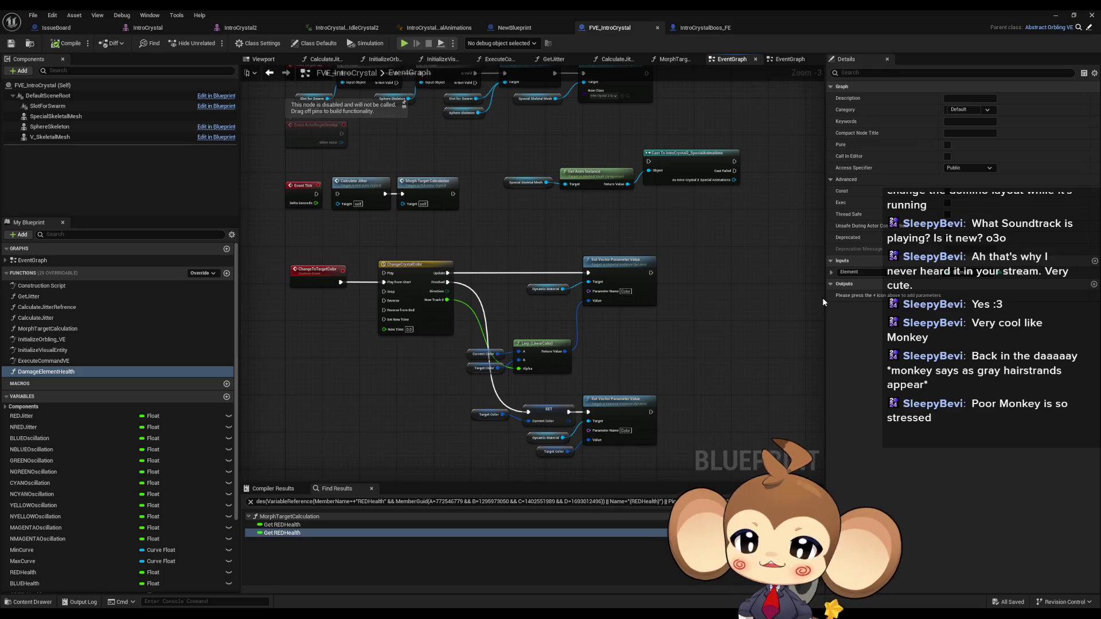
{"action": "scroll", "coordinate": [737, 301], "scroll_direction": "down", "scroll_amount": 2}
{"action": "scroll", "coordinate": [628, 331], "scroll_direction": "up", "scroll_amount": 2}
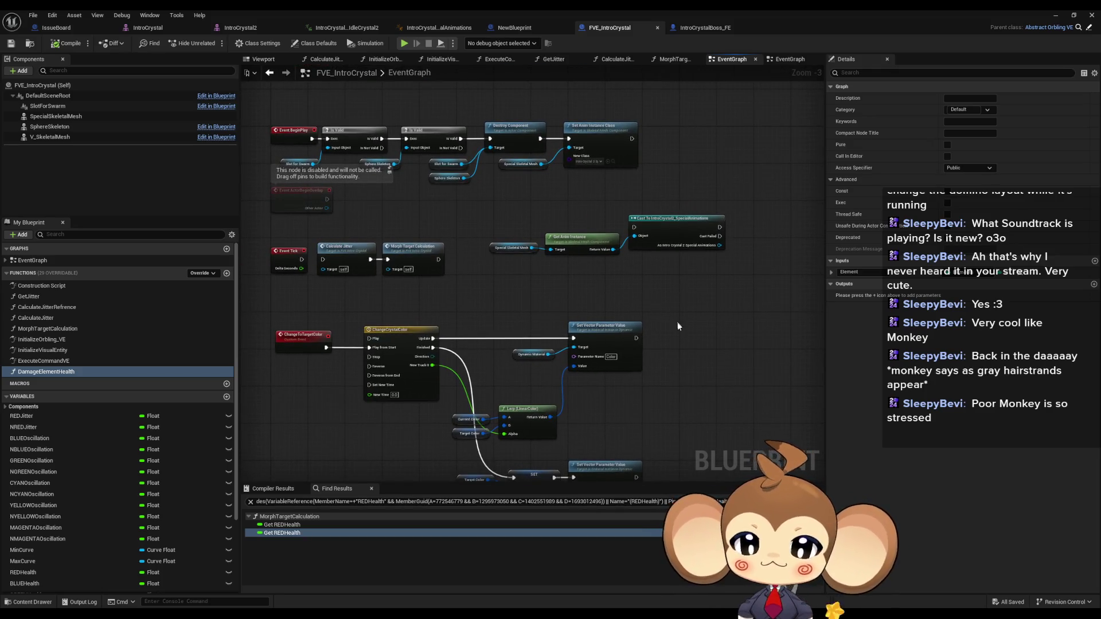
{"action": "left_click_drag", "start_coordinate": [655, 308], "coordinate": [689, 287]}
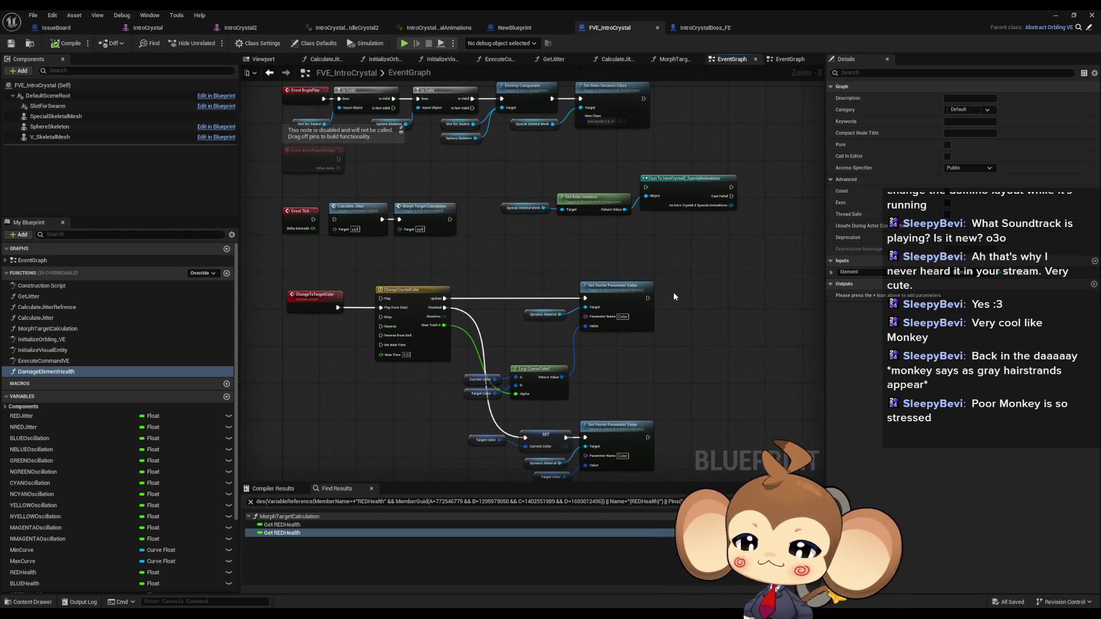
{"action": "left_click_drag", "start_coordinate": [672, 293], "coordinate": [674, 275]}
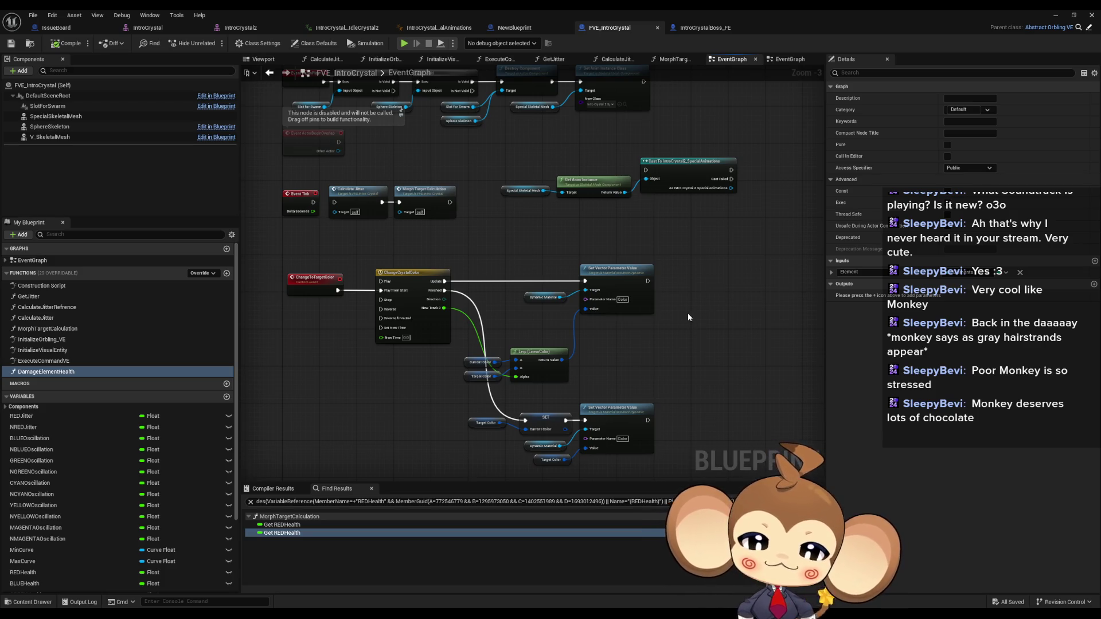
{"action": "left_click_drag", "start_coordinate": [717, 313], "coordinate": [705, 351]}
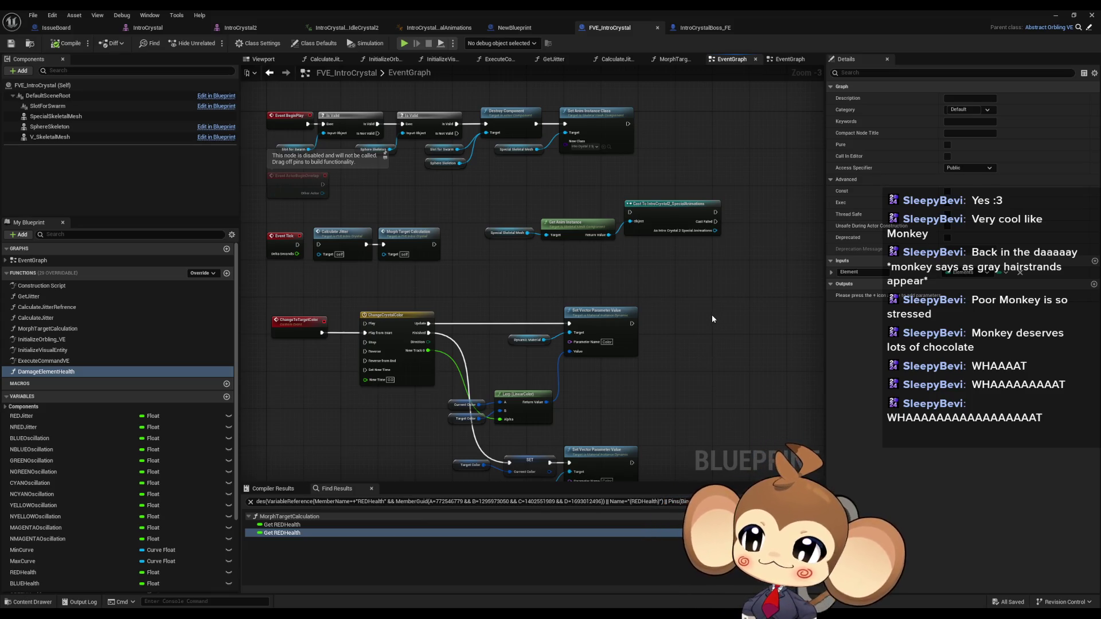
{"action": "scroll", "coordinate": [715, 308], "scroll_direction": "down", "scroll_amount": 1}
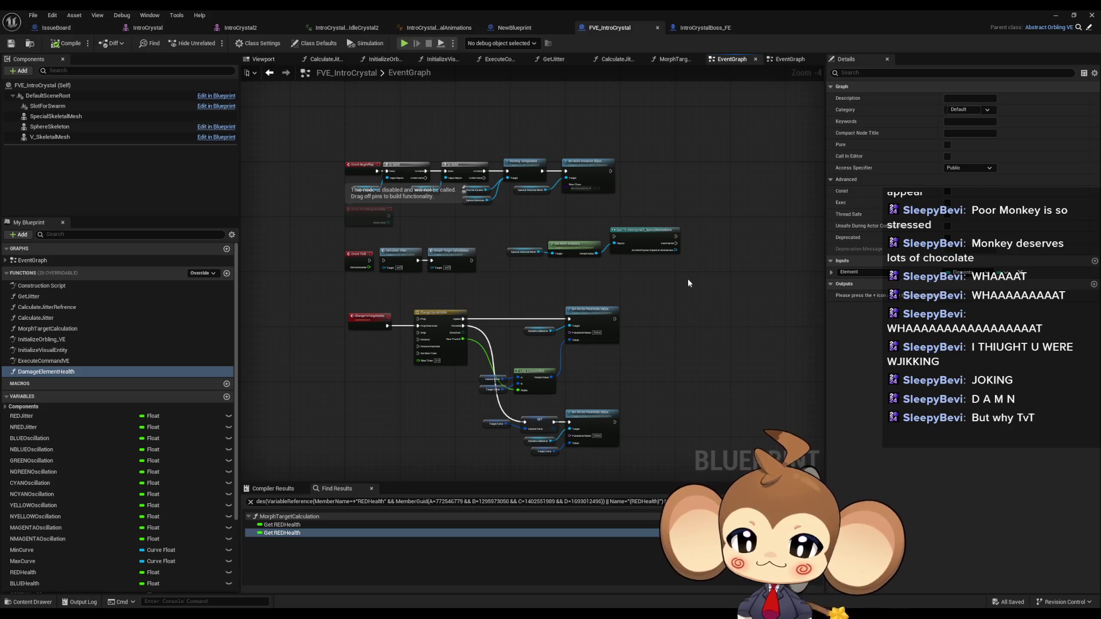
{"action": "left_click_drag", "start_coordinate": [680, 253], "coordinate": [656, 227]}
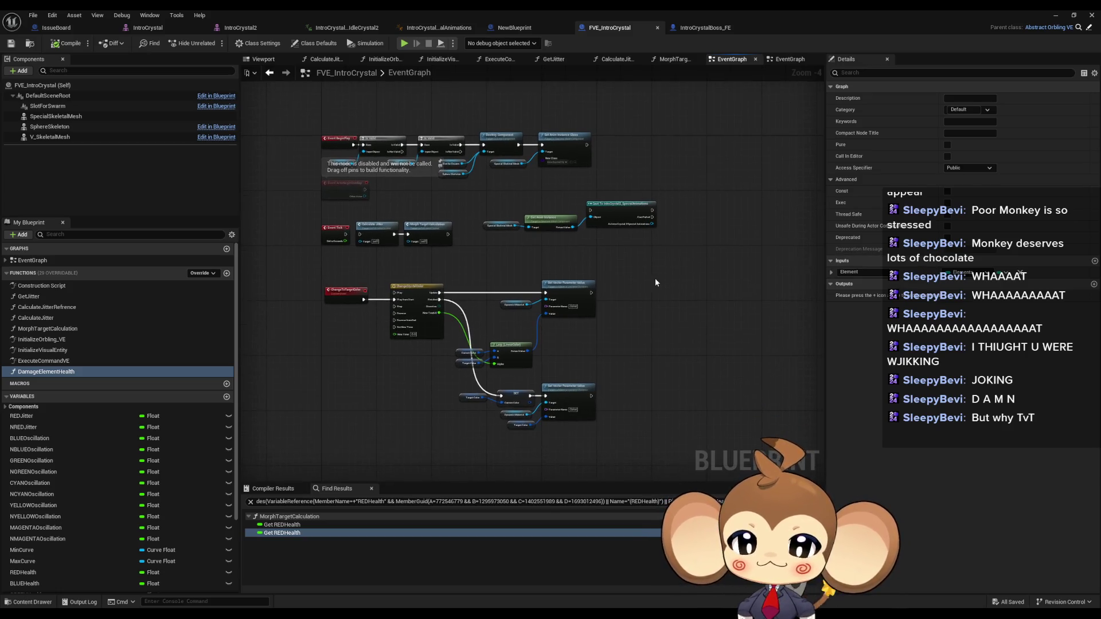
{"action": "scroll", "coordinate": [554, 344], "scroll_direction": "up", "scroll_amount": 2}
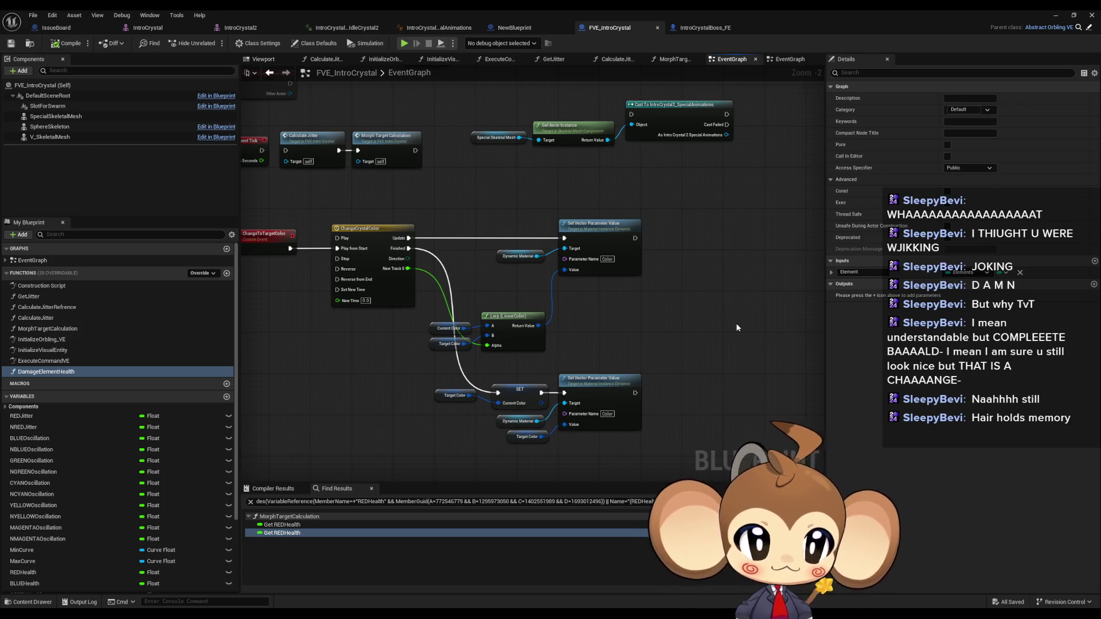
{"action": "scroll", "coordinate": [736, 325], "scroll_direction": "down", "scroll_amount": 2}
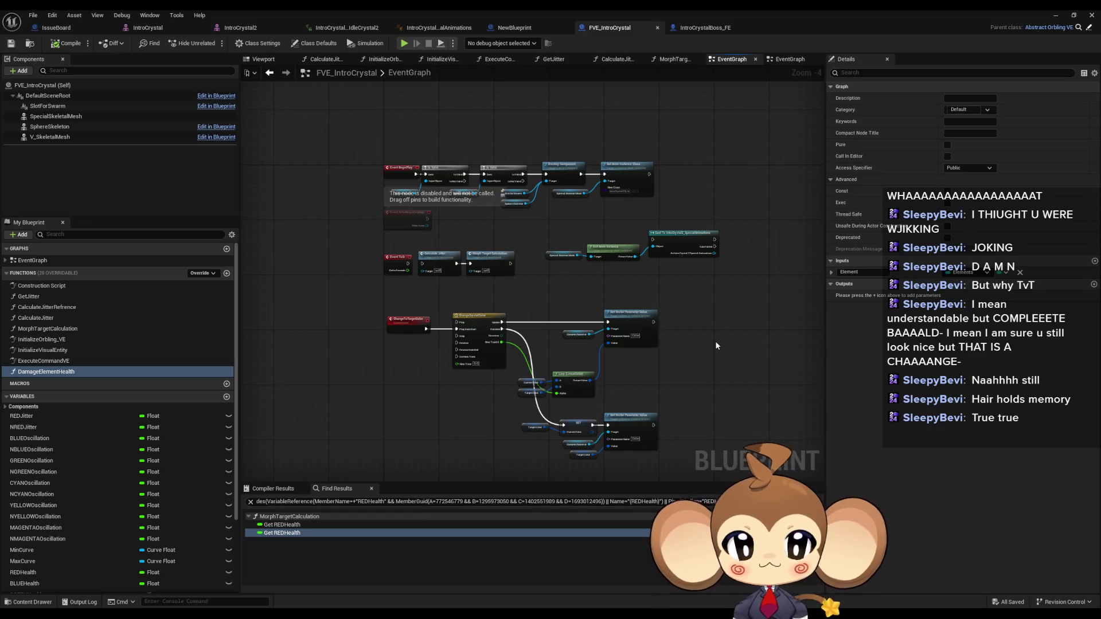
{"action": "left_click_drag", "start_coordinate": [682, 360], "coordinate": [646, 359]}
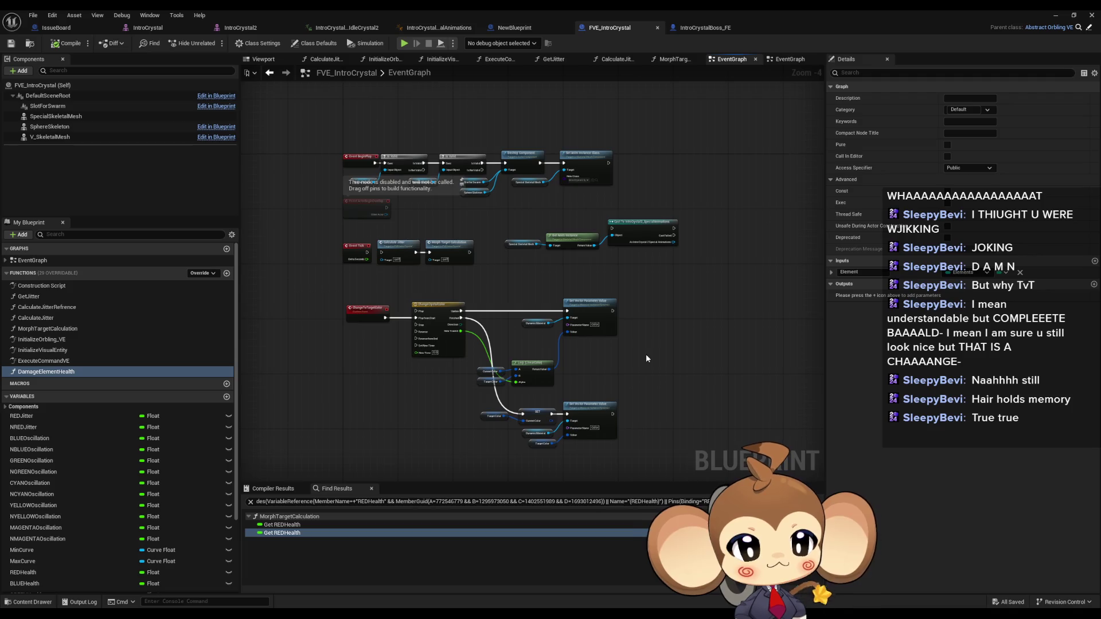
{"action": "mouse_move", "coordinate": [648, 356]}
{"action": "left_mouse_down"}
{"action": "mouse_move", "coordinate": [636, 347]}
{"action": "mouse_move", "coordinate": [684, 343]}
{"action": "left_mouse_up"}
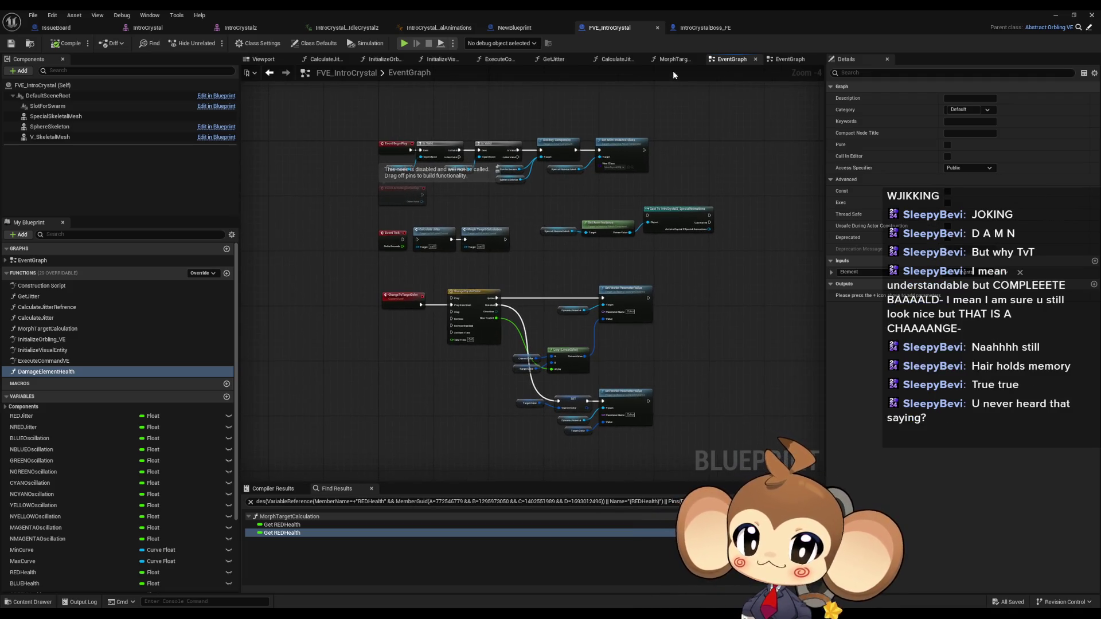
{"action": "scroll", "coordinate": [633, 321], "scroll_direction": "up", "scroll_amount": 3}
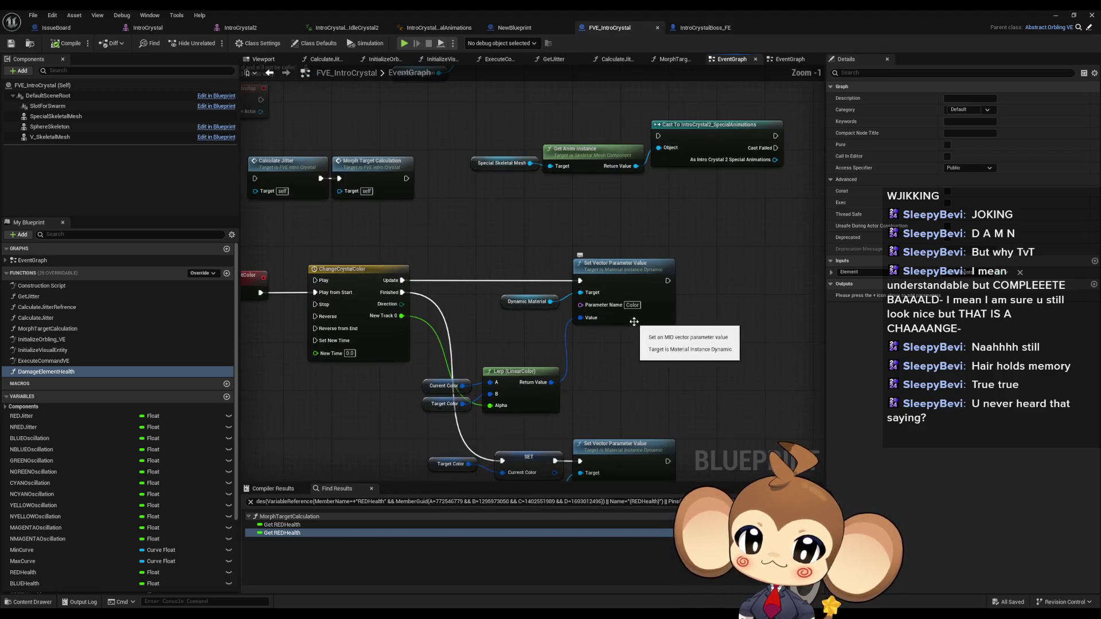
Inspect the Dynamic Material nodes around Event Tick and Event BeginPlay in the EventGraph
{"action": "mouse_move", "coordinate": [587, 343]}
{"action": "left_mouse_down"}
{"action": "mouse_move", "coordinate": [647, 384]}
{"action": "mouse_move", "coordinate": [688, 283]}
{"action": "mouse_move", "coordinate": [713, 323]}
{"action": "mouse_move", "coordinate": [653, 268]}
{"action": "left_mouse_up"}
{"action": "left_click_drag", "start_coordinate": [504, 370], "coordinate": [558, 382]}
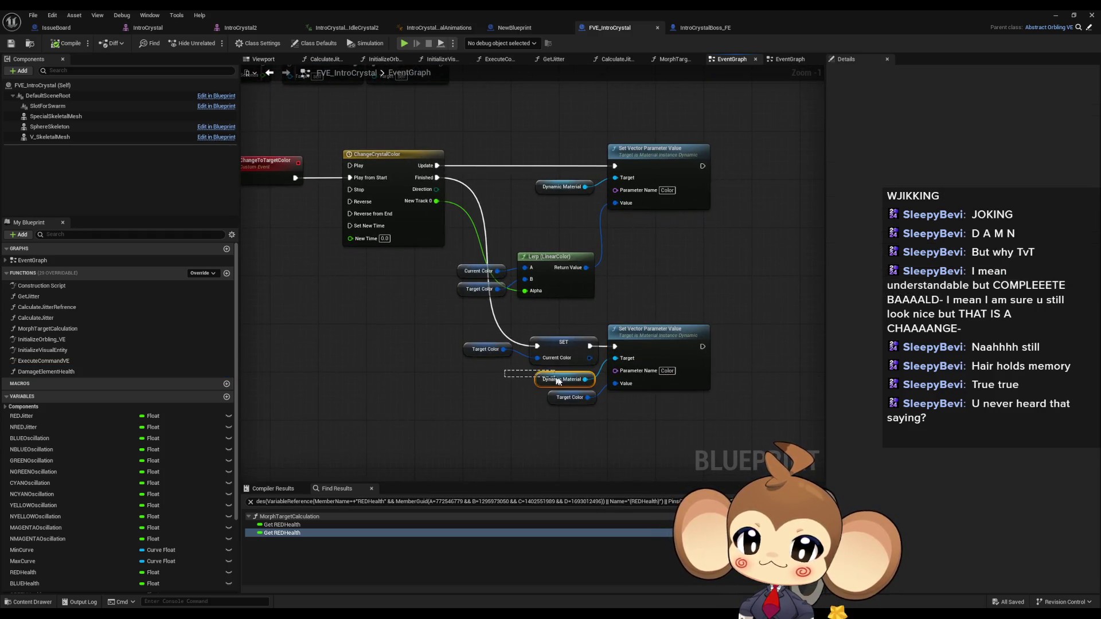
{"action": "left_click_drag", "start_coordinate": [579, 156], "coordinate": [582, 218]}
{"action": "mouse_move", "coordinate": [579, 91]}
{"action": "left_mouse_down"}
{"action": "mouse_move", "coordinate": [593, 262]}
{"action": "mouse_move", "coordinate": [581, 203]}
{"action": "mouse_move", "coordinate": [515, 66]}
{"action": "left_mouse_up"}
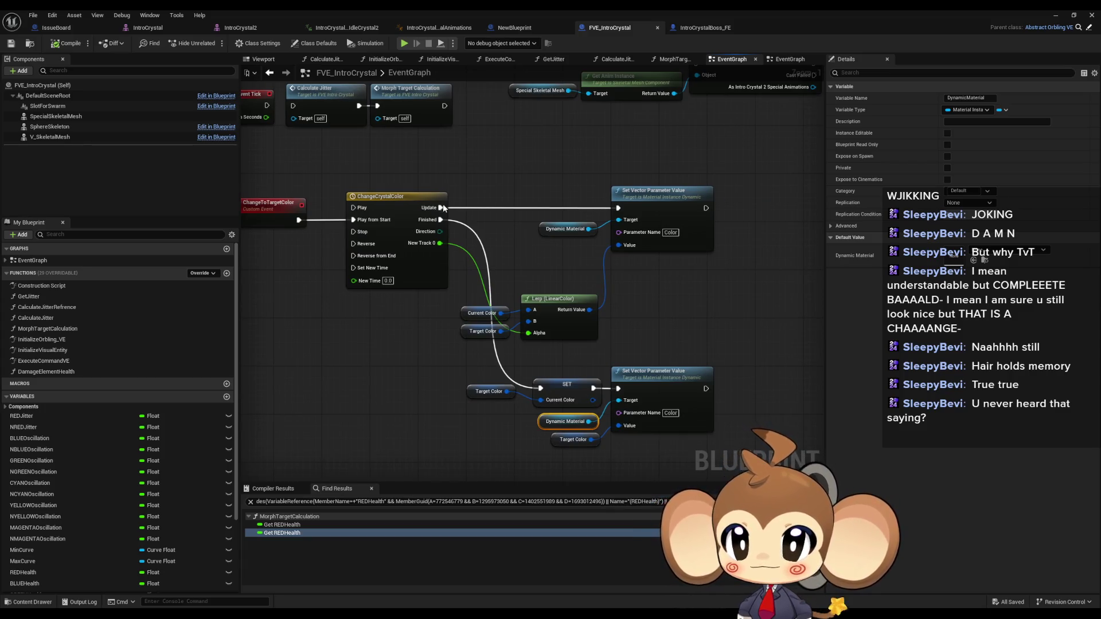
{"action": "left_click", "coordinate": [569, 229]}
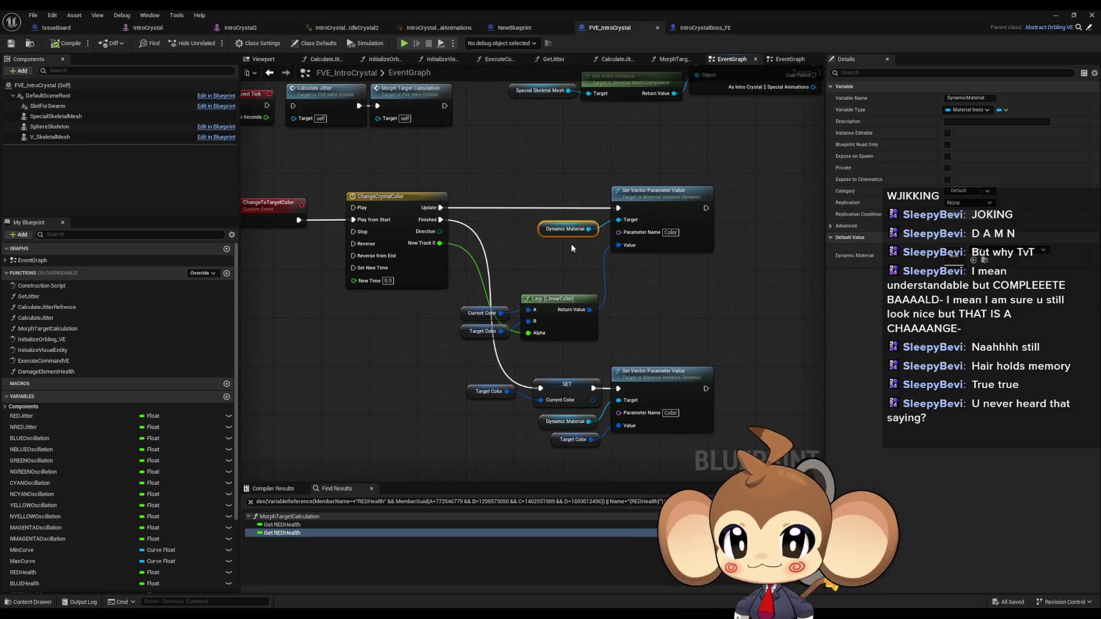
{"action": "right_click", "coordinate": [542, 229]}
{"action": "left_click", "coordinate": [246, 249]}
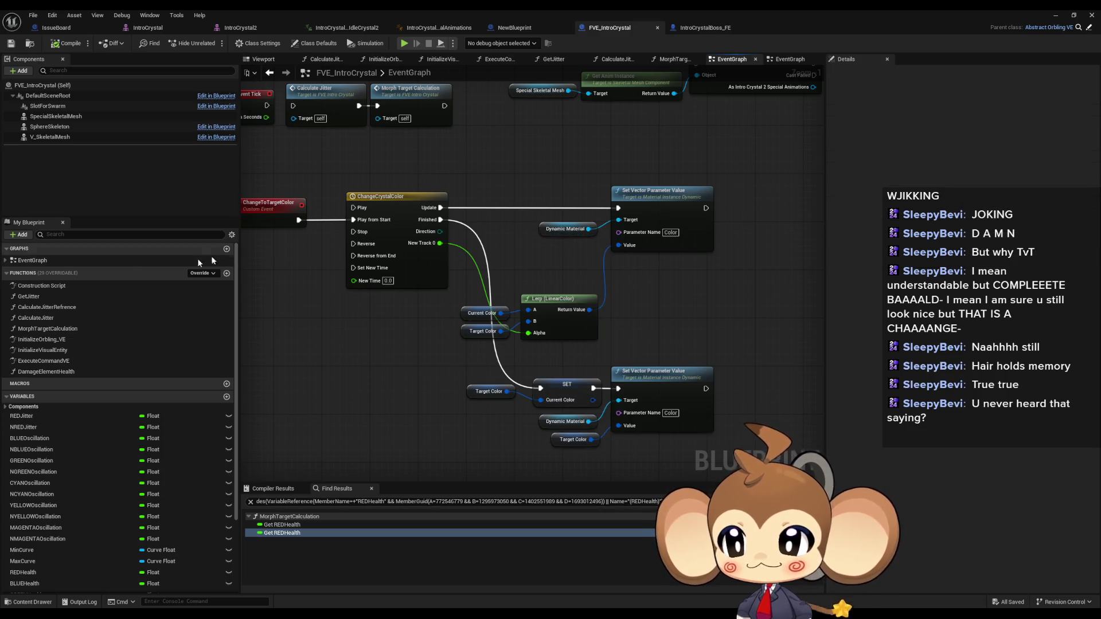
Look over InitializeVisualEntity, then switch to the IntroCrystal2_SpecialAnimations blueprint
{"action": "left_click", "coordinate": [93, 350]}
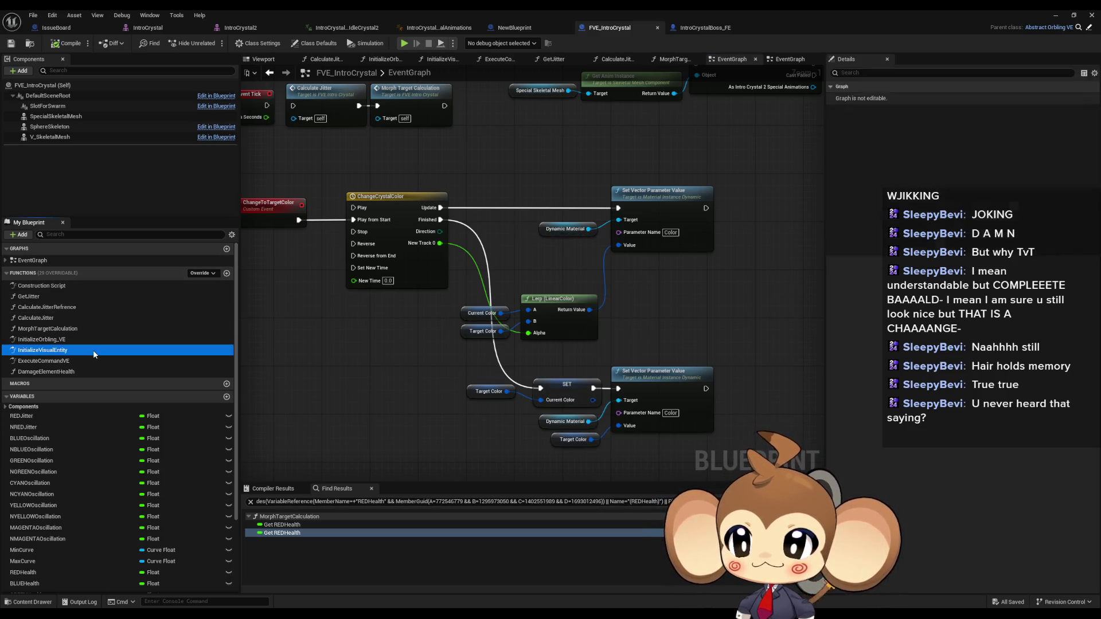
{"action": "double_click", "coordinate": [93, 349]}
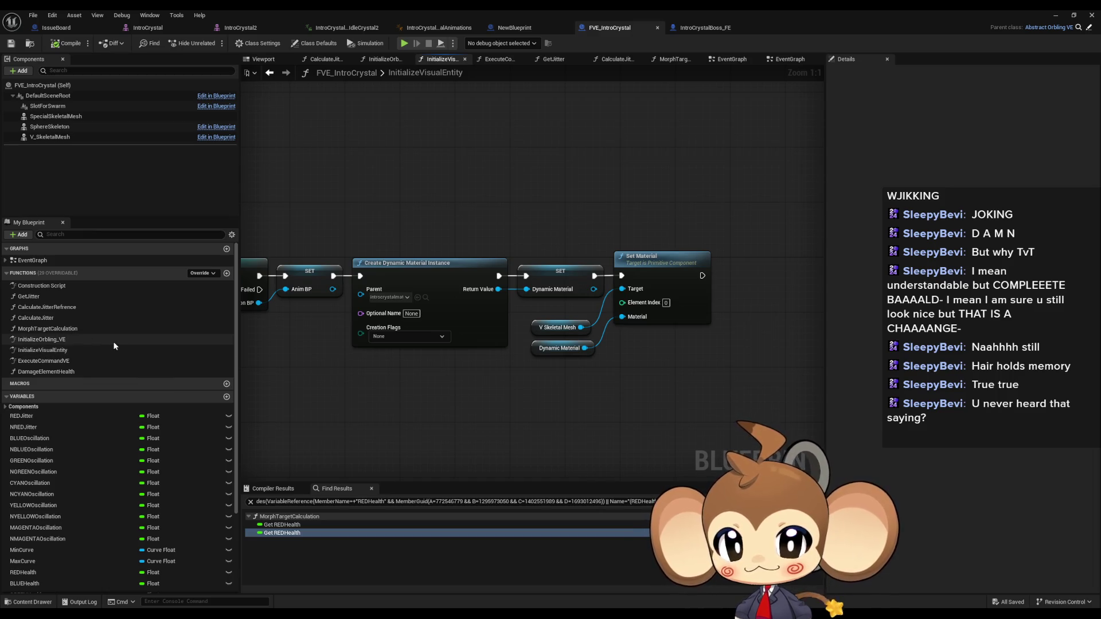
{"action": "left_click", "coordinate": [438, 27]}
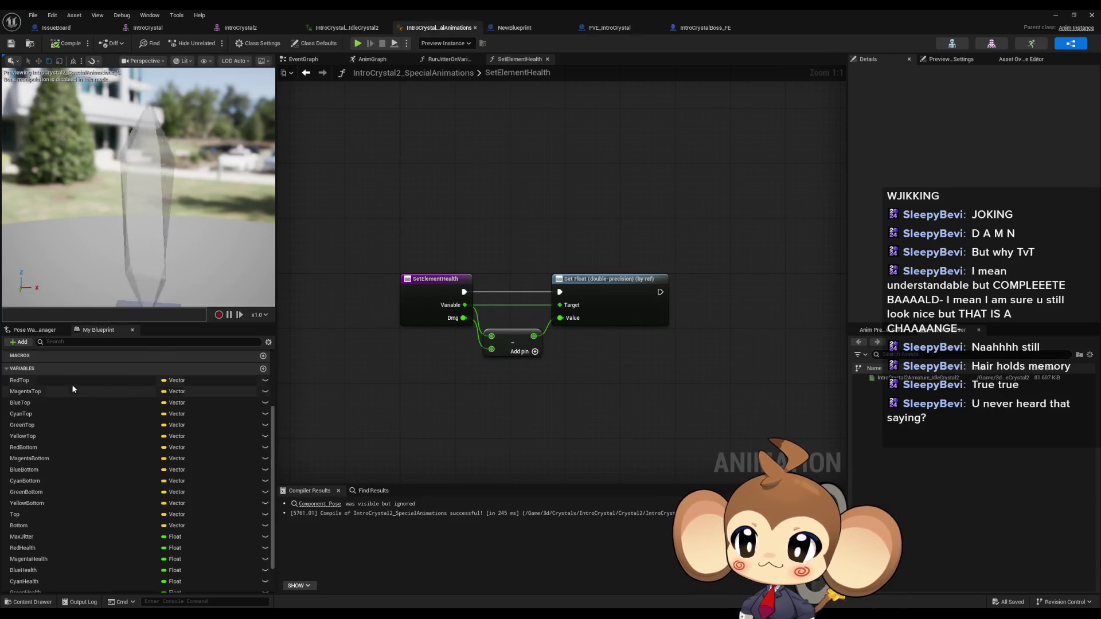
Add a new function to IntroCrystal2_SpecialAnimations and begin naming it InitializeCrystal2Spec…
{"action": "scroll", "coordinate": [75, 382], "scroll_direction": "up", "scroll_amount": 3}
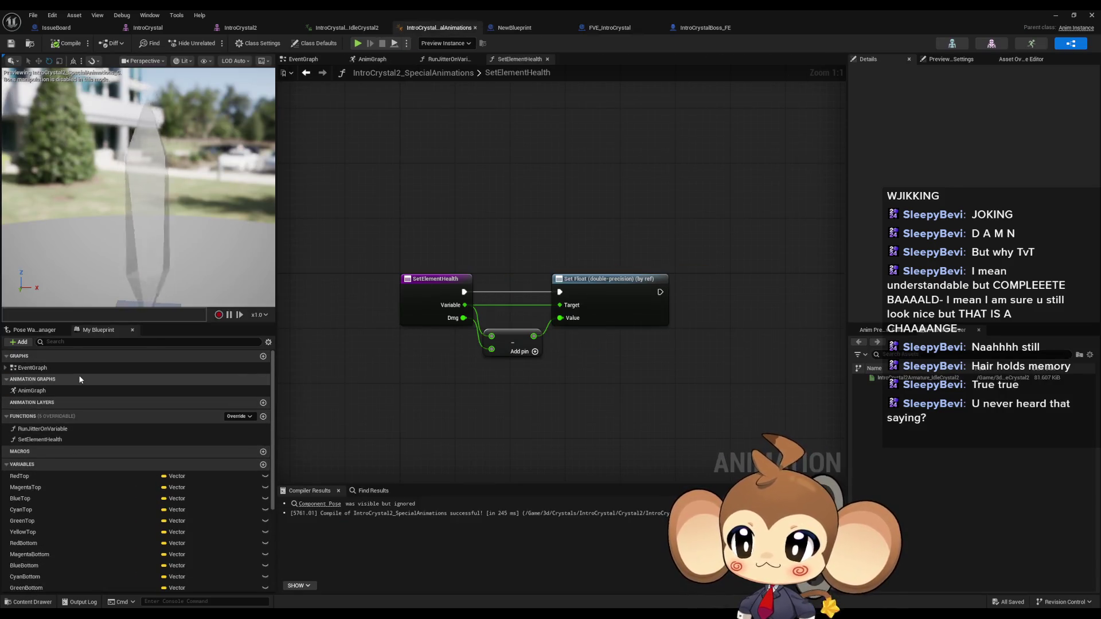
{"action": "left_click", "coordinate": [264, 416]}
{"action": "type", "text": "nitializeCrystal2Spec"}
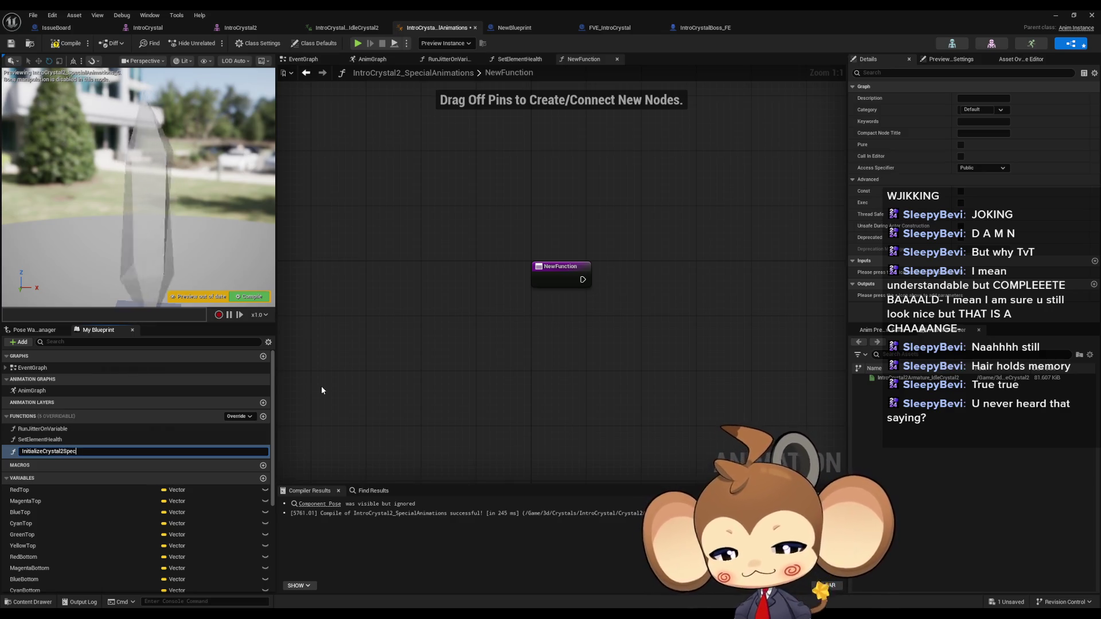
Confirm the function name InitializeCrystal2SpecialAnimation and add a new variable
{"action": "type", "text": "on"}
{"action": "key", "text": "Return"}
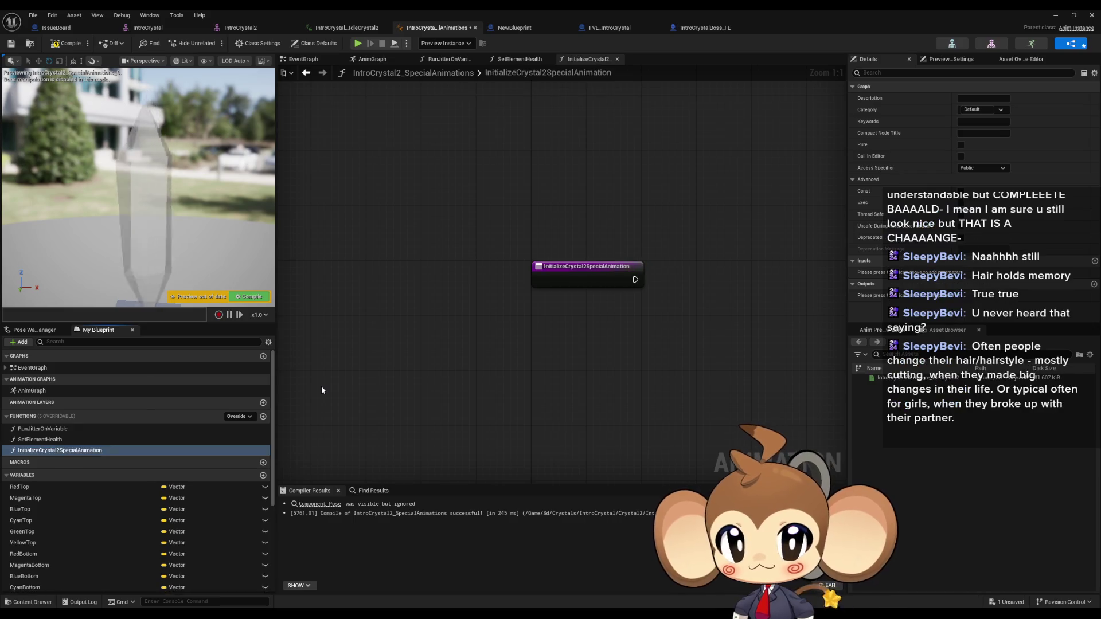
{"action": "left_click", "coordinate": [264, 476]}
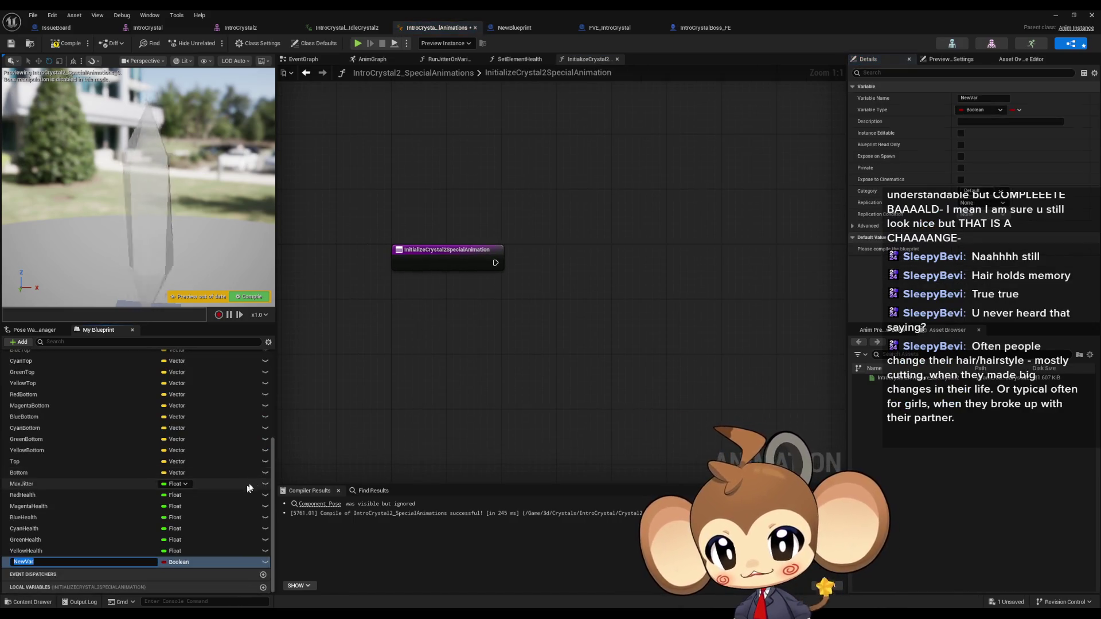
Name the variable DynamicMaterial and make it a Material Instance Dynamic object reference
{"action": "type", "text": "Dynamic"}
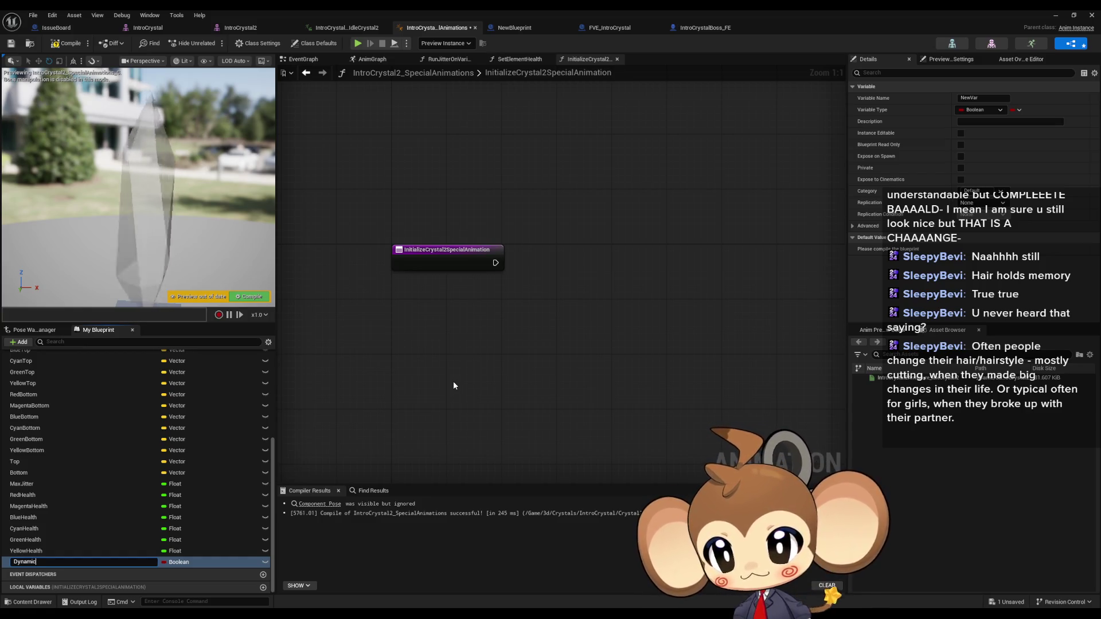
{"action": "type", "text": "Material"}
{"action": "key", "text": "Return"}
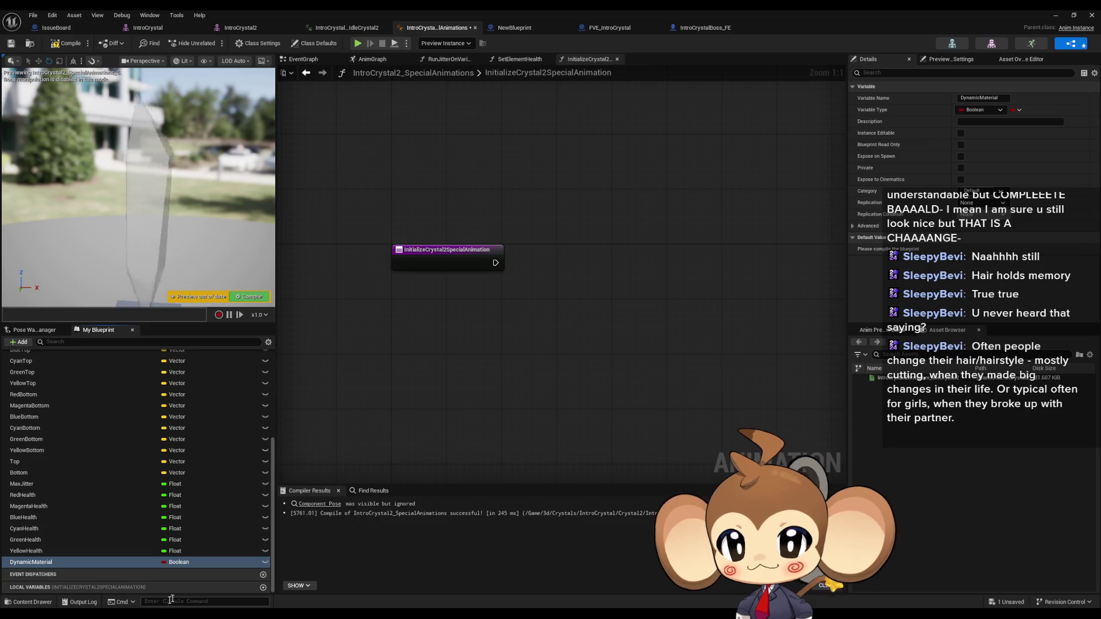
{"action": "left_click", "coordinate": [177, 563]}
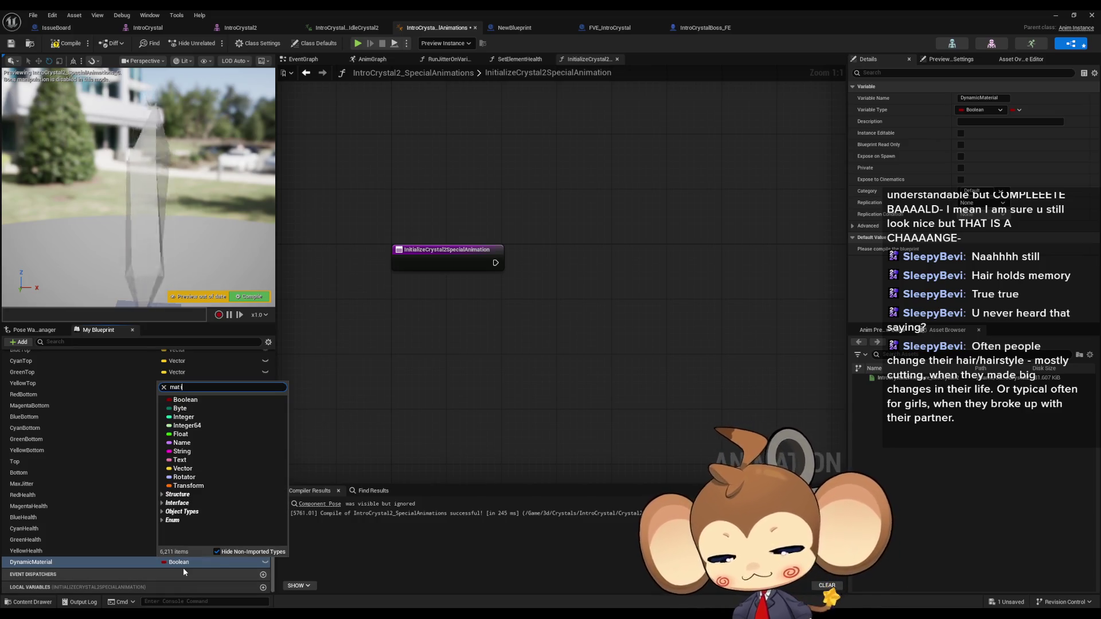
{"action": "type", "text": "nstan"}
{"action": "mouse_move", "coordinate": [208, 513]}
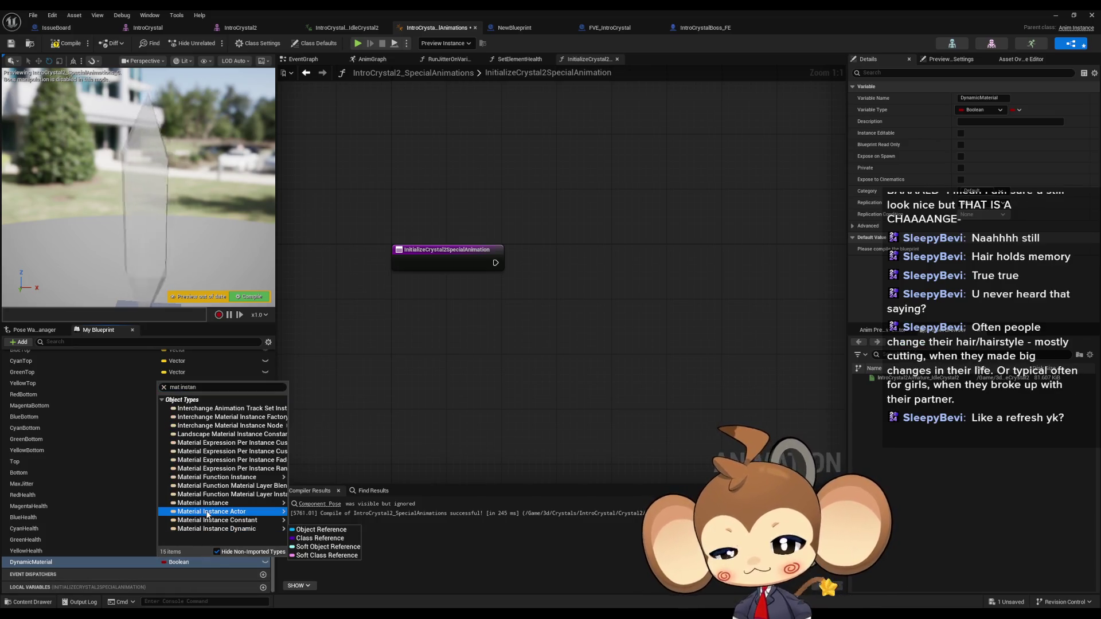
{"action": "mouse_move", "coordinate": [247, 520]}
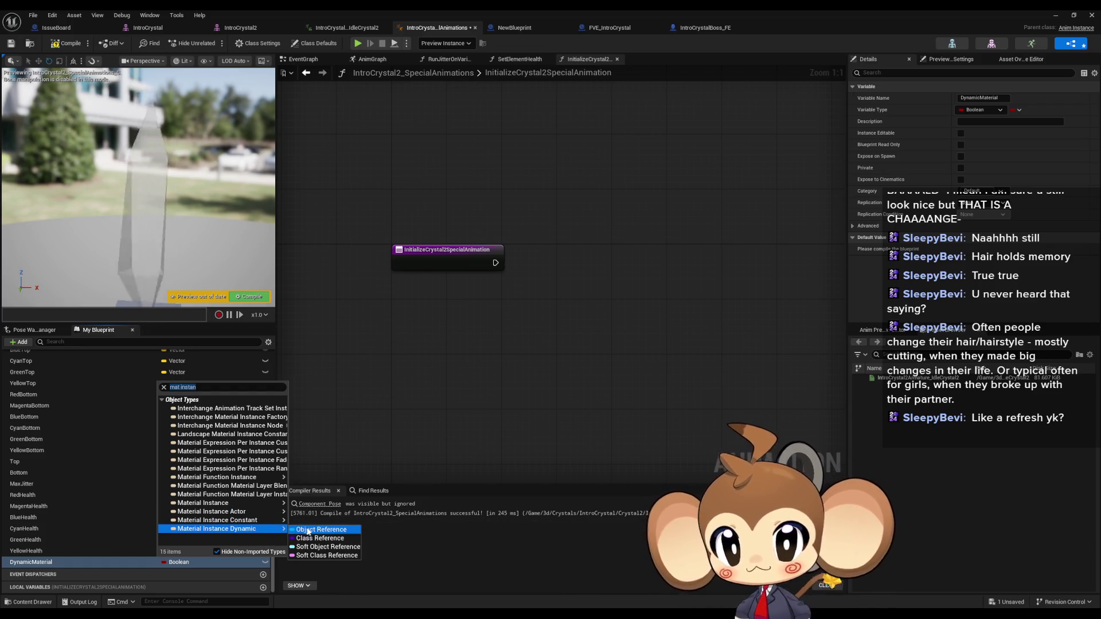
{"action": "left_click", "coordinate": [307, 531]}
Place a Set DynamicMaterial node and search for Create Dynamic Material Instance
{"action": "mouse_move", "coordinate": [31, 562]}
{"action": "left_mouse_down"}
{"action": "mouse_move", "coordinate": [519, 279]}
{"action": "mouse_move", "coordinate": [623, 263]}
{"action": "left_mouse_up"}
{"action": "left_click", "coordinate": [659, 283]}
{"action": "right_click", "coordinate": [477, 312]}
{"action": "type", "text": "cre dyn mat"}
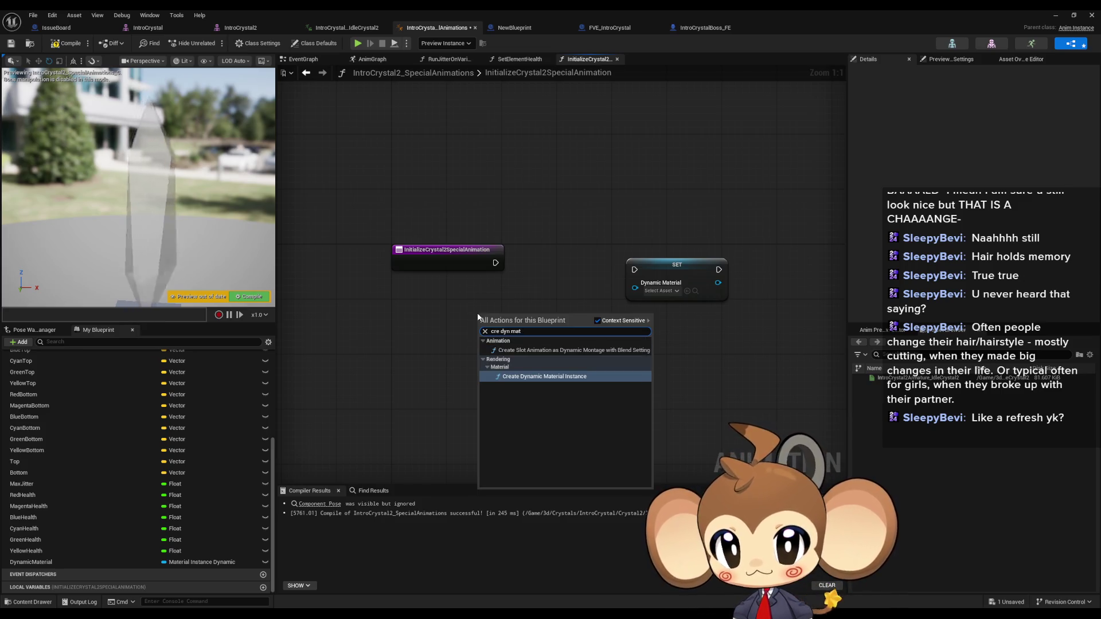
Add a Create Dynamic Material Instance node with parent introcrystalmaterial
{"action": "key", "text": "Return"}
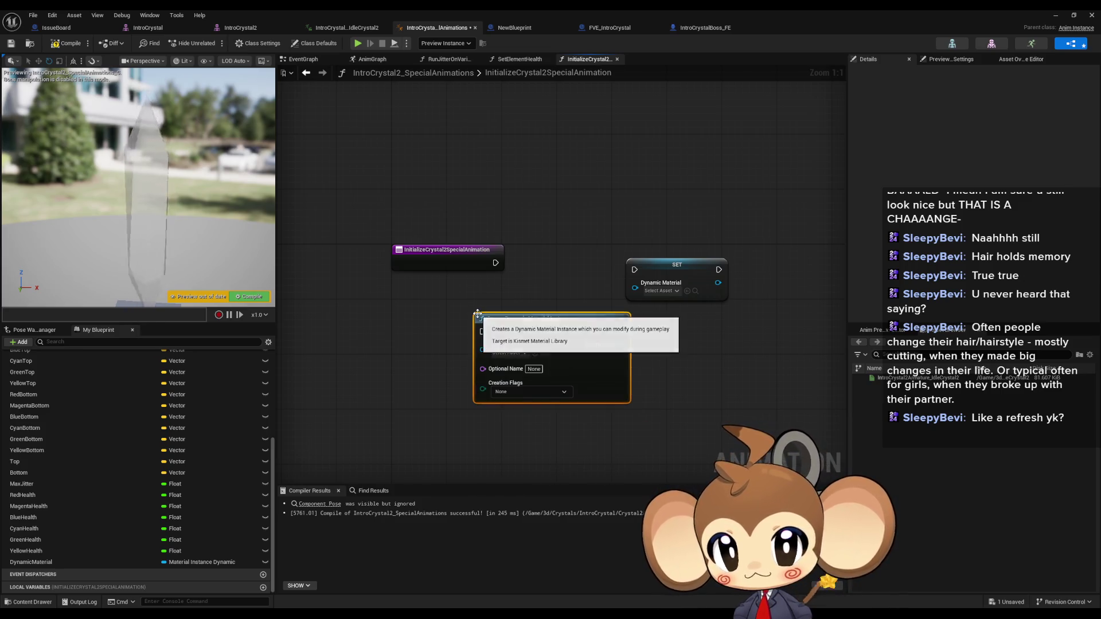
{"action": "left_click", "coordinate": [514, 354]}
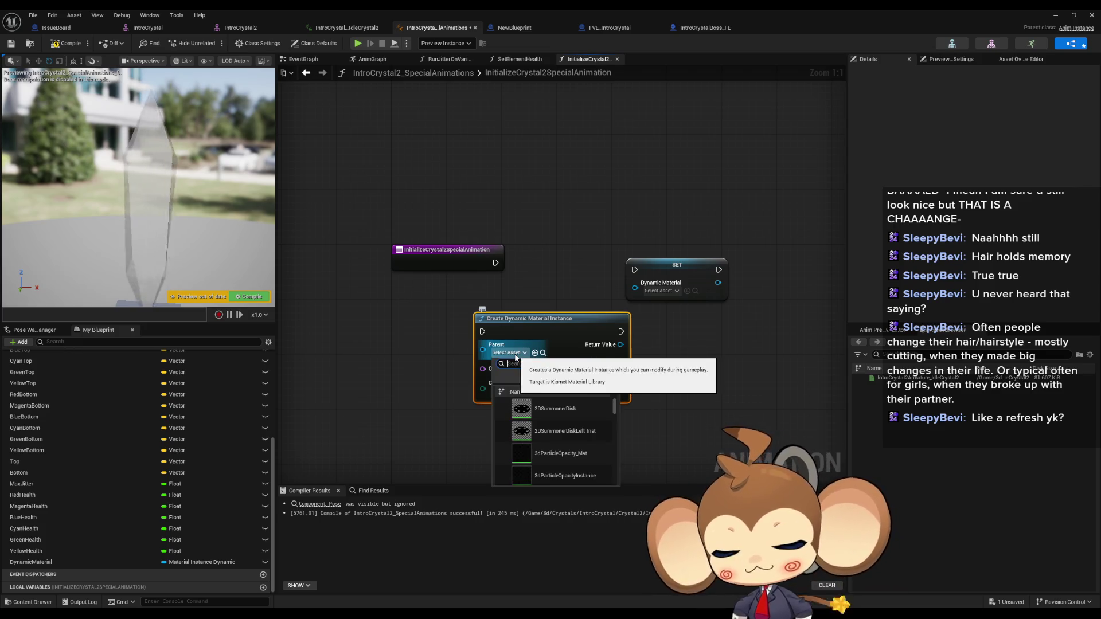
{"action": "type", "text": "cryst"}
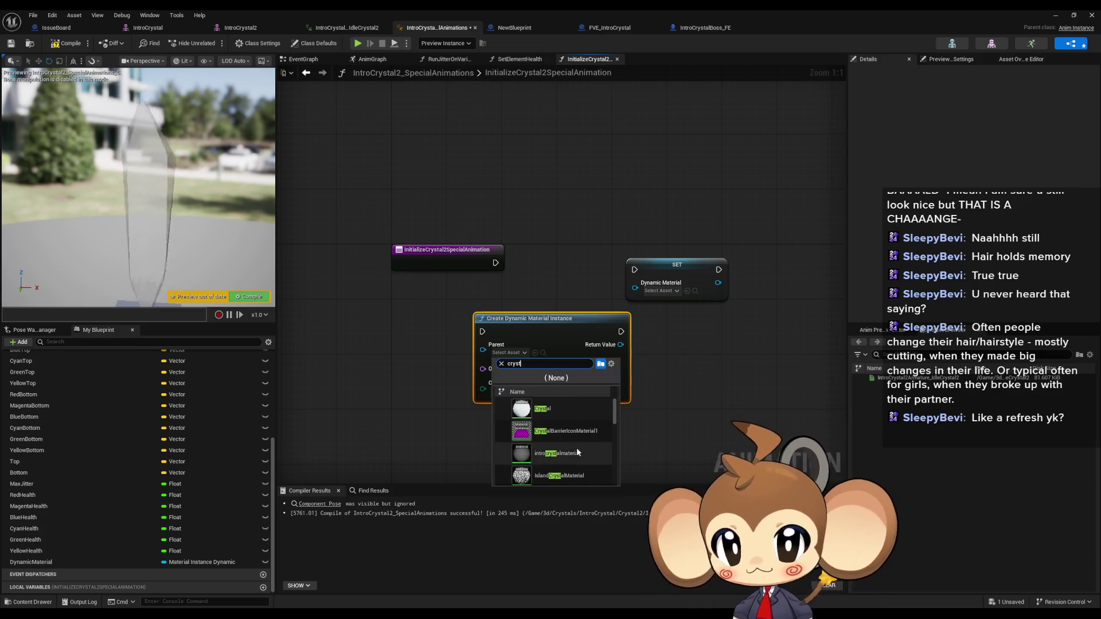
{"action": "left_click", "coordinate": [577, 452]}
Wire Return Value into Set DynamicMaterial and chain the exec pins from the function entry
{"action": "mouse_move", "coordinate": [620, 344]}
{"action": "left_mouse_down"}
{"action": "mouse_move", "coordinate": [683, 344]}
{"action": "mouse_move", "coordinate": [630, 277]}
{"action": "mouse_move", "coordinate": [621, 332]}
{"action": "left_mouse_up"}
{"action": "left_click_drag", "start_coordinate": [669, 264], "coordinate": [682, 327]}
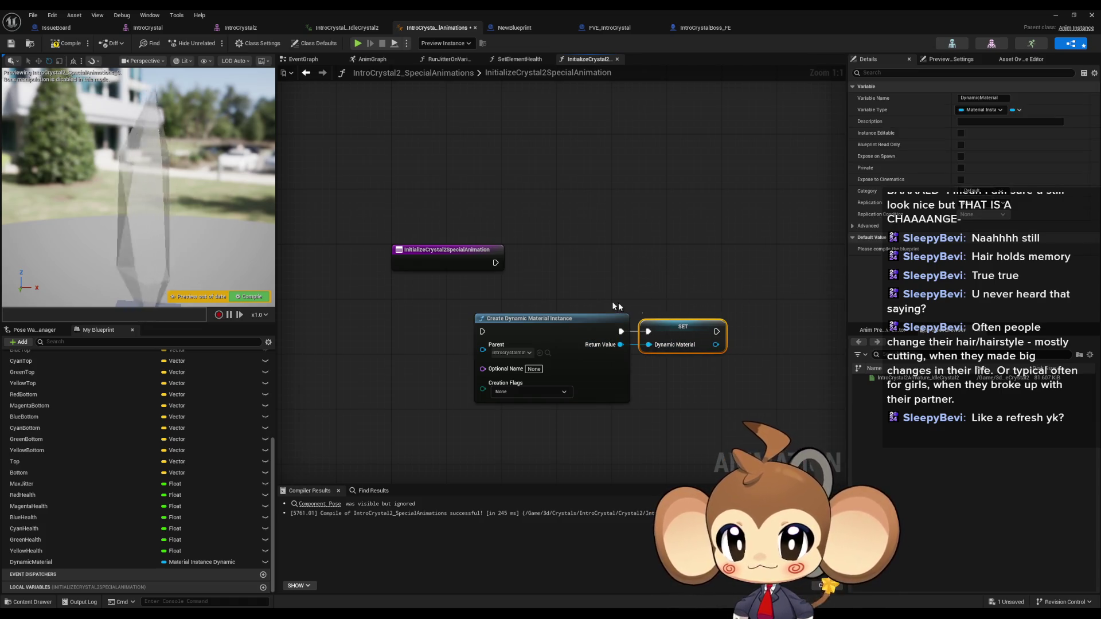
{"action": "mouse_move", "coordinate": [495, 263]}
{"action": "left_mouse_down"}
{"action": "mouse_move", "coordinate": [482, 331]}
{"action": "mouse_move", "coordinate": [707, 382]}
{"action": "left_mouse_up"}
{"action": "mouse_move", "coordinate": [513, 320]}
{"action": "left_mouse_down"}
{"action": "mouse_move", "coordinate": [561, 265]}
{"action": "mouse_move", "coordinate": [554, 251]}
{"action": "left_mouse_up"}
{"action": "left_click", "coordinate": [449, 383]}
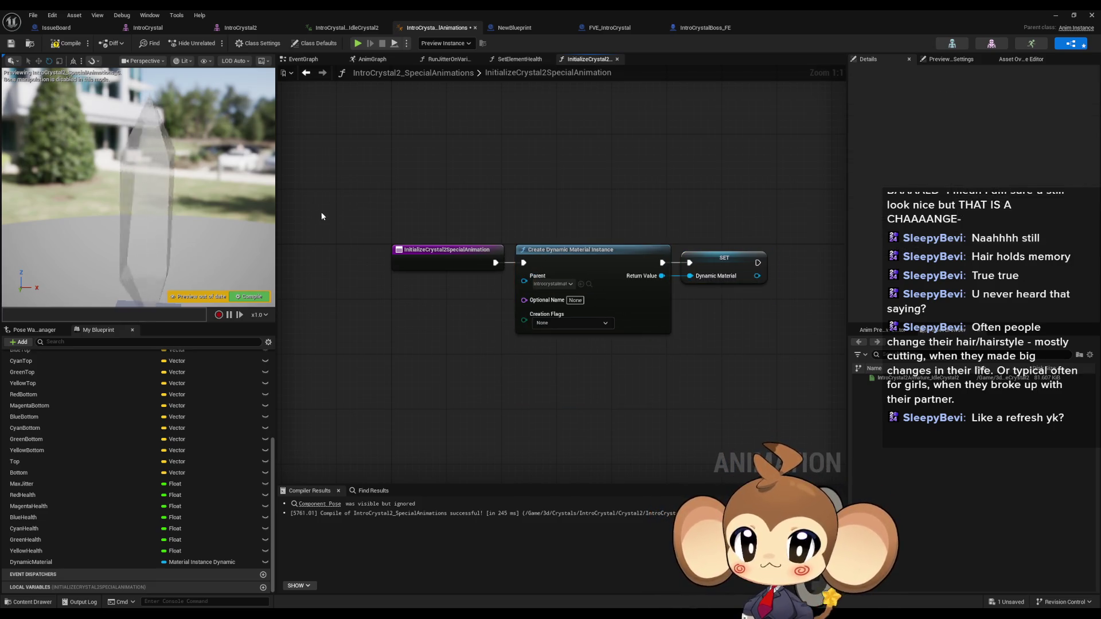
{"action": "left_click", "coordinate": [715, 30]}
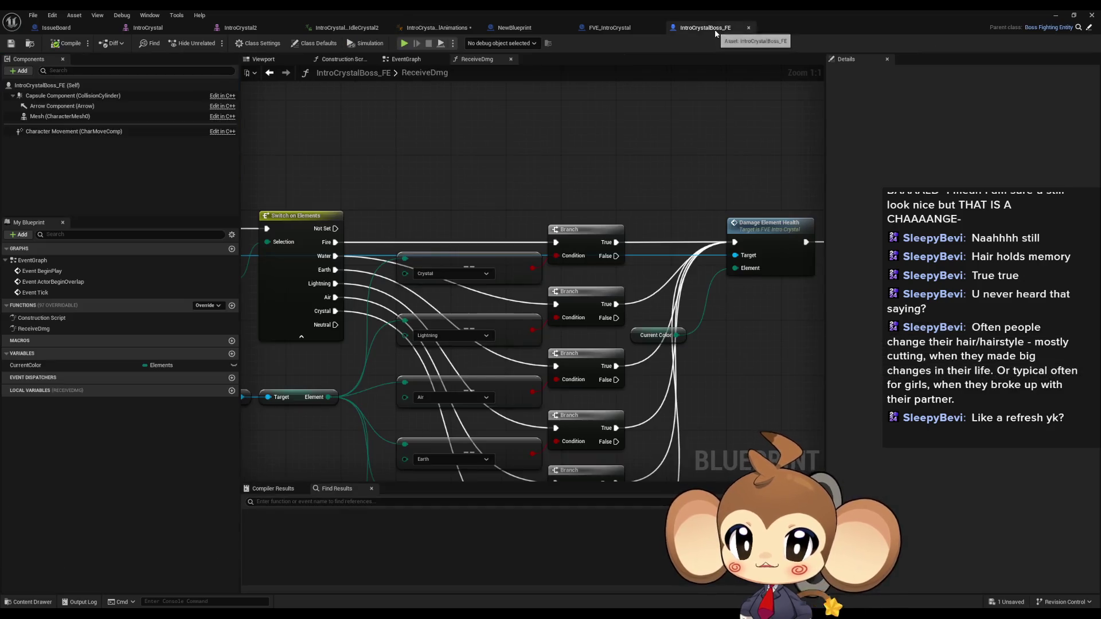
In FVE_IntroCrystal's InitializeVisualEntity, try adding a Special Skeletal Mesh getter and cast node
{"action": "left_click", "coordinate": [610, 28]}
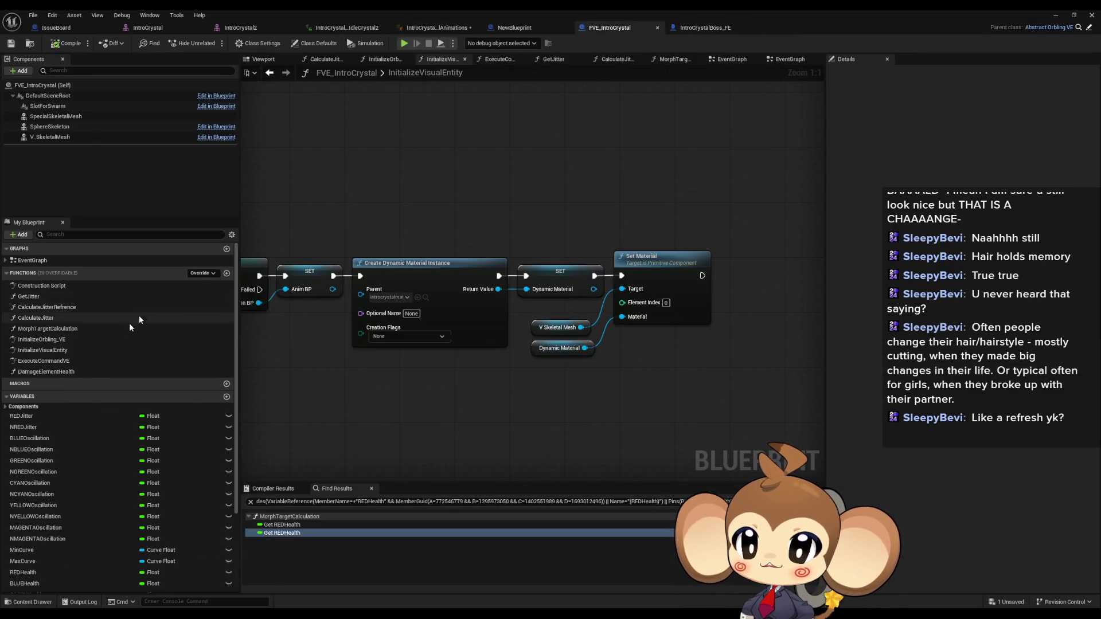
{"action": "double_click", "coordinate": [41, 339]}
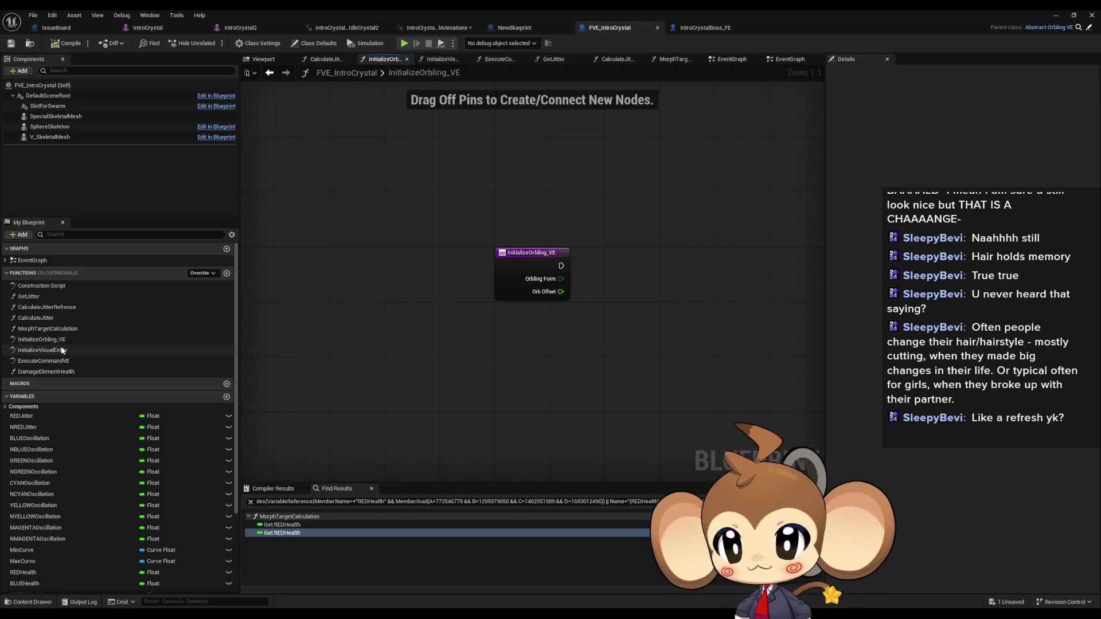
{"action": "double_click", "coordinate": [58, 349]}
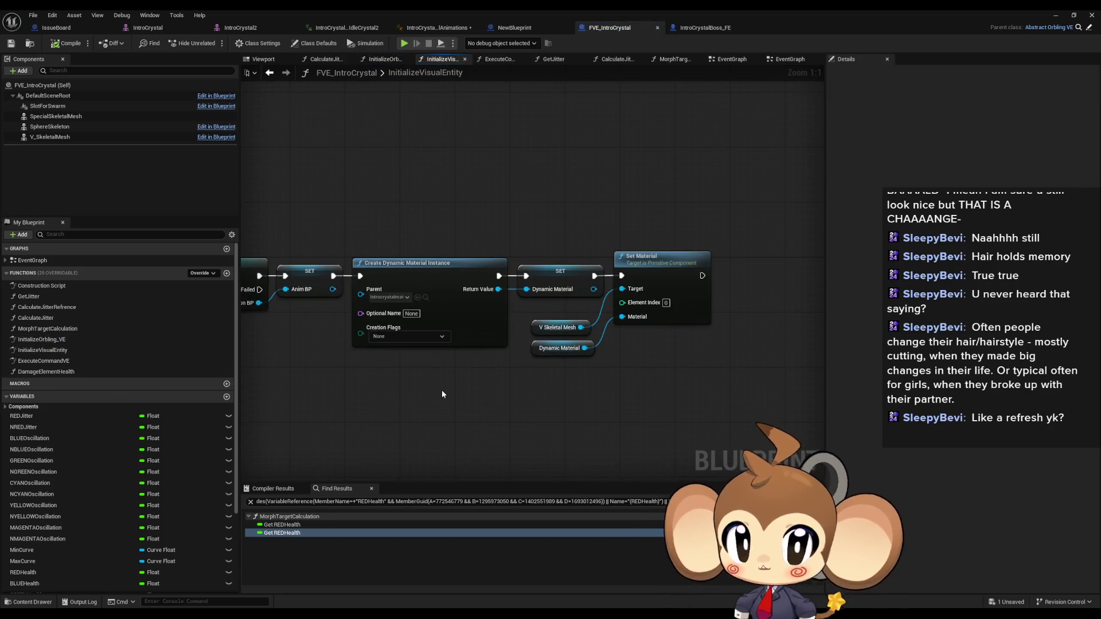
{"action": "left_click_drag", "start_coordinate": [441, 390], "coordinate": [473, 390]}
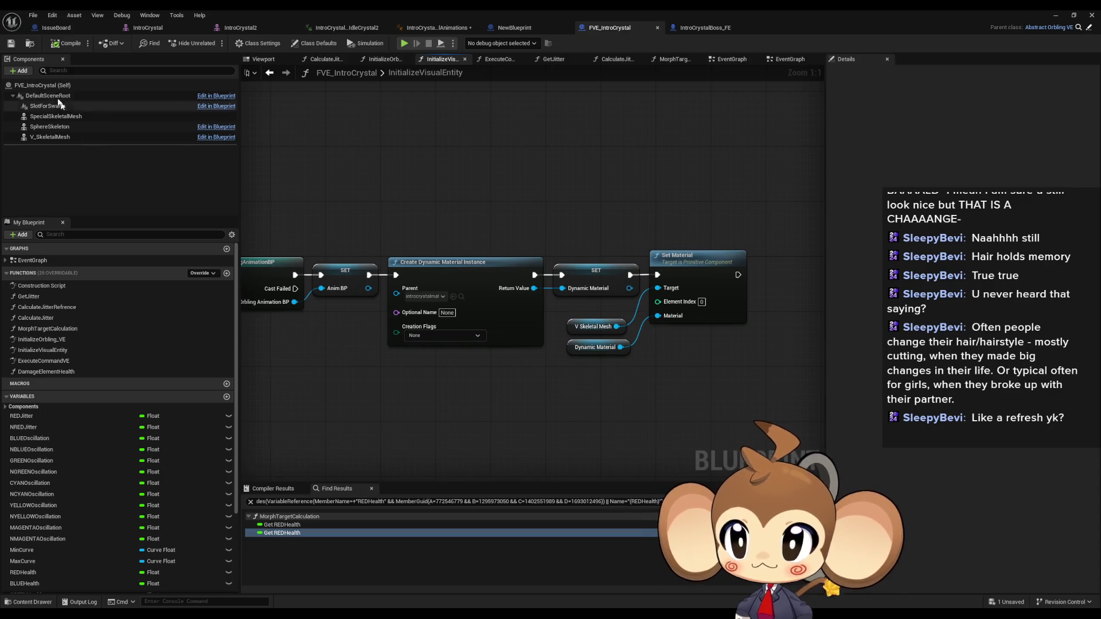
{"action": "left_click_drag", "start_coordinate": [56, 116], "coordinate": [673, 165]}
{"action": "type", "text": "cast"}
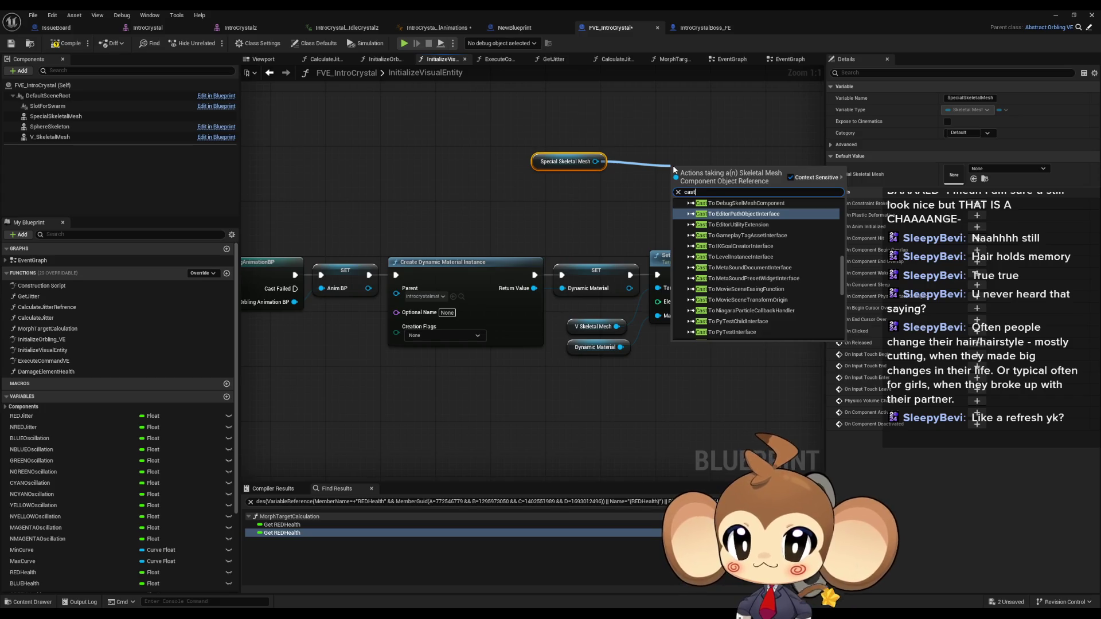
{"action": "type", "text": " crys"}
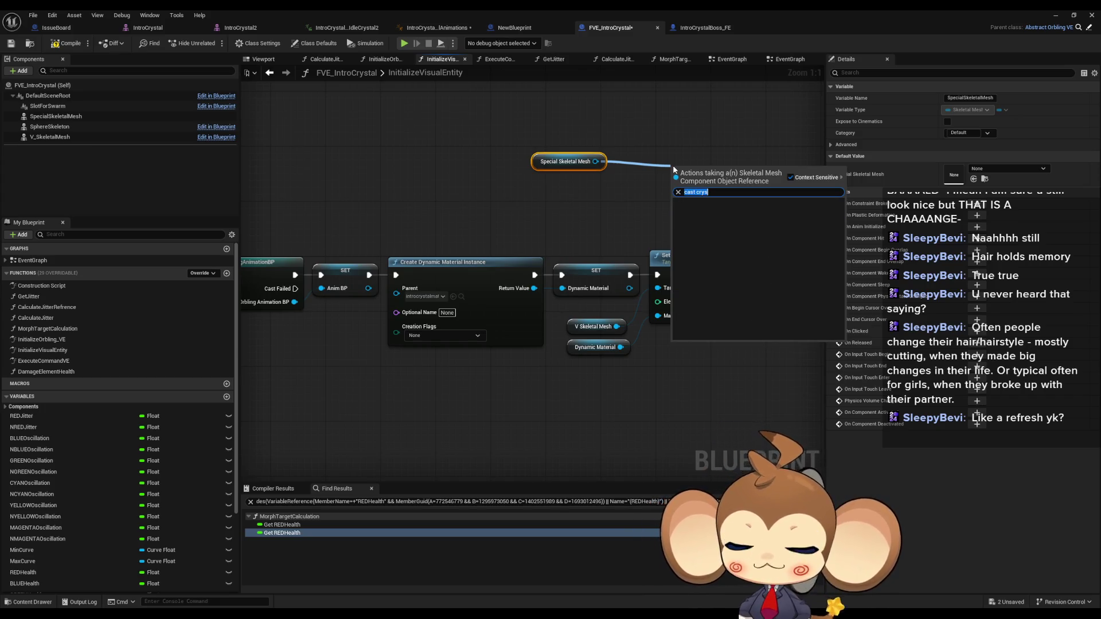
{"action": "type", "text": "inst"}
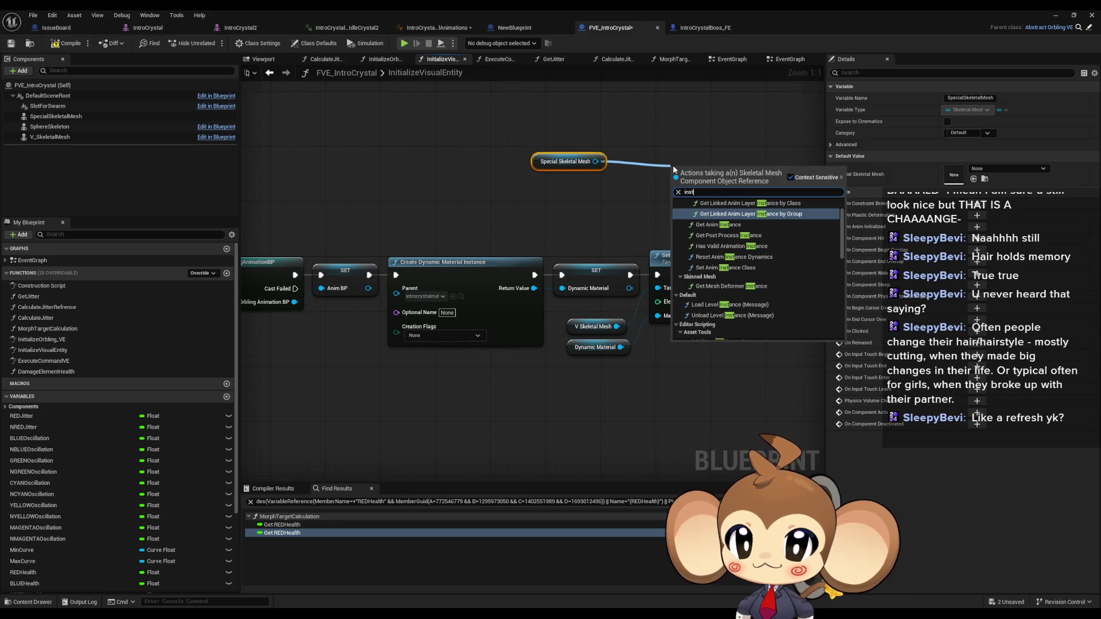
{"action": "type", "text": " get"}
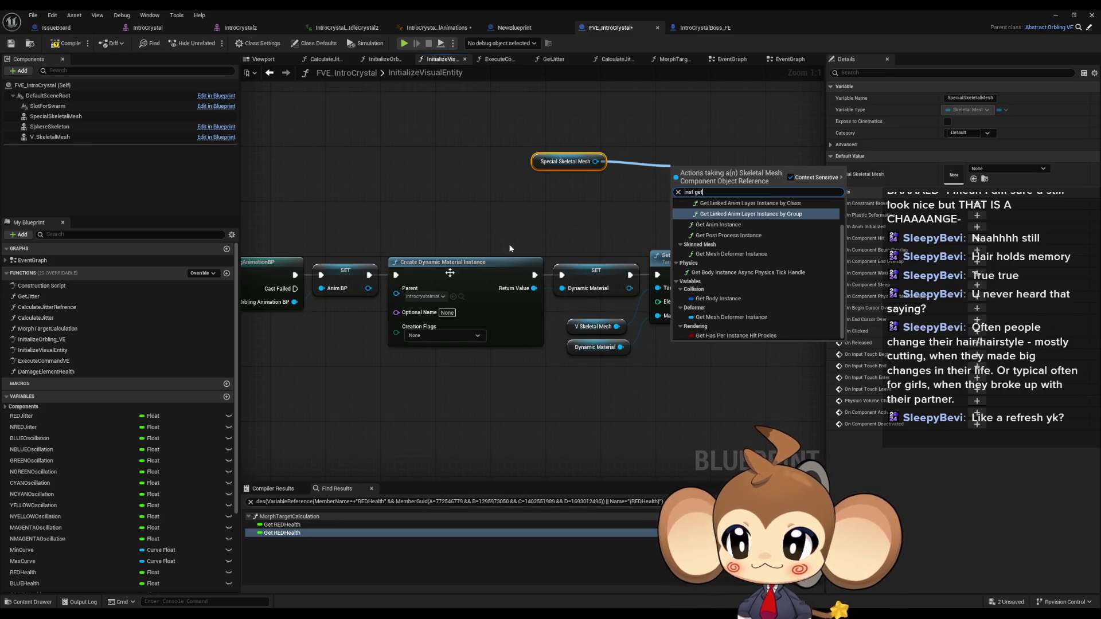
{"action": "left_click", "coordinate": [32, 261]}
Paste the Set Anim Instance Class nodes from the EventGraph into InitializeVisualEntity
{"action": "double_click", "coordinate": [33, 260]}
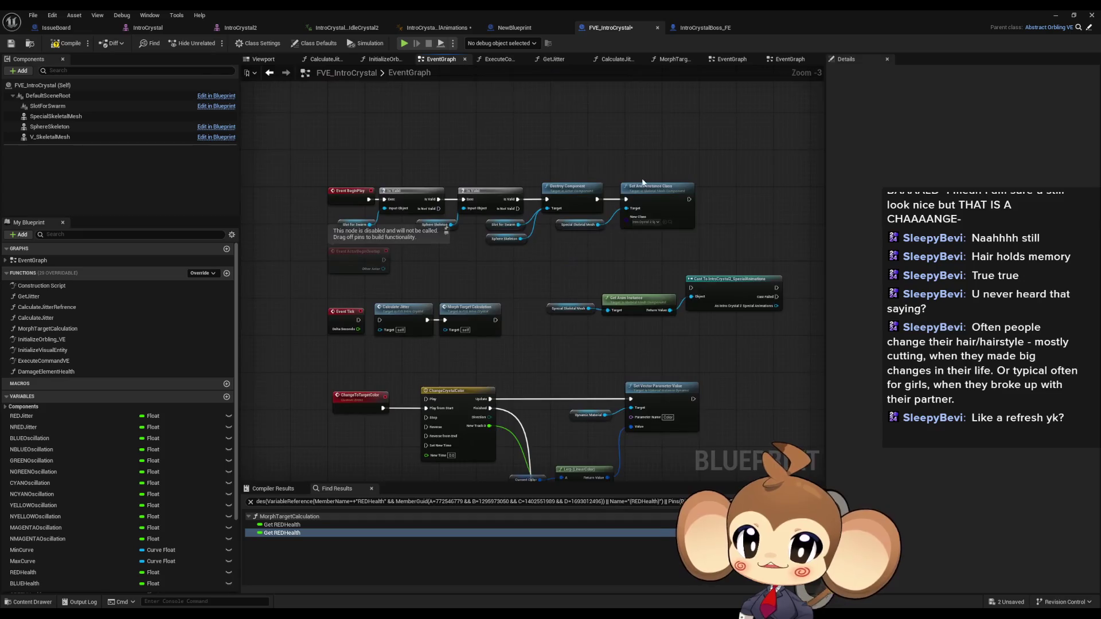
{"action": "scroll", "coordinate": [643, 182], "scroll_direction": "up", "scroll_amount": 3}
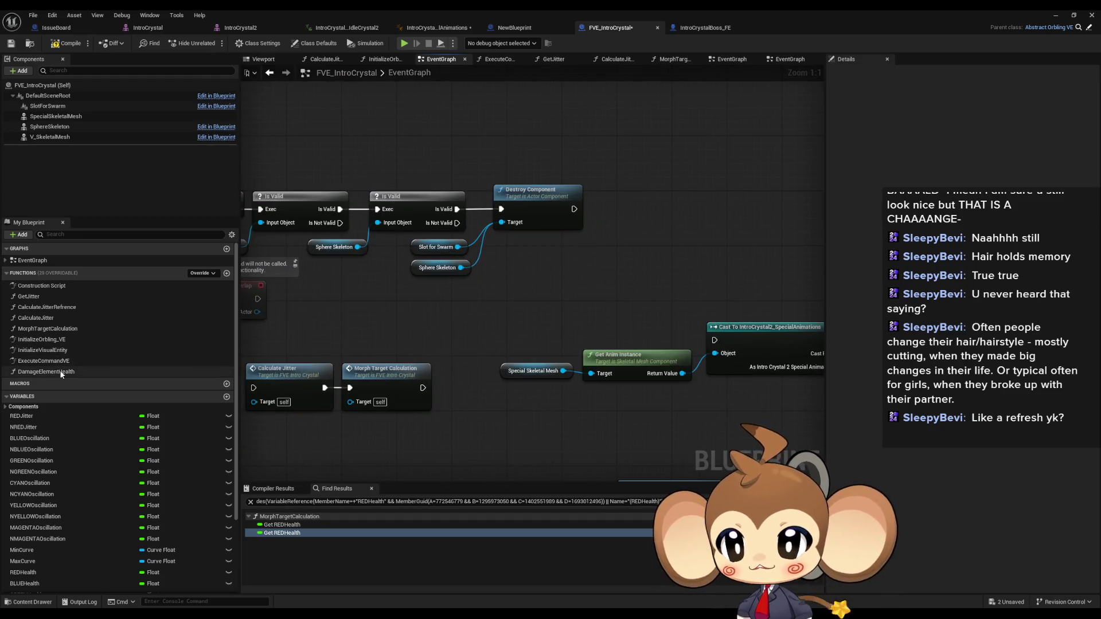
{"action": "double_click", "coordinate": [56, 351]}
{"action": "scroll", "coordinate": [684, 270], "scroll_direction": "up", "scroll_amount": 4}
{"action": "key", "text": "ctrl+v"}
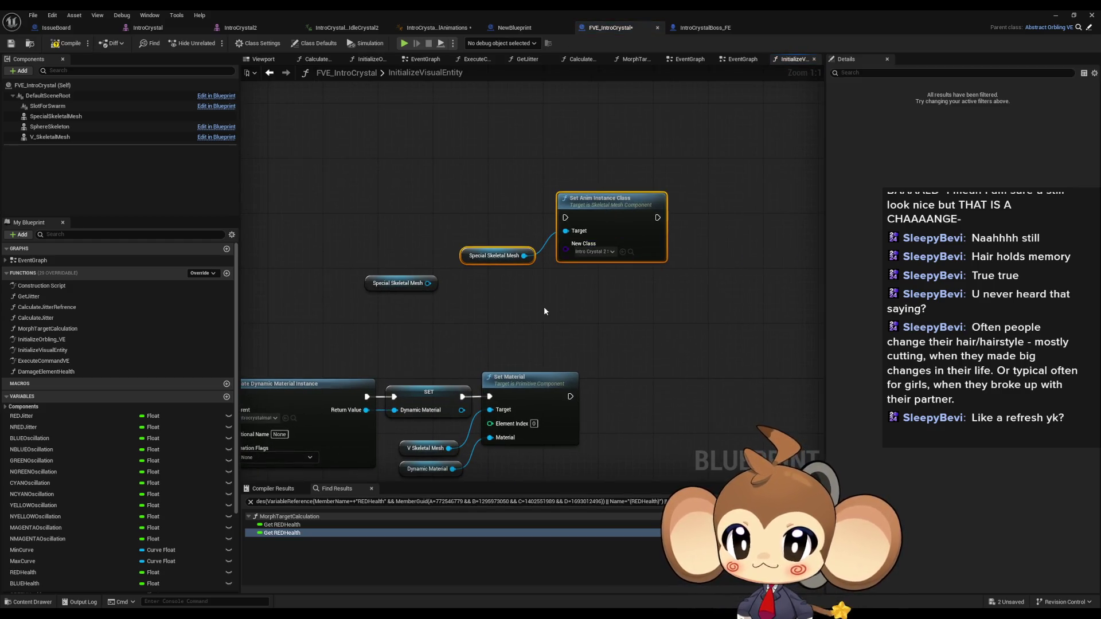
Add a Get Anim Instance node fed by the Special Skeletal Mesh
{"action": "left_click", "coordinate": [545, 311]}
{"action": "right_click", "coordinate": [553, 297]}
{"action": "left_click", "coordinate": [373, 272]}
{"action": "left_click_drag", "start_coordinate": [373, 272], "coordinate": [431, 292]}
{"action": "type", "text": "g"}
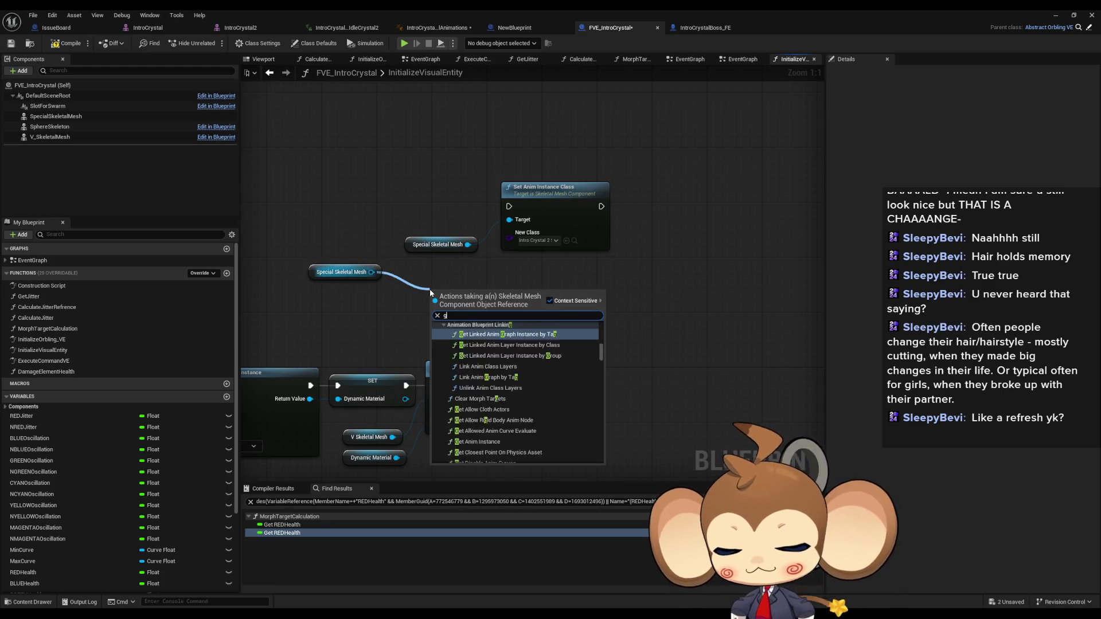
{"action": "type", "text": "et an inst"}
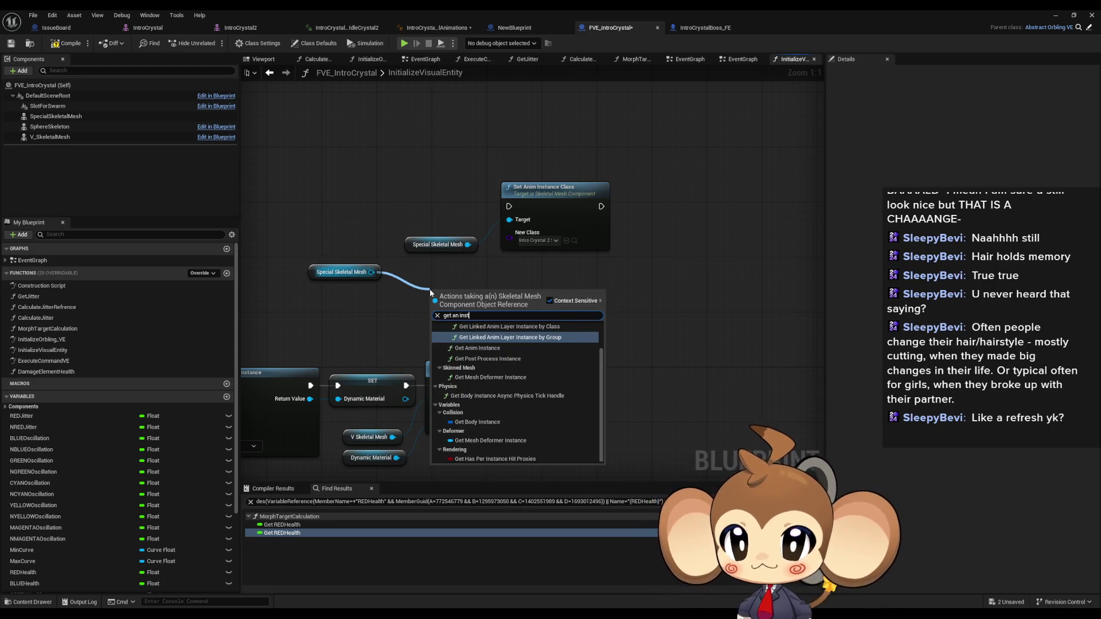
{"action": "left_click", "coordinate": [477, 348]}
Cast the returned anim instance to IntroCrystal2_SpecialAnimations
{"action": "left_click_drag", "start_coordinate": [524, 310], "coordinate": [572, 313]}
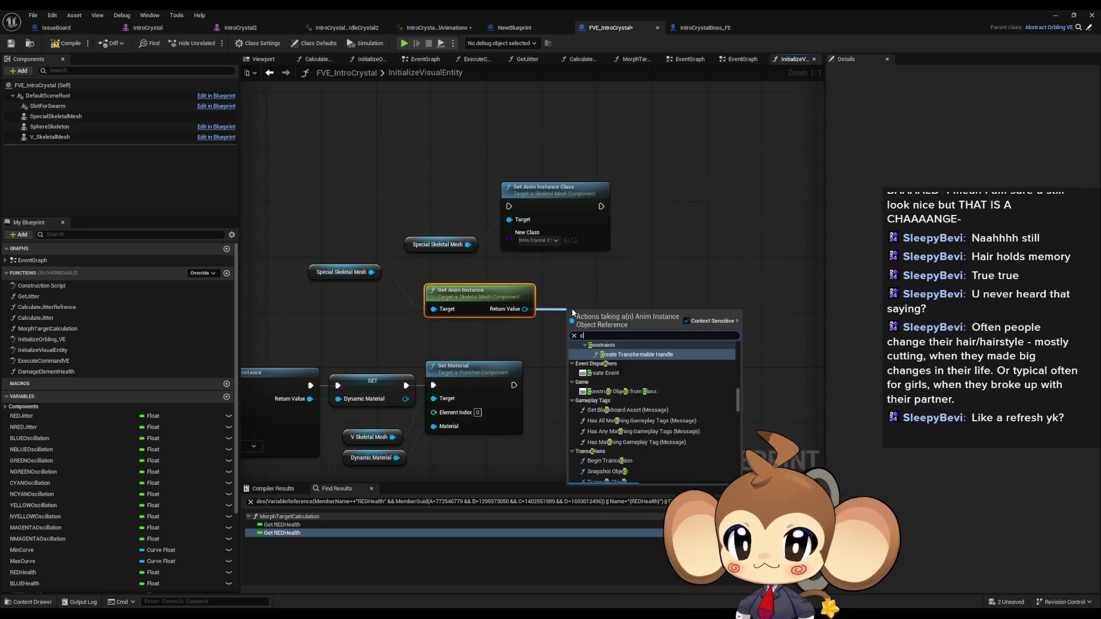
{"action": "type", "text": "cast crys"}
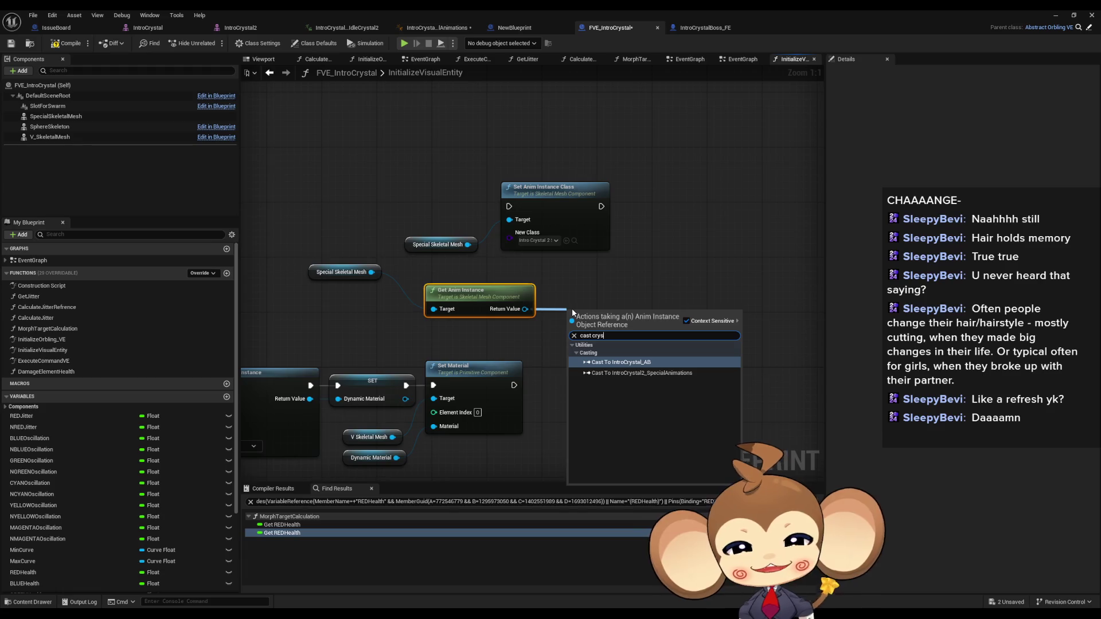
{"action": "left_click", "coordinate": [641, 373]}
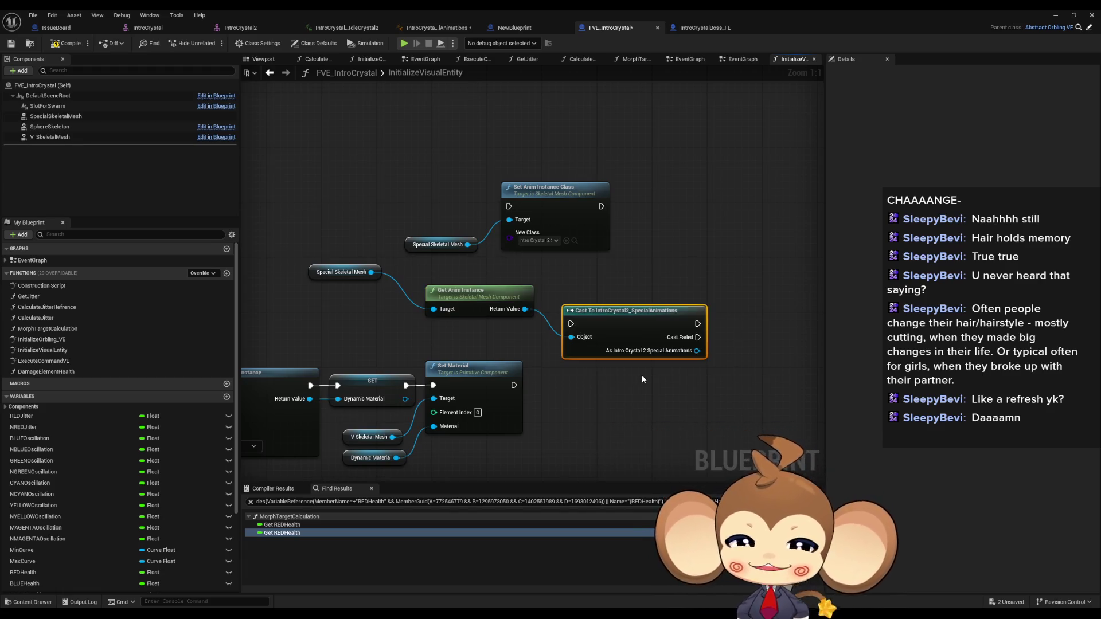
Rearrange the cast and anim class nodes in the InitializeVisualEntity graph
{"action": "left_click_drag", "start_coordinate": [616, 322], "coordinate": [610, 296]}
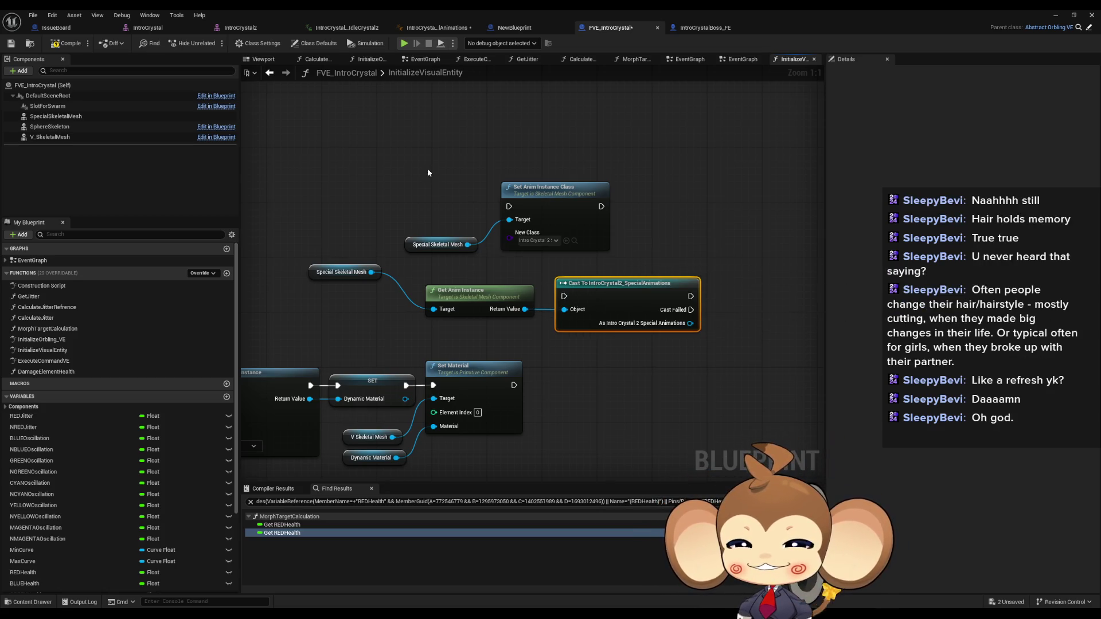
{"action": "left_click_drag", "start_coordinate": [430, 172], "coordinate": [611, 258]}
{"action": "mouse_move", "coordinate": [565, 209]}
{"action": "left_mouse_down"}
{"action": "mouse_move", "coordinate": [711, 206]}
{"action": "mouse_move", "coordinate": [792, 320]}
{"action": "left_mouse_up"}
{"action": "left_click_drag", "start_coordinate": [704, 243], "coordinate": [635, 239]}
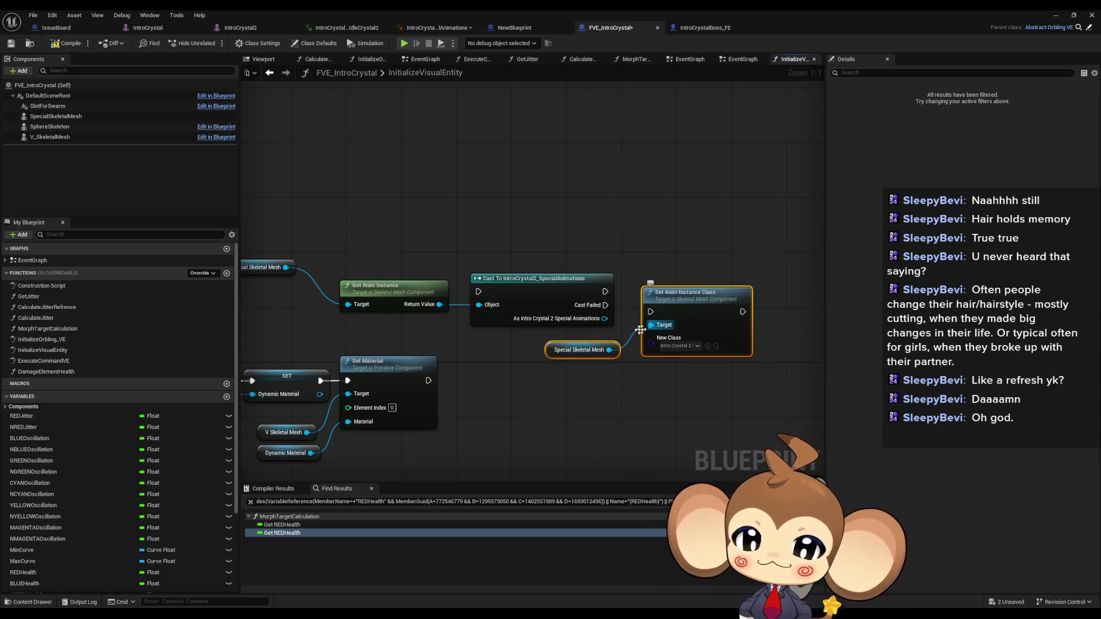
{"action": "mouse_move", "coordinate": [593, 376]}
{"action": "left_mouse_down"}
{"action": "mouse_move", "coordinate": [612, 376]}
{"action": "mouse_move", "coordinate": [597, 367]}
{"action": "mouse_move", "coordinate": [608, 401]}
{"action": "mouse_move", "coordinate": [438, 338]}
{"action": "left_mouse_up"}
Delete the DynamicMaterial variable together with its SET and getter nodes
{"action": "left_click", "coordinate": [416, 352]}
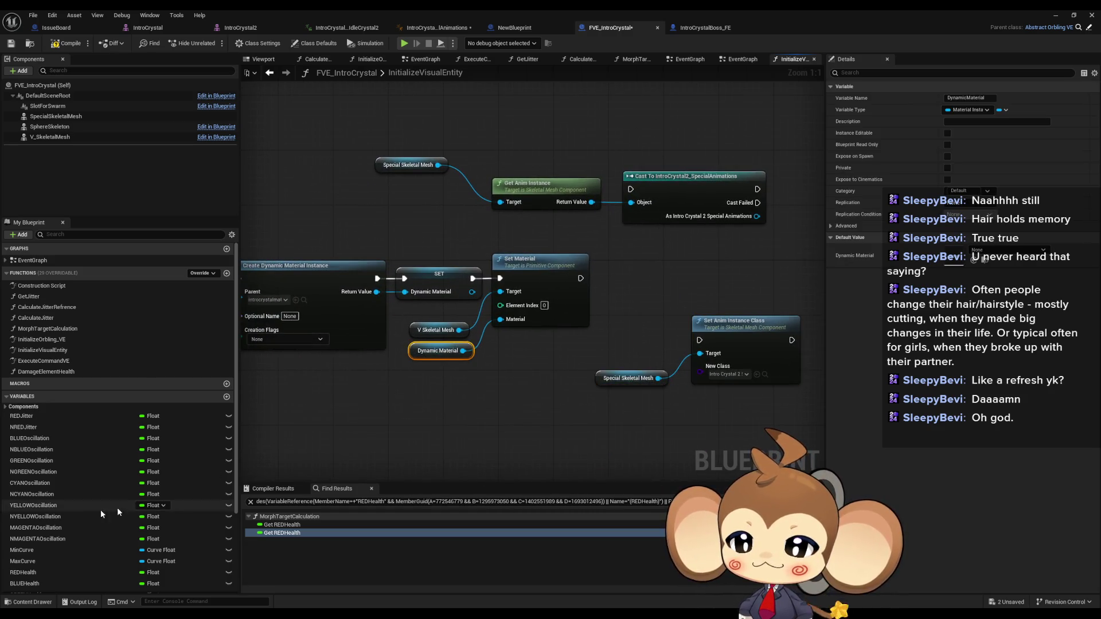
{"action": "scroll", "coordinate": [117, 516], "scroll_direction": "down", "scroll_amount": 4}
{"action": "left_click", "coordinate": [86, 540]}
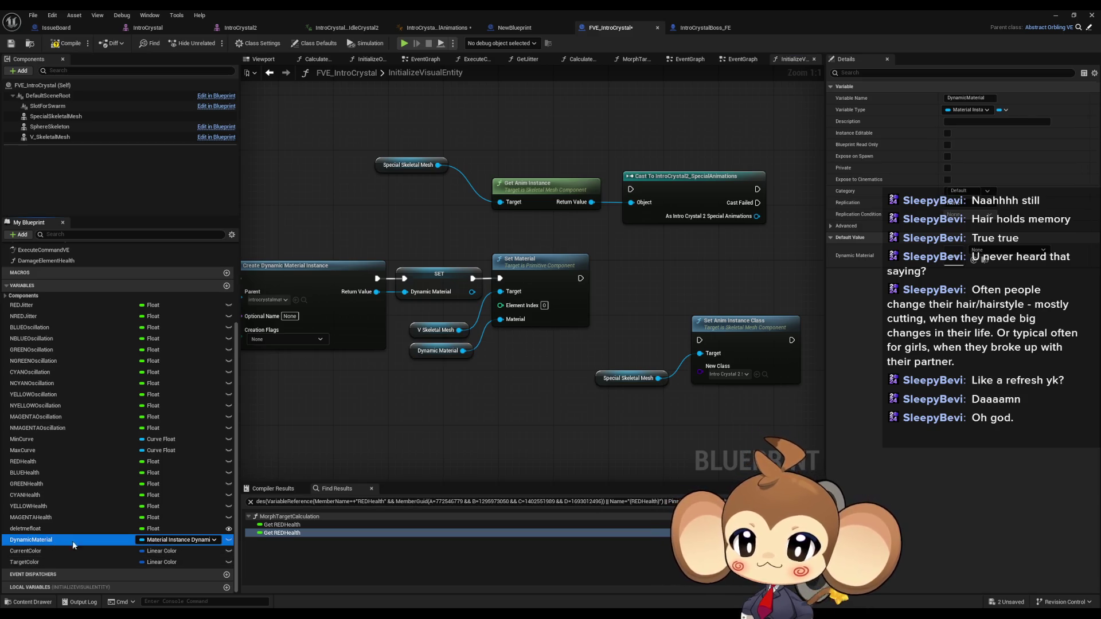
{"action": "key", "text": "Delete"}
{"action": "left_click", "coordinate": [607, 331]}
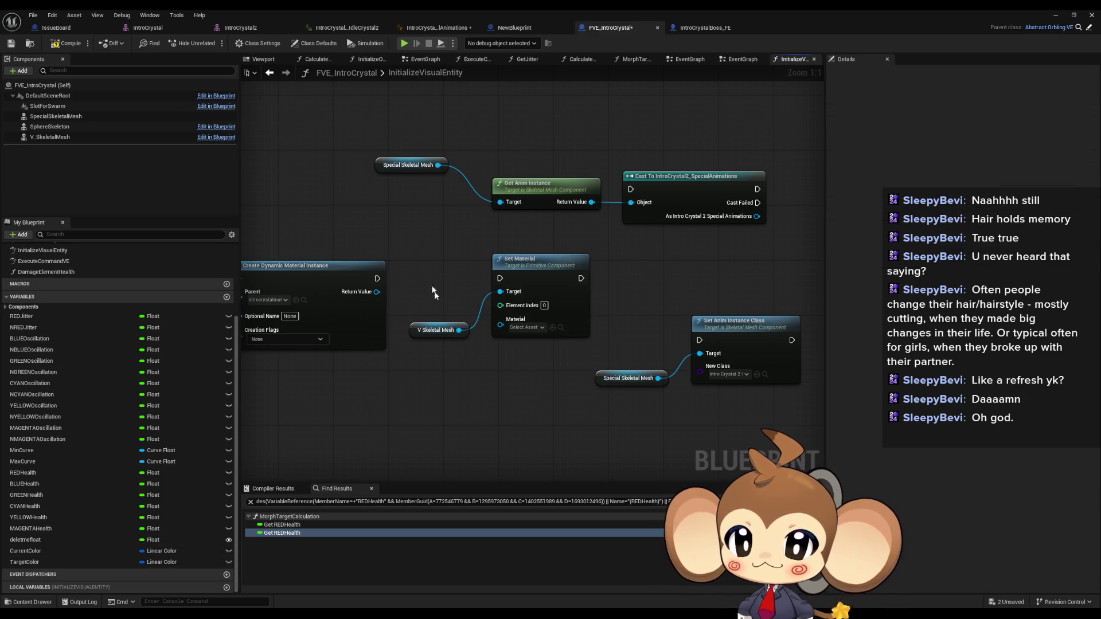
{"action": "left_click_drag", "start_coordinate": [445, 320], "coordinate": [493, 324]}
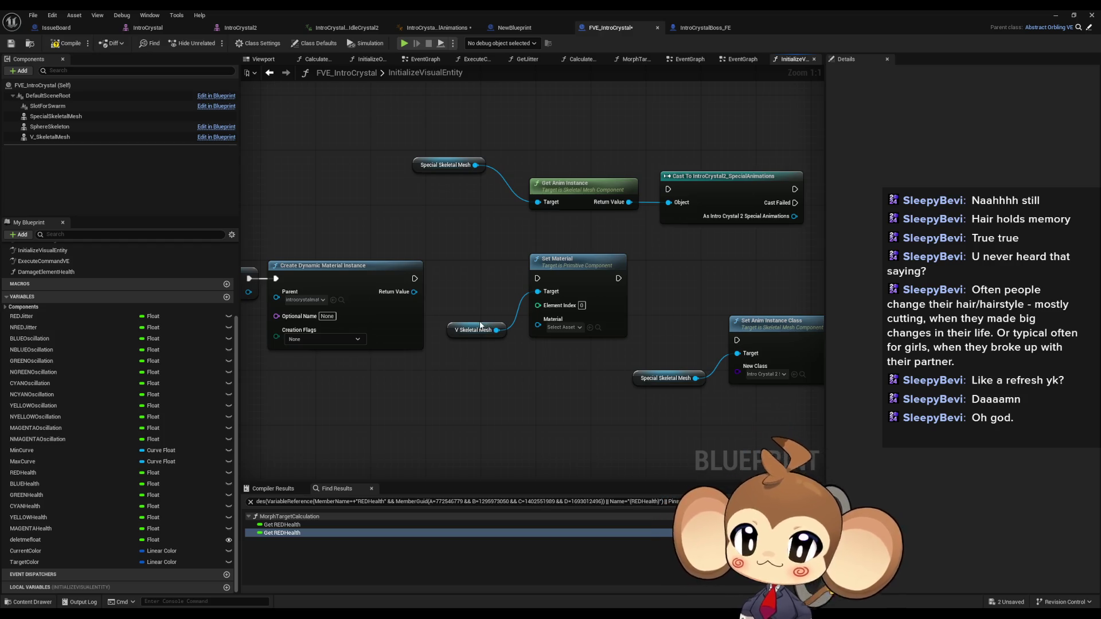
{"action": "key", "text": "ctrl+z"}
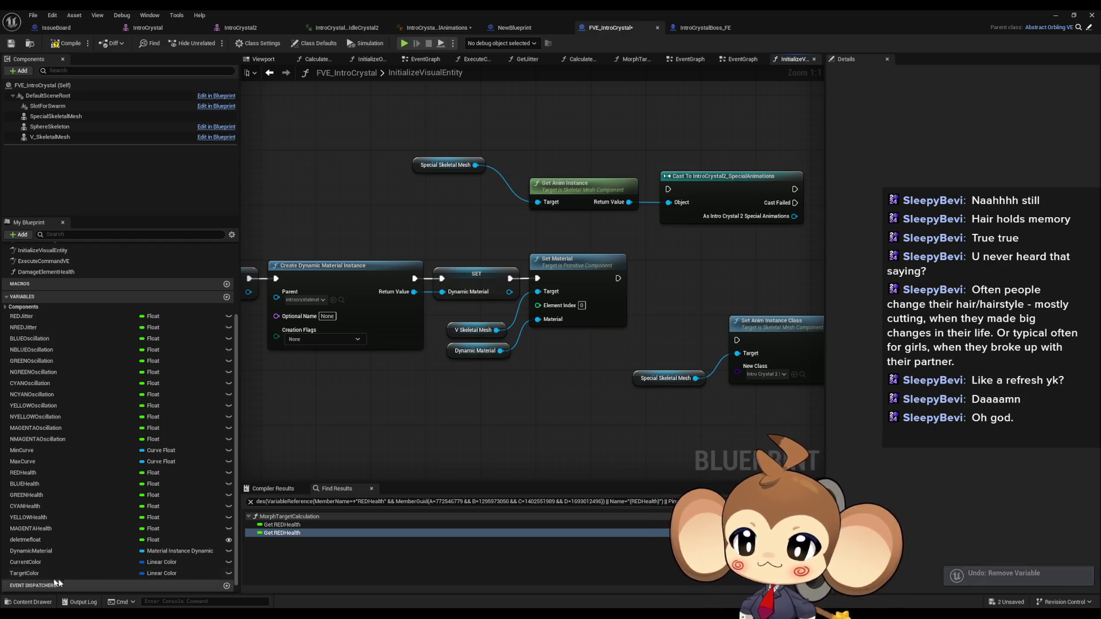
{"action": "left_click", "coordinate": [40, 552]}
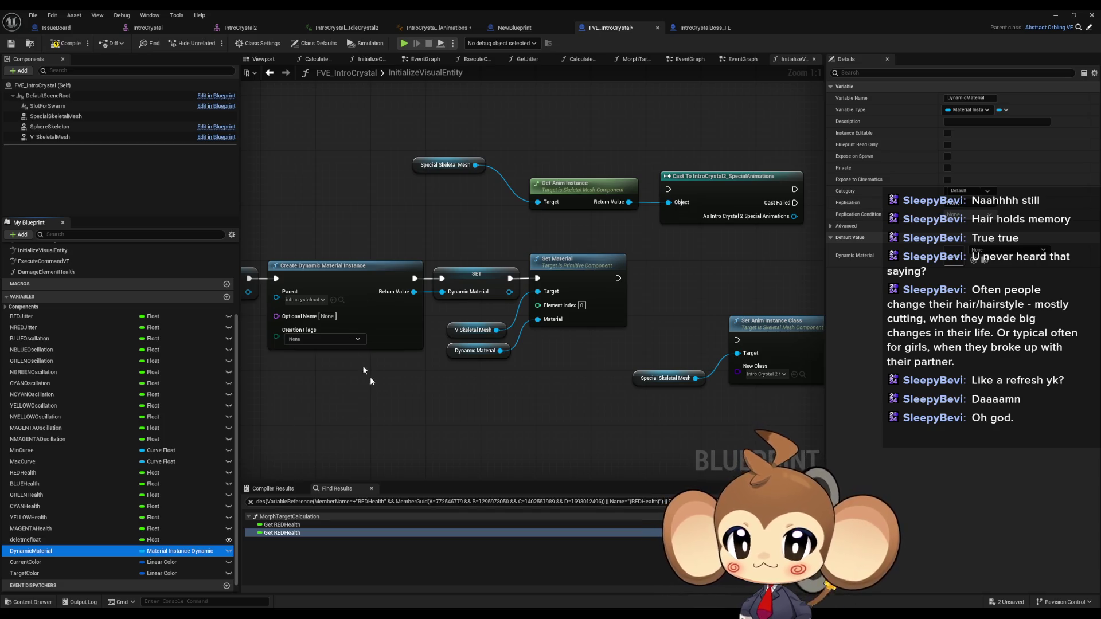
{"action": "key", "text": "Delete"}
{"action": "key", "text": "Return"}
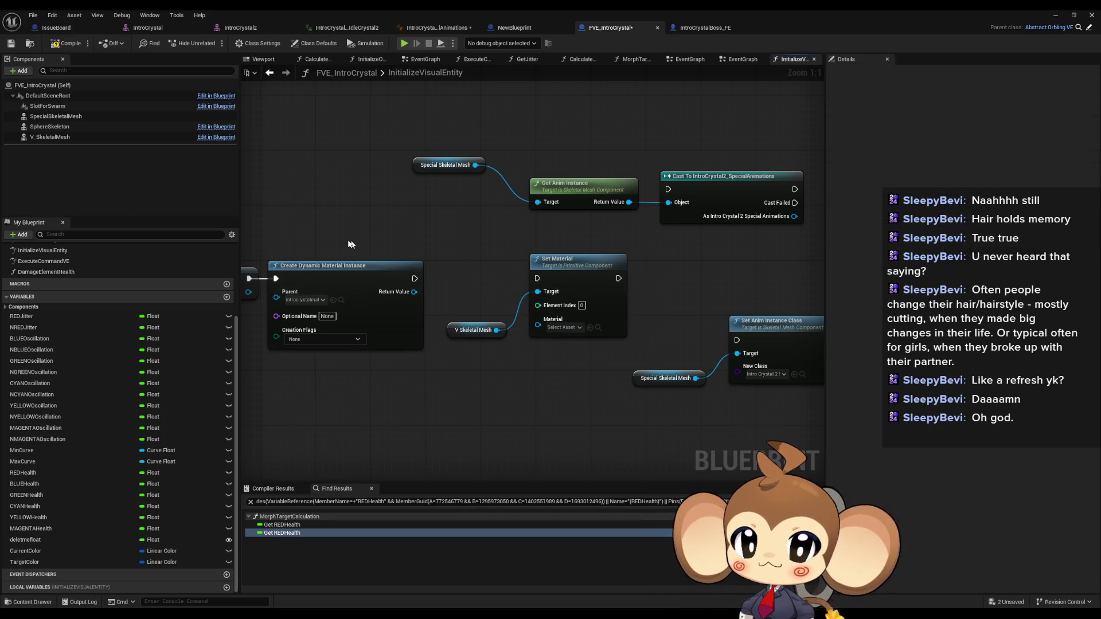
{"action": "left_click_drag", "start_coordinate": [529, 381], "coordinate": [763, 381]}
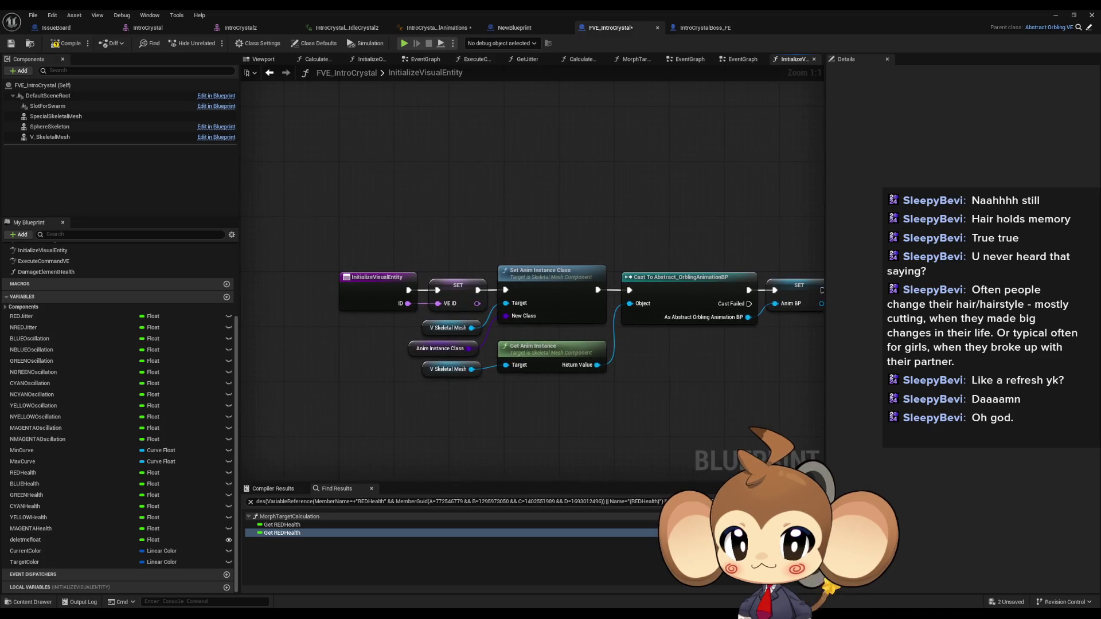
Line up the Special Skeletal Mesh and Get Anim Instance nodes on the left
{"action": "mouse_move", "coordinate": [624, 372]}
{"action": "left_mouse_down"}
{"action": "mouse_move", "coordinate": [817, 272]}
{"action": "mouse_move", "coordinate": [725, 343]}
{"action": "left_mouse_up"}
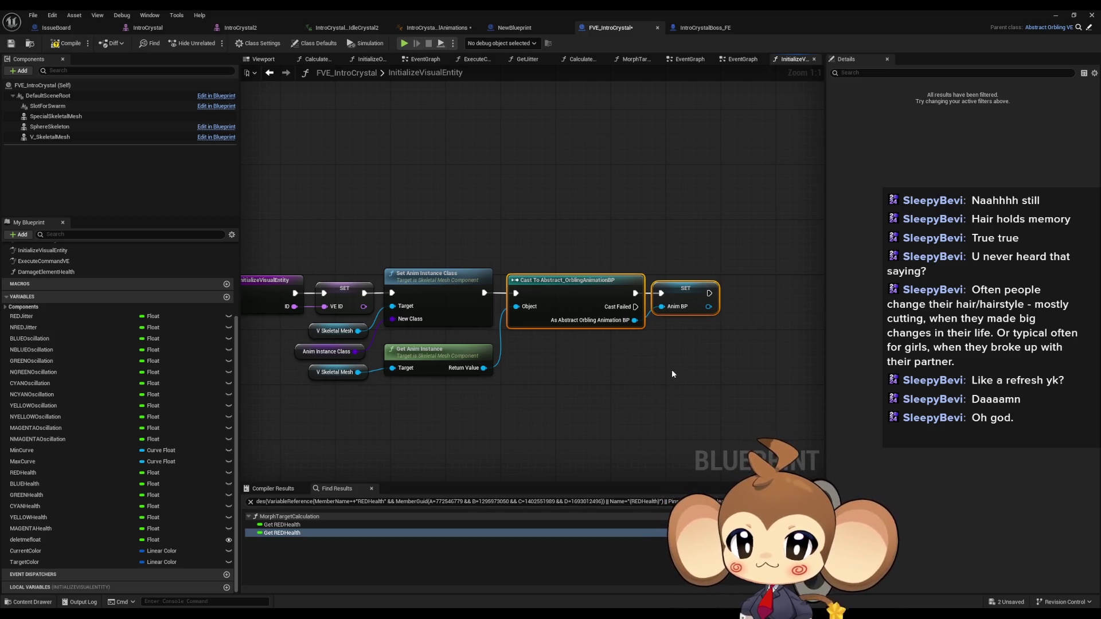
{"action": "scroll", "coordinate": [679, 366], "scroll_direction": "down", "scroll_amount": 2}
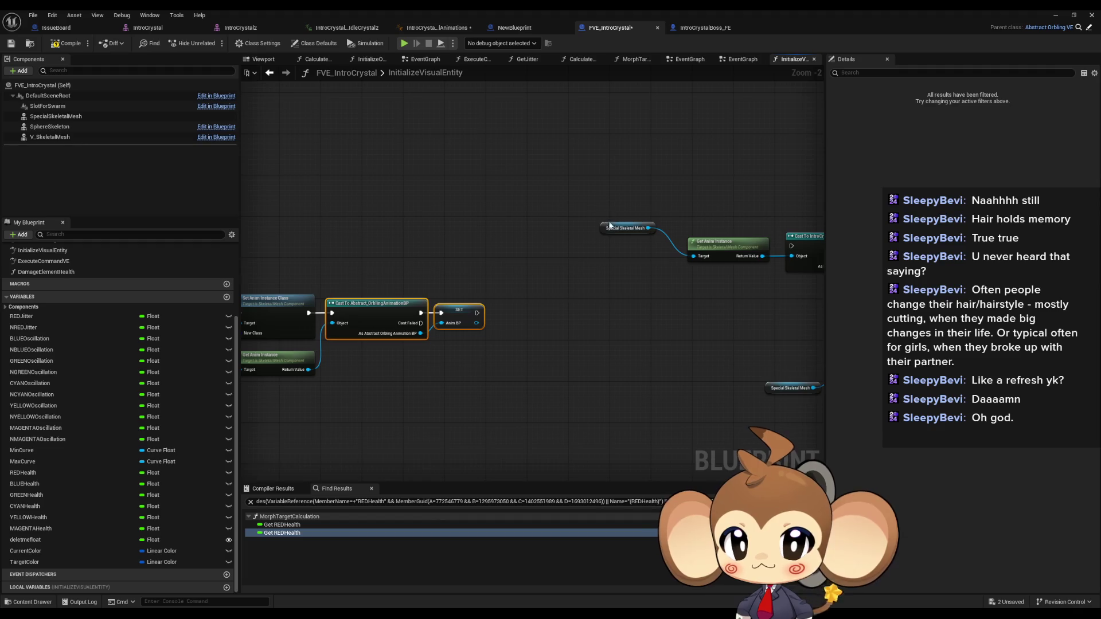
{"action": "left_click", "coordinate": [477, 379]}
{"action": "left_click_drag", "start_coordinate": [478, 378], "coordinate": [415, 373]}
{"action": "mouse_move", "coordinate": [658, 212]}
{"action": "left_mouse_down"}
{"action": "mouse_move", "coordinate": [774, 272]}
{"action": "mouse_move", "coordinate": [661, 330]}
{"action": "mouse_move", "coordinate": [660, 344]}
{"action": "left_mouse_up"}
{"action": "mouse_move", "coordinate": [710, 241]}
{"action": "left_mouse_down"}
{"action": "mouse_move", "coordinate": [568, 356]}
{"action": "mouse_move", "coordinate": [371, 345]}
{"action": "left_mouse_up"}
{"action": "scroll", "coordinate": [371, 345], "scroll_direction": "up", "scroll_amount": 2}
{"action": "left_click", "coordinate": [408, 344], "text": "ctrl"}
{"action": "mouse_move", "coordinate": [496, 342]}
{"action": "left_mouse_down"}
{"action": "mouse_move", "coordinate": [387, 369]}
{"action": "mouse_move", "coordinate": [401, 362]}
{"action": "left_mouse_up"}
{"action": "left_click", "coordinate": [469, 378]}
Position the cast and Set Anim Instance Class nodes and run the Anim BP SET into Set Anim Instance Class
{"action": "mouse_move", "coordinate": [466, 341]}
{"action": "left_mouse_down"}
{"action": "mouse_move", "coordinate": [654, 329]}
{"action": "mouse_move", "coordinate": [387, 329]}
{"action": "left_mouse_up"}
{"action": "left_click_drag", "start_coordinate": [676, 320], "coordinate": [310, 319]}
{"action": "left_click", "coordinate": [596, 361]}
{"action": "left_click", "coordinate": [711, 307], "text": "ctrl"}
{"action": "mouse_move", "coordinate": [716, 318]}
{"action": "left_mouse_down"}
{"action": "mouse_move", "coordinate": [469, 228]}
{"action": "mouse_move", "coordinate": [725, 227]}
{"action": "mouse_move", "coordinate": [588, 262]}
{"action": "mouse_move", "coordinate": [500, 268]}
{"action": "left_mouse_up"}
{"action": "left_click", "coordinate": [545, 401]}
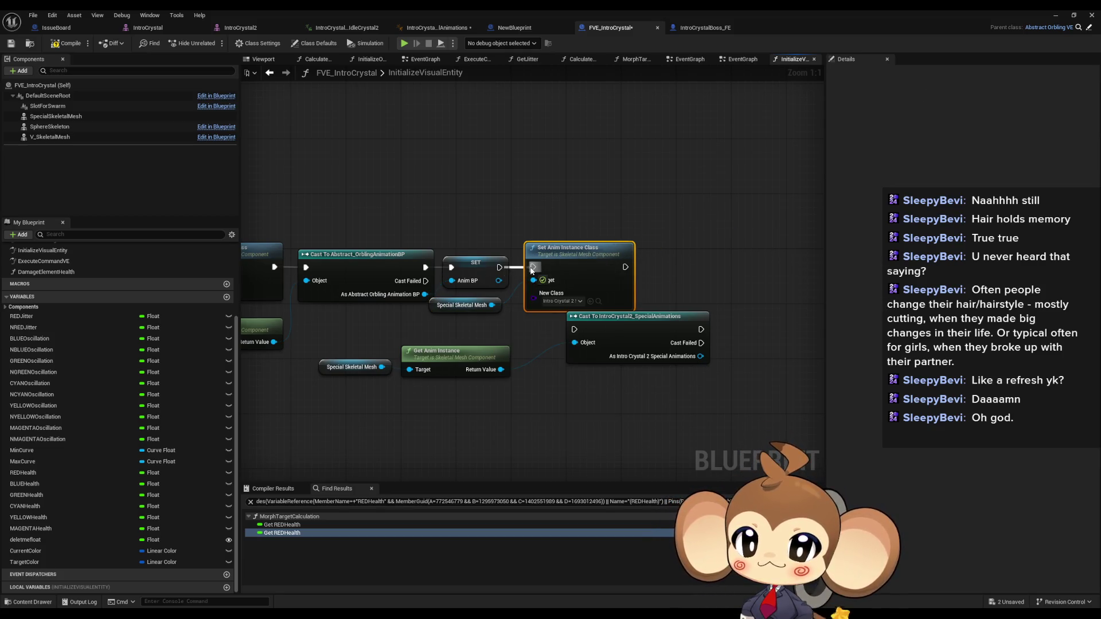
{"action": "mouse_move", "coordinate": [697, 356]}
{"action": "left_mouse_down"}
{"action": "mouse_move", "coordinate": [786, 362]}
{"action": "mouse_move", "coordinate": [762, 328]}
{"action": "left_mouse_up"}
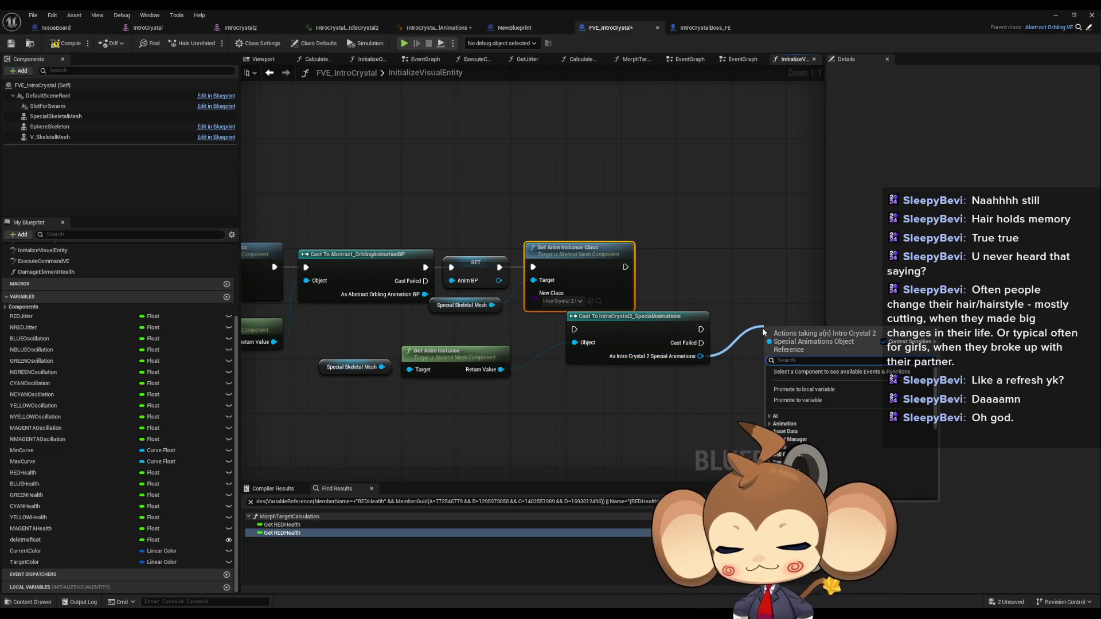
Promote the cast's Special Animations result to a new variable named SpecialAnimBP
{"action": "type", "text": "pro var"}
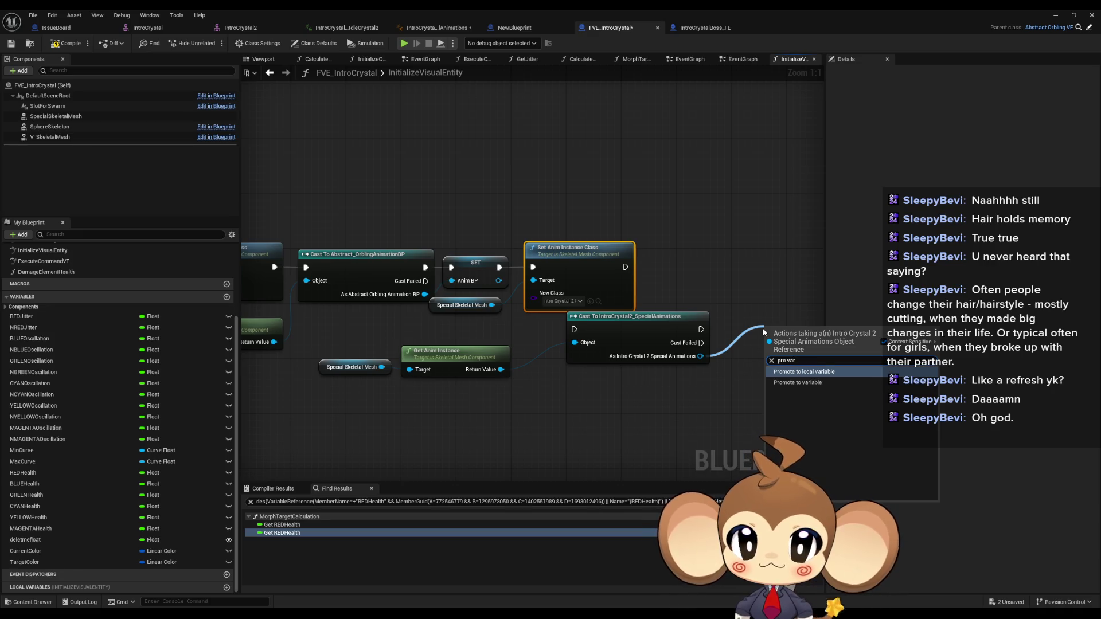
{"action": "key", "text": "Return"}
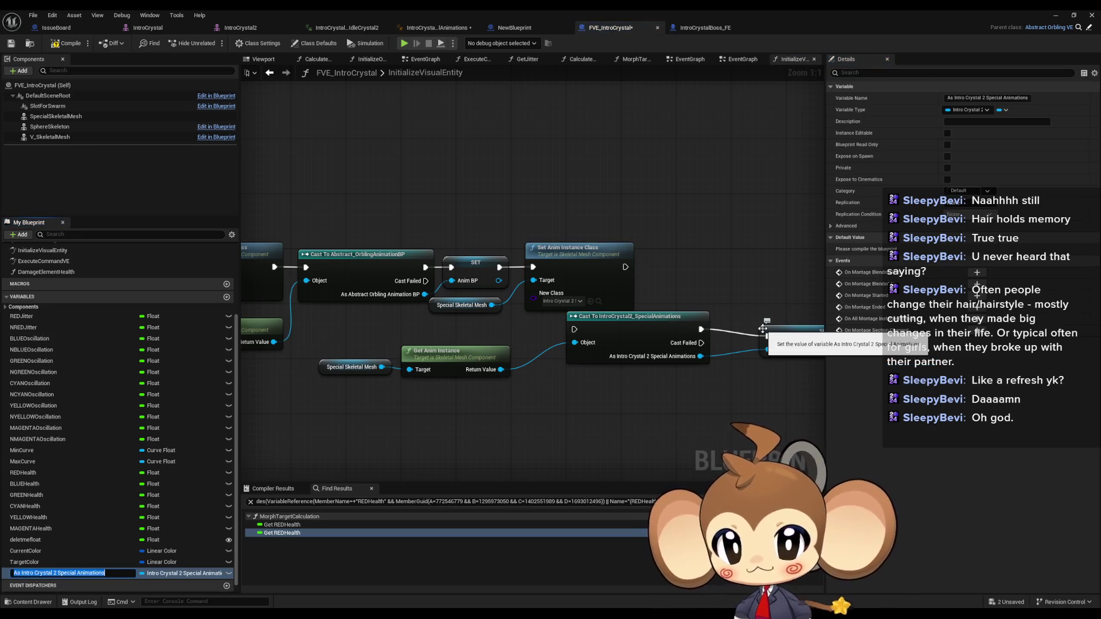
{"action": "type", "text": "SpecialAnimB"}
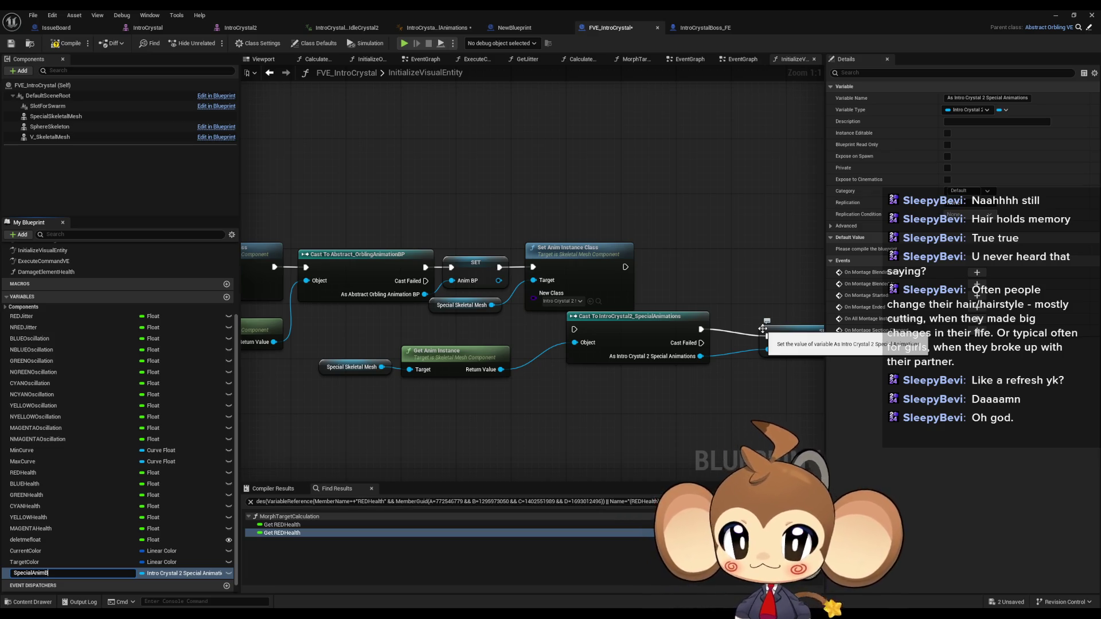
{"action": "type", "text": "P"}
Wire Set Anim Instance Class into the cast and place a SpecialAnimBP getter
{"action": "mouse_move", "coordinate": [619, 332]}
{"action": "left_mouse_down"}
{"action": "mouse_move", "coordinate": [701, 269]}
{"action": "mouse_move", "coordinate": [625, 268]}
{"action": "left_mouse_up"}
{"action": "left_click_drag", "start_coordinate": [353, 336], "coordinate": [514, 379]}
{"action": "left_click_drag", "start_coordinate": [462, 367], "coordinate": [610, 336]}
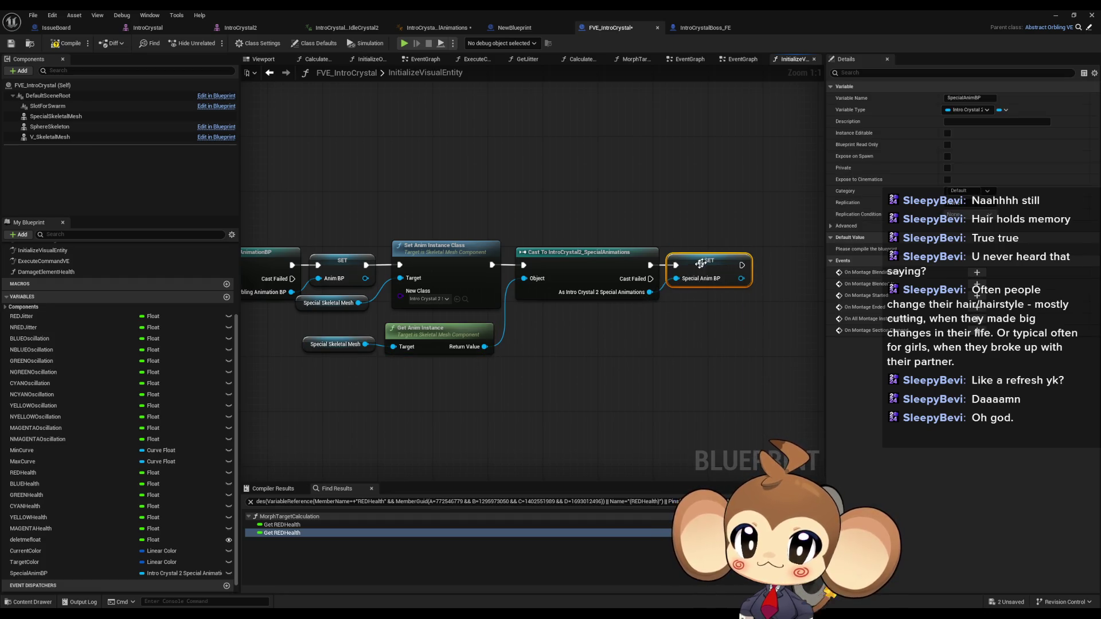
{"action": "mouse_move", "coordinate": [29, 574]}
{"action": "left_mouse_down"}
{"action": "mouse_move", "coordinate": [715, 401]}
{"action": "mouse_move", "coordinate": [702, 312]}
{"action": "mouse_move", "coordinate": [637, 318]}
{"action": "left_mouse_up"}
Add an Initialize Crystal 2Special Animation call and run the SpecialAnimBP SET into it
{"action": "type", "text": "init"}
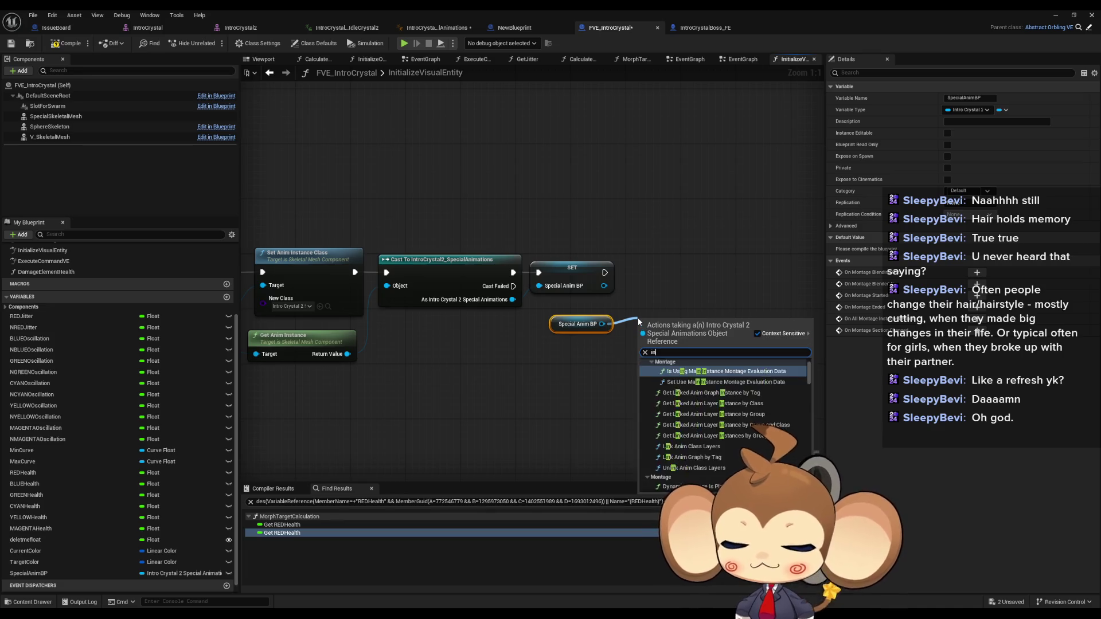
{"action": "key", "text": "Return"}
{"action": "mouse_move", "coordinate": [604, 273]}
{"action": "left_mouse_down"}
{"action": "mouse_move", "coordinate": [640, 341]}
{"action": "mouse_move", "coordinate": [673, 290]}
{"action": "mouse_move", "coordinate": [671, 269]}
{"action": "left_mouse_up"}
{"action": "left_click", "coordinate": [702, 401]}
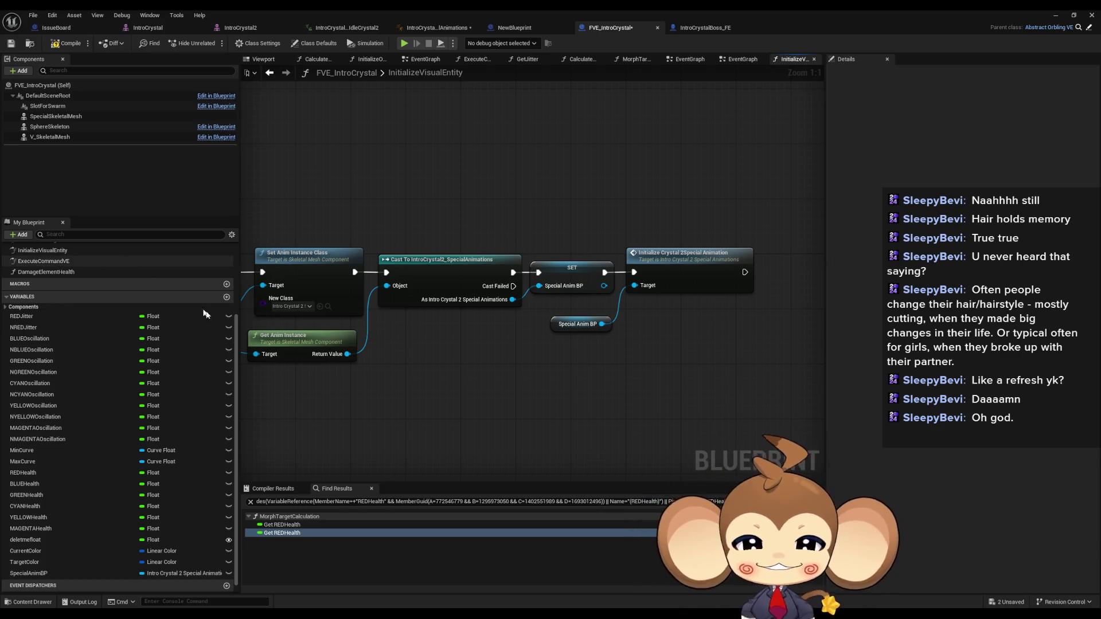
Tidy the Special Anim BP getter and special animations cast node positions
{"action": "left_click", "coordinate": [565, 322]}
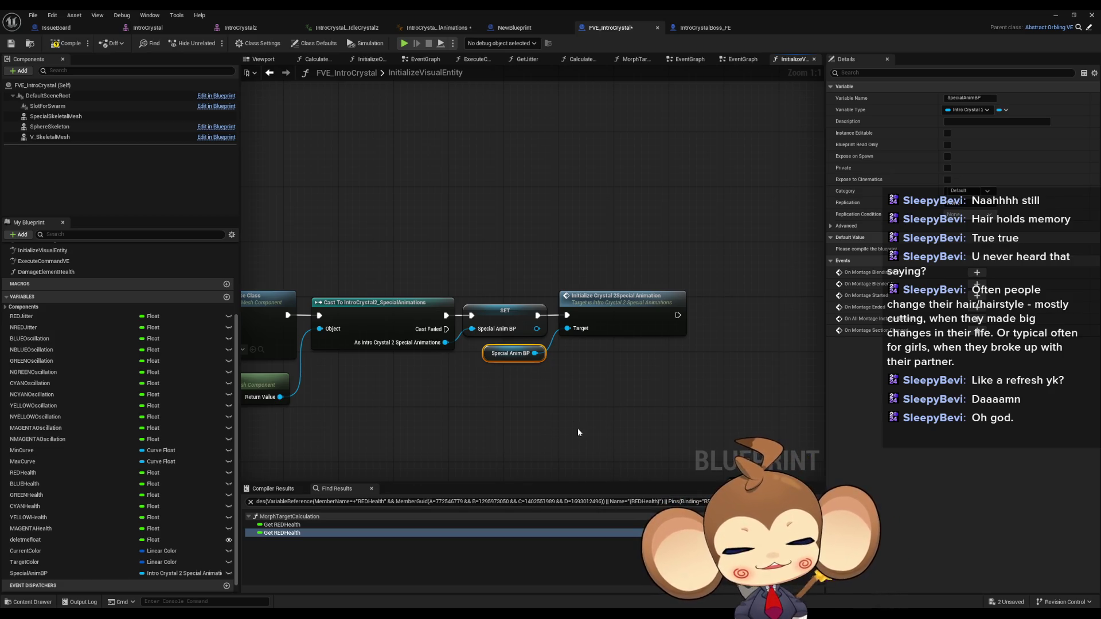
{"action": "scroll", "coordinate": [552, 459], "scroll_direction": "down", "scroll_amount": 3}
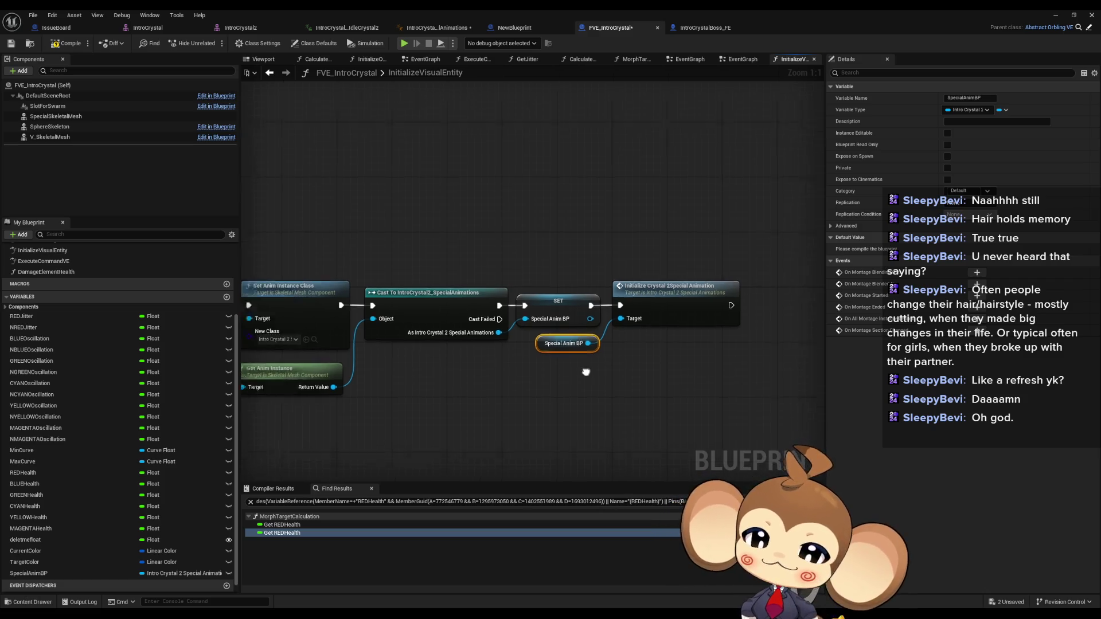
{"action": "left_click", "coordinate": [541, 403]}
{"action": "left_click_drag", "start_coordinate": [512, 408], "coordinate": [487, 408]}
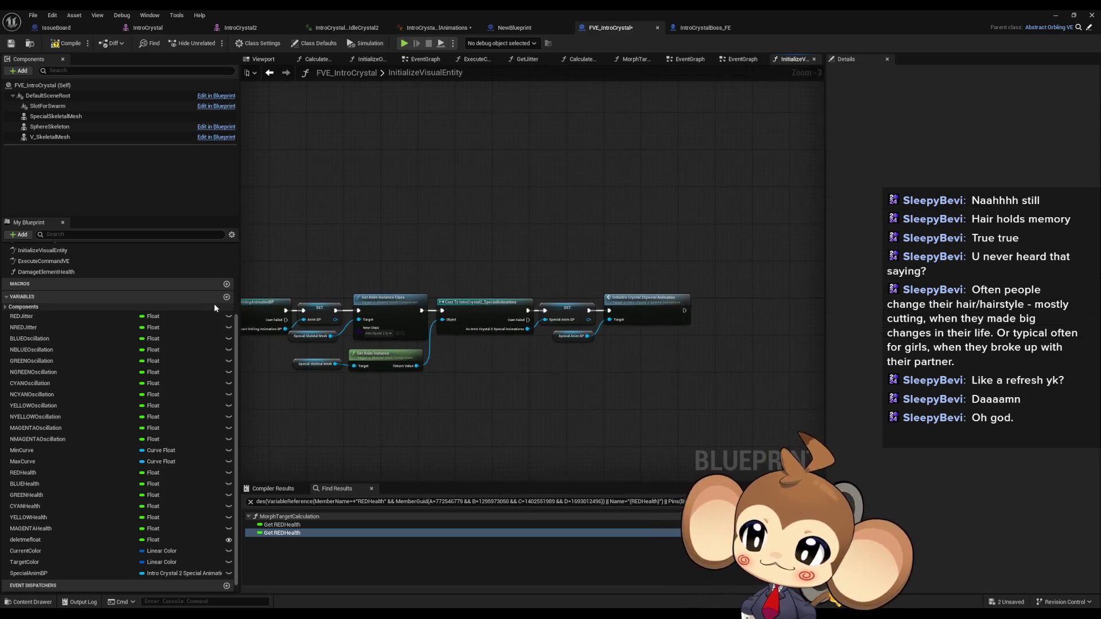
{"action": "scroll", "coordinate": [131, 357], "scroll_direction": "up", "scroll_amount": 3}
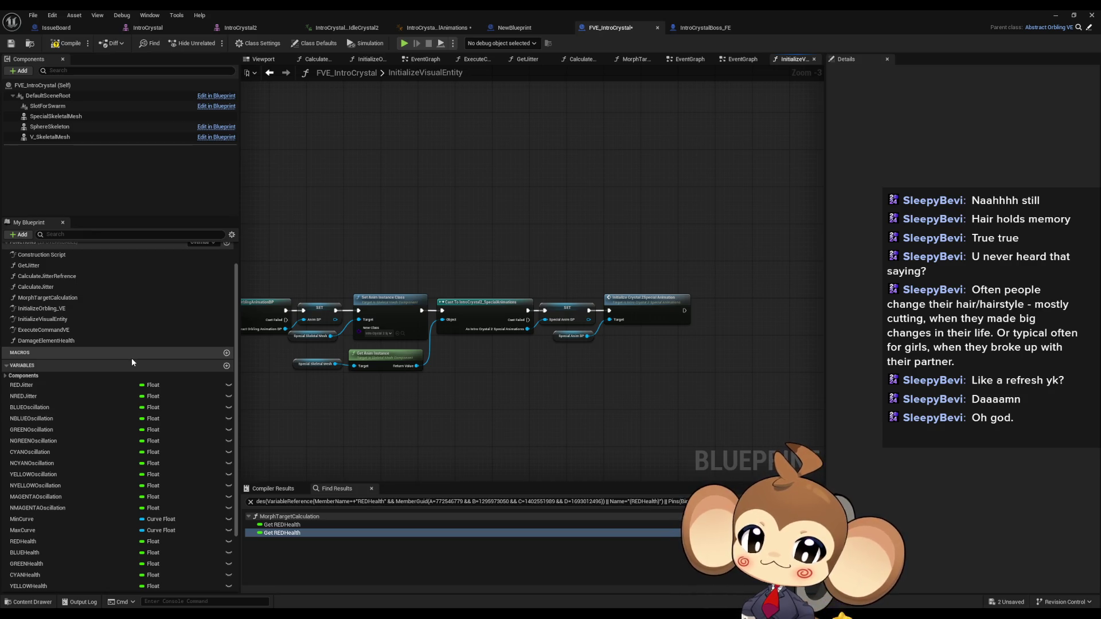
{"action": "scroll", "coordinate": [131, 359], "scroll_direction": "up", "scroll_amount": 1}
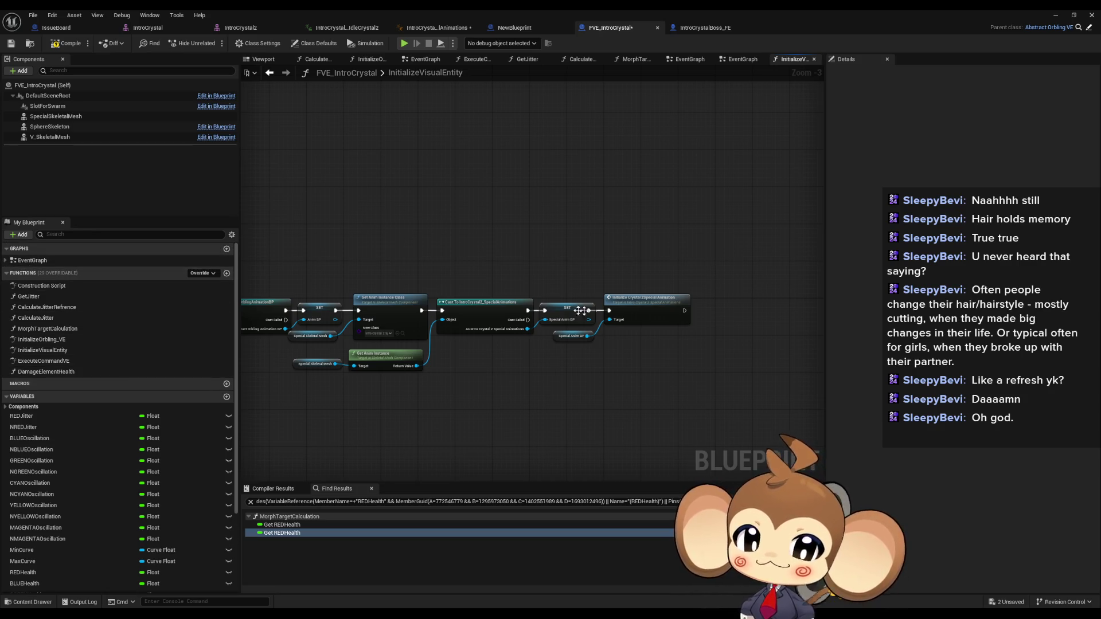
{"action": "scroll", "coordinate": [616, 312], "scroll_direction": "up", "scroll_amount": 3}
{"action": "left_click_drag", "start_coordinate": [493, 342], "coordinate": [556, 370]}
{"action": "left_click_drag", "start_coordinate": [467, 332], "coordinate": [405, 304]}
{"action": "left_click", "coordinate": [304, 254]}
{"action": "double_click", "coordinate": [32, 260]}
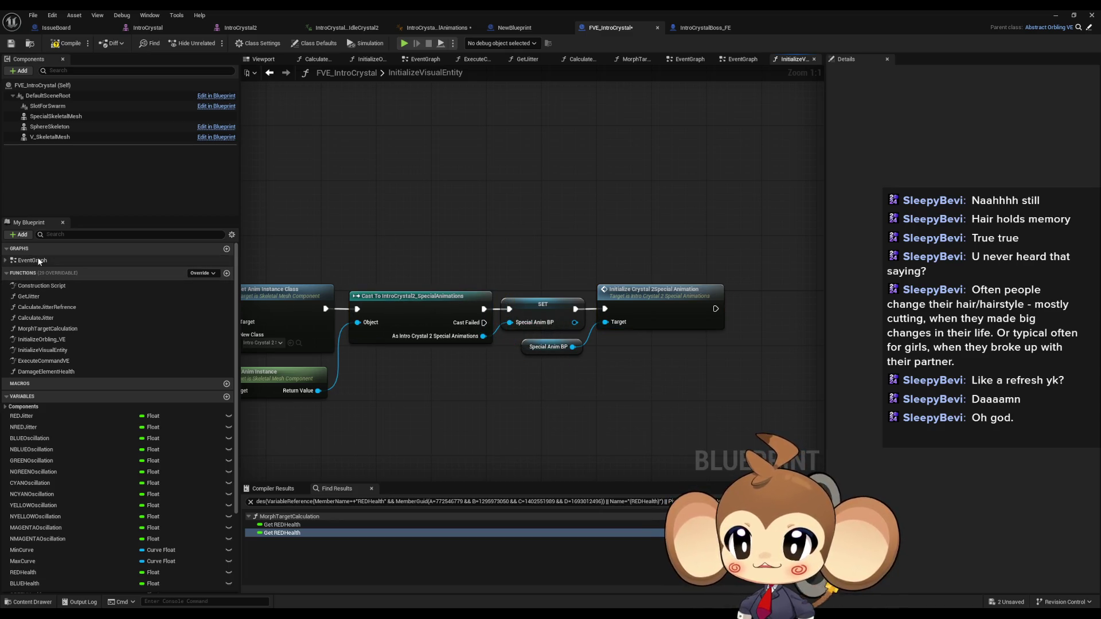
Survey the EventGraph around the color timeline and ChangeToTargetColor event
{"action": "scroll", "coordinate": [687, 425], "scroll_direction": "up", "scroll_amount": 2}
{"action": "left_click_drag", "start_coordinate": [677, 396], "coordinate": [708, 364]}
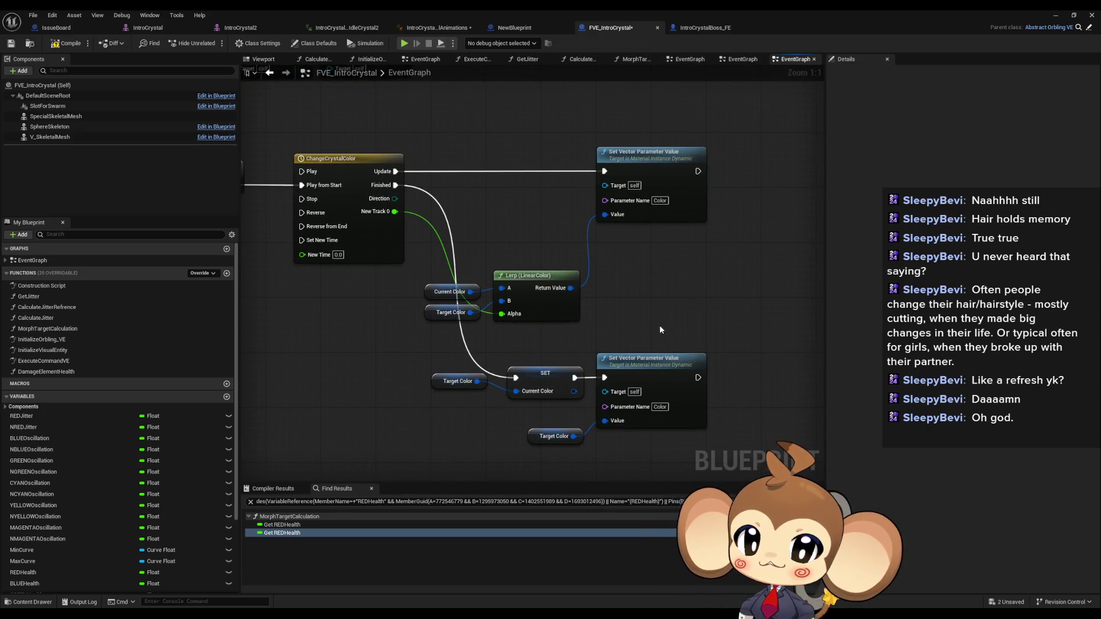
{"action": "left_click_drag", "start_coordinate": [662, 293], "coordinate": [675, 324]}
{"action": "left_click", "coordinate": [700, 247]}
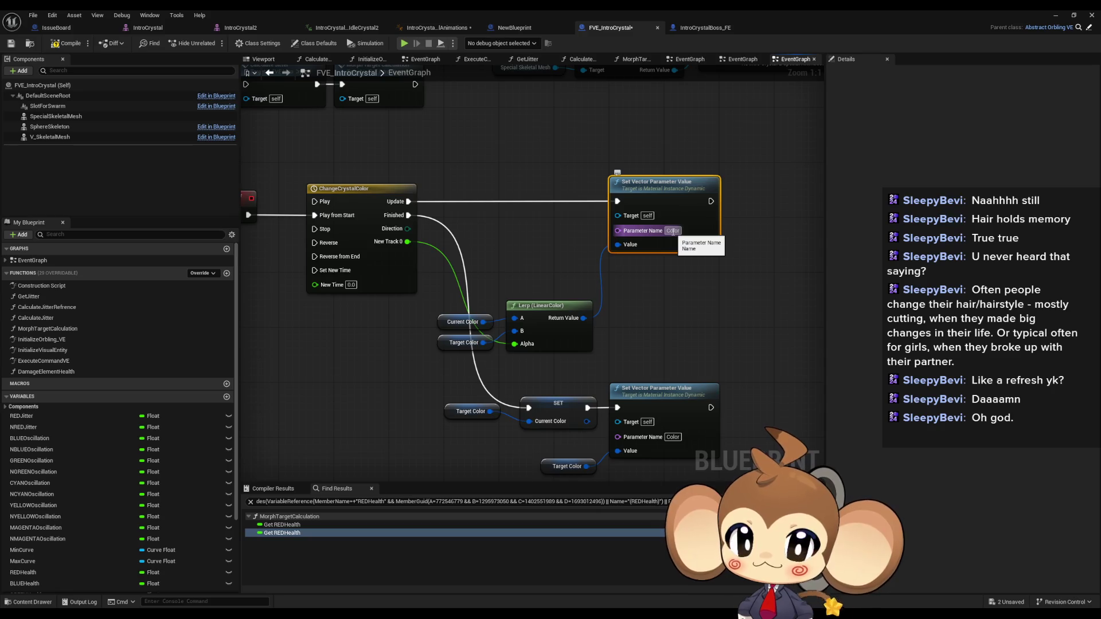
{"action": "left_click_drag", "start_coordinate": [511, 220], "coordinate": [504, 258]}
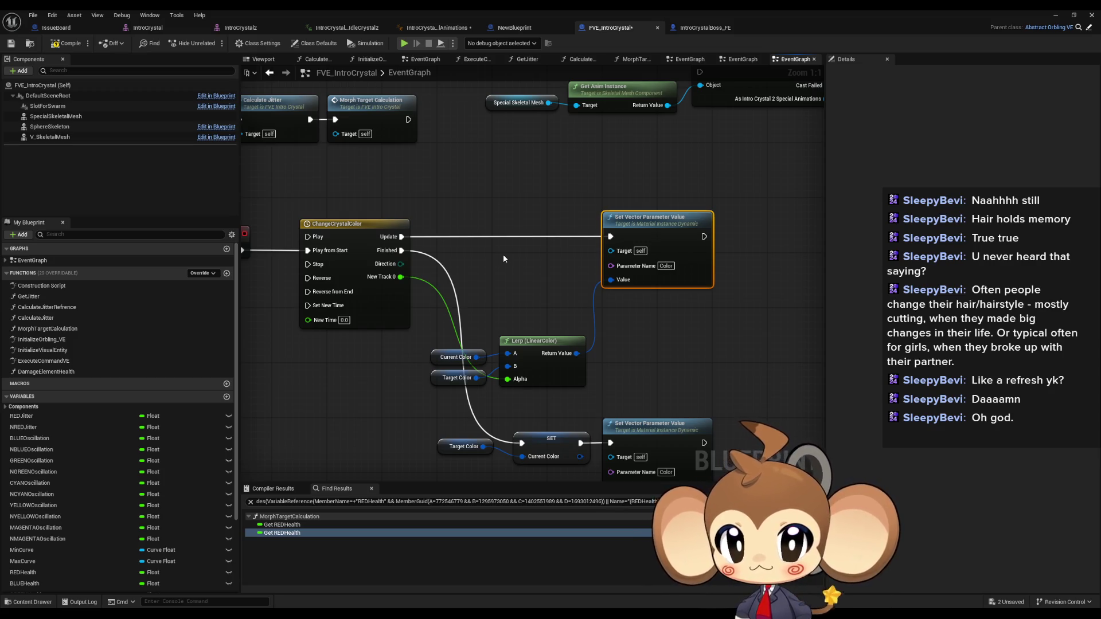
{"action": "left_click_drag", "start_coordinate": [554, 251], "coordinate": [694, 262]}
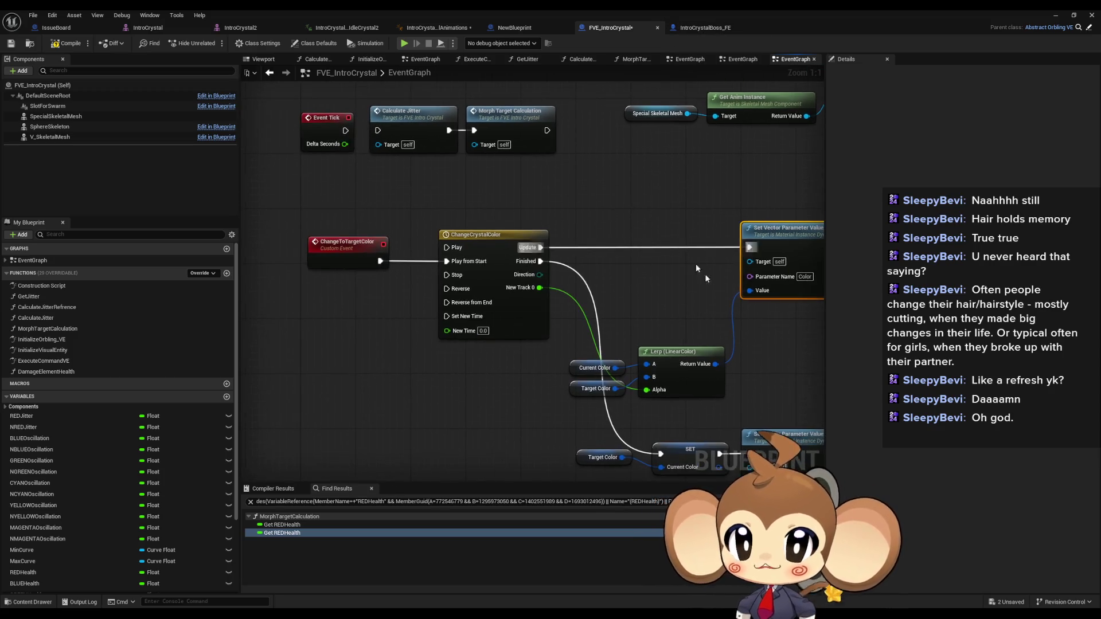
{"action": "left_click_drag", "start_coordinate": [796, 310], "coordinate": [630, 304]}
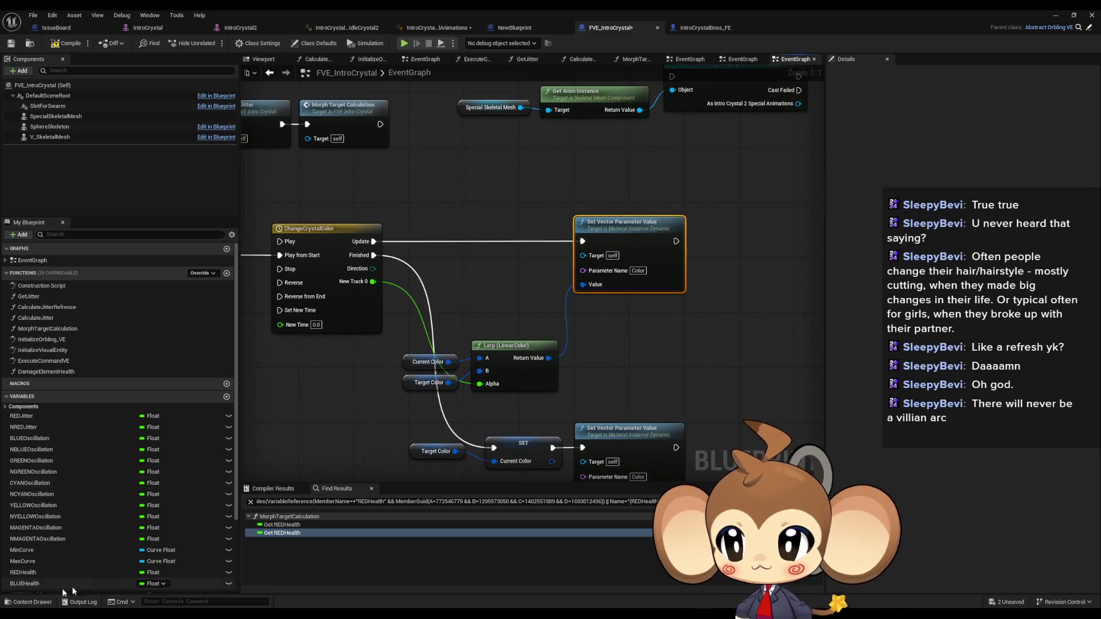
Drop a Special Anim BP getter above the timeline and go to the IntroCrystal2_SpecialAnimations blueprint
{"action": "scroll", "coordinate": [70, 412], "scroll_direction": "down", "scroll_amount": 5}
{"action": "mouse_move", "coordinate": [29, 575]}
{"action": "left_mouse_down"}
{"action": "mouse_move", "coordinate": [544, 240]}
{"action": "mouse_move", "coordinate": [425, 201]}
{"action": "left_mouse_up"}
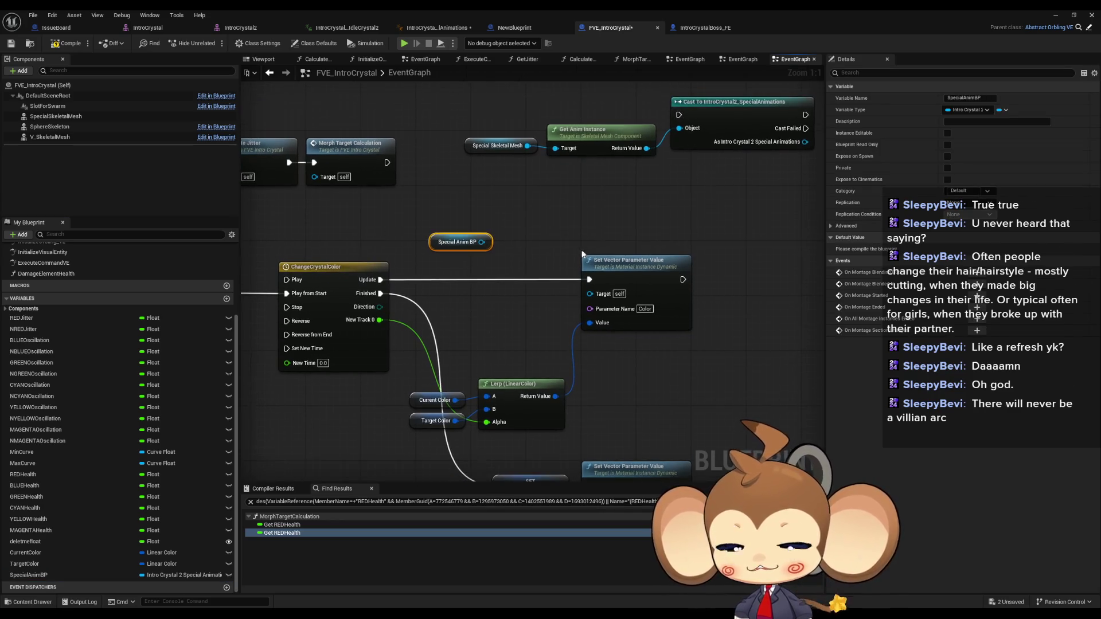
{"action": "left_click_drag", "start_coordinate": [507, 214], "coordinate": [513, 252]}
{"action": "left_click", "coordinate": [441, 28]}
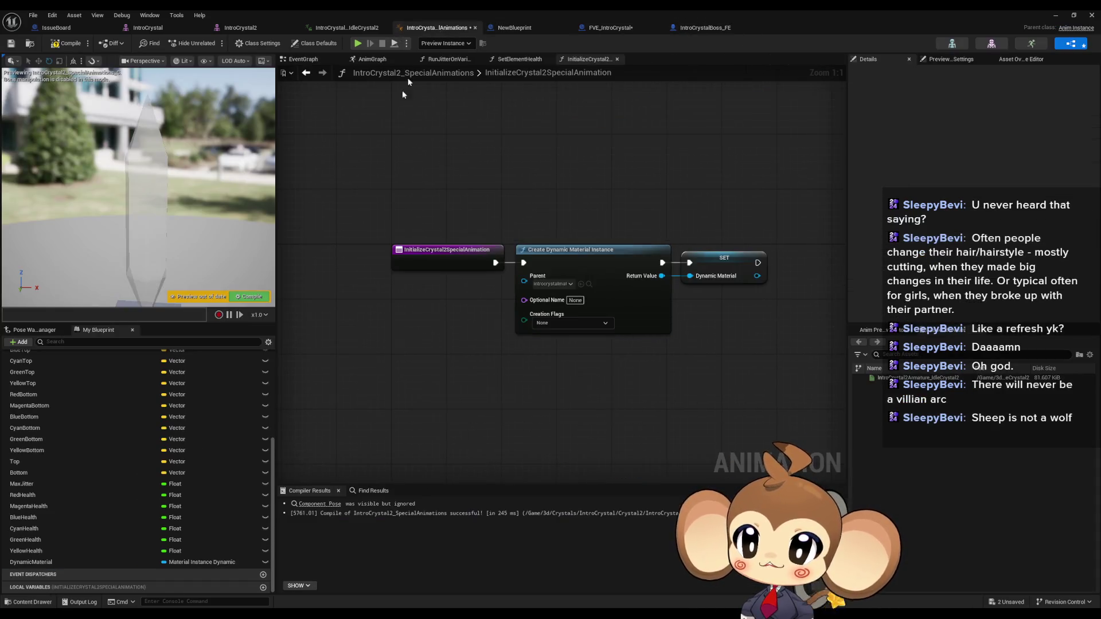
Create a new function named ChangeMaterialColor in the special animations blueprint
{"action": "scroll", "coordinate": [220, 476], "scroll_direction": "up", "scroll_amount": 5}
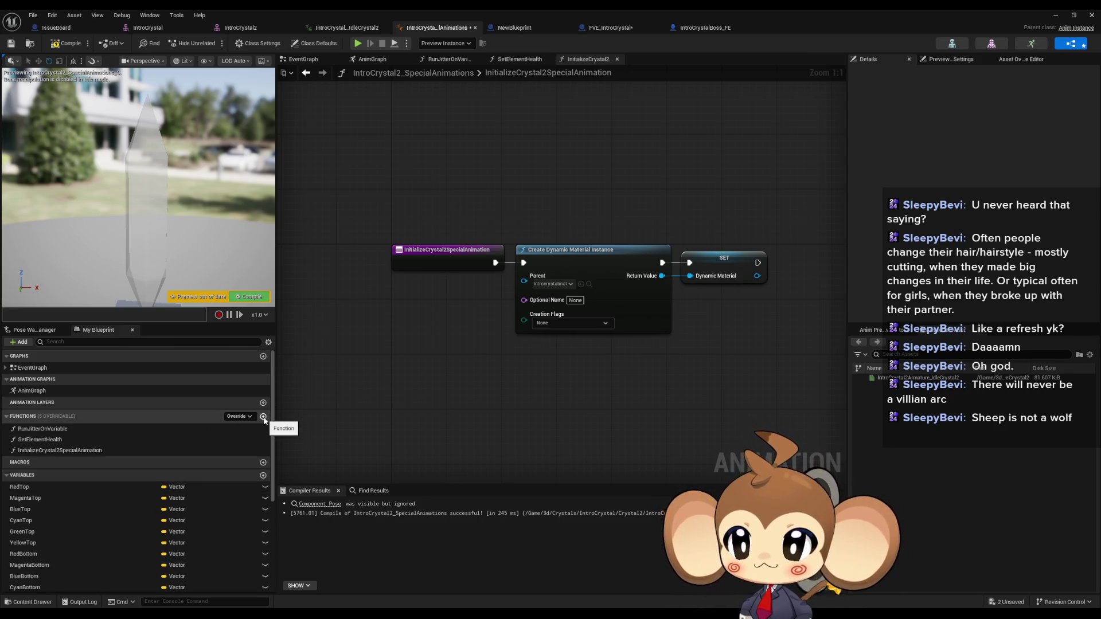
{"action": "left_click", "coordinate": [263, 417]}
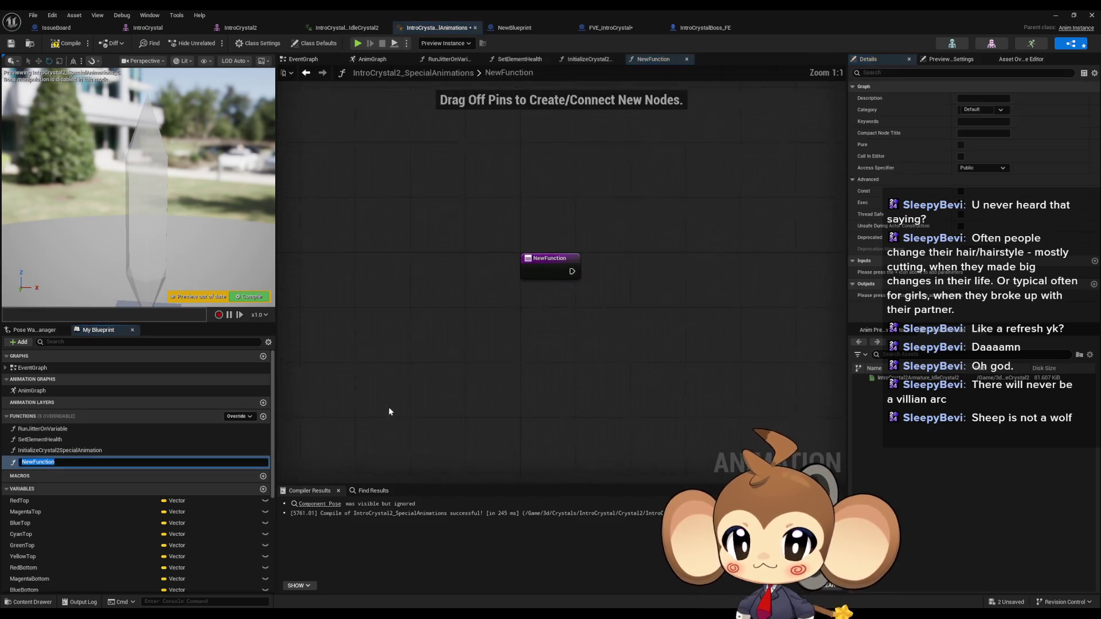
{"action": "type", "text": "ChangeMaterialCol"}
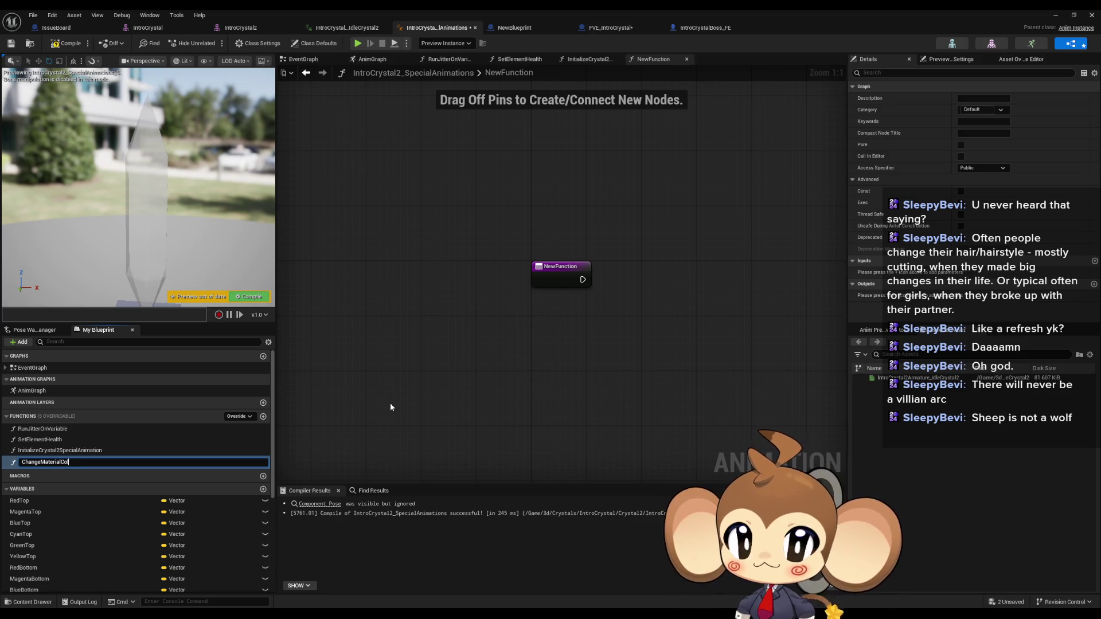
{"action": "type", "text": "or"}
{"action": "key", "text": "Return"}
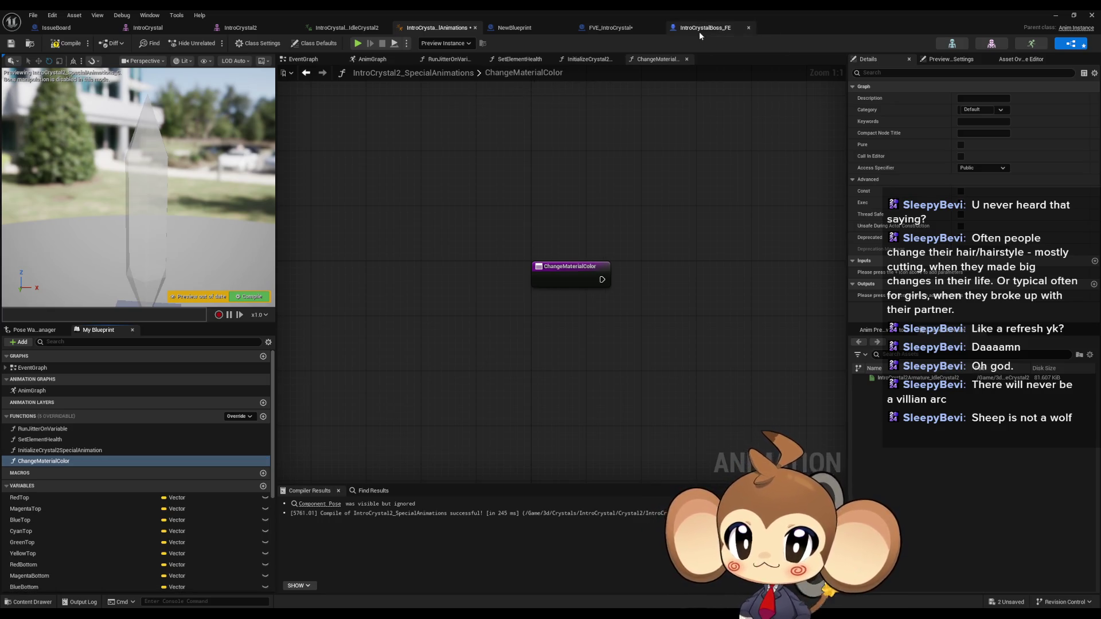
Copy FVE_IntroCrystal's color Lerp and Set Vector Parameter Value nodes into ChangeMaterialColor
{"action": "left_click", "coordinate": [610, 27]}
{"action": "mouse_move", "coordinate": [605, 243]}
{"action": "left_mouse_down"}
{"action": "mouse_move", "coordinate": [574, 344]}
{"action": "mouse_move", "coordinate": [410, 433]}
{"action": "left_mouse_up"}
{"action": "left_click", "coordinate": [702, 27]}
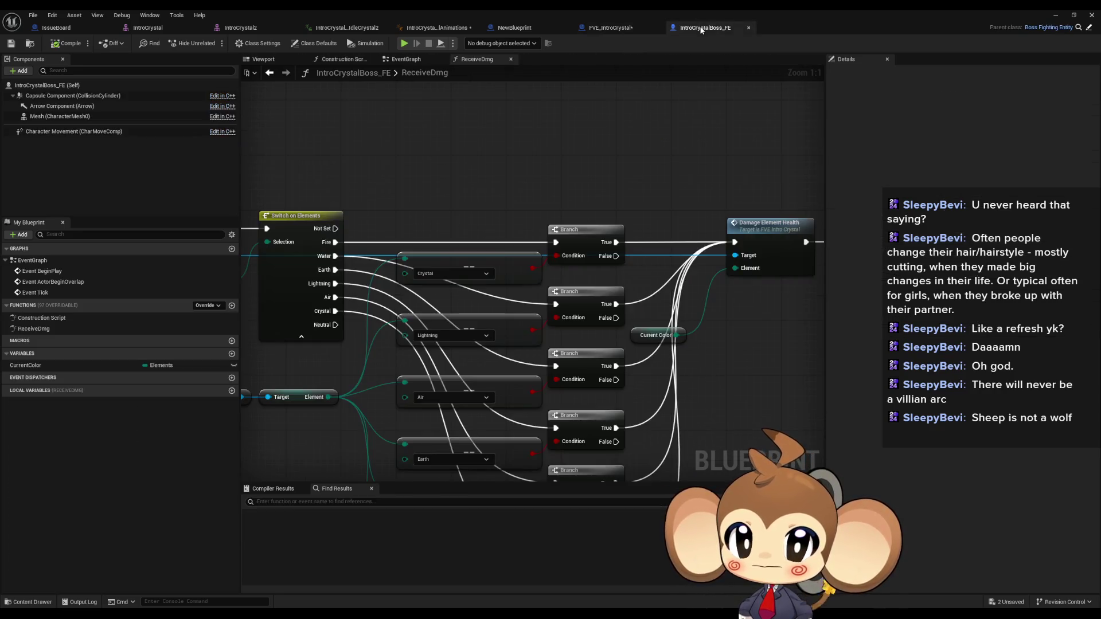
{"action": "left_click", "coordinate": [611, 27]}
{"action": "left_click", "coordinate": [523, 27]}
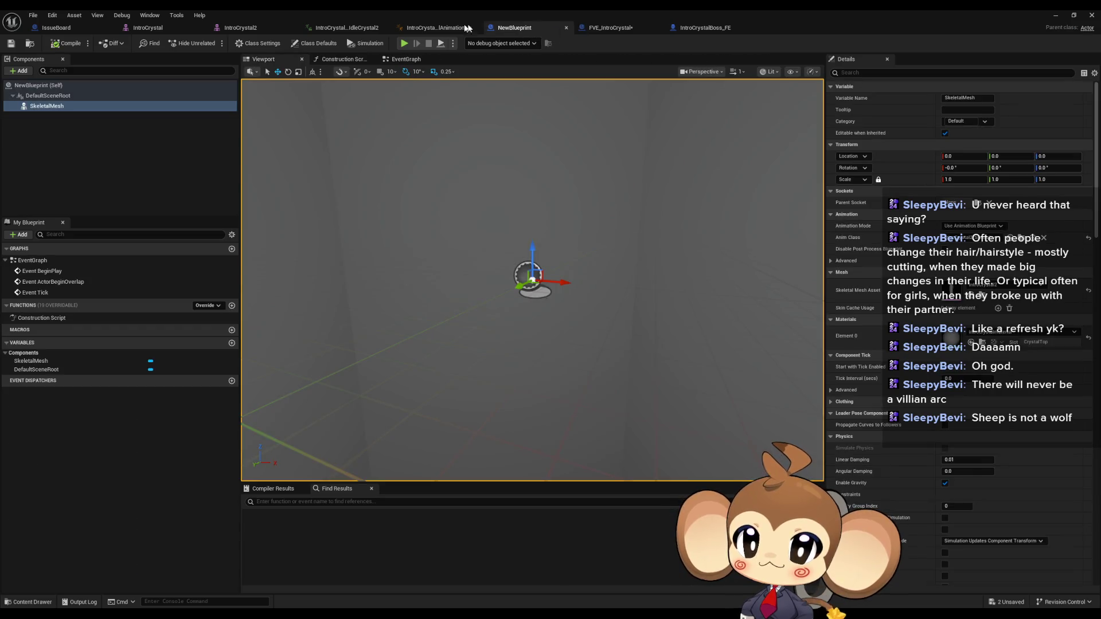
{"action": "left_click", "coordinate": [437, 28]}
{"action": "key", "text": "ctrl+v"}
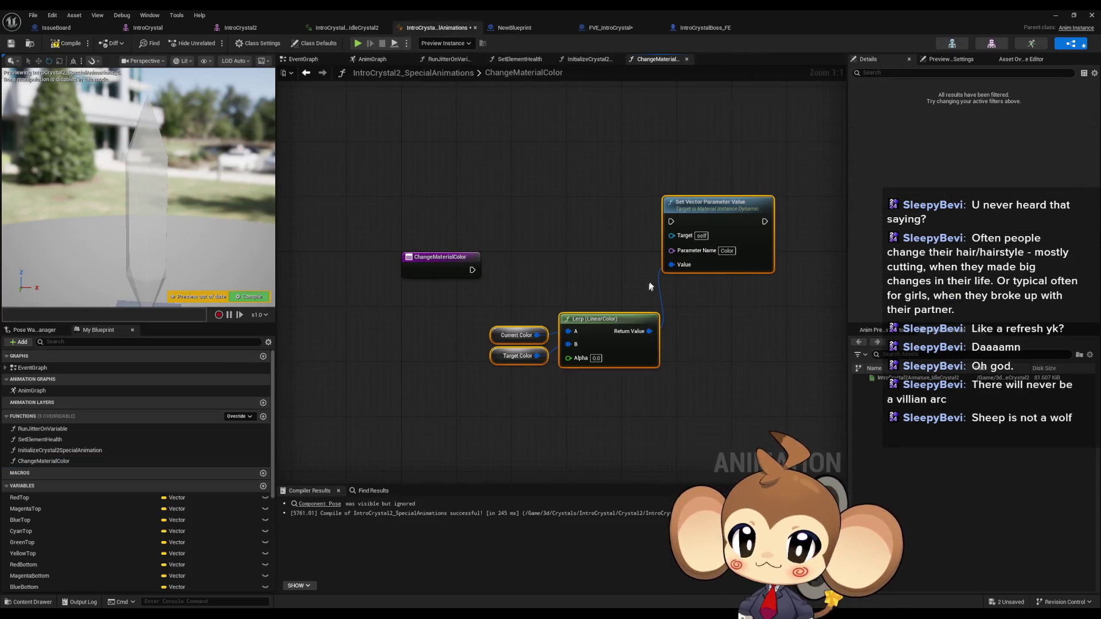
Expose Lerp's A, B and Alpha as function inputs, remove the color getters, wire exec, and compile
{"action": "mouse_move", "coordinate": [552, 339]}
{"action": "left_mouse_down"}
{"action": "mouse_move", "coordinate": [539, 373]}
{"action": "mouse_move", "coordinate": [450, 272]}
{"action": "left_mouse_up"}
{"action": "mouse_move", "coordinate": [554, 379]}
{"action": "left_mouse_down"}
{"action": "mouse_move", "coordinate": [445, 281]}
{"action": "mouse_move", "coordinate": [534, 379]}
{"action": "mouse_move", "coordinate": [450, 315]}
{"action": "mouse_move", "coordinate": [539, 404]}
{"action": "left_mouse_up"}
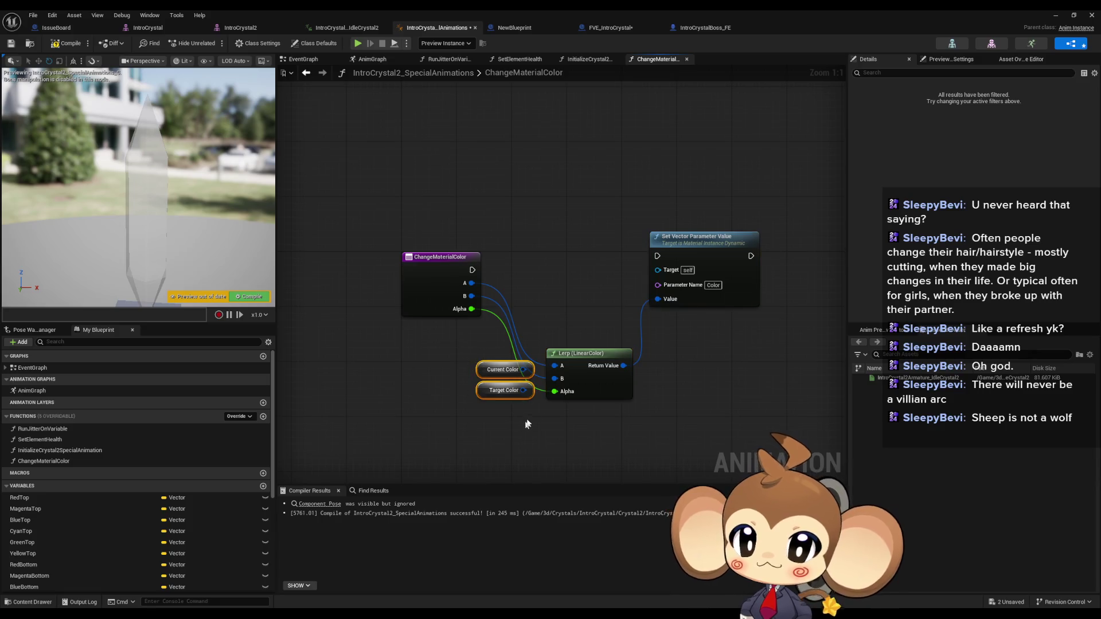
{"action": "key", "text": "Delete"}
{"action": "mouse_move", "coordinate": [472, 269]}
{"action": "left_mouse_down"}
{"action": "mouse_move", "coordinate": [677, 258]}
{"action": "mouse_move", "coordinate": [655, 257]}
{"action": "left_mouse_up"}
{"action": "left_click", "coordinate": [435, 274]}
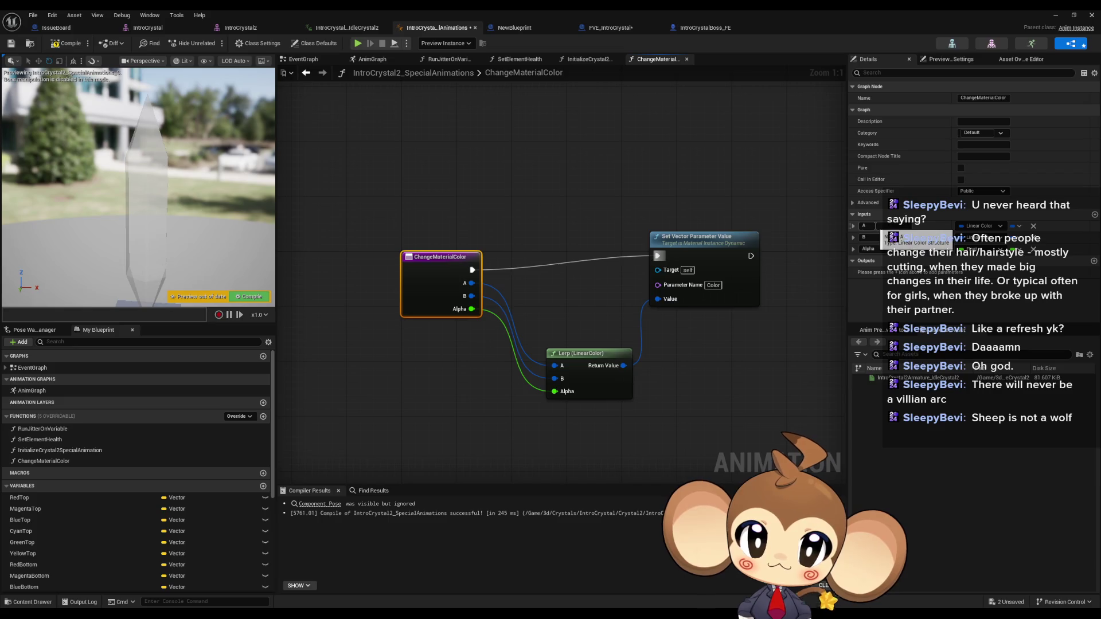
{"action": "left_click_drag", "start_coordinate": [570, 229], "coordinate": [682, 401]}
{"action": "mouse_move", "coordinate": [703, 269]}
{"action": "left_mouse_down"}
{"action": "mouse_move", "coordinate": [689, 289]}
{"action": "mouse_move", "coordinate": [676, 282]}
{"action": "left_mouse_up"}
{"action": "left_click", "coordinate": [571, 351]}
{"action": "mouse_move", "coordinate": [571, 352]}
{"action": "left_mouse_down"}
{"action": "mouse_move", "coordinate": [546, 344]}
{"action": "mouse_move", "coordinate": [546, 317]}
{"action": "left_mouse_up"}
{"action": "left_click", "coordinate": [67, 43]}
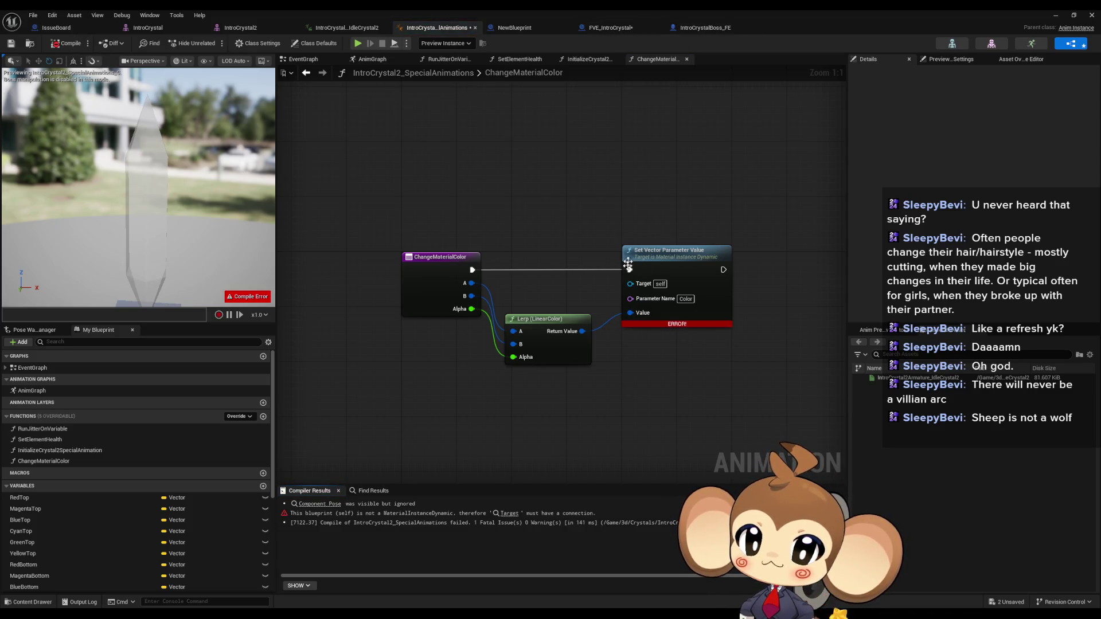
Make a DynamicMaterial getter the Set Vector Parameter Value target, then return to FVE_IntroCrystal
{"action": "scroll", "coordinate": [130, 527], "scroll_direction": "down", "scroll_amount": 5}
{"action": "mouse_move", "coordinate": [102, 561]}
{"action": "left_mouse_down"}
{"action": "mouse_move", "coordinate": [579, 280]}
{"action": "mouse_move", "coordinate": [567, 300]}
{"action": "mouse_move", "coordinate": [631, 282]}
{"action": "left_mouse_up"}
{"action": "left_click", "coordinate": [576, 303]}
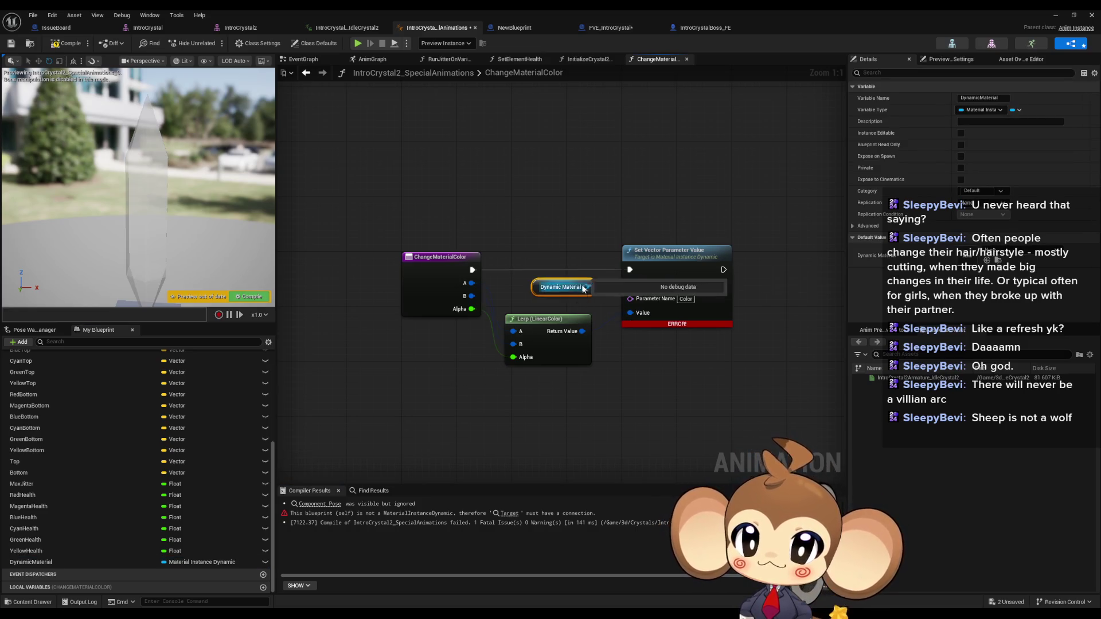
{"action": "left_click", "coordinate": [768, 97]}
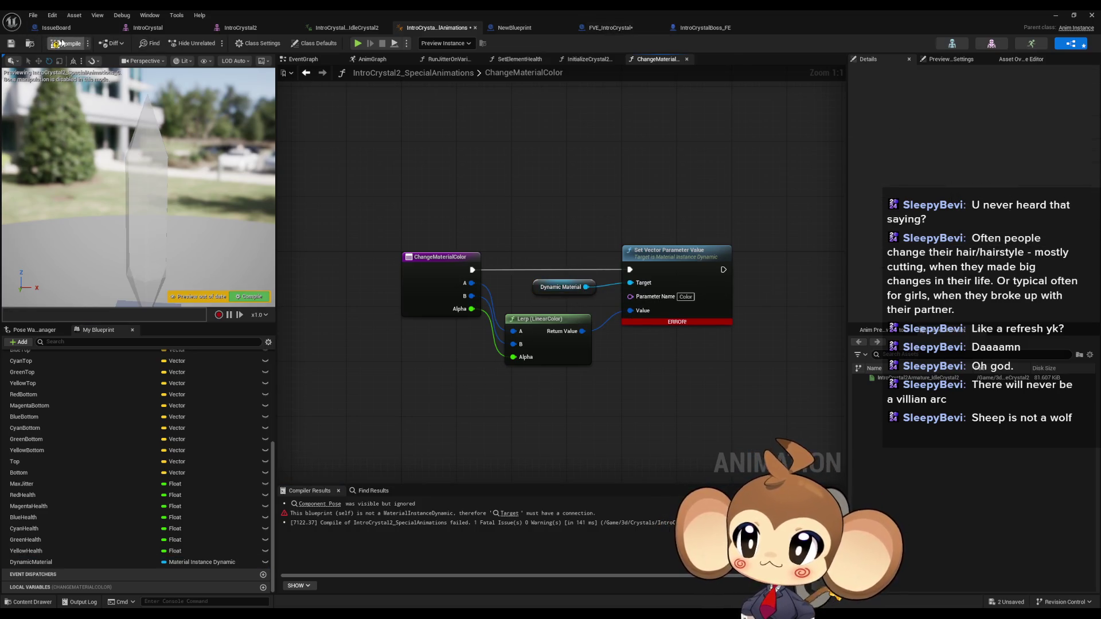
{"action": "left_click", "coordinate": [608, 28]}
{"action": "left_click", "coordinate": [569, 356]}
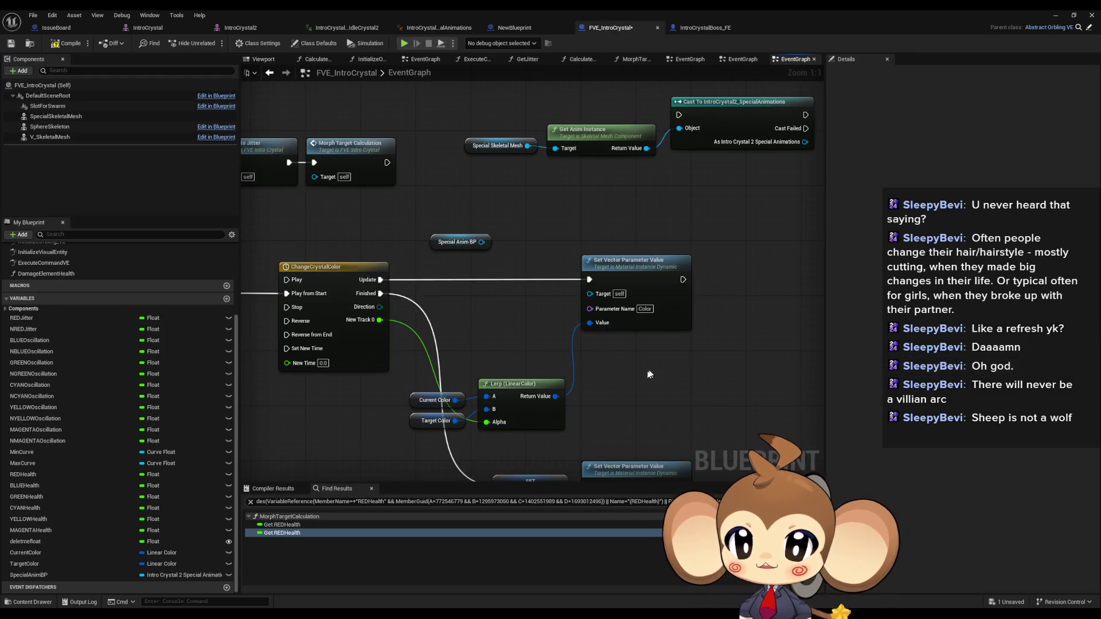
Call Change Material Color on Special Anim BP with Current/Target Color as A/B and New Track 0 as Alpha
{"action": "left_click_drag", "start_coordinate": [402, 380], "coordinate": [432, 365]}
{"action": "left_click_drag", "start_coordinate": [512, 228], "coordinate": [548, 217]}
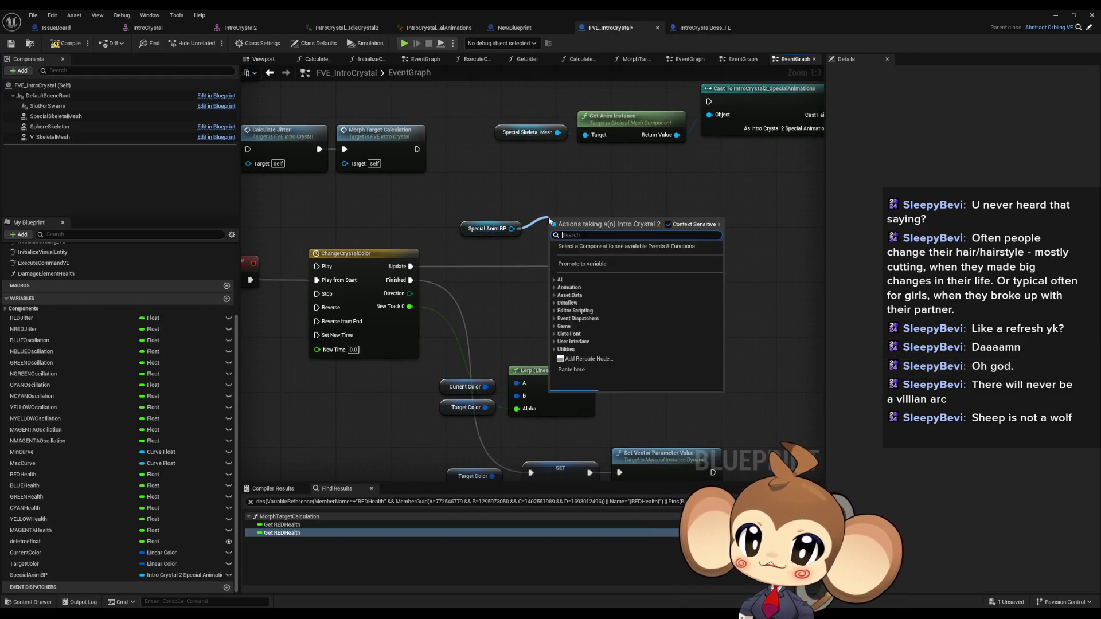
{"action": "type", "text": "change col"}
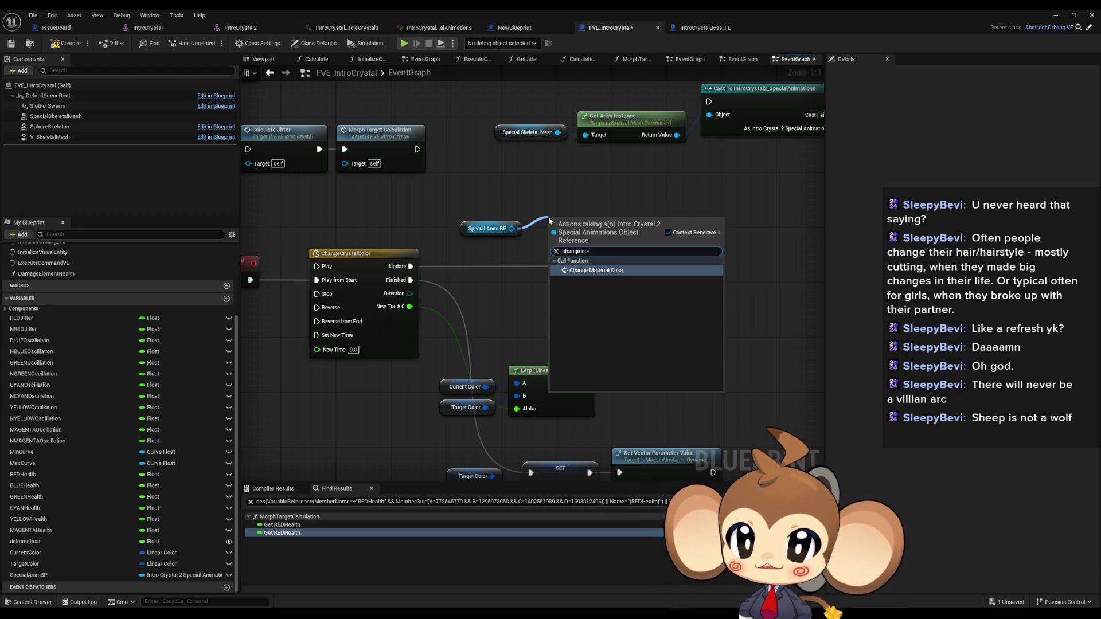
{"action": "key", "text": "Return"}
{"action": "left_click_drag", "start_coordinate": [705, 266], "coordinate": [800, 266]}
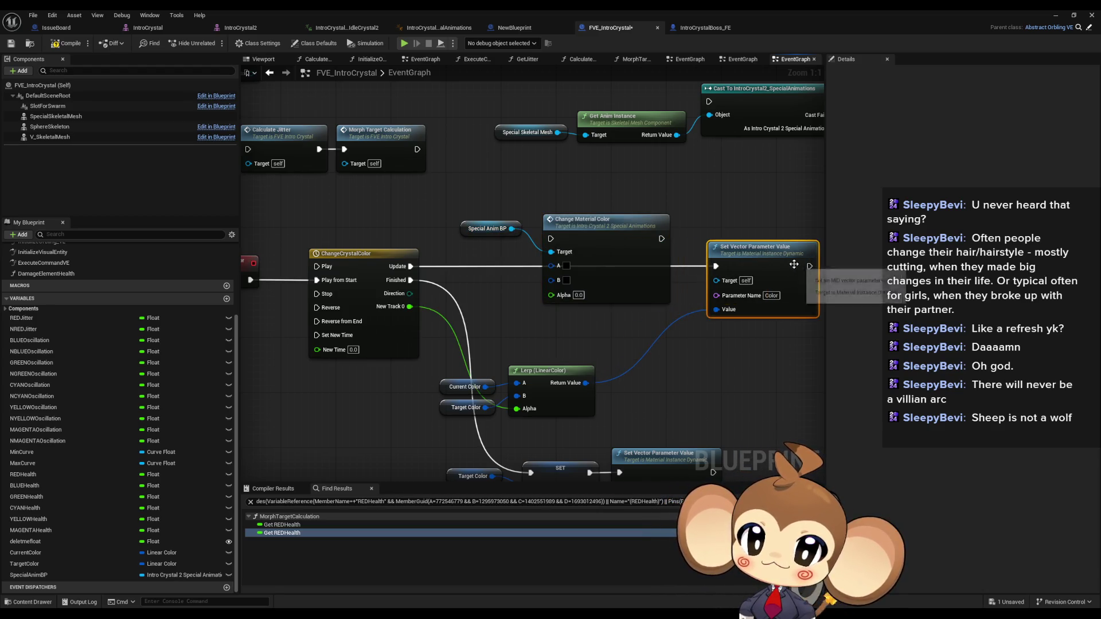
{"action": "mouse_move", "coordinate": [487, 387]}
{"action": "left_mouse_down"}
{"action": "mouse_move", "coordinate": [551, 266]}
{"action": "mouse_move", "coordinate": [487, 406]}
{"action": "left_mouse_up"}
{"action": "left_click_drag", "start_coordinate": [409, 307], "coordinate": [550, 291]}
Delete the Lerp and Set Vector nodes, wire timeline Update into the call, and duplicate it
{"action": "left_click", "coordinate": [551, 371]}
{"action": "key", "text": "Delete"}
{"action": "left_click", "coordinate": [749, 301]}
{"action": "key", "text": "Delete"}
{"action": "left_click_drag", "start_coordinate": [426, 275], "coordinate": [411, 266]}
{"action": "left_click_drag", "start_coordinate": [616, 229], "coordinate": [609, 257]}
{"action": "left_click_drag", "start_coordinate": [483, 228], "coordinate": [474, 283]}
{"action": "mouse_move", "coordinate": [426, 342]}
{"action": "left_mouse_down"}
{"action": "mouse_move", "coordinate": [453, 418]}
{"action": "mouse_move", "coordinate": [465, 333]}
{"action": "mouse_move", "coordinate": [516, 268]}
{"action": "left_mouse_up"}
{"action": "left_click_drag", "start_coordinate": [550, 114], "coordinate": [623, 264]}
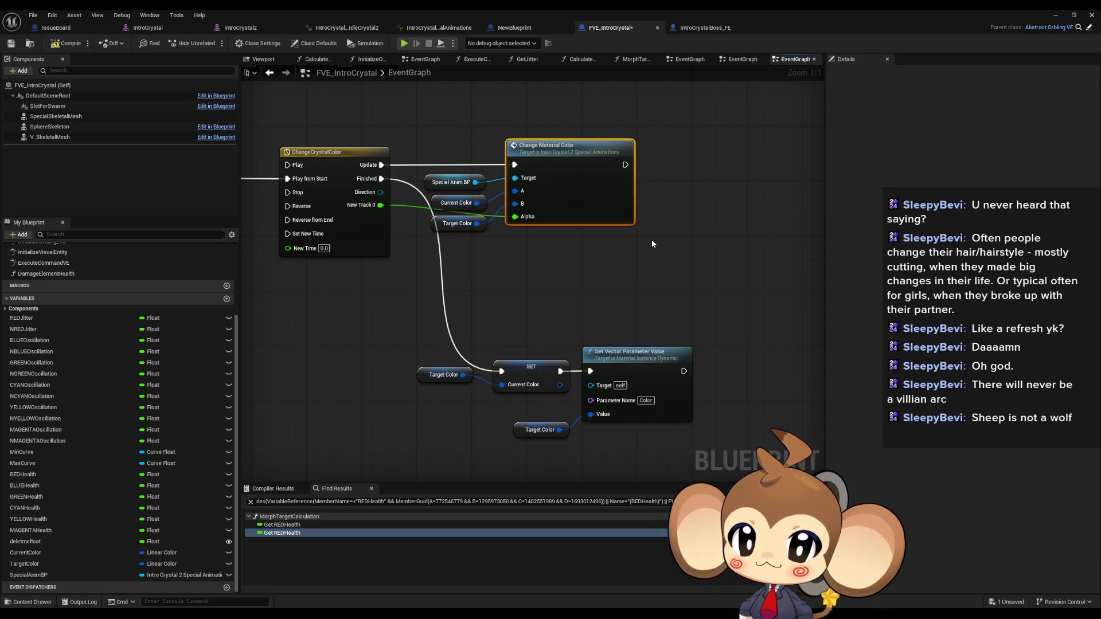
{"action": "key", "text": "ctrl+v"}
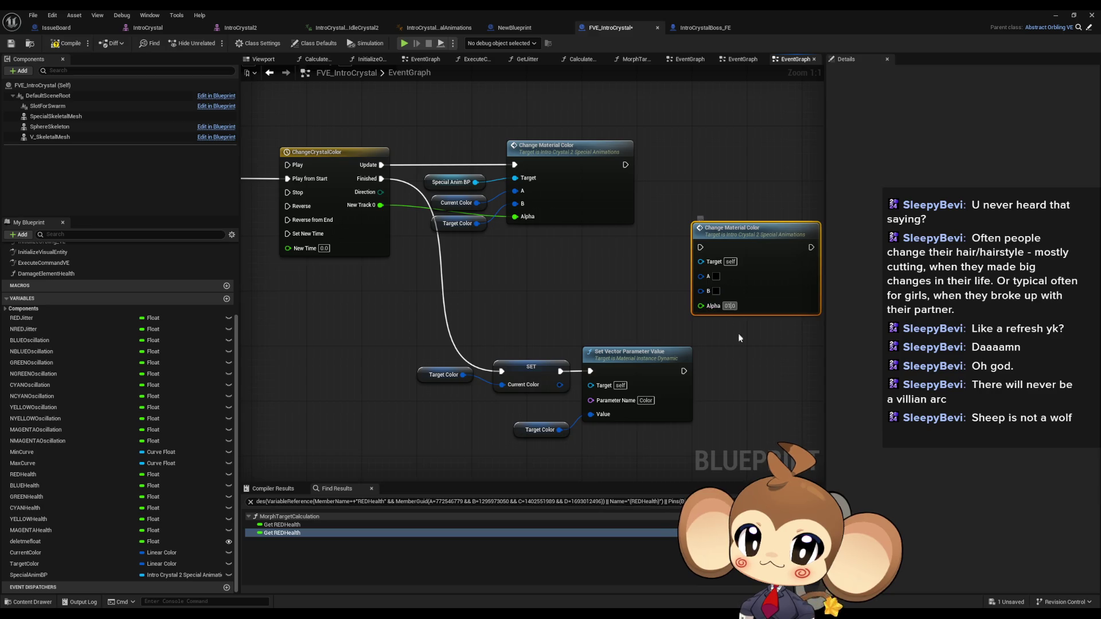
Feed Target Color getters into both A and B of the second Change Material Color
{"action": "left_click", "coordinate": [727, 339]}
{"action": "left_click", "coordinate": [444, 374]}
{"action": "key", "text": "ctrl+c"}
{"action": "key", "text": "ctrl+v"}
{"action": "left_click_drag", "start_coordinate": [702, 291], "coordinate": [648, 292]}
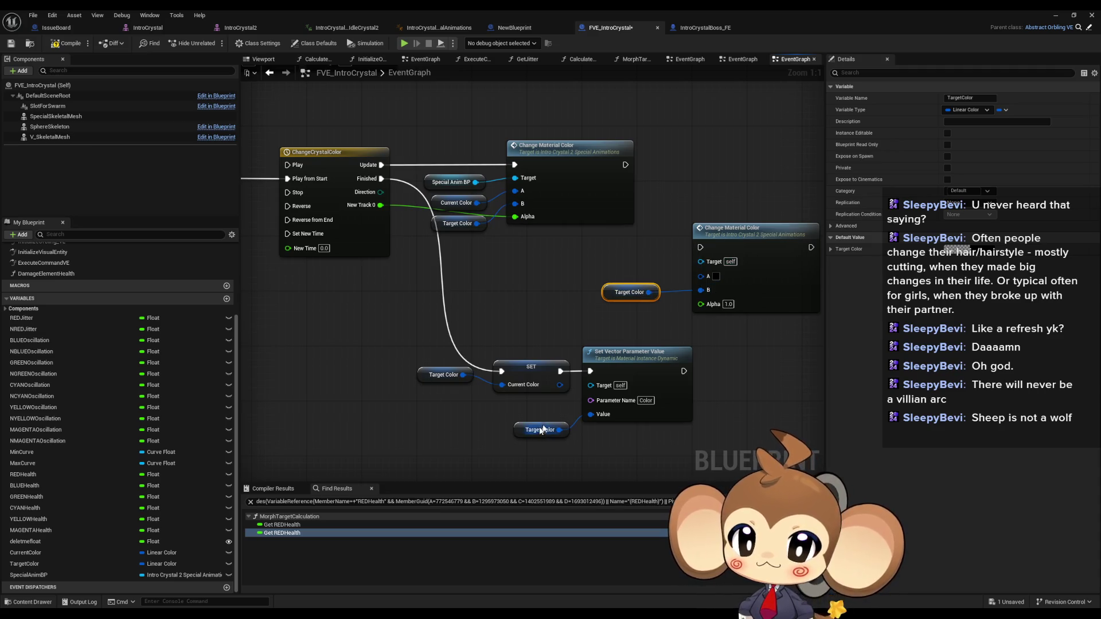
{"action": "key", "text": "ctrl+v"}
{"action": "mouse_move", "coordinate": [700, 276]}
{"action": "left_mouse_down"}
{"action": "mouse_move", "coordinate": [643, 272]}
{"action": "mouse_move", "coordinate": [622, 295]}
{"action": "left_mouse_up"}
{"action": "left_click", "coordinate": [629, 292], "text": "shift"}
Target the second call at a Special Anim BP getter and run timeline Finished into it
{"action": "left_click", "coordinate": [451, 182]}
{"action": "key", "text": "ctrl+c"}
{"action": "key", "text": "ctrl+v"}
{"action": "mouse_move", "coordinate": [700, 262]}
{"action": "left_mouse_down"}
{"action": "mouse_move", "coordinate": [637, 272]}
{"action": "mouse_move", "coordinate": [391, 203]}
{"action": "mouse_move", "coordinate": [381, 179]}
{"action": "left_mouse_up"}
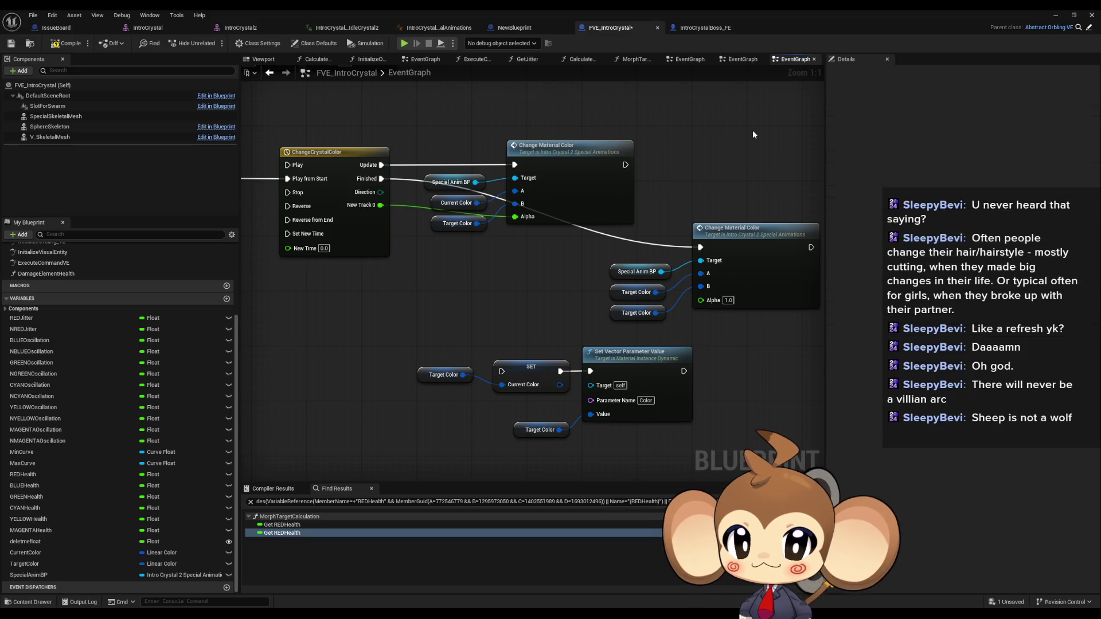
{"action": "left_click", "coordinate": [753, 130]}
Delete the old SET and Set Vector nodes, arrange the graph, compile and save, then minimize the editor
{"action": "left_click_drag", "start_coordinate": [401, 378], "coordinate": [608, 439]}
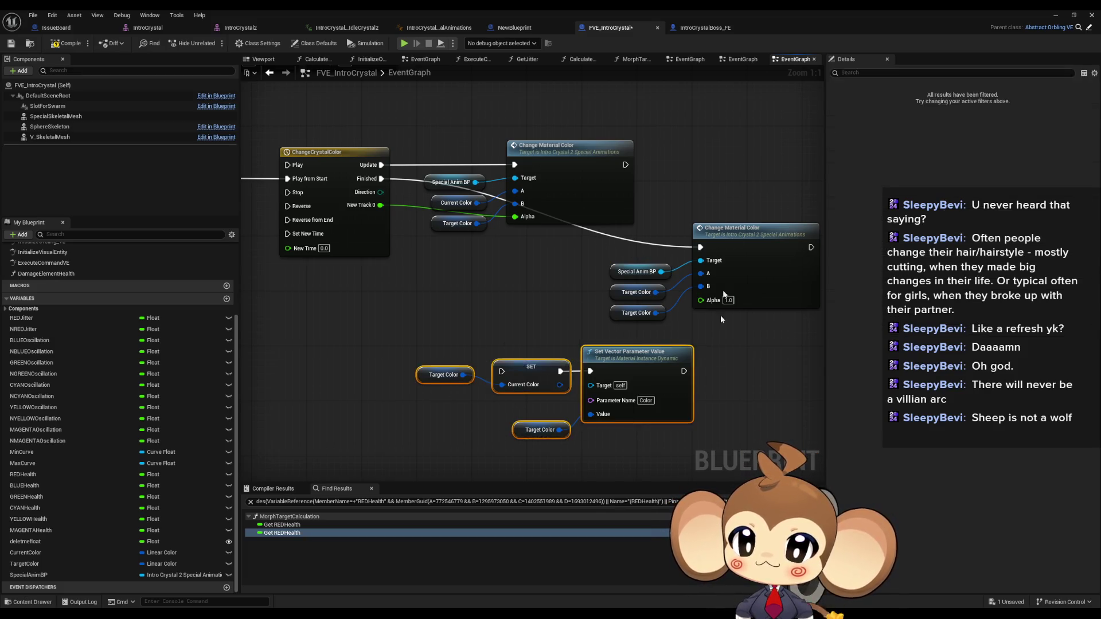
{"action": "key", "text": "Delete"}
{"action": "left_click_drag", "start_coordinate": [605, 232], "coordinate": [746, 321]}
{"action": "left_click_drag", "start_coordinate": [732, 237], "coordinate": [594, 266]}
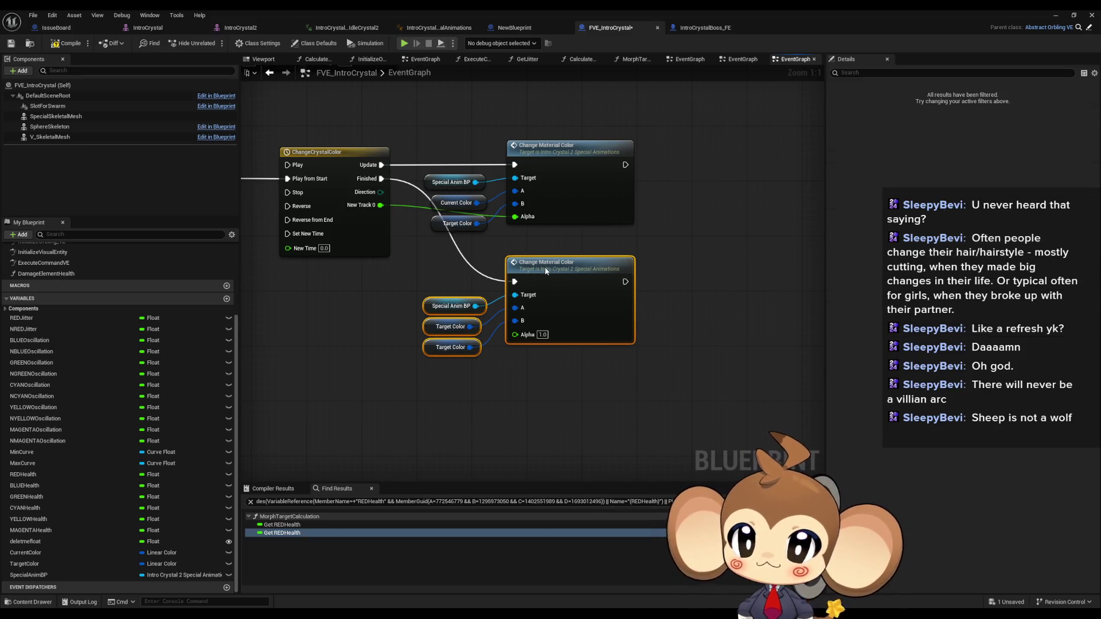
{"action": "left_click", "coordinate": [739, 196]}
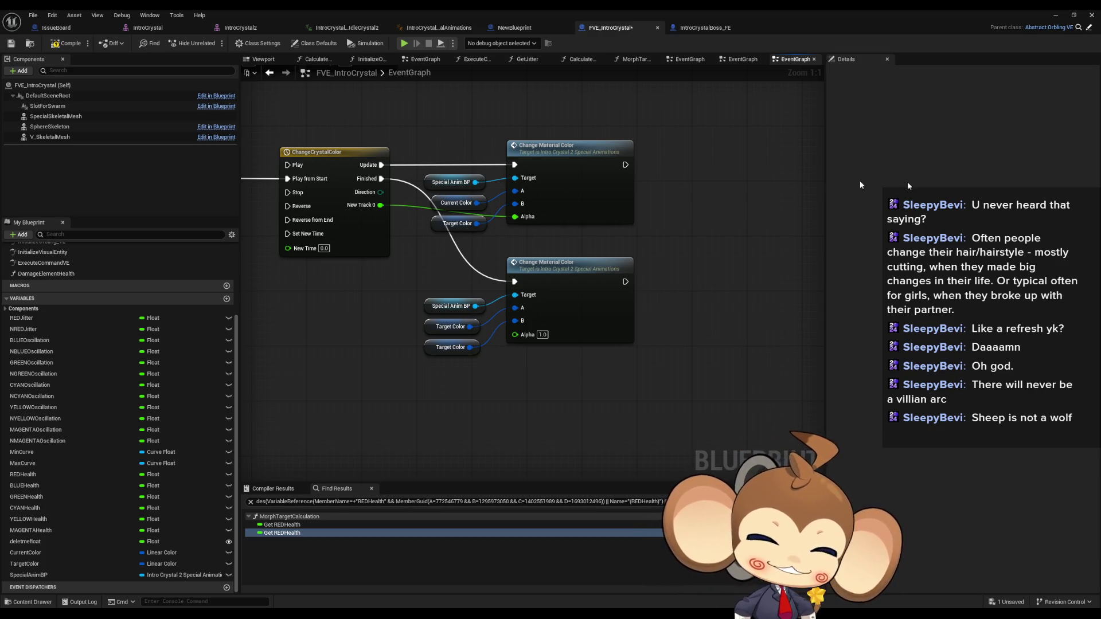
{"action": "scroll", "coordinate": [670, 200], "scroll_direction": "down", "scroll_amount": 2}
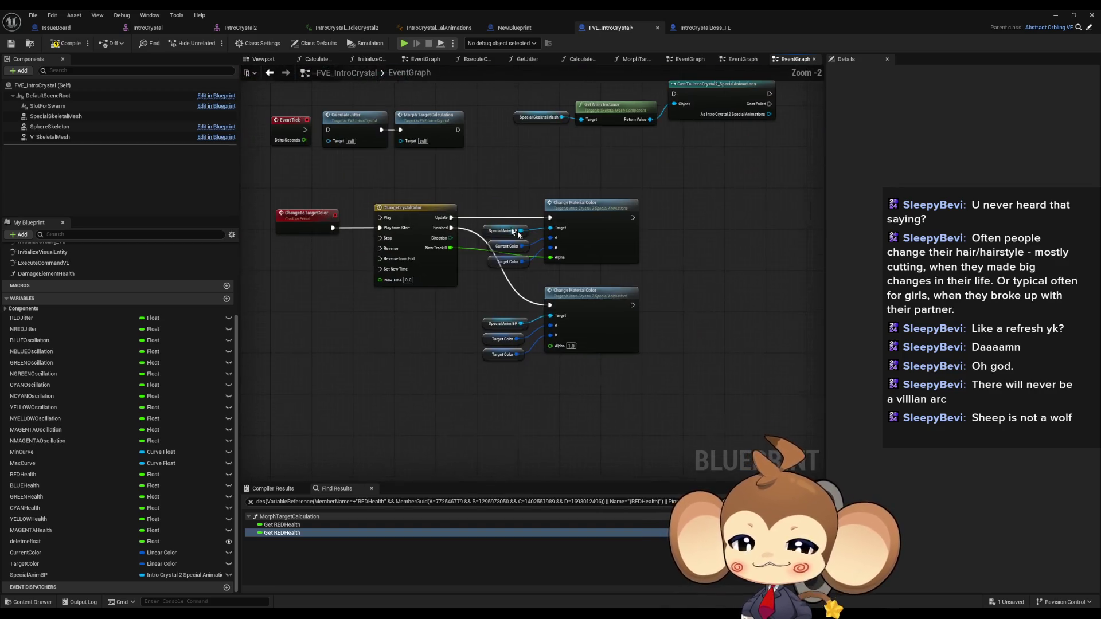
{"action": "left_click", "coordinate": [57, 43]}
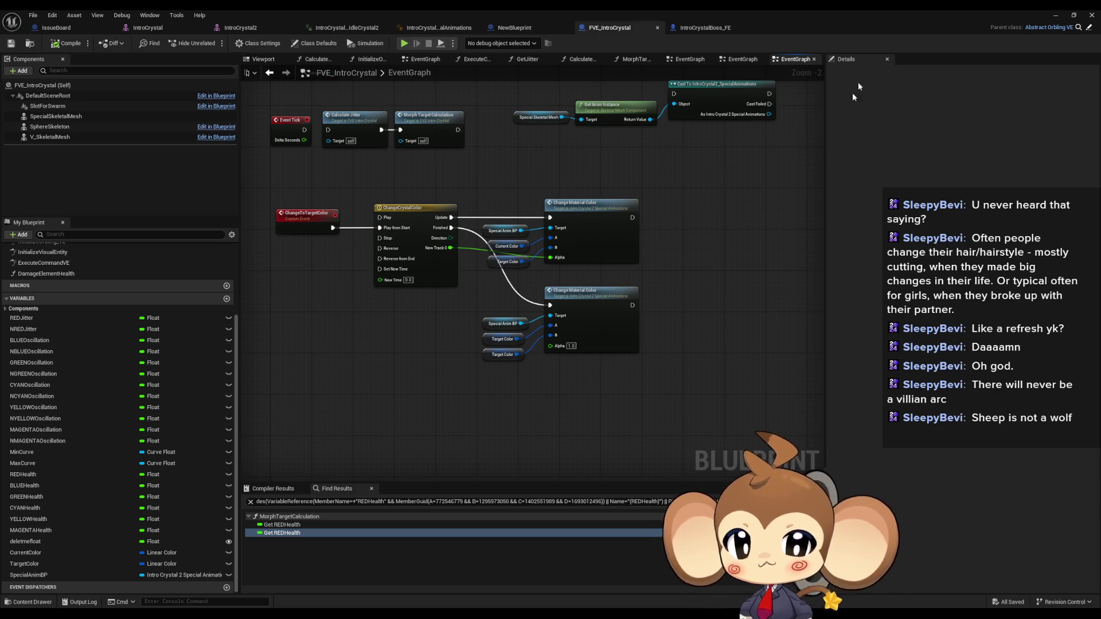
{"action": "left_click", "coordinate": [1053, 17]}
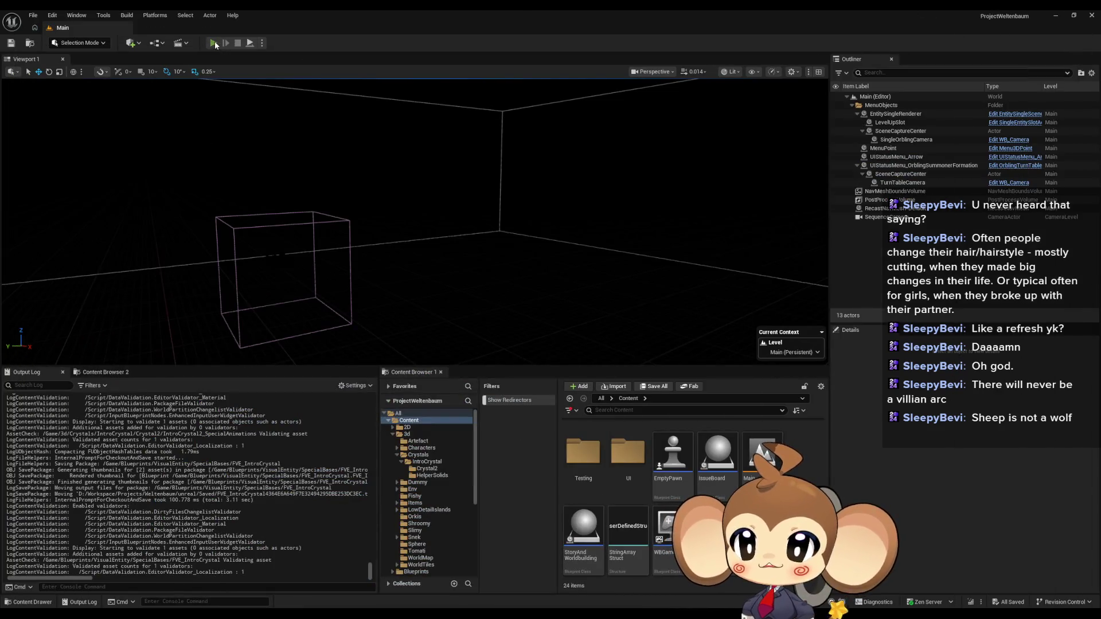
Play-test the level to watch the crystal colour change, then stop and return to FVE_IntroCrystal
{"action": "left_click", "coordinate": [213, 43]}
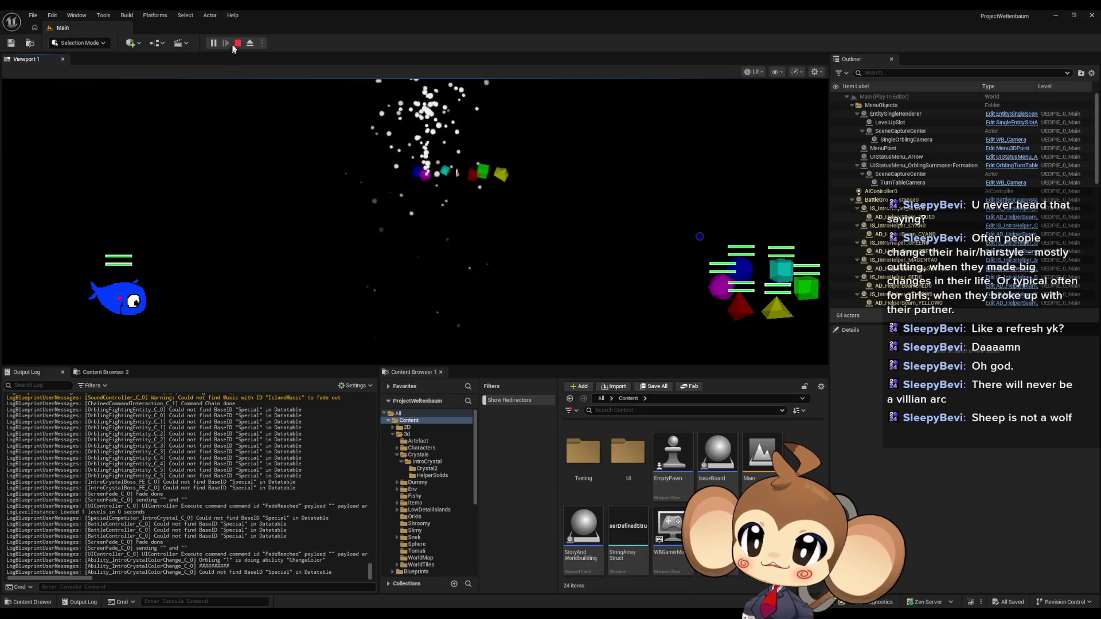
{"action": "key", "text": "Escape"}
{"action": "left_click", "coordinate": [463, 580]}
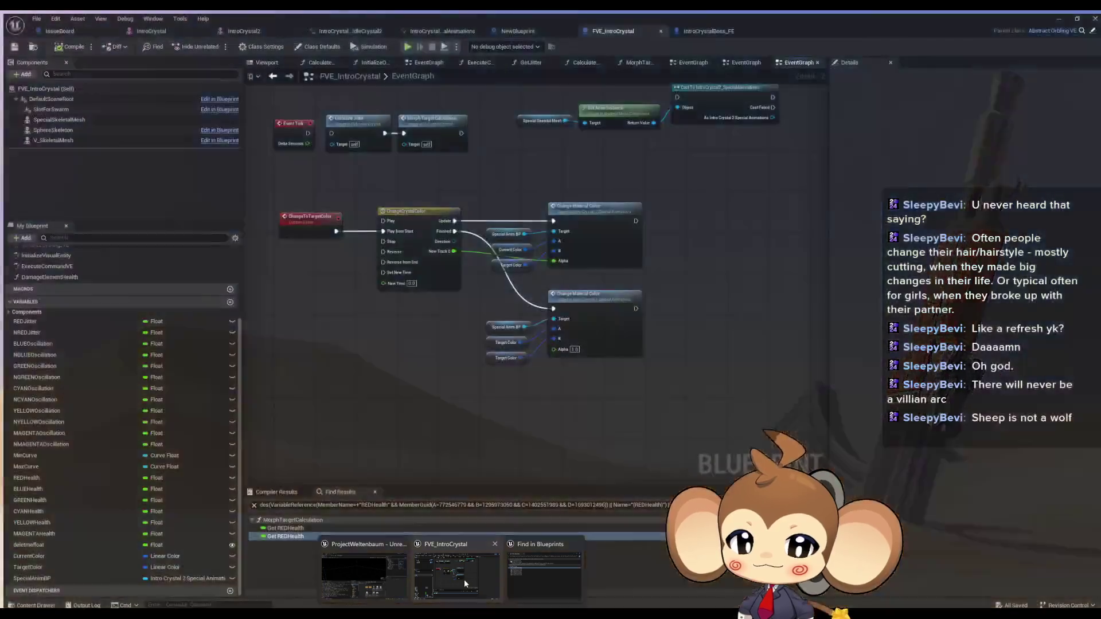
Inspect the upper Change Material Color call and the Special Anim BP getter's properties
{"action": "scroll", "coordinate": [470, 366], "scroll_direction": "up", "scroll_amount": 2}
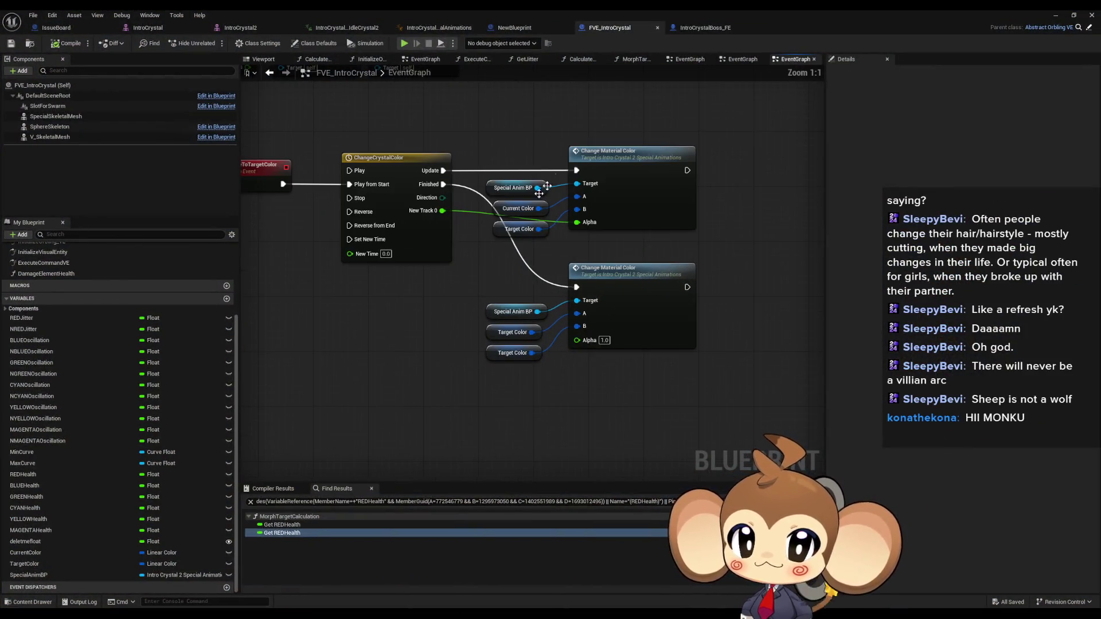
{"action": "left_click", "coordinate": [660, 217]}
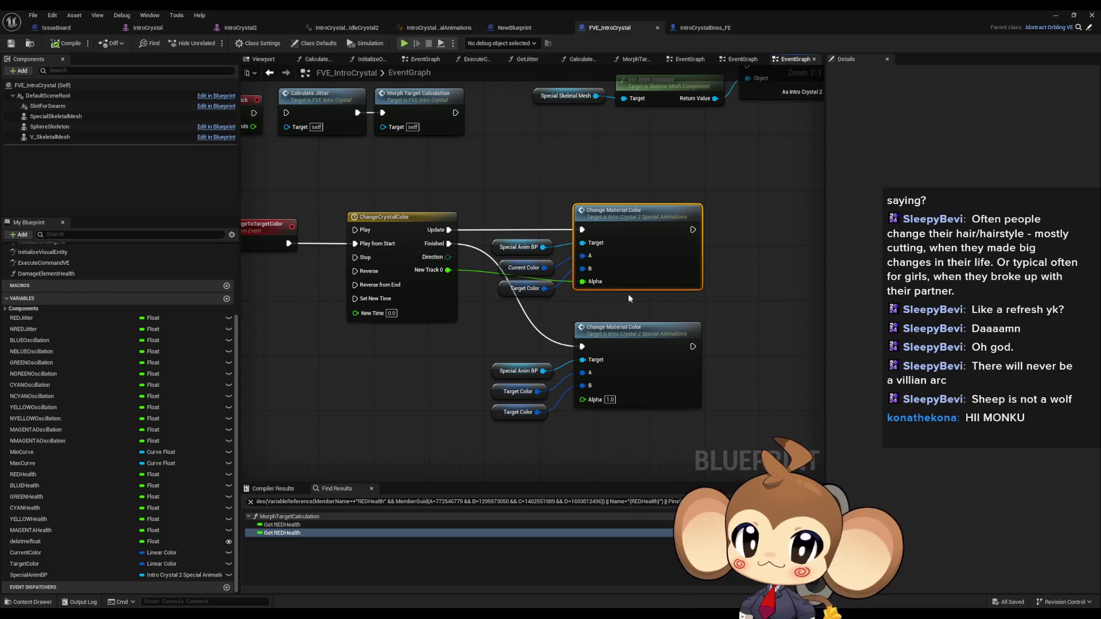
{"action": "left_click", "coordinate": [514, 249]}
{"action": "left_click_drag", "start_coordinate": [530, 258], "coordinate": [531, 258]}
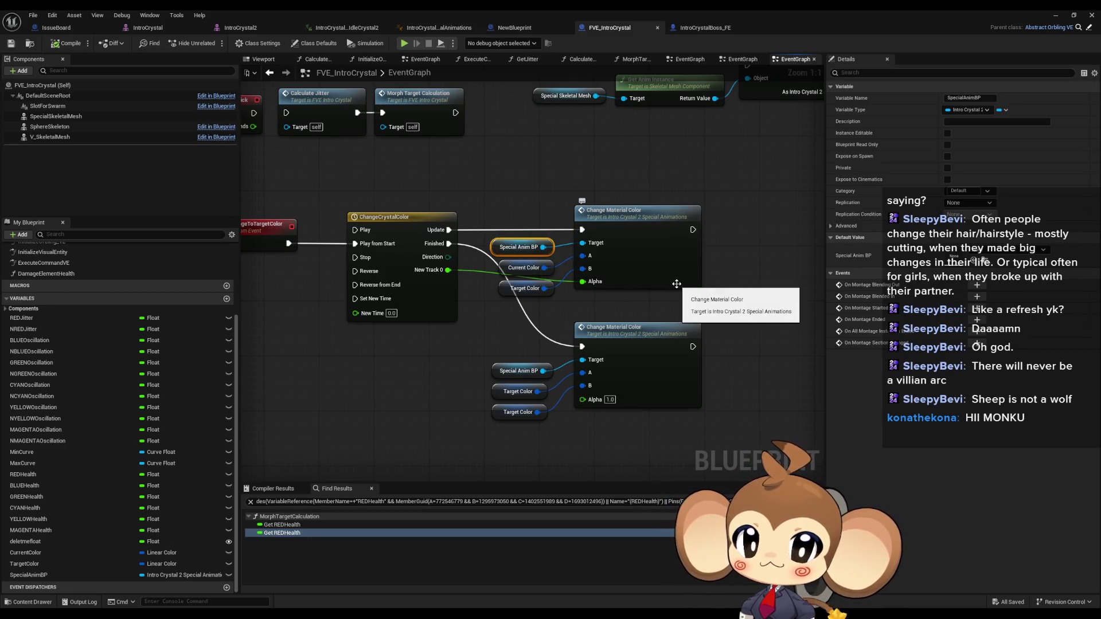
Maximize the Blueprint editor and open the ChangeMaterialColor function to inspect its Dynamic Material variable
{"action": "key", "text": "super+Down"}
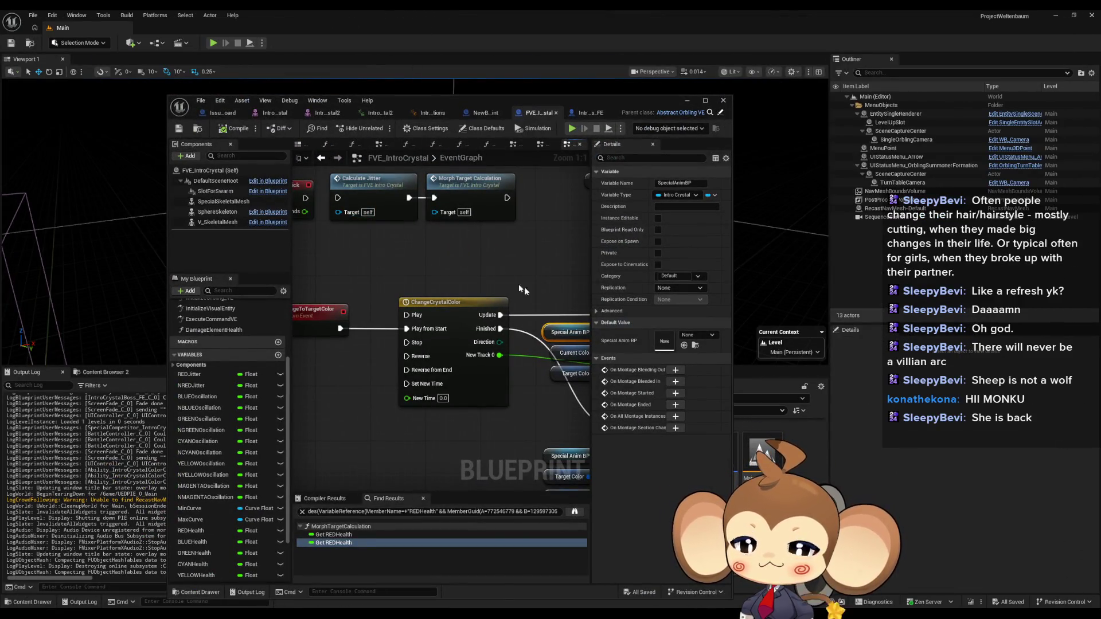
{"action": "double_click", "coordinate": [501, 99]}
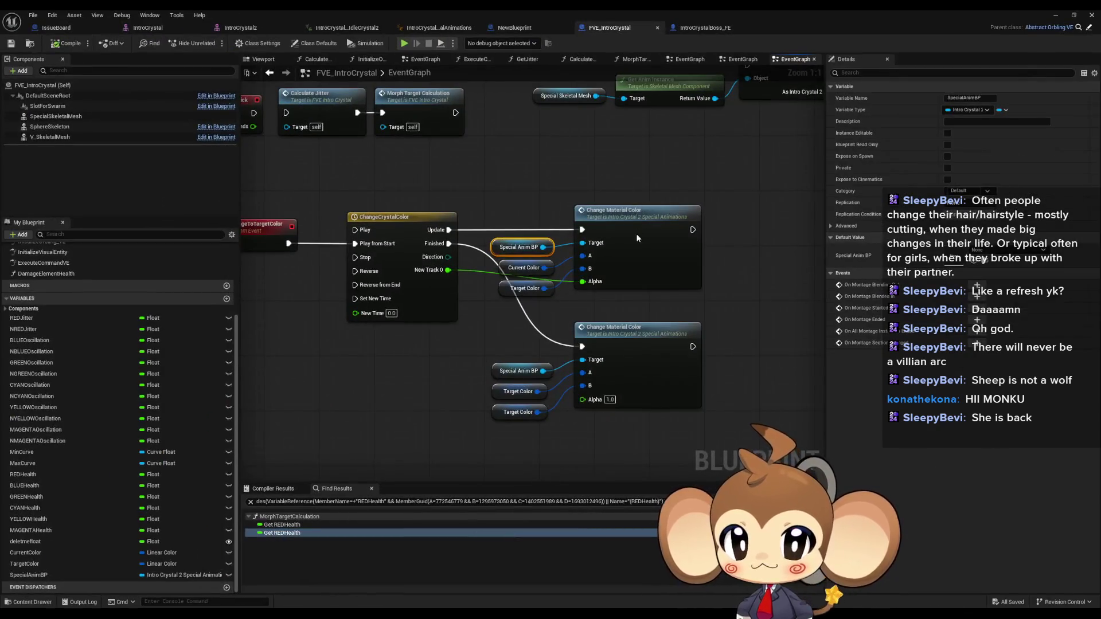
{"action": "double_click", "coordinate": [635, 233]}
{"action": "left_click", "coordinate": [559, 286]}
{"action": "scroll", "coordinate": [120, 447], "scroll_direction": "up", "scroll_amount": 10}
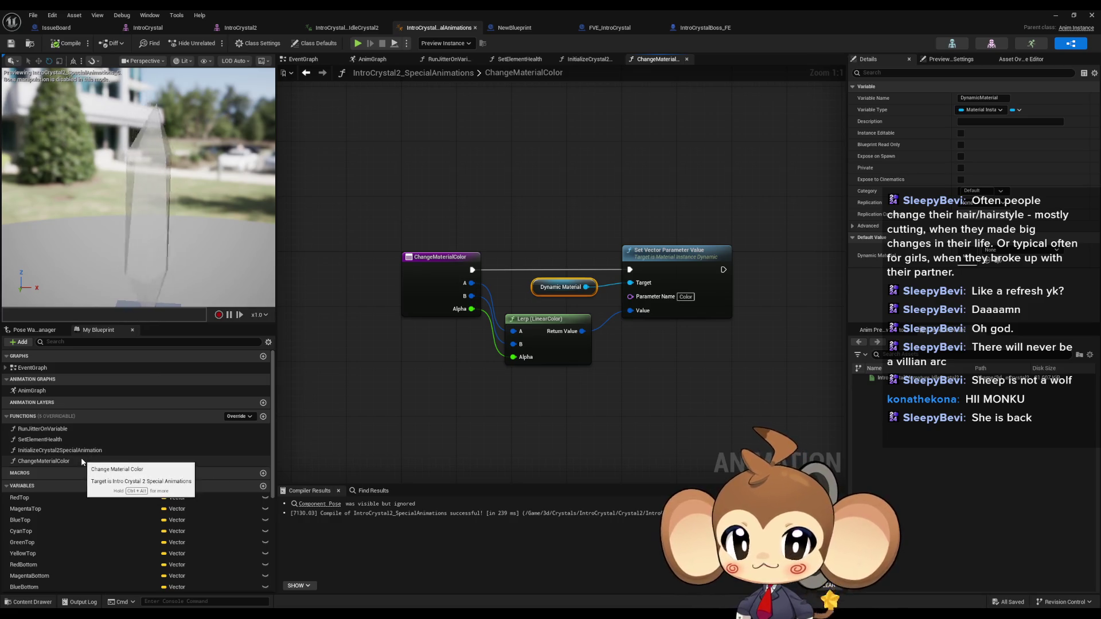
Open InitializeCrystal2SpecialAnimation, select its material instance and SET nodes, and delete DynamicMaterial
{"action": "double_click", "coordinate": [82, 451]}
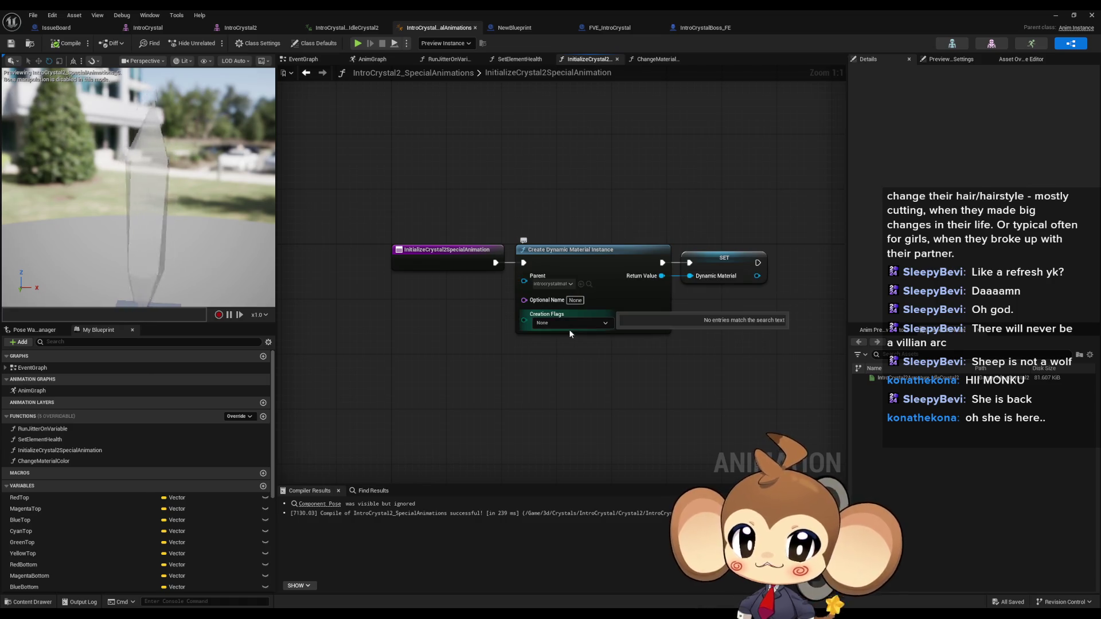
{"action": "left_click_drag", "start_coordinate": [713, 230], "coordinate": [753, 320]}
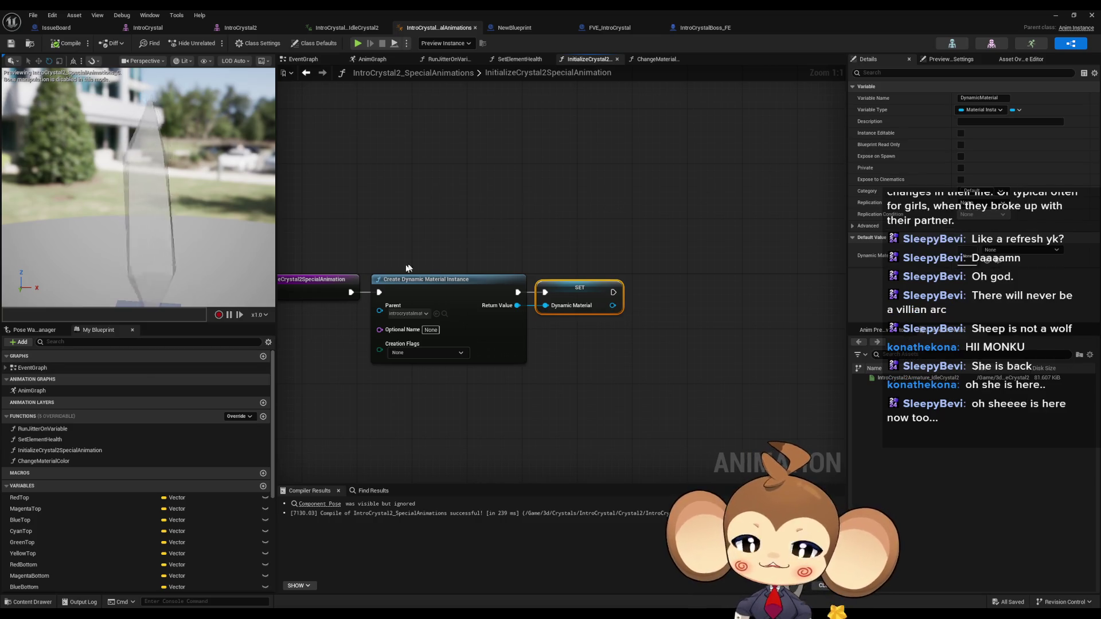
{"action": "scroll", "coordinate": [194, 425], "scroll_direction": "down", "scroll_amount": 3}
{"action": "scroll", "coordinate": [133, 450], "scroll_direction": "up", "scroll_amount": 3}
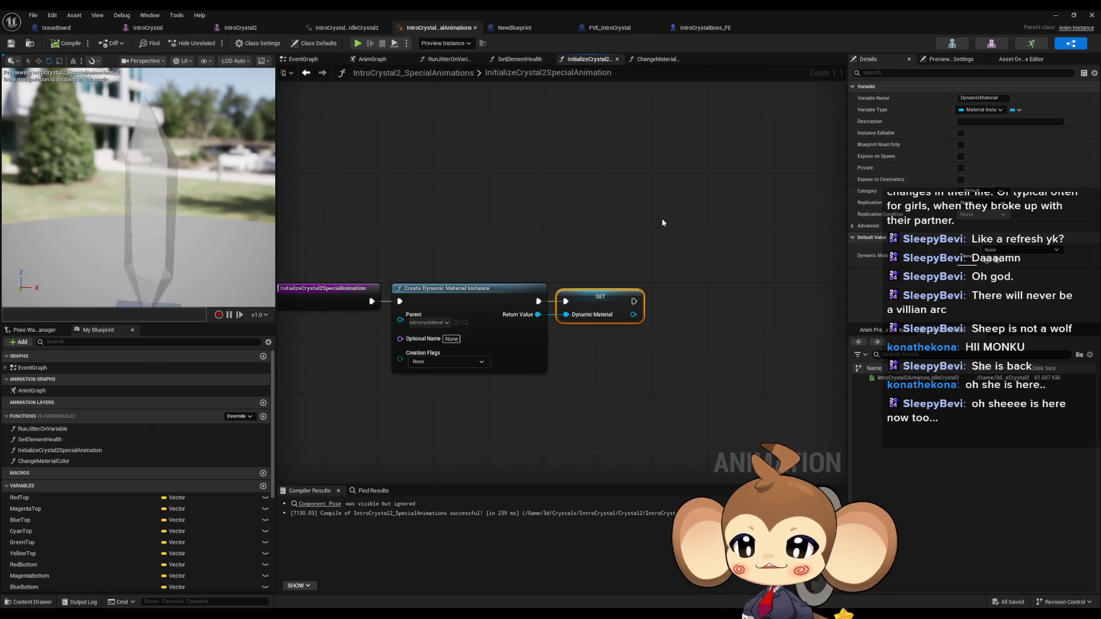
{"action": "mouse_move", "coordinate": [461, 256]}
{"action": "left_mouse_down"}
{"action": "mouse_move", "coordinate": [577, 362]}
{"action": "mouse_move", "coordinate": [580, 418]}
{"action": "mouse_move", "coordinate": [599, 372]}
{"action": "left_mouse_up"}
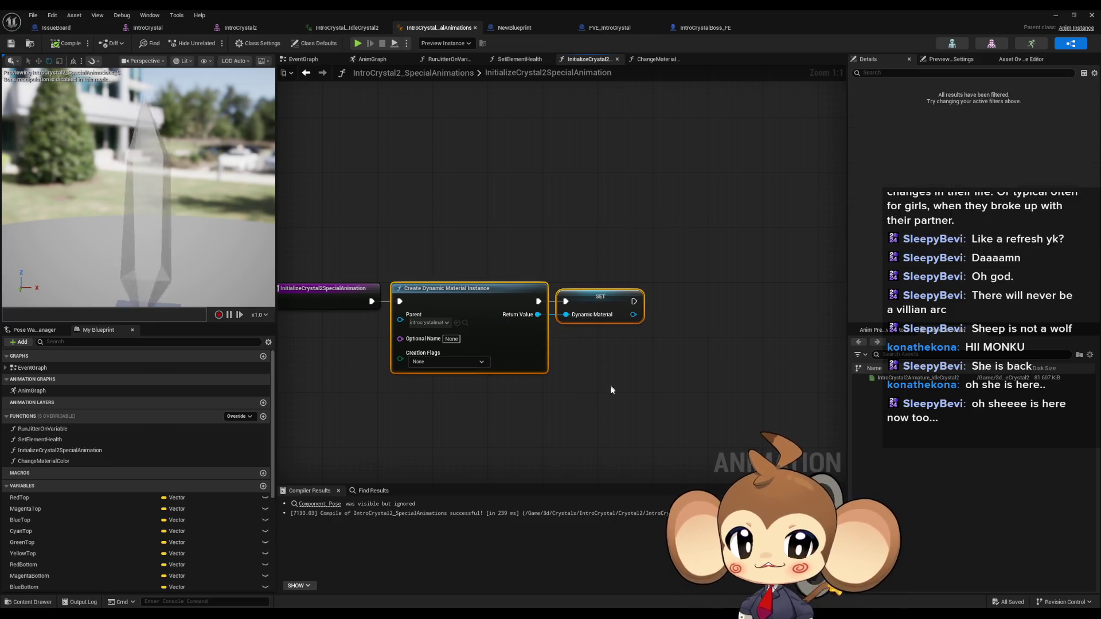
{"action": "scroll", "coordinate": [78, 485], "scroll_direction": "down", "scroll_amount": 10}
{"action": "left_click", "coordinate": [86, 562]}
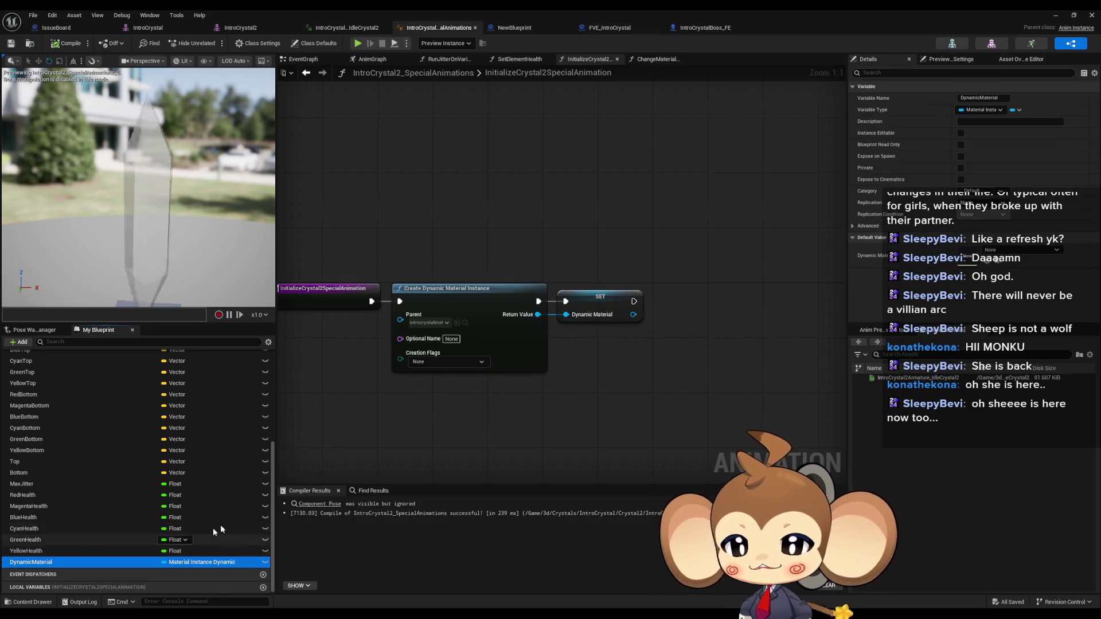
{"action": "key", "text": "Delete"}
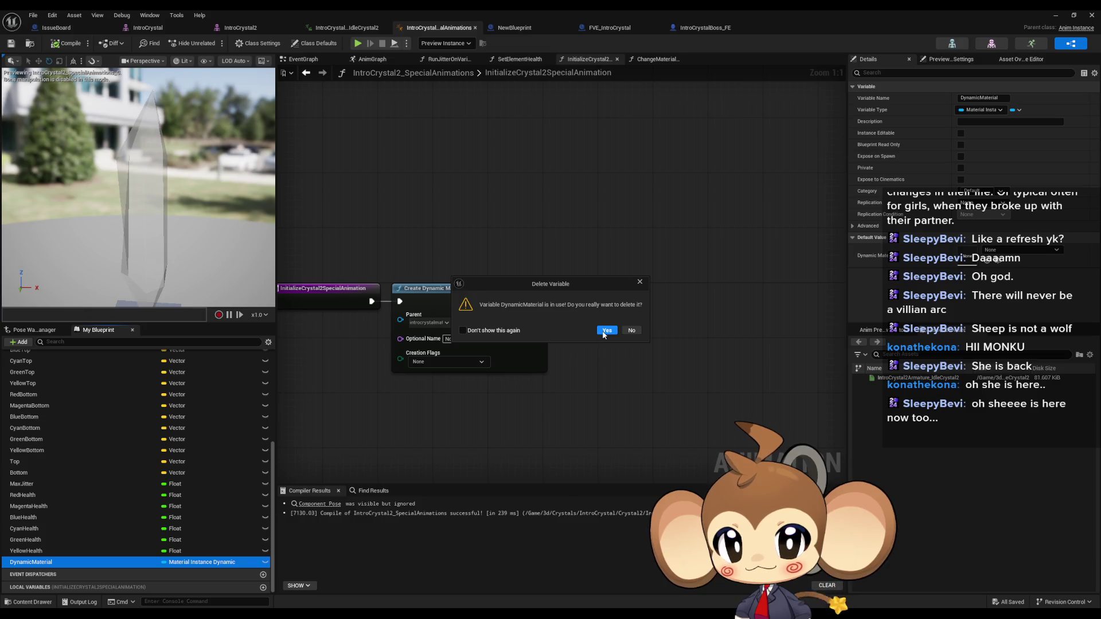
Confirm the DynamicMaterial deletion, then delete the ChangeMaterialColor function
{"action": "left_click", "coordinate": [604, 335]}
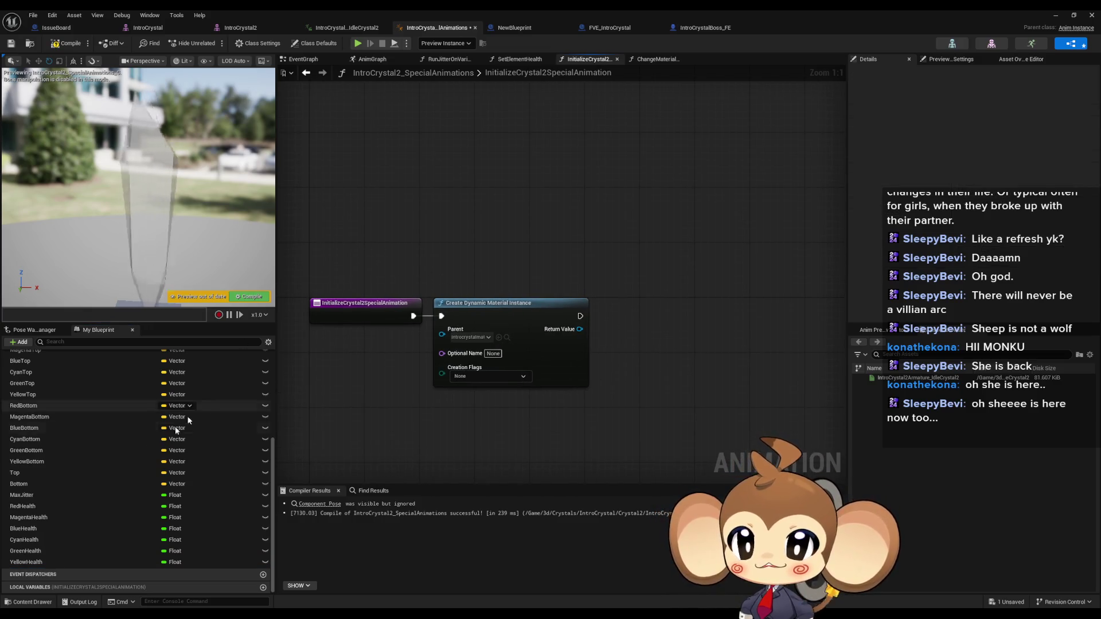
{"action": "scroll", "coordinate": [186, 418], "scroll_direction": "up", "scroll_amount": 3}
{"action": "scroll", "coordinate": [154, 487], "scroll_direction": "up", "scroll_amount": 2}
{"action": "left_click", "coordinate": [57, 461]}
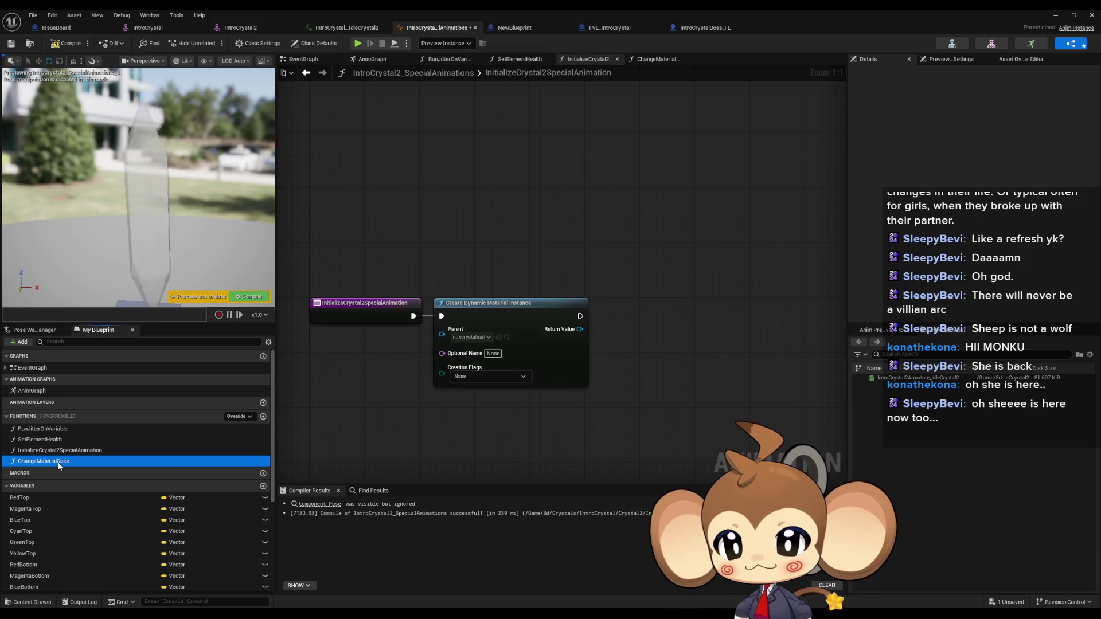
{"action": "key", "text": "Delete"}
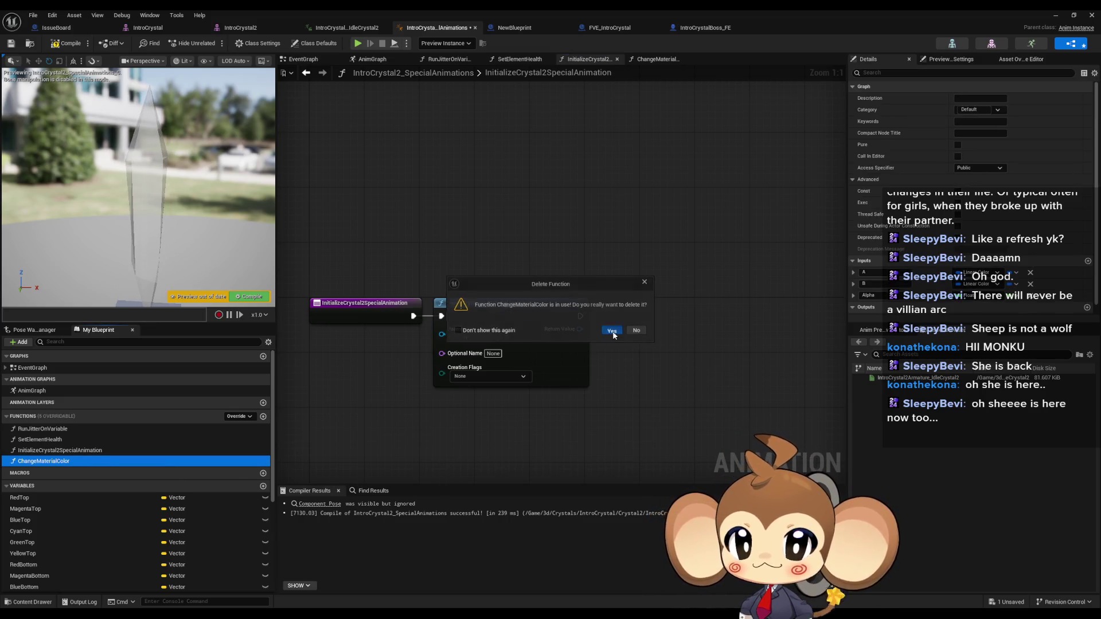
{"action": "left_click", "coordinate": [611, 334]}
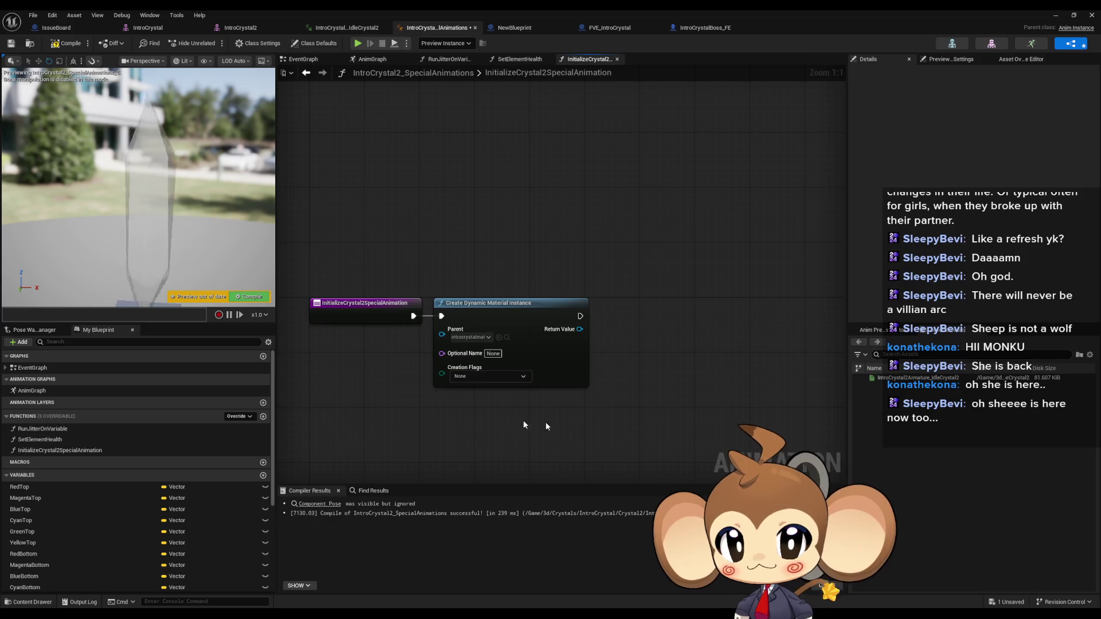
Delete the InitializeCrystal2SpecialAnimation function and return to FVE_IntroCrystal
{"action": "left_click", "coordinate": [86, 451]}
{"action": "key", "text": "Delete"}
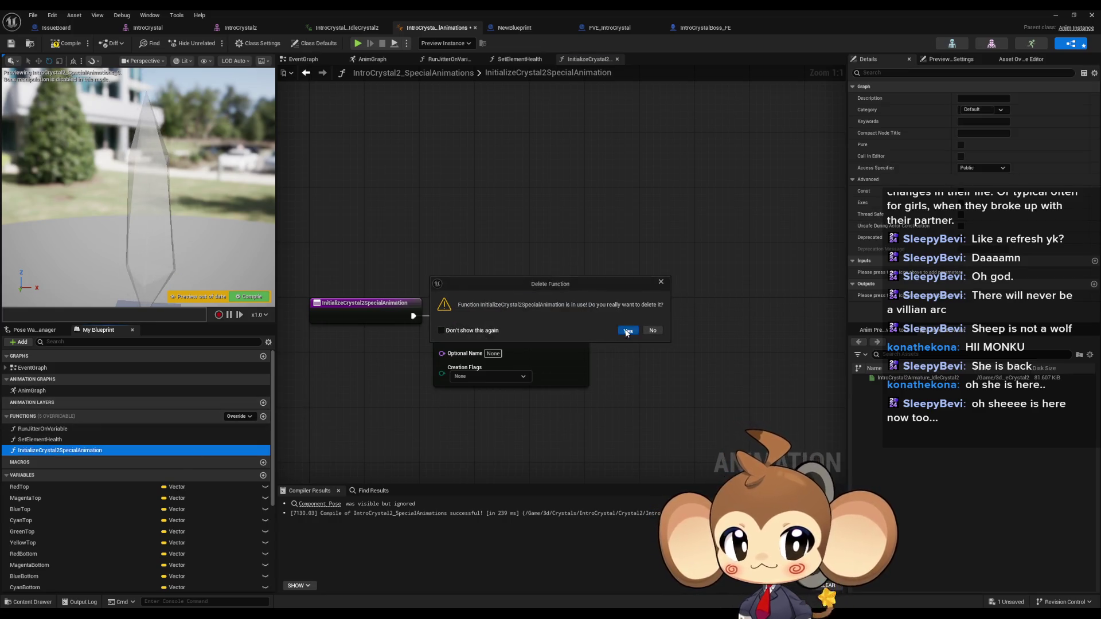
{"action": "left_click", "coordinate": [627, 331]}
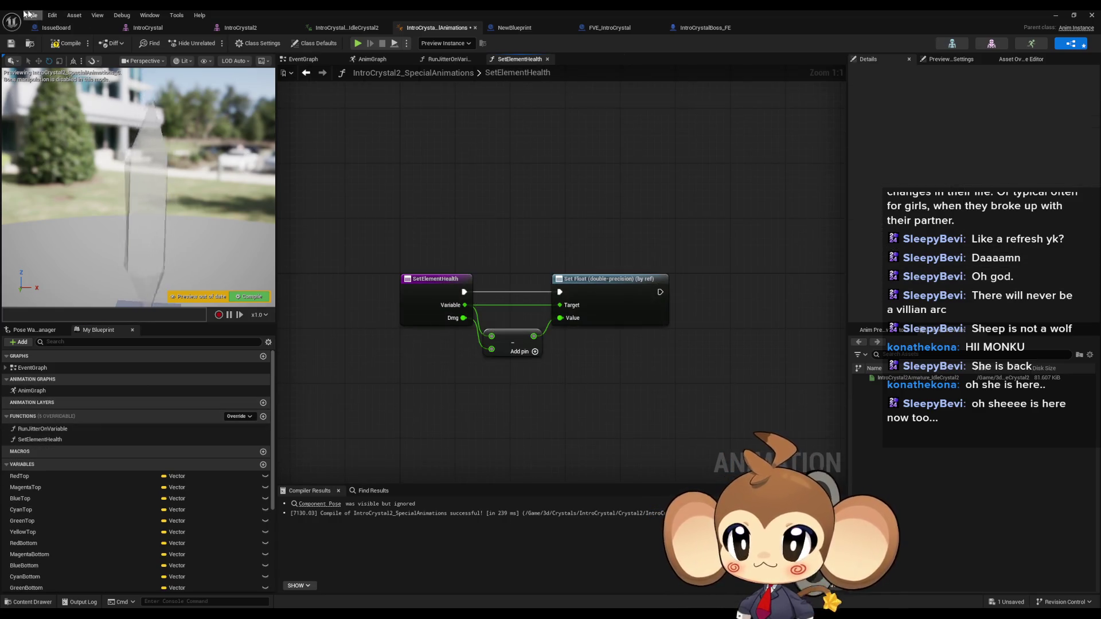
{"action": "left_click", "coordinate": [614, 28]}
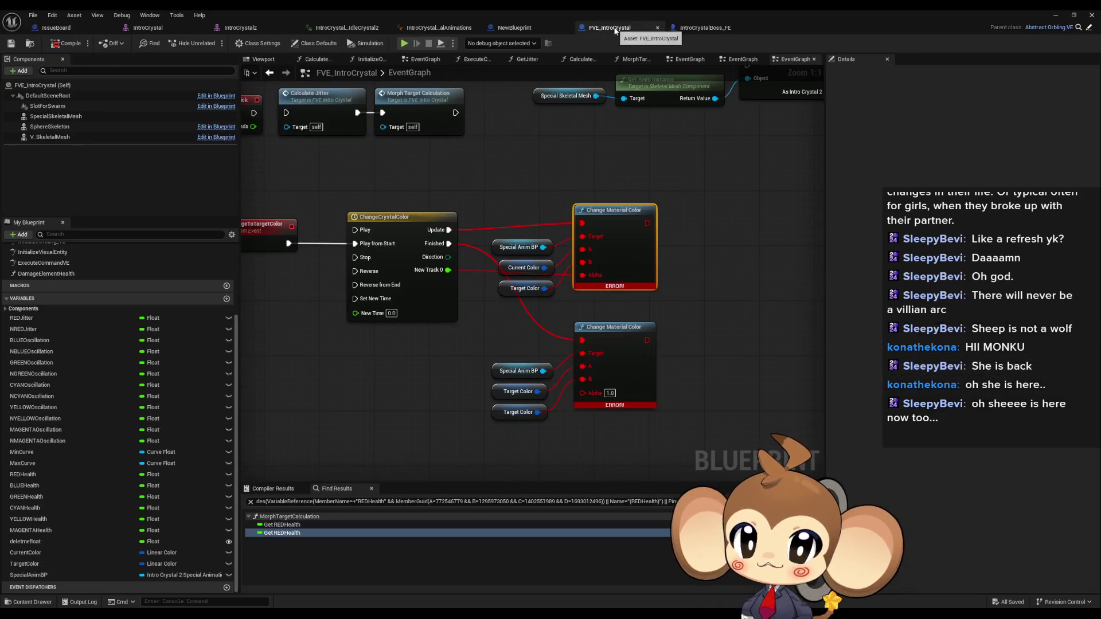
Undo the deletions, wire, node moves and Alpha change until the duplicate Change Material Color call disappears
{"action": "left_click", "coordinate": [796, 306]}
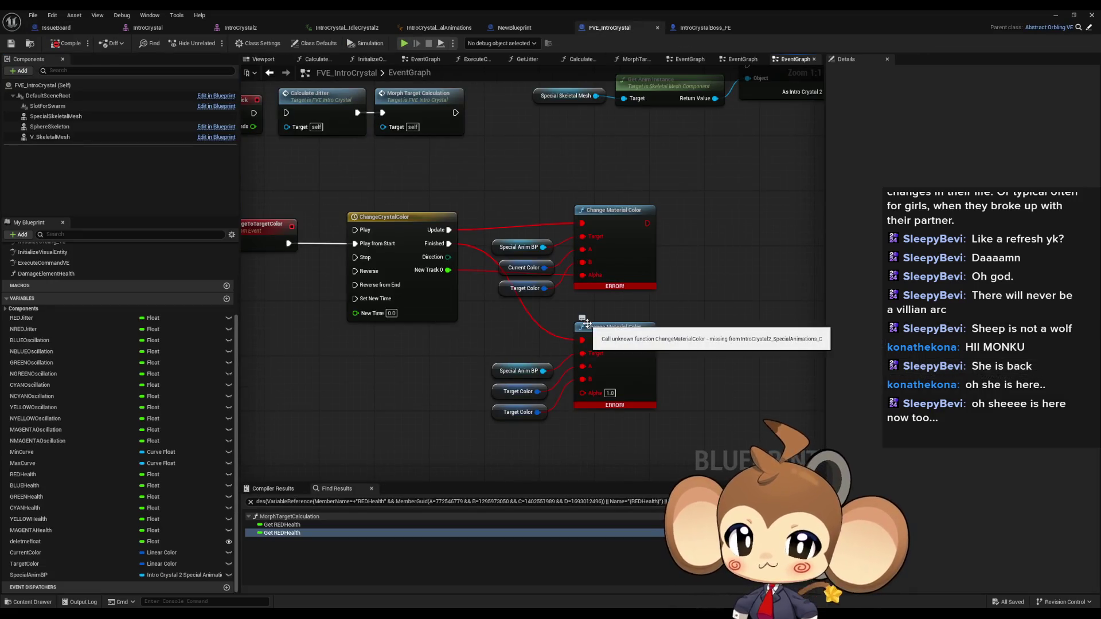
{"action": "scroll", "coordinate": [585, 324], "scroll_direction": "down", "scroll_amount": 1}
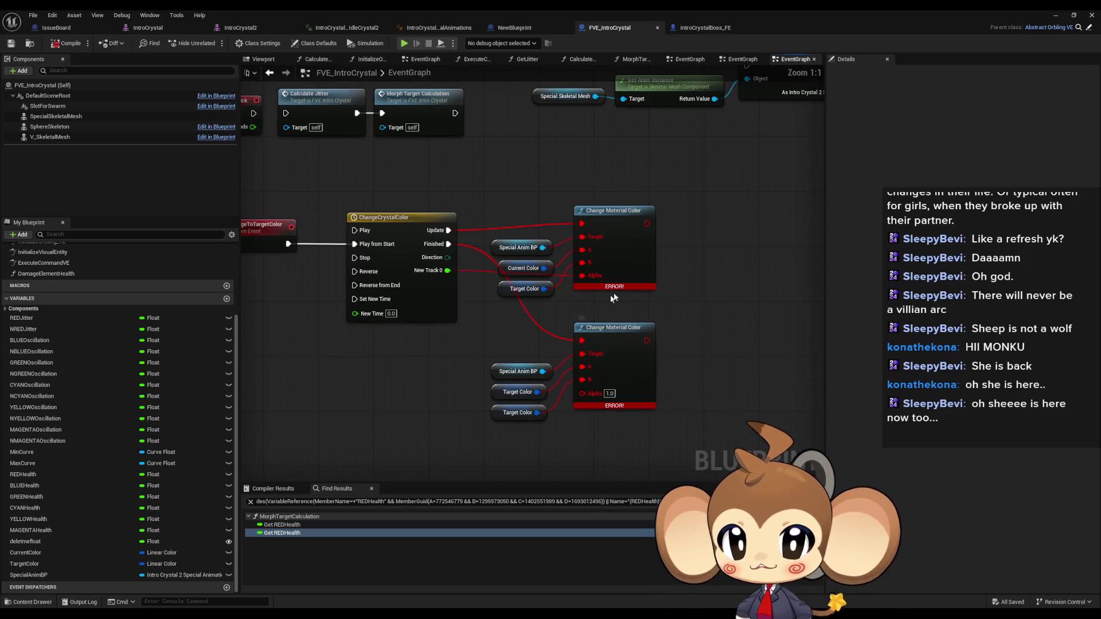
{"action": "scroll", "coordinate": [682, 352], "scroll_direction": "up", "scroll_amount": 1}
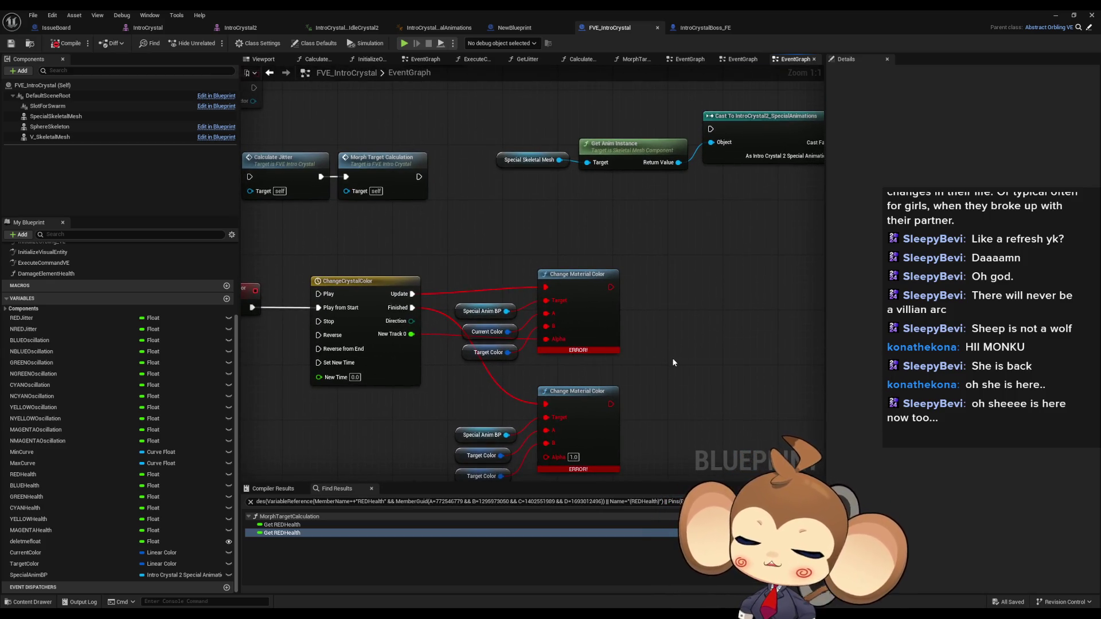
{"action": "key", "text": "ctrl+z"}
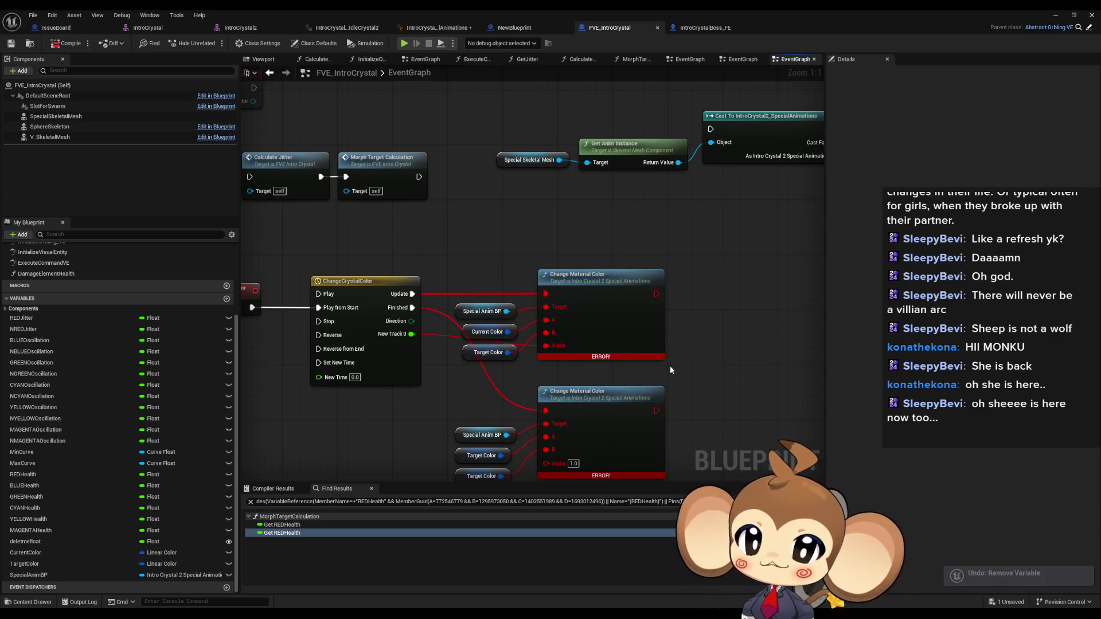
{"action": "key", "text": "ctrl+z"}
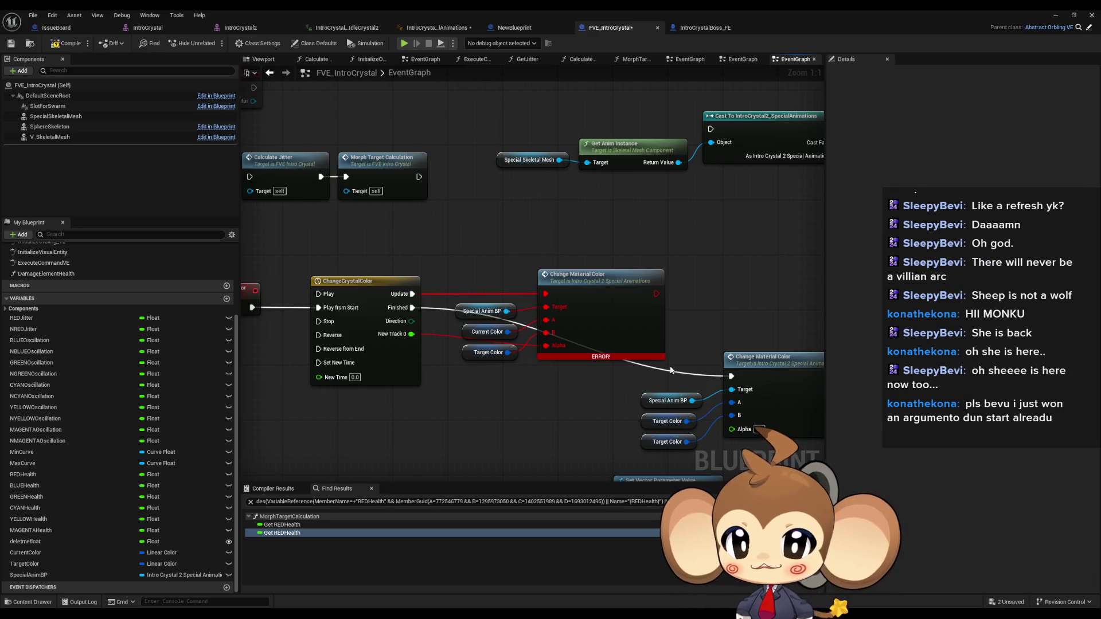
{"action": "key", "text": "ctrl+z"}
{"action": "key", "text": "ctrl+z"}
{"action": "key", "text": "ctrl+z"}
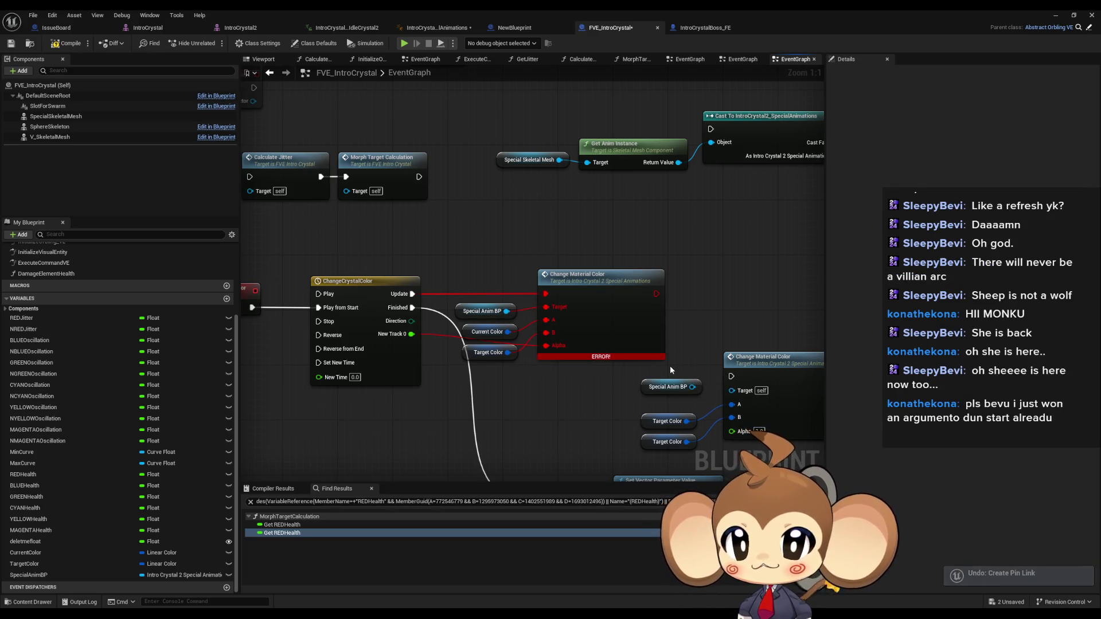
{"action": "key", "text": "ctrl+z"}
{"action": "key", "text": "ctrl+z"}
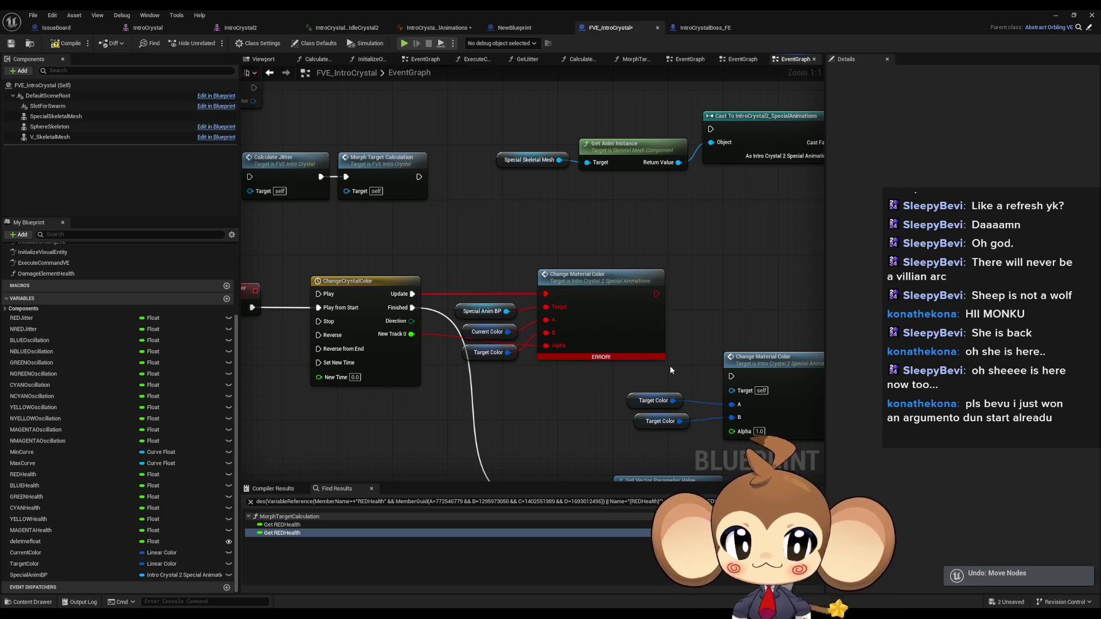
{"action": "key", "text": "ctrl+z"}
{"action": "key", "text": "ctrl+z"}
{"action": "key", "text": "ctrl+z"}
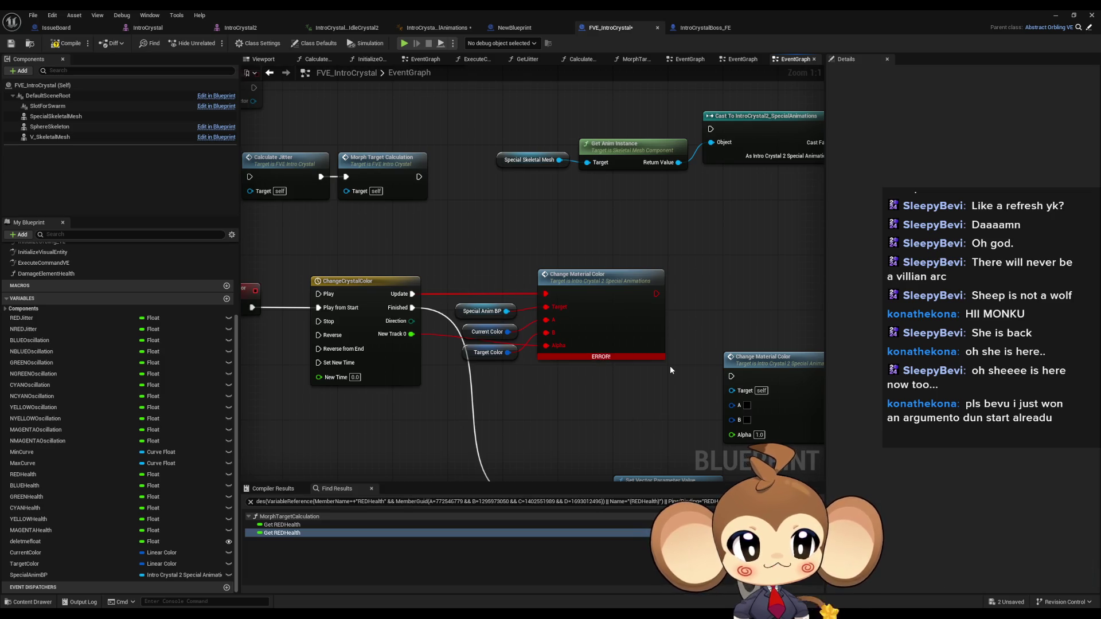
{"action": "key", "text": "ctrl+z"}
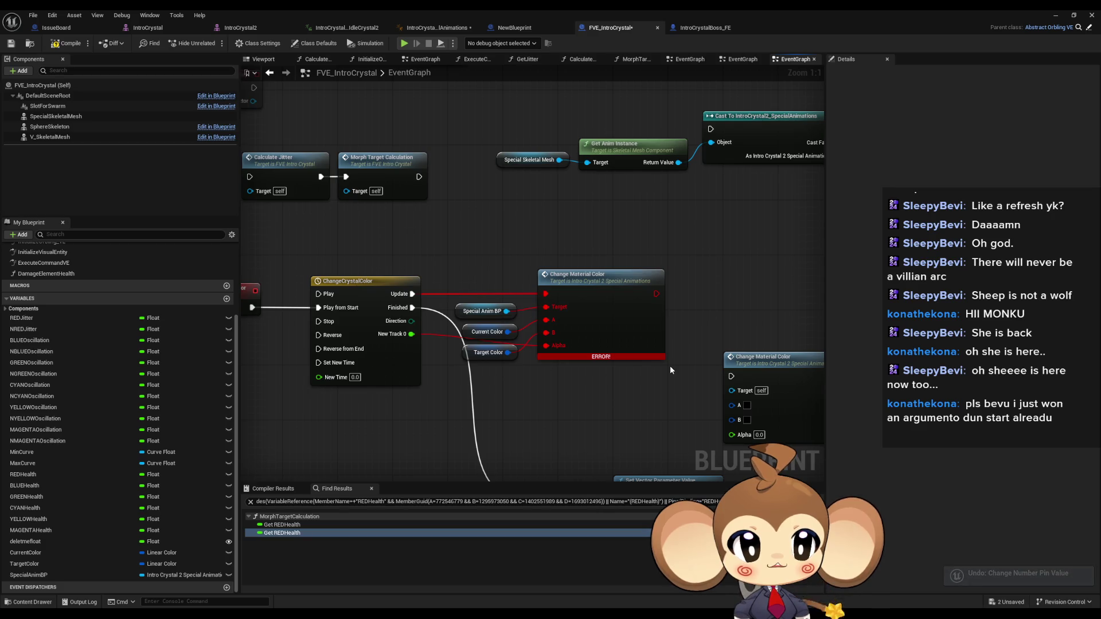
{"action": "key", "text": "ctrl+z"}
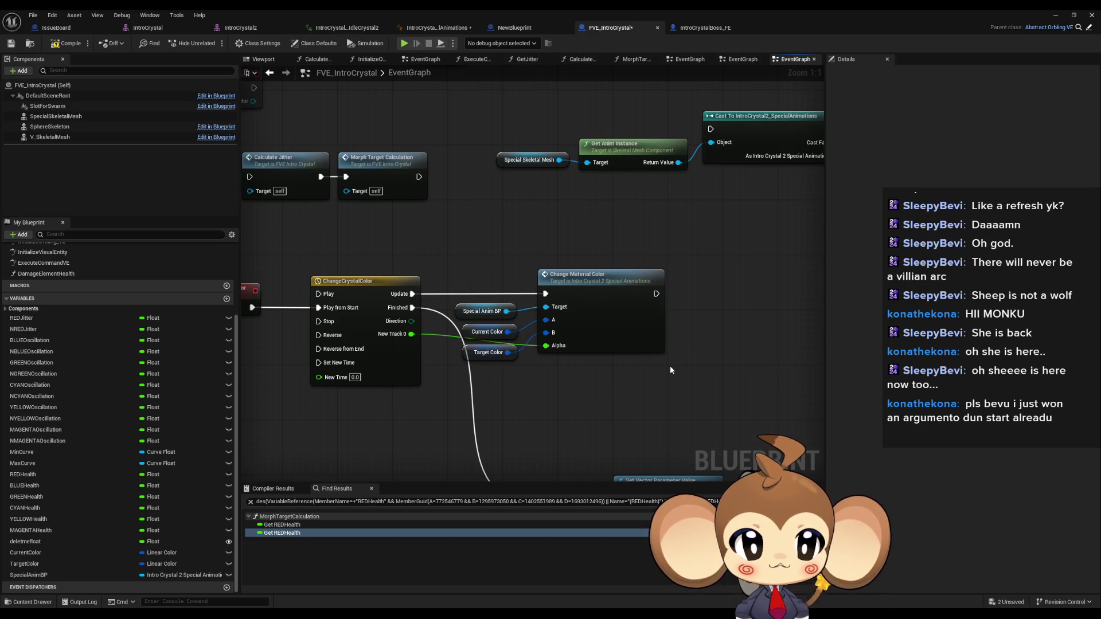
Undo the node moves, restore Set Vector Parameter Value, and remove the Alpha wire
{"action": "key", "text": "ctrl+z"}
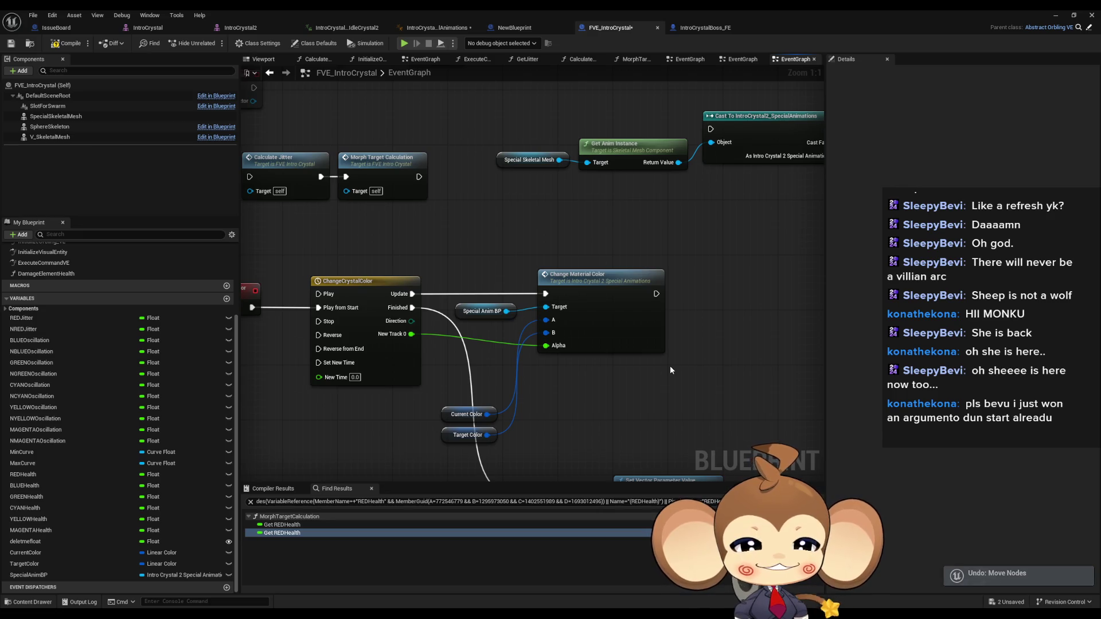
{"action": "key", "text": "ctrl+z"}
{"action": "key", "text": "ctrl+z"}
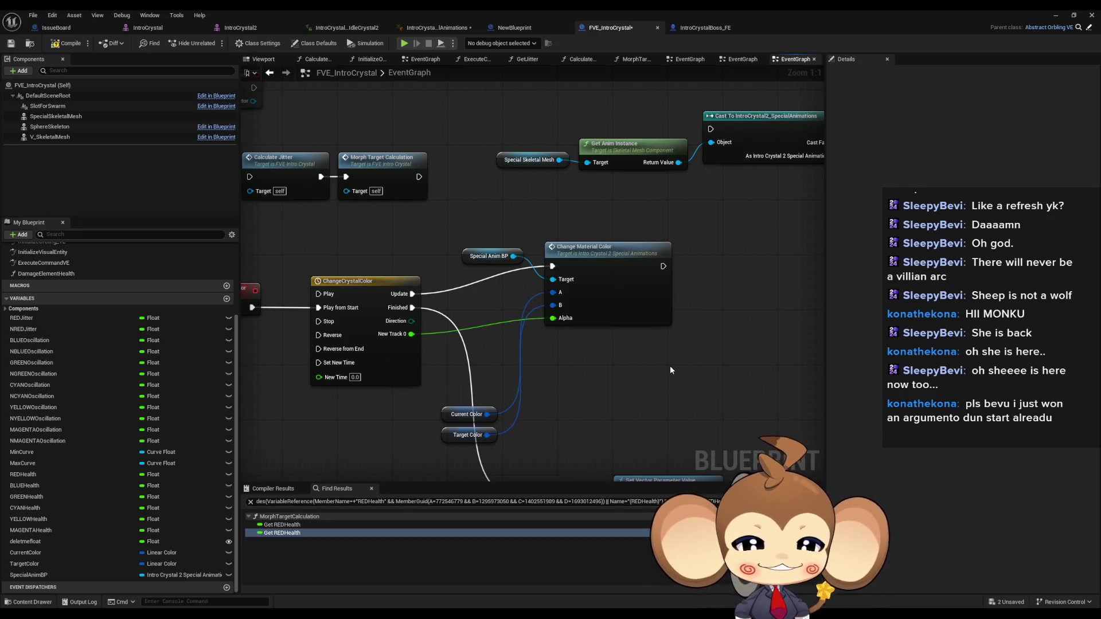
{"action": "key", "text": "ctrl+z"}
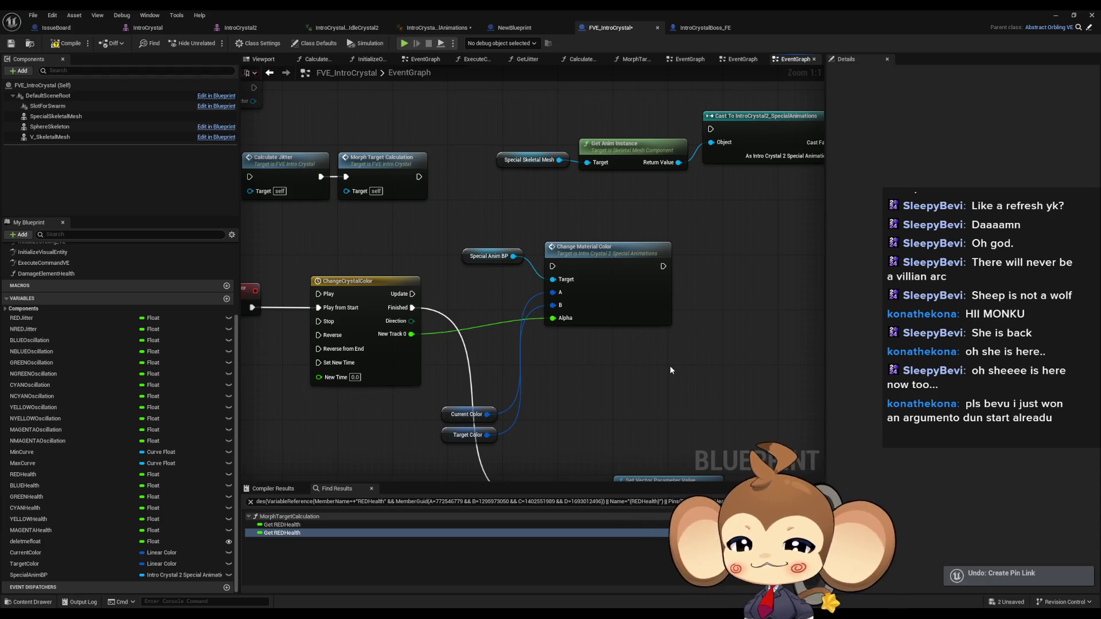
{"action": "key", "text": "ctrl+z"}
{"action": "key", "text": "ctrl+z"}
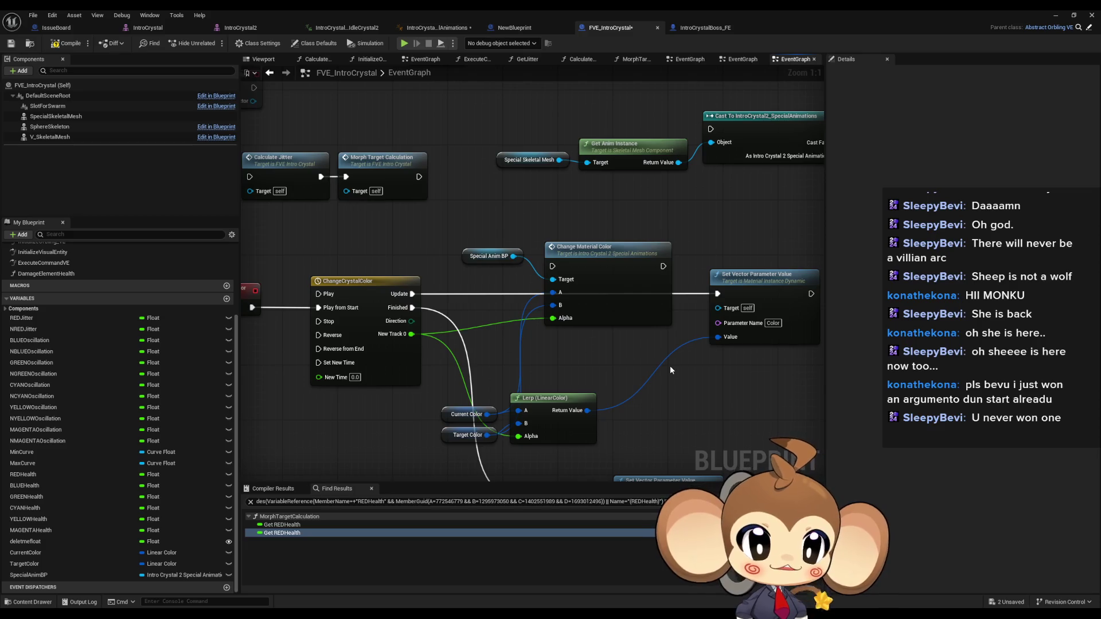
{"action": "key", "text": "ctrl+z"}
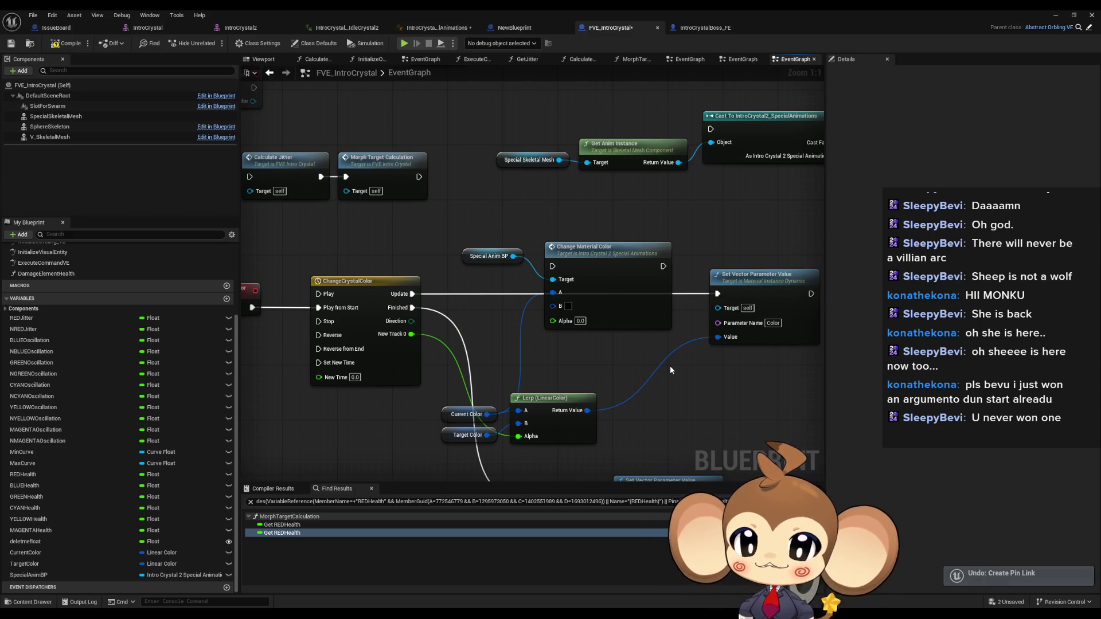
{"action": "mouse_move", "coordinate": [669, 366]}
{"action": "left_mouse_down"}
{"action": "mouse_move", "coordinate": [636, 306]}
{"action": "mouse_move", "coordinate": [572, 291]}
{"action": "left_mouse_up"}
Undo the Change Material Color node, its links, and an earlier node deletion
{"action": "key", "text": "ctrl+z"}
{"action": "key", "text": "ctrl+z"}
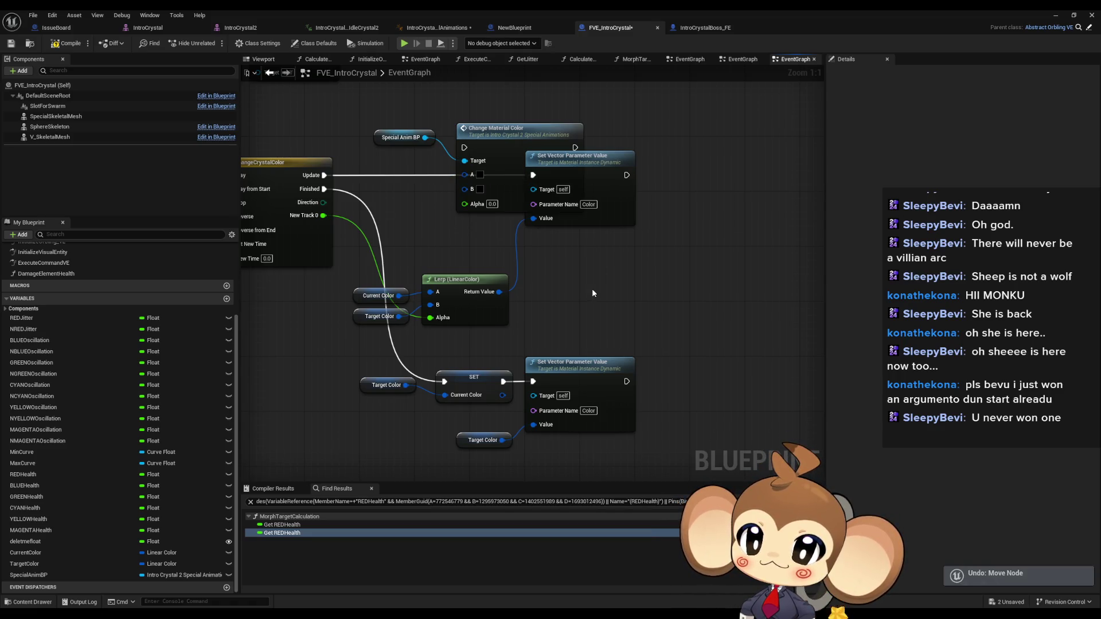
{"action": "key", "text": "ctrl+z"}
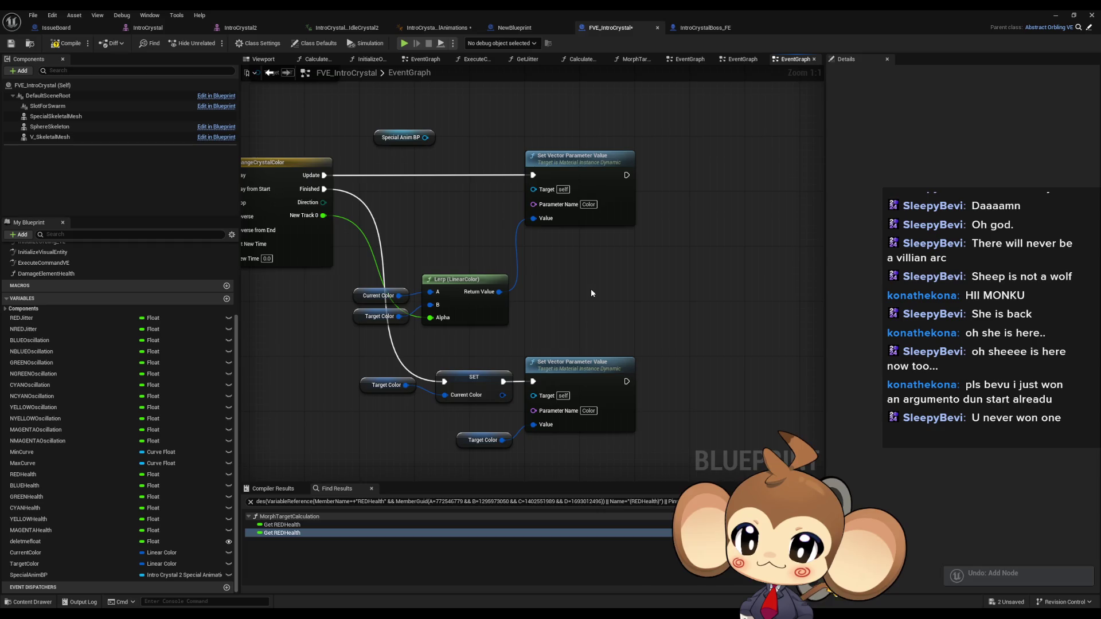
{"action": "key", "text": "ctrl+z"}
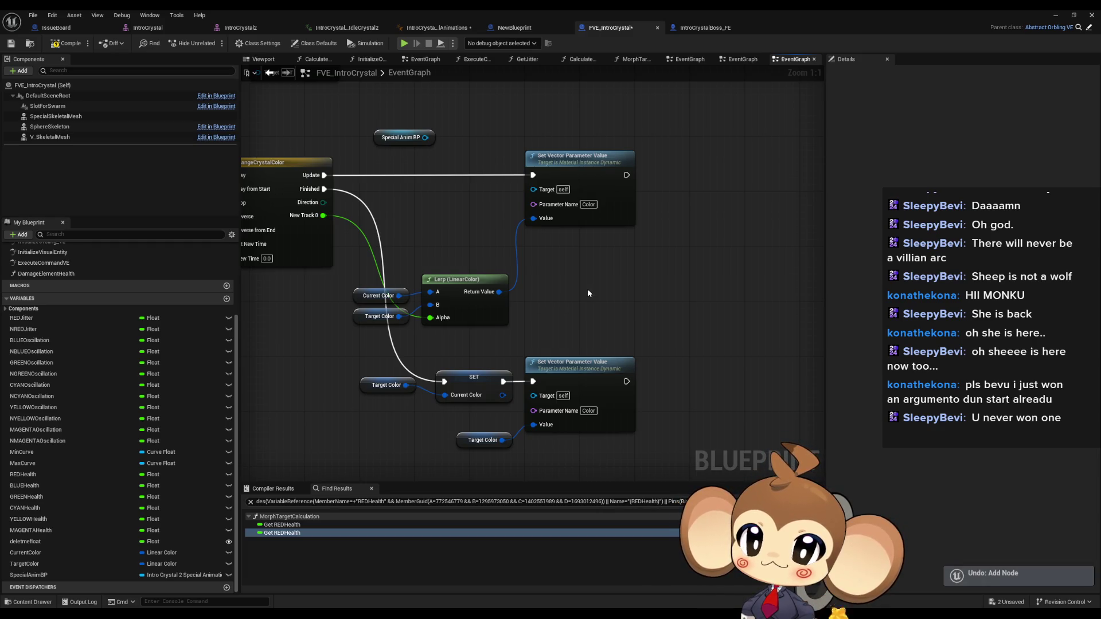
{"action": "key", "text": "ctrl+z"}
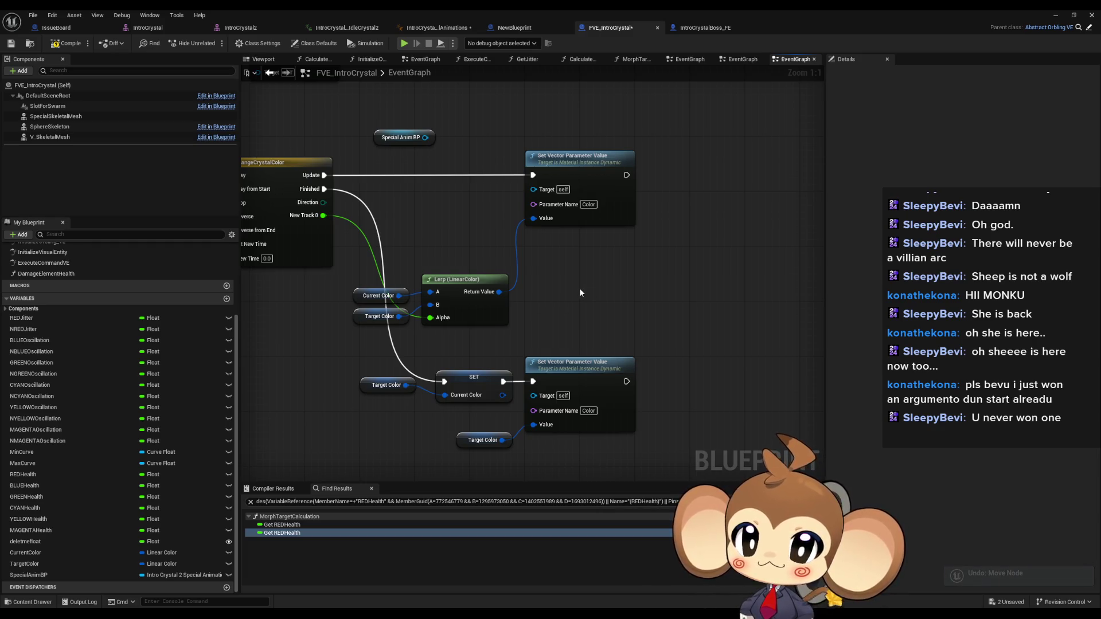
{"action": "key", "text": "ctrl+z"}
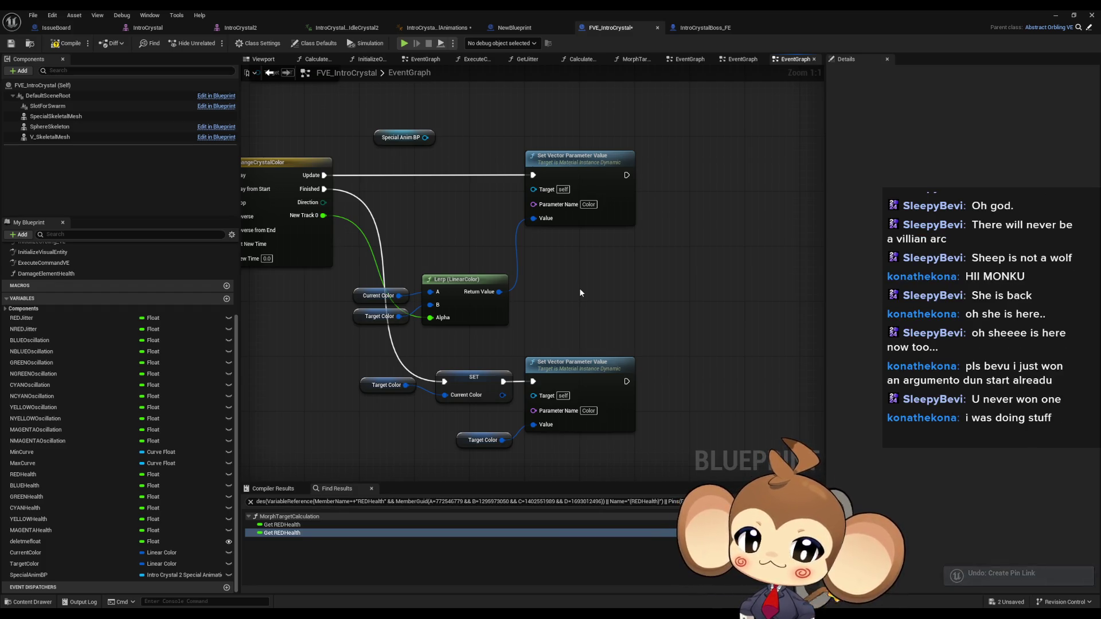
{"action": "key", "text": "ctrl+z"}
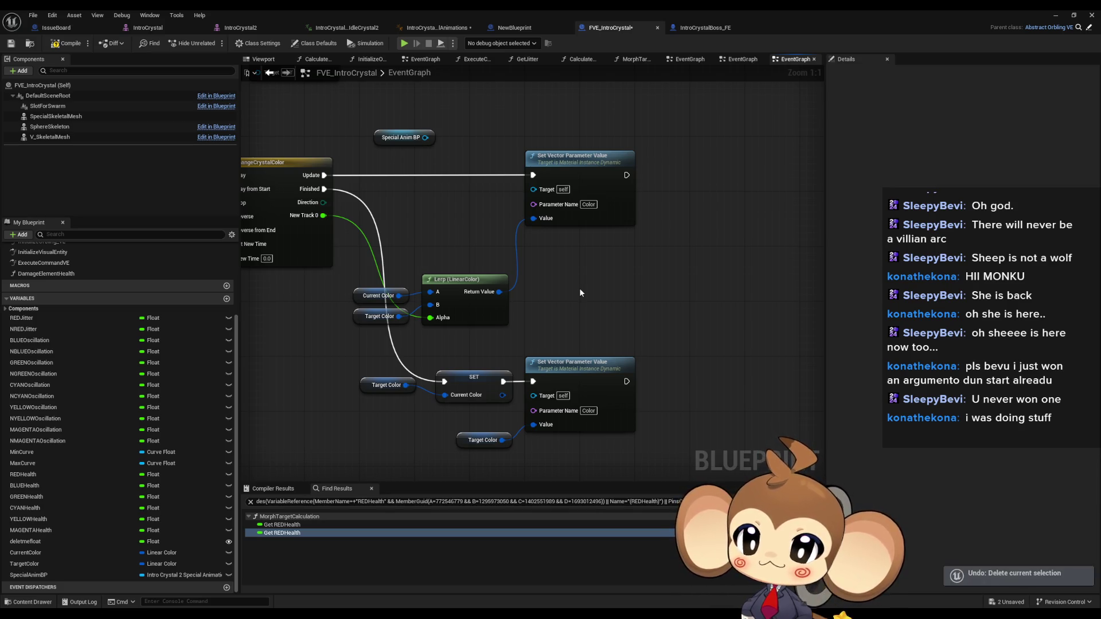
{"action": "scroll", "coordinate": [622, 260], "scroll_direction": "down", "scroll_amount": 11}
{"action": "scroll", "coordinate": [621, 260], "scroll_direction": "up", "scroll_amount": 12}
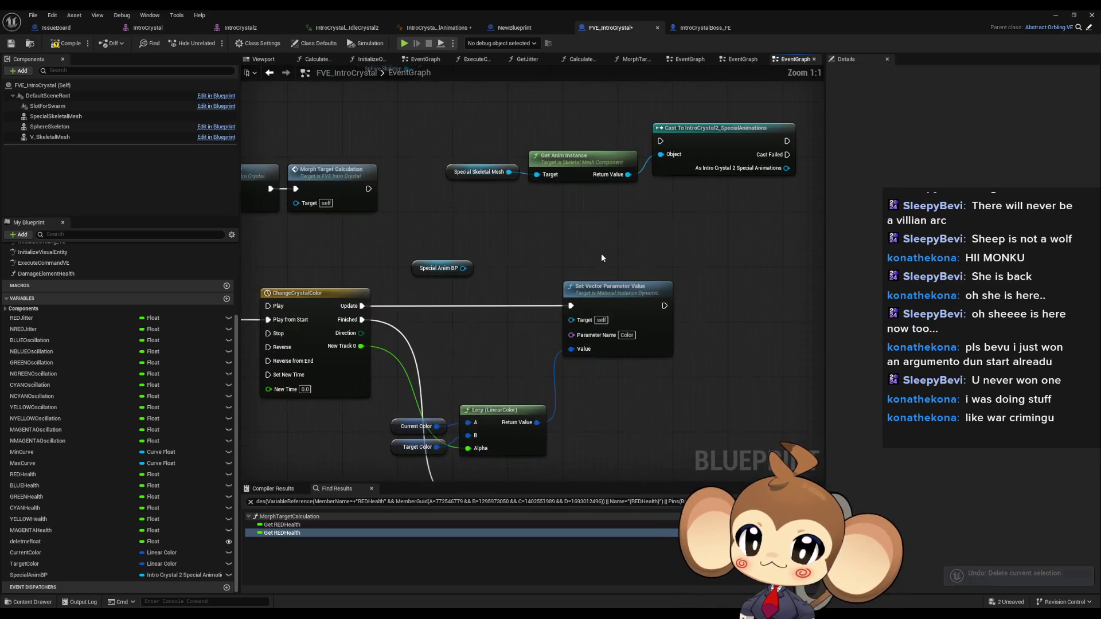
Open the SetElementHealth graph in the special animations blueprint and undo ChangeMaterialColor's added Alpha output
{"action": "scroll", "coordinate": [59, 307], "scroll_direction": "up", "scroll_amount": 3}
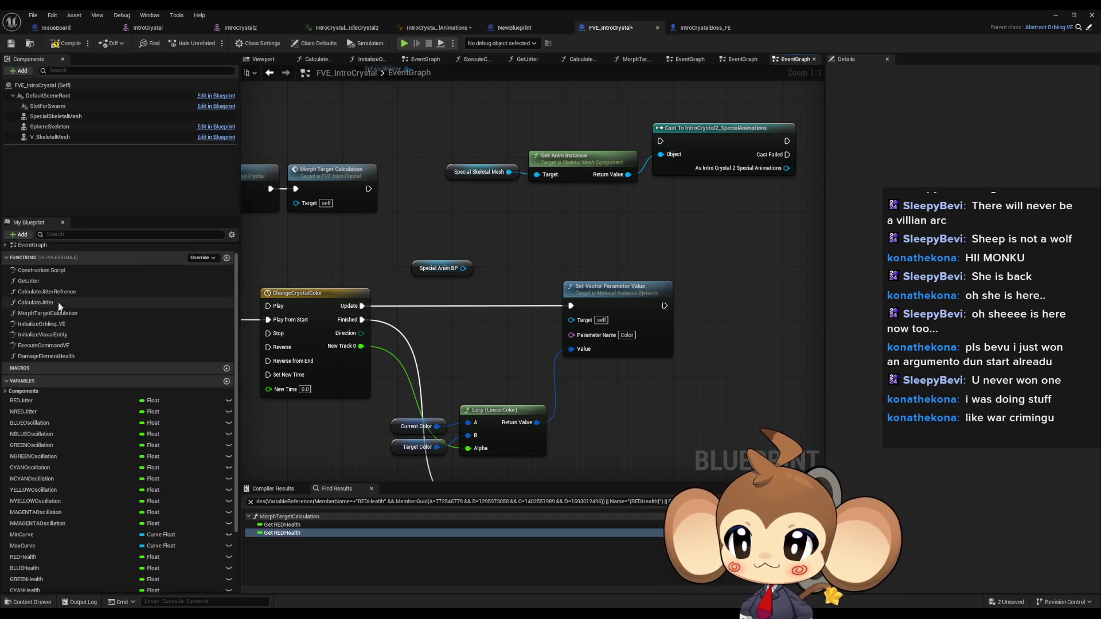
{"action": "double_click", "coordinate": [59, 359]}
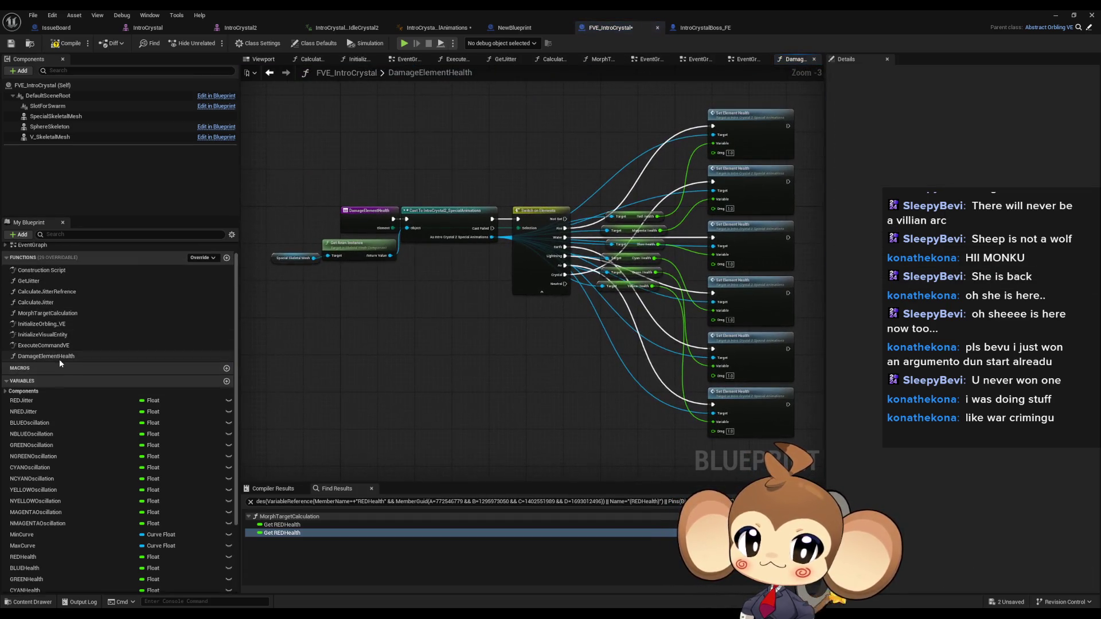
{"action": "double_click", "coordinate": [739, 394]}
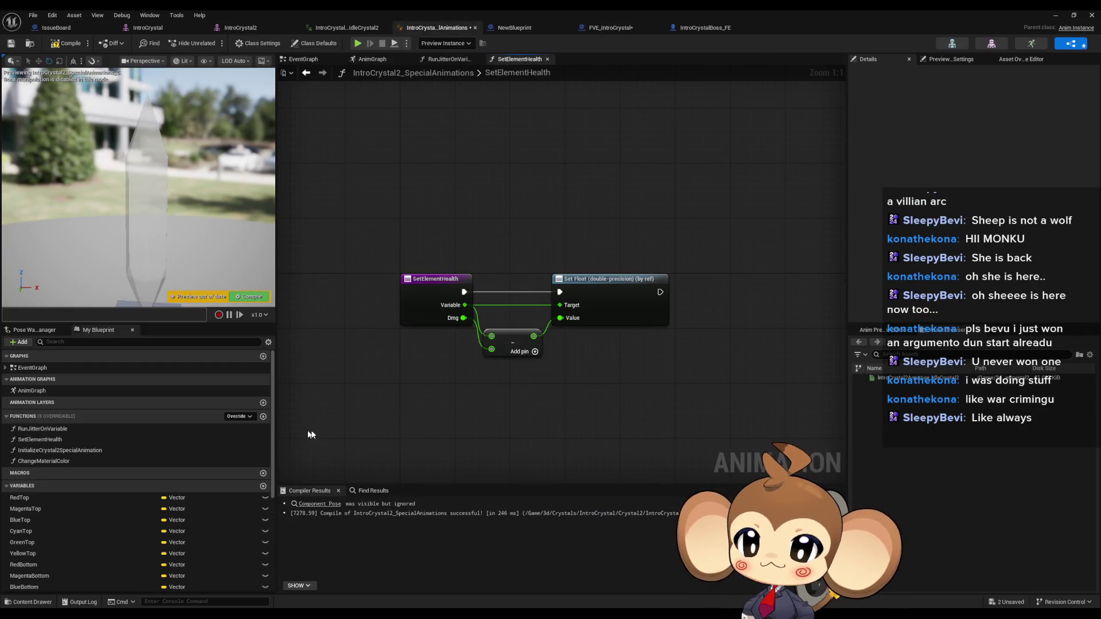
{"action": "key", "text": "ctrl+z"}
{"action": "key", "text": "ctrl+z"}
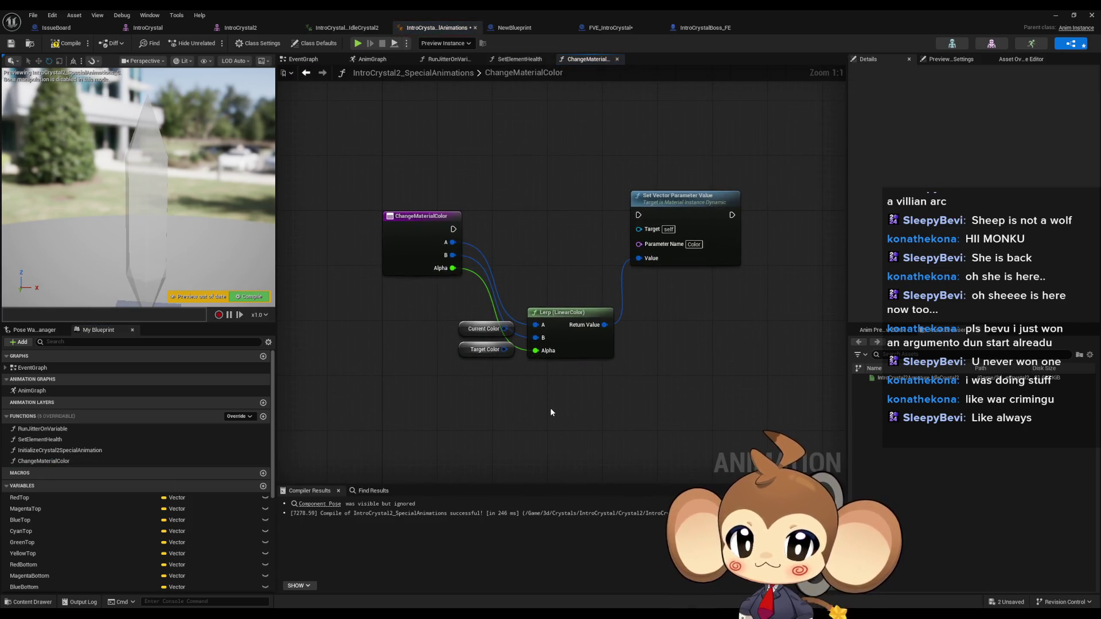
Delete the ChangeMaterialColor function, compile IntroCrystal2_SpecialAnimations, and go back to FVE_IntroCrystal
{"action": "left_click", "coordinate": [58, 461]}
{"action": "key", "text": "Delete"}
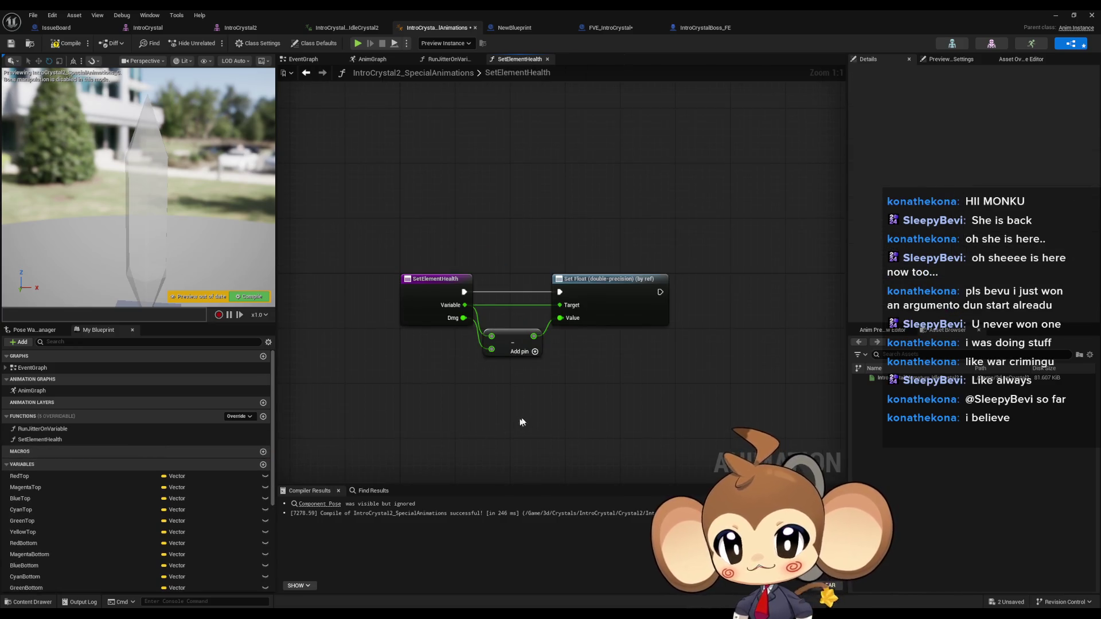
{"action": "scroll", "coordinate": [203, 499], "scroll_direction": "down", "scroll_amount": 5}
{"action": "left_click", "coordinate": [65, 564]}
{"action": "left_click", "coordinate": [590, 409]}
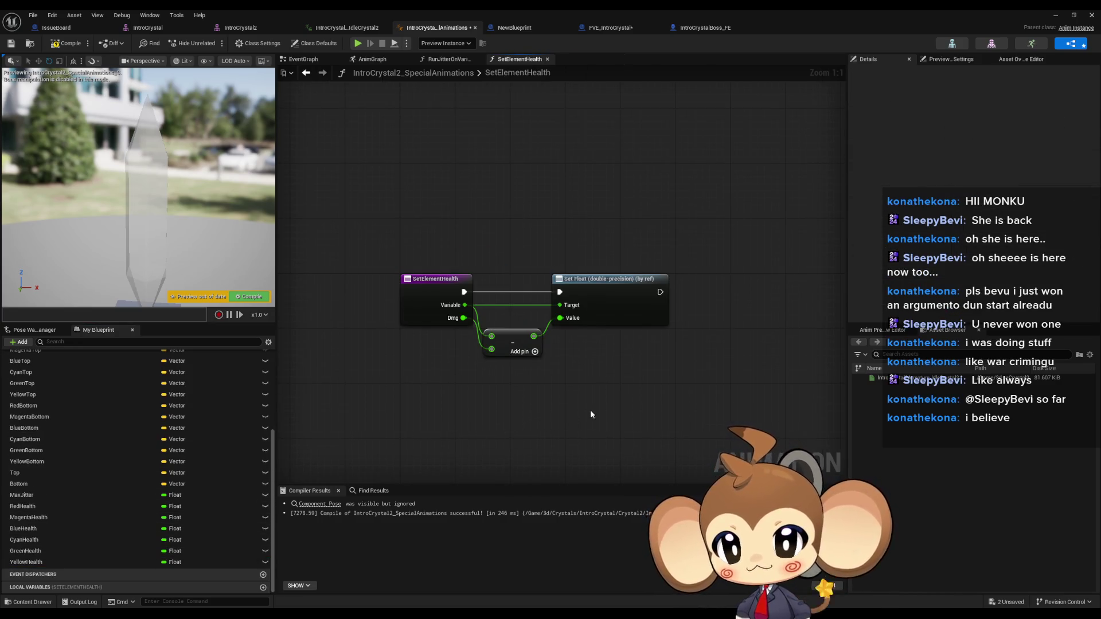
{"action": "scroll", "coordinate": [189, 436], "scroll_direction": "up", "scroll_amount": 10}
{"action": "left_click", "coordinate": [77, 46]}
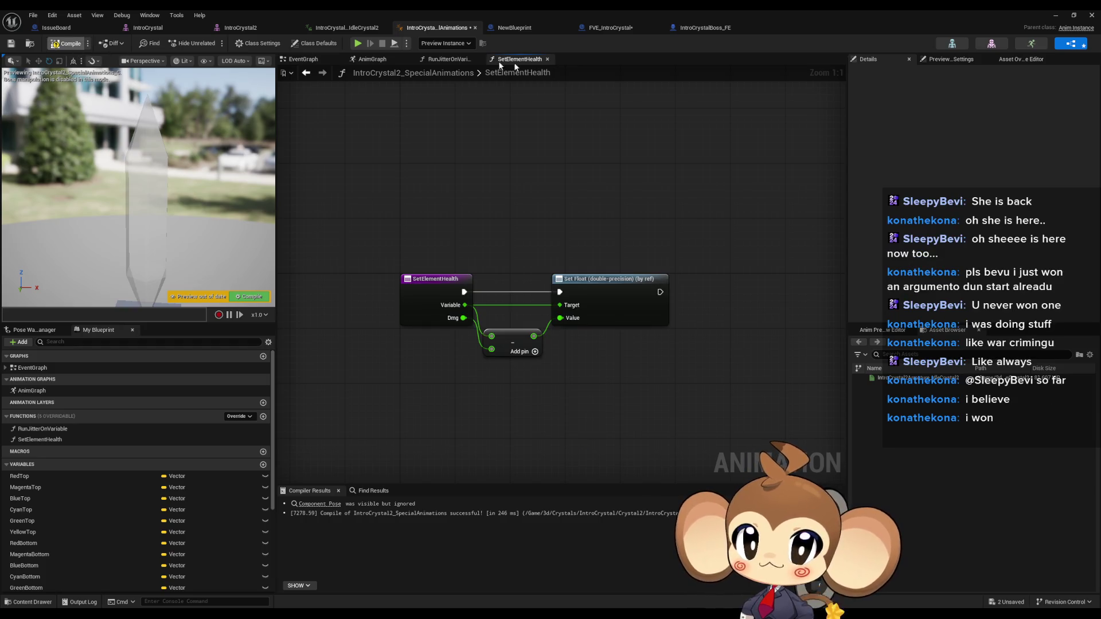
{"action": "left_click", "coordinate": [610, 27]}
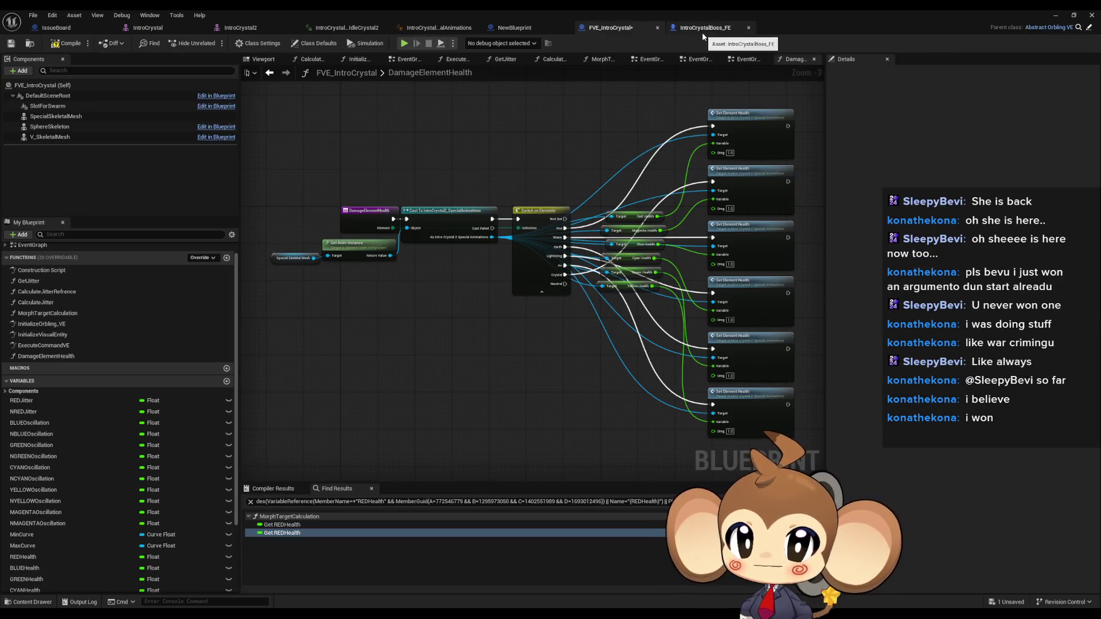
Open the EventGraph and delete the stray Special Anim BP getter node
{"action": "scroll", "coordinate": [115, 381], "scroll_direction": "up", "scroll_amount": 1}
{"action": "left_click", "coordinate": [29, 261]}
{"action": "double_click", "coordinate": [29, 260]}
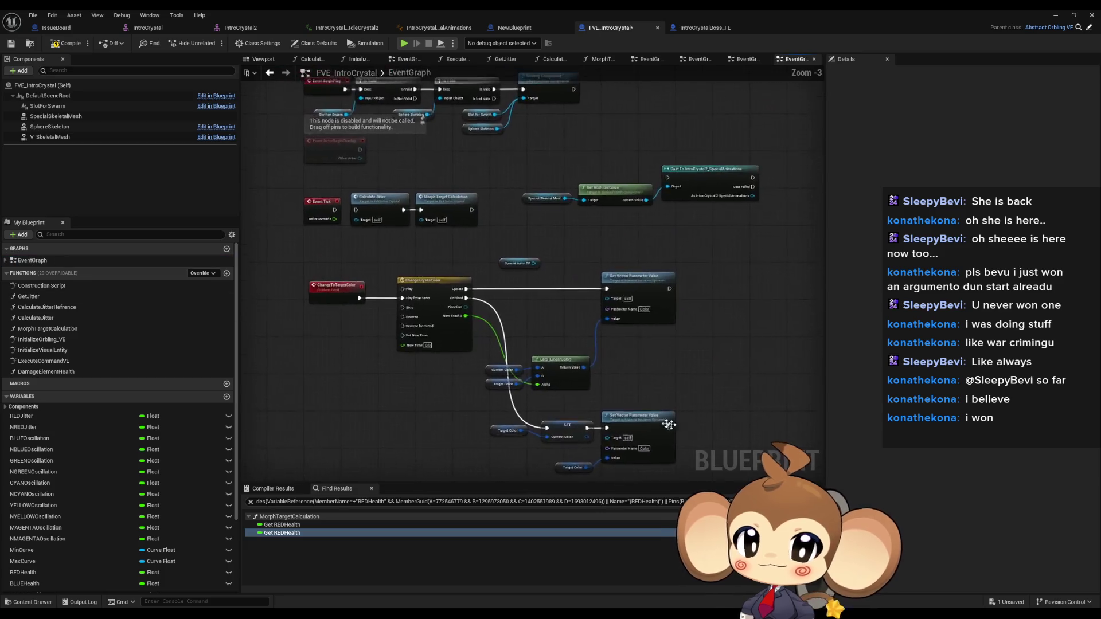
{"action": "left_click", "coordinate": [617, 380]}
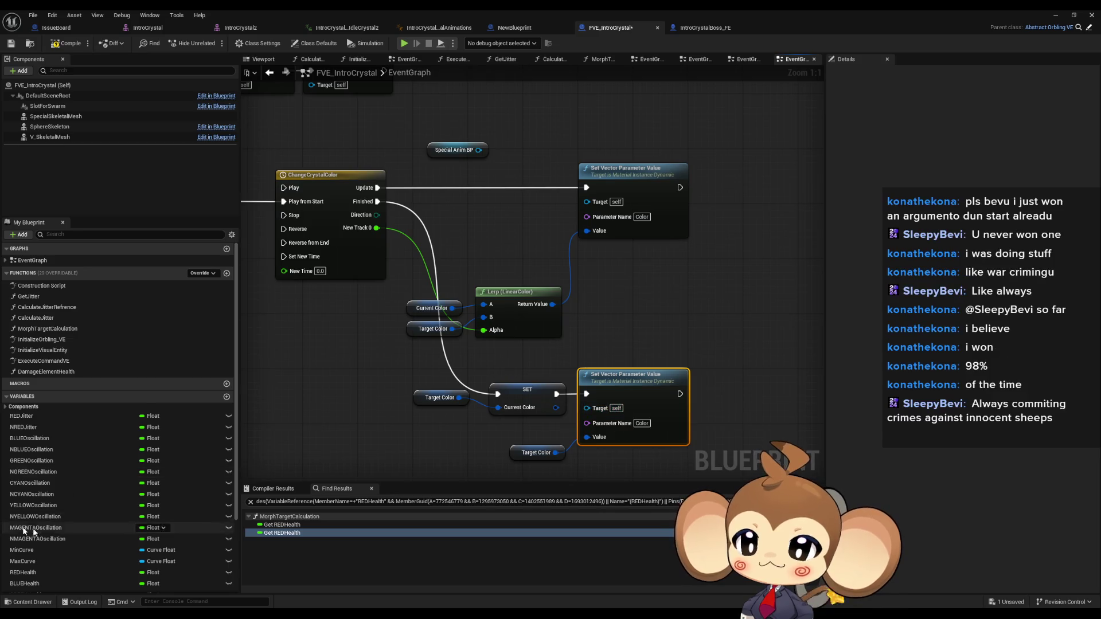
{"action": "scroll", "coordinate": [73, 531], "scroll_direction": "down", "scroll_amount": 3}
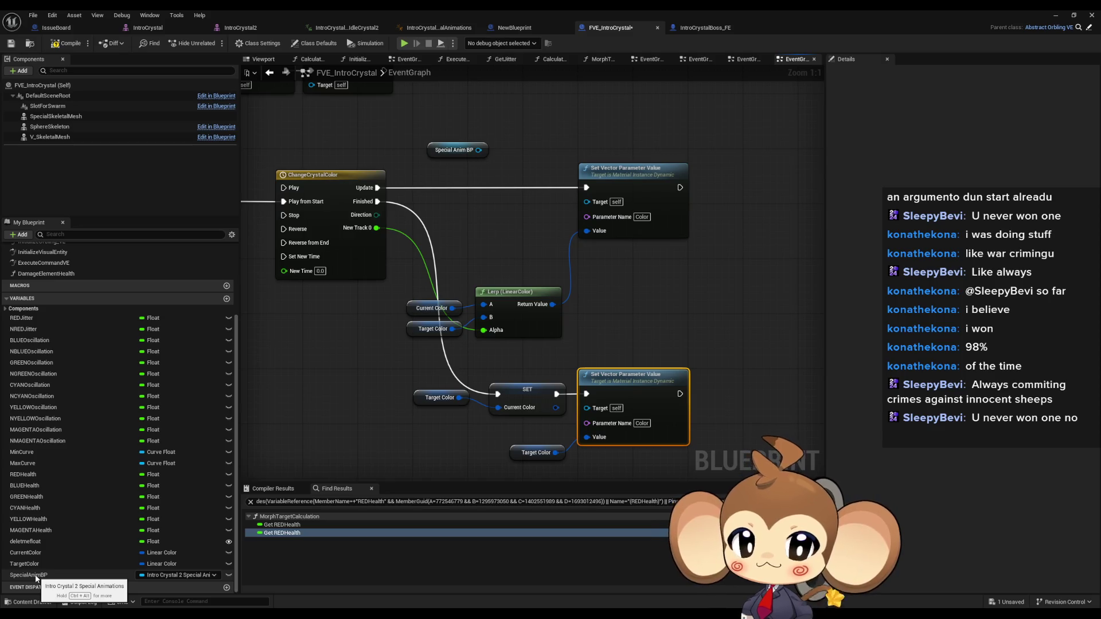
{"action": "left_click", "coordinate": [474, 232]}
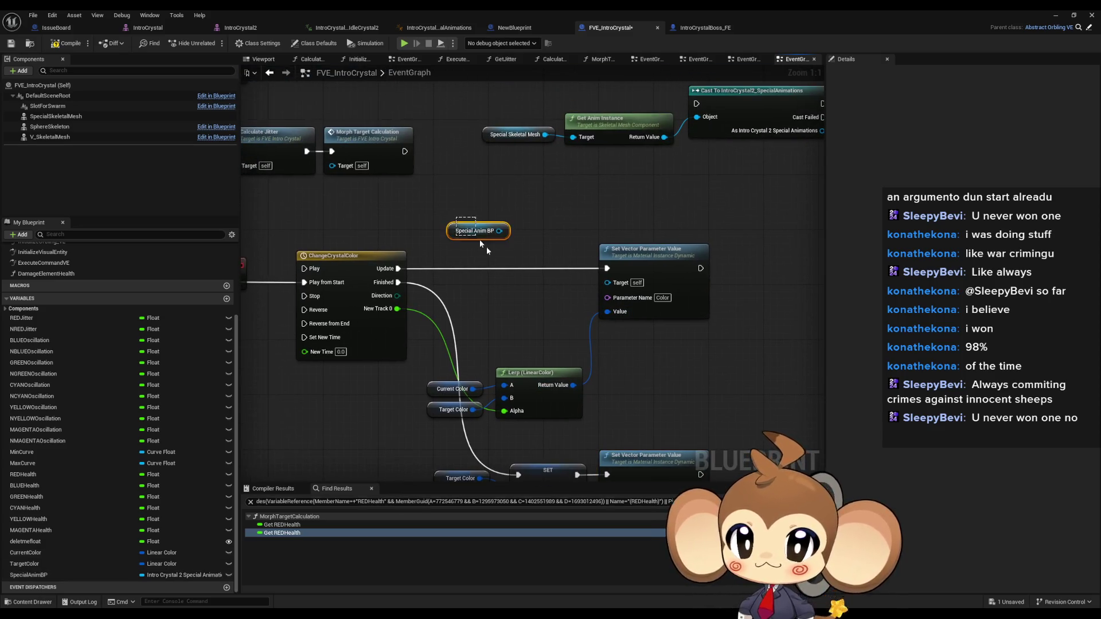
{"action": "key", "text": "Delete"}
Check the SpecialAnimBP variable's properties and open the InitializeVisualEntity function graph
{"action": "left_click", "coordinate": [60, 575]}
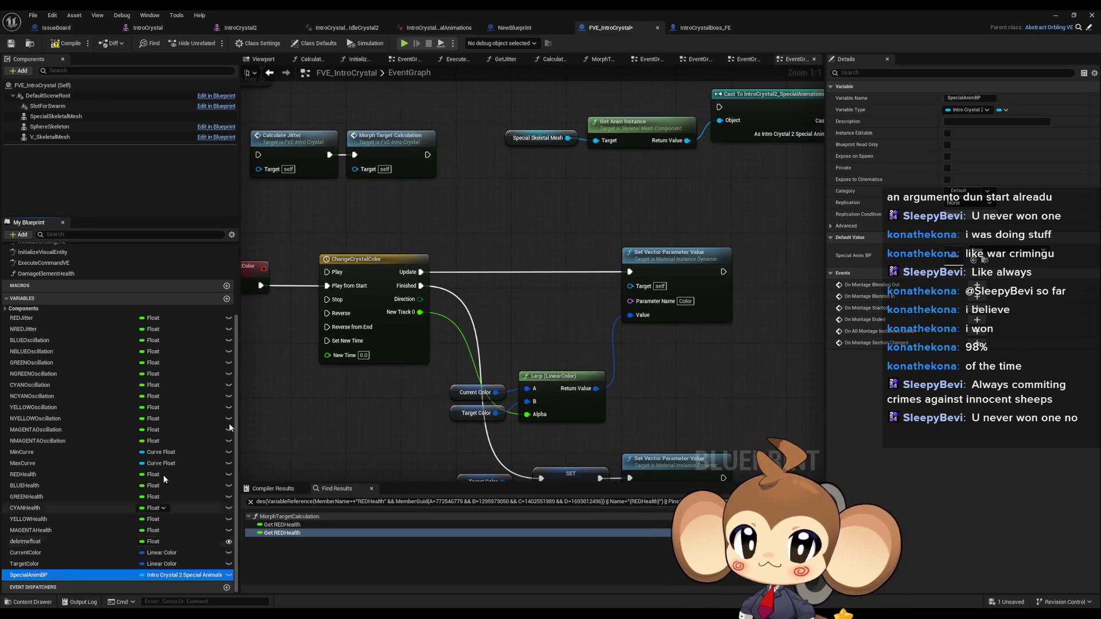
{"action": "scroll", "coordinate": [462, 405], "scroll_direction": "down", "scroll_amount": 2}
{"action": "mouse_move", "coordinate": [466, 406]}
{"action": "left_mouse_down"}
{"action": "mouse_move", "coordinate": [574, 412]}
{"action": "mouse_move", "coordinate": [560, 405]}
{"action": "left_mouse_up"}
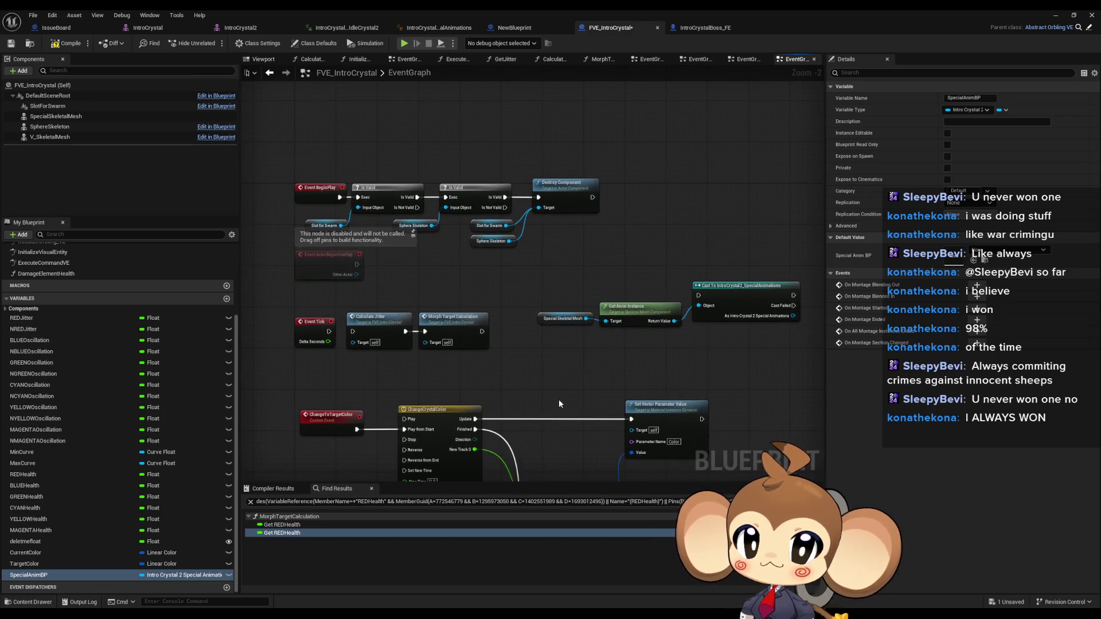
{"action": "scroll", "coordinate": [74, 367], "scroll_direction": "up", "scroll_amount": 3}
{"action": "left_click", "coordinate": [56, 350]}
{"action": "double_click", "coordinate": [56, 353]}
Delete the errored Initialize Crystal 2 Special Animation call in InitializeVisualEntity
{"action": "scroll", "coordinate": [492, 287], "scroll_direction": "up", "scroll_amount": 1}
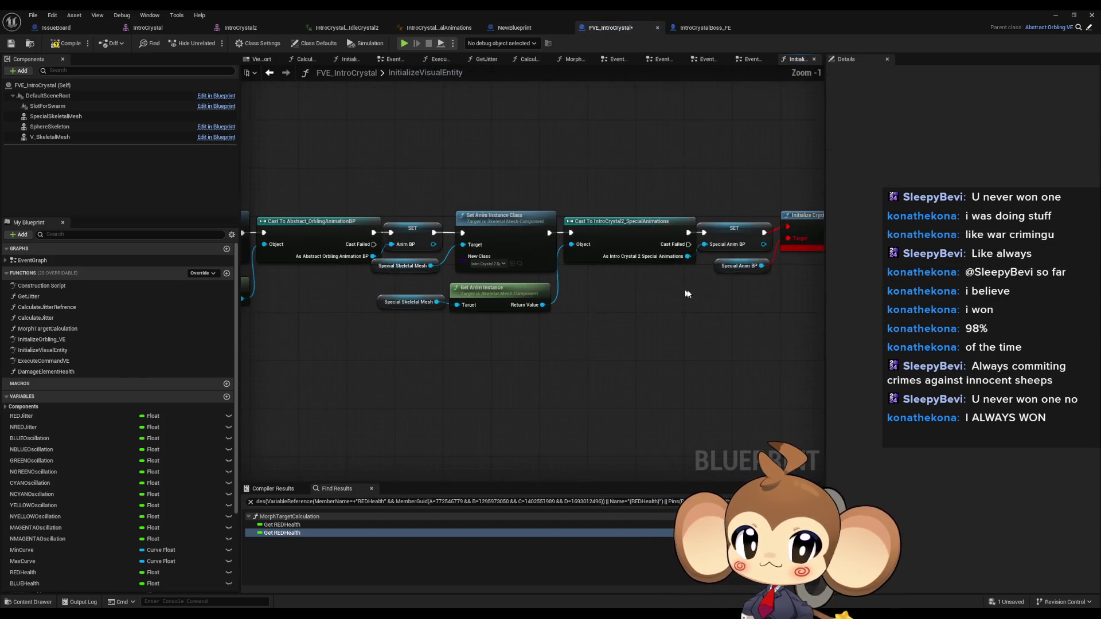
{"action": "scroll", "coordinate": [482, 351], "scroll_direction": "up", "scroll_amount": 1}
{"action": "left_click", "coordinate": [630, 267]}
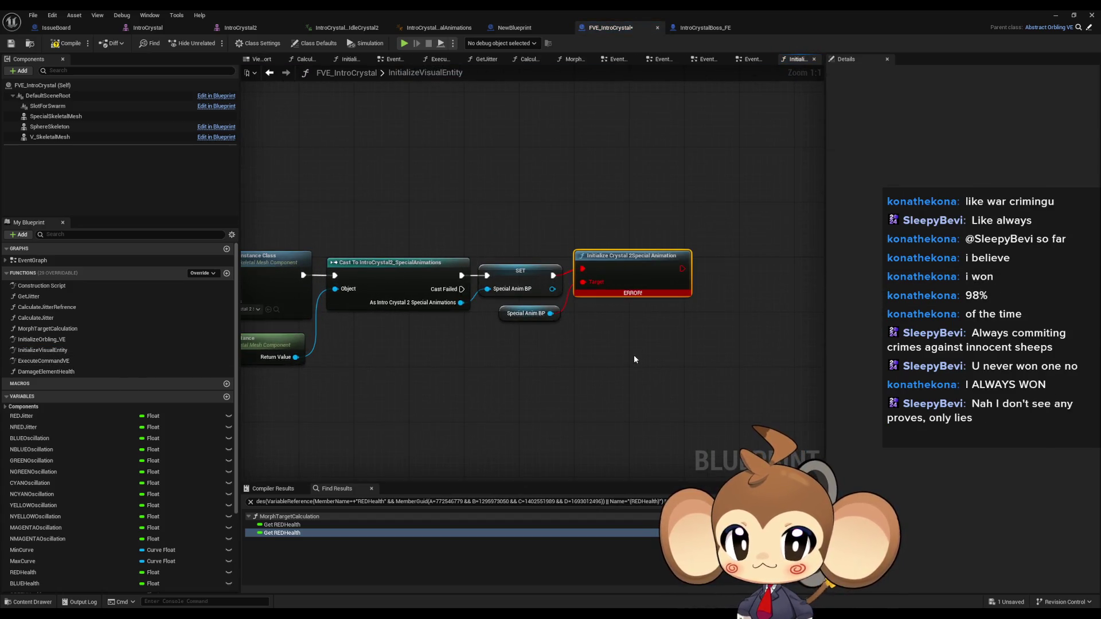
{"action": "key", "text": "Delete"}
{"action": "left_click", "coordinate": [527, 313]}
{"action": "left_click_drag", "start_coordinate": [526, 314], "coordinate": [1044, 314]}
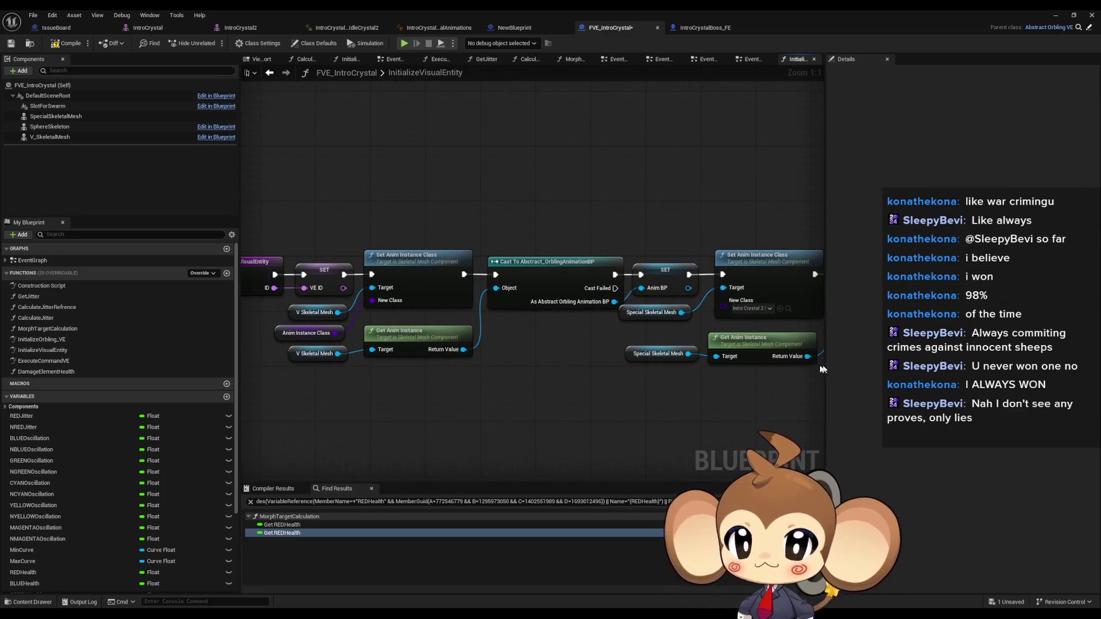
{"action": "mouse_move", "coordinate": [615, 365]}
{"action": "left_mouse_down"}
{"action": "mouse_move", "coordinate": [793, 369]}
{"action": "mouse_move", "coordinate": [61, 372]}
{"action": "left_mouse_up"}
Add a DynamicMaterial variable of type Material Instance Dynamic and place a Set DynamicMaterial node
{"action": "left_click", "coordinate": [227, 397]}
{"action": "type", "text": "D"}
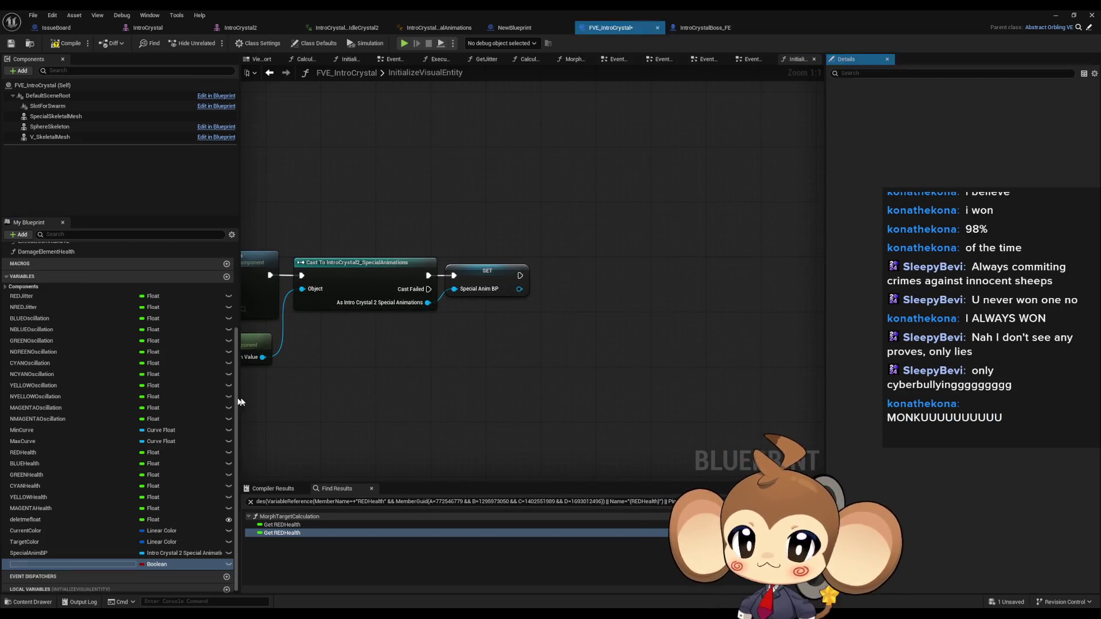
{"action": "type", "text": "ynamicMa"}
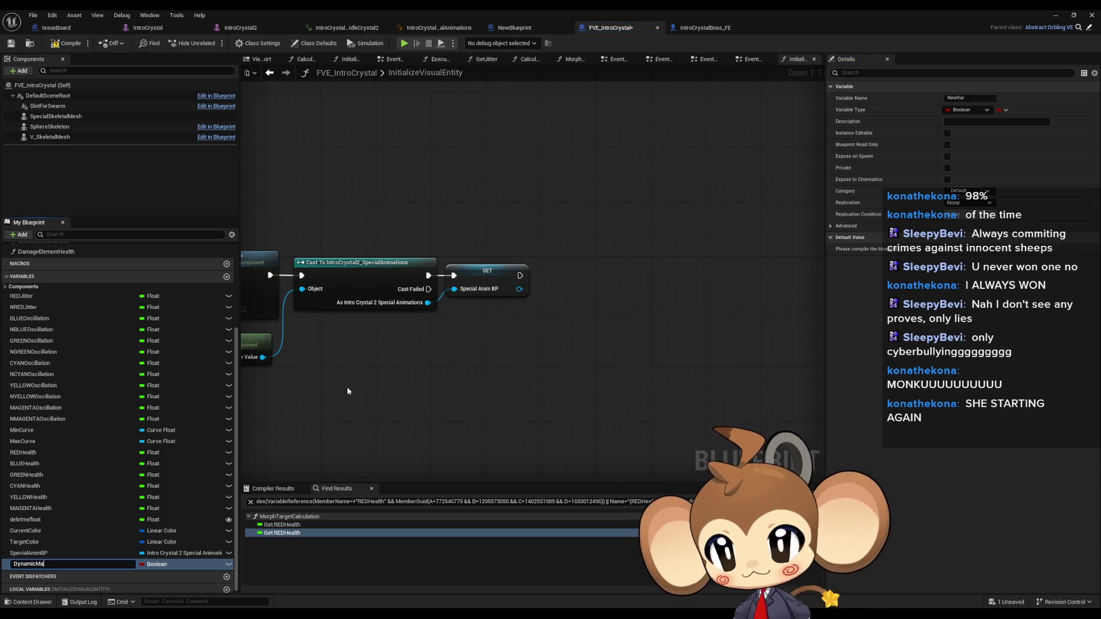
{"action": "type", "text": "terial"}
{"action": "key", "text": "Return"}
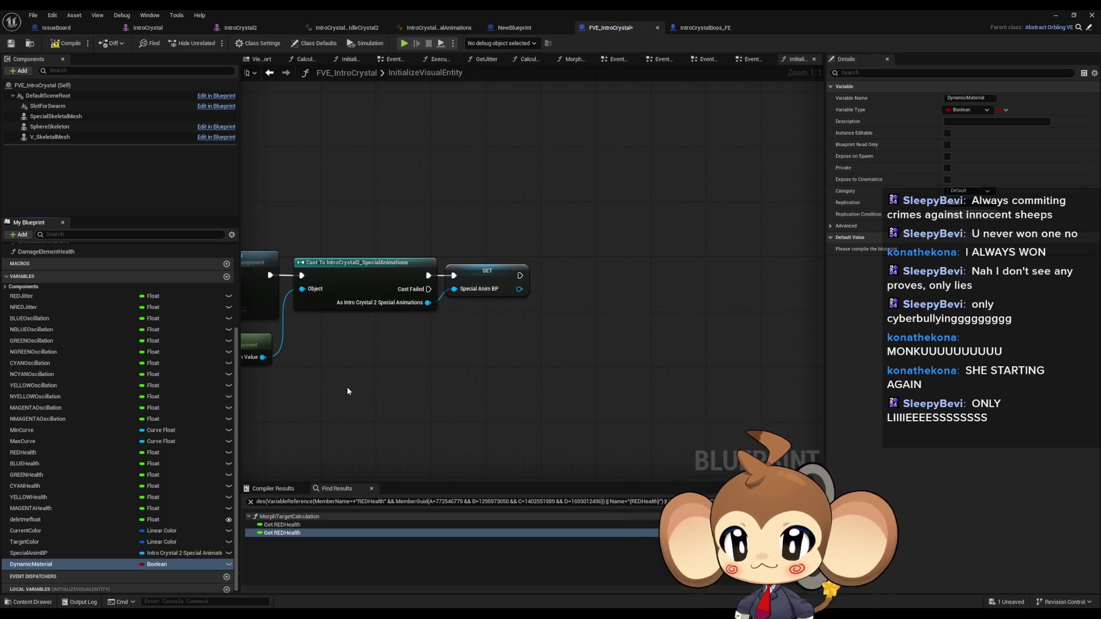
{"action": "left_click", "coordinate": [155, 564]}
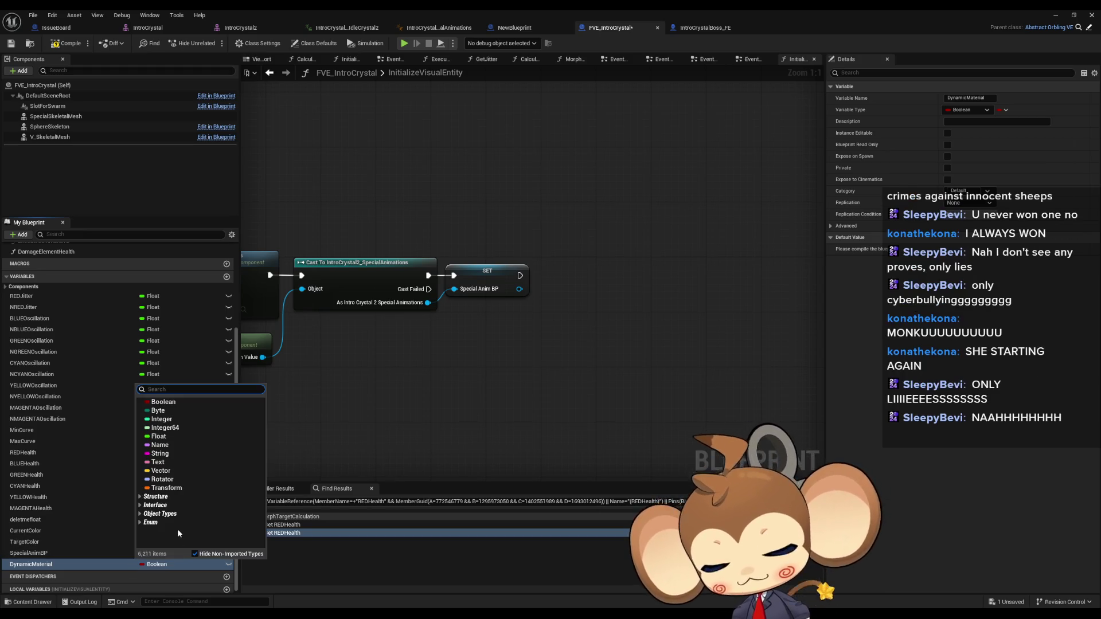
{"action": "type", "text": "ins d"}
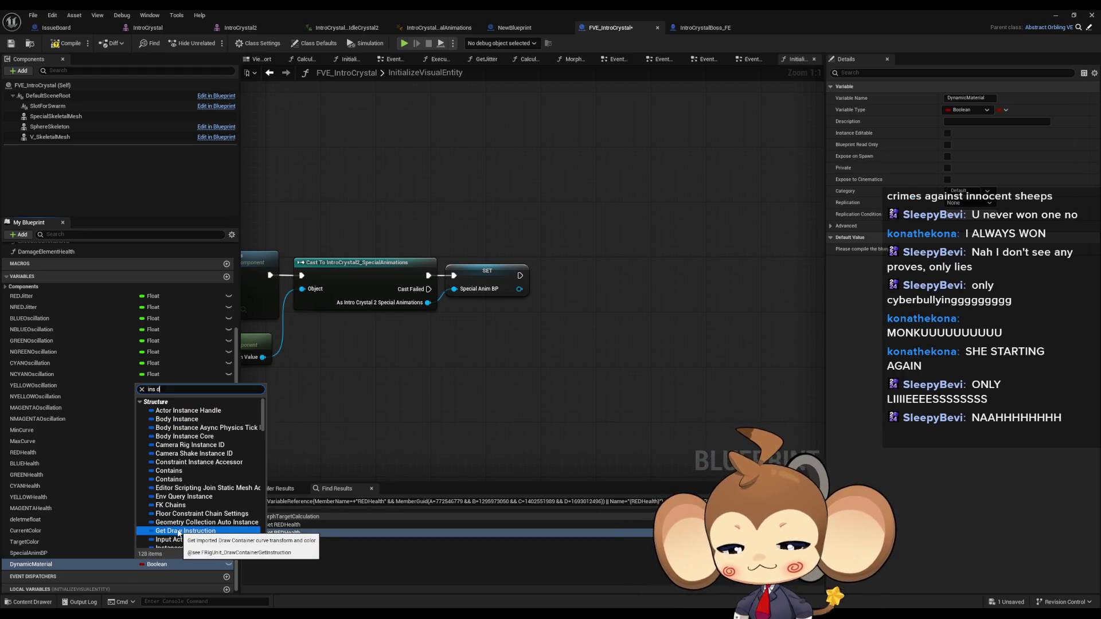
{"action": "type", "text": "y mat"}
{"action": "left_click", "coordinate": [204, 411]}
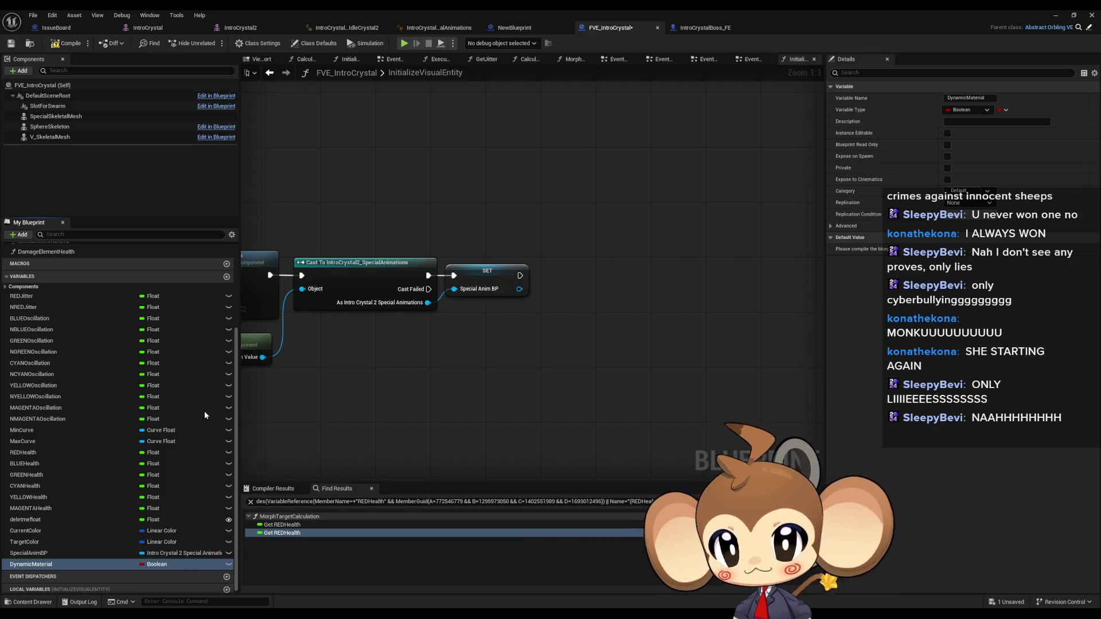
{"action": "mouse_move", "coordinate": [34, 564]}
{"action": "left_mouse_down"}
{"action": "mouse_move", "coordinate": [668, 300]}
{"action": "mouse_move", "coordinate": [686, 276]}
{"action": "left_mouse_up"}
{"action": "left_click", "coordinate": [708, 301]}
{"action": "right_click", "coordinate": [502, 374]}
Add a Create Dynamic Material Instance node and a Set Material node targeting Special Skeletal Mesh
{"action": "type", "text": "crea"}
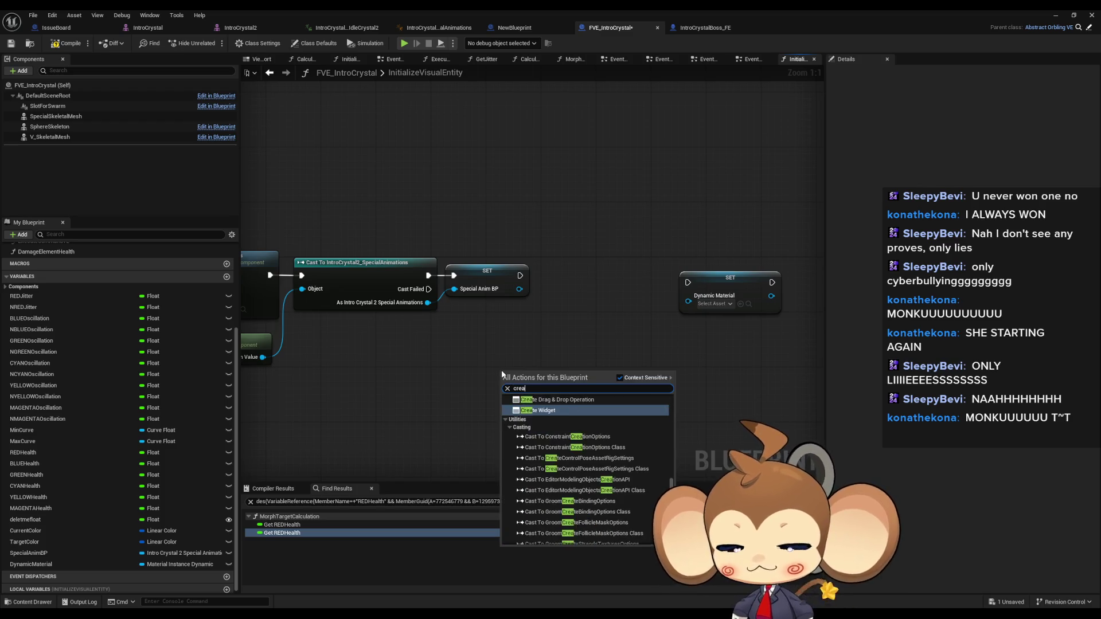
{"action": "type", "text": " dyn mater"}
{"action": "key", "text": "Return"}
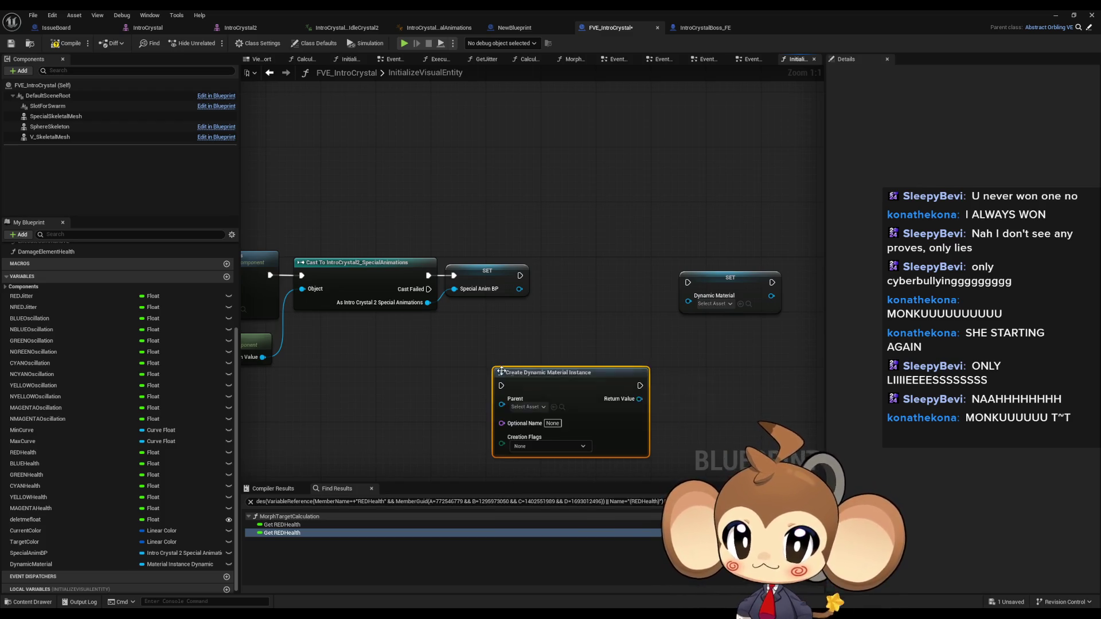
{"action": "left_click_drag", "start_coordinate": [48, 122], "coordinate": [676, 166]}
{"action": "type", "text": "set"}
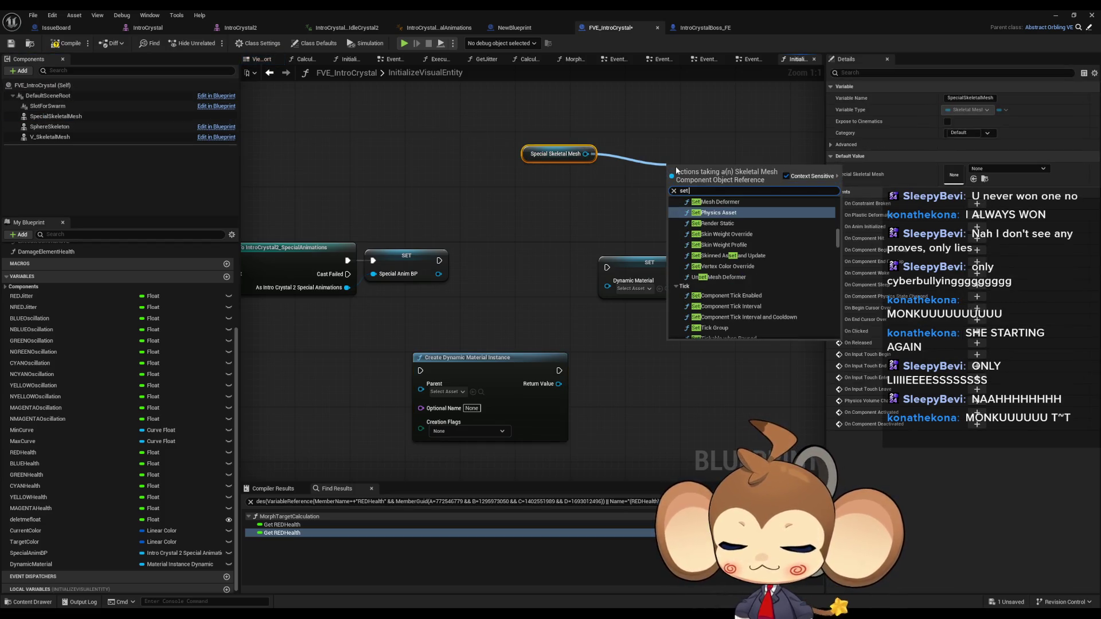
{"action": "type", "text": " material"}
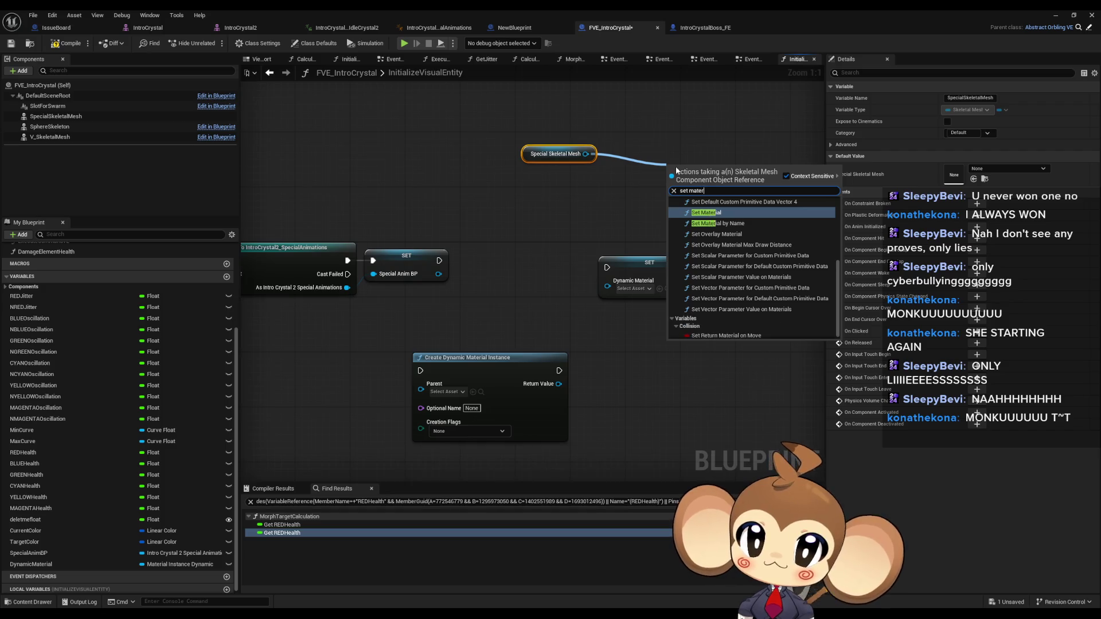
{"action": "key", "text": "Return"}
{"action": "left_click_drag", "start_coordinate": [675, 167], "coordinate": [800, 187]}
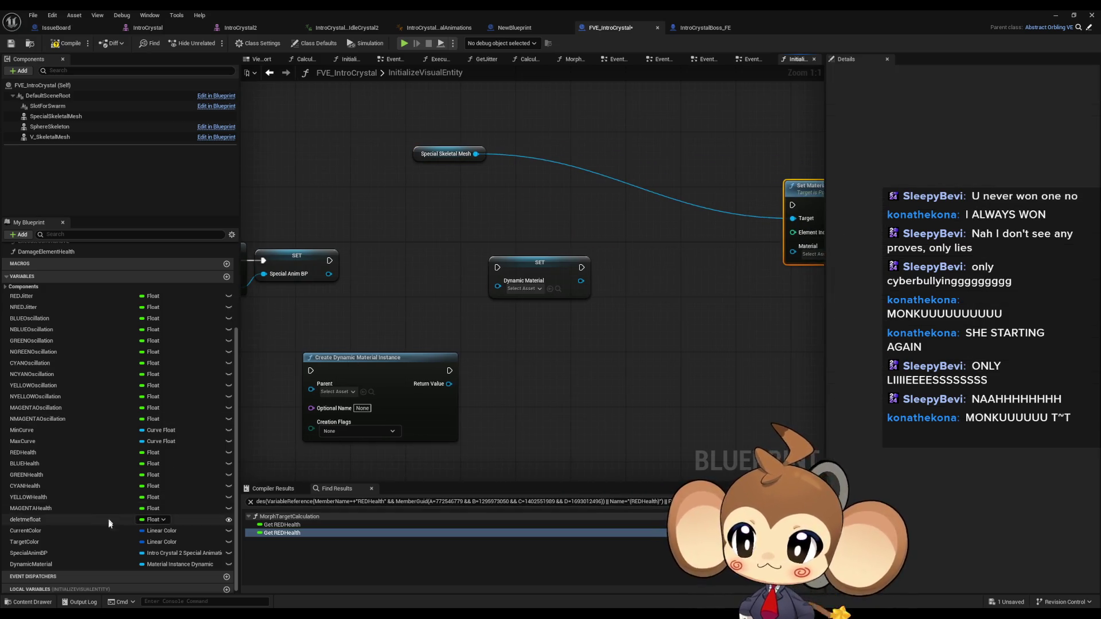
Feed a Dynamic Material getter into Set Material and store the created instance in DynamicMaterial
{"action": "mouse_move", "coordinate": [59, 563]}
{"action": "left_mouse_down"}
{"action": "mouse_move", "coordinate": [608, 344]}
{"action": "mouse_move", "coordinate": [605, 333]}
{"action": "left_mouse_up"}
{"action": "left_click", "coordinate": [631, 340]}
{"action": "mouse_move", "coordinate": [793, 251]}
{"action": "left_mouse_down"}
{"action": "mouse_move", "coordinate": [752, 283]}
{"action": "mouse_move", "coordinate": [658, 318]}
{"action": "mouse_move", "coordinate": [652, 333]}
{"action": "left_mouse_up"}
{"action": "left_click_drag", "start_coordinate": [793, 204], "coordinate": [581, 268]}
{"action": "mouse_move", "coordinate": [497, 267]}
{"action": "left_mouse_down"}
{"action": "mouse_move", "coordinate": [443, 395]}
{"action": "mouse_move", "coordinate": [497, 281]}
{"action": "left_mouse_up"}
Set the intro crystal material as Parent and run creation after the Special Anim BP setter
{"action": "left_click", "coordinate": [339, 392]}
{"action": "type", "text": "crys"}
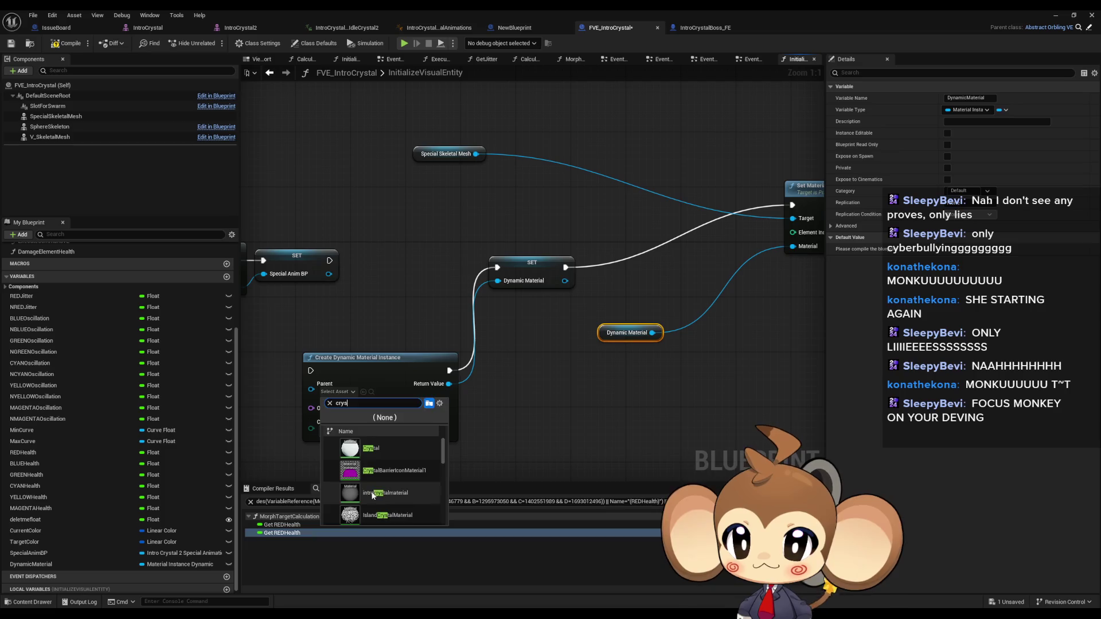
{"action": "left_click", "coordinate": [390, 492]}
{"action": "mouse_move", "coordinate": [310, 370]}
{"action": "left_mouse_down"}
{"action": "mouse_move", "coordinate": [338, 298]}
{"action": "mouse_move", "coordinate": [330, 261]}
{"action": "left_mouse_up"}
Arrange the create, SET, Set Material and getter nodes neatly side by side
{"action": "left_click_drag", "start_coordinate": [515, 266], "coordinate": [494, 368]}
{"action": "left_click", "coordinate": [395, 359], "text": "ctrl"}
{"action": "mouse_move", "coordinate": [394, 359]}
{"action": "left_mouse_down"}
{"action": "mouse_move", "coordinate": [435, 291]}
{"action": "mouse_move", "coordinate": [442, 250]}
{"action": "left_mouse_up"}
{"action": "left_click_drag", "start_coordinate": [724, 201], "coordinate": [606, 222]}
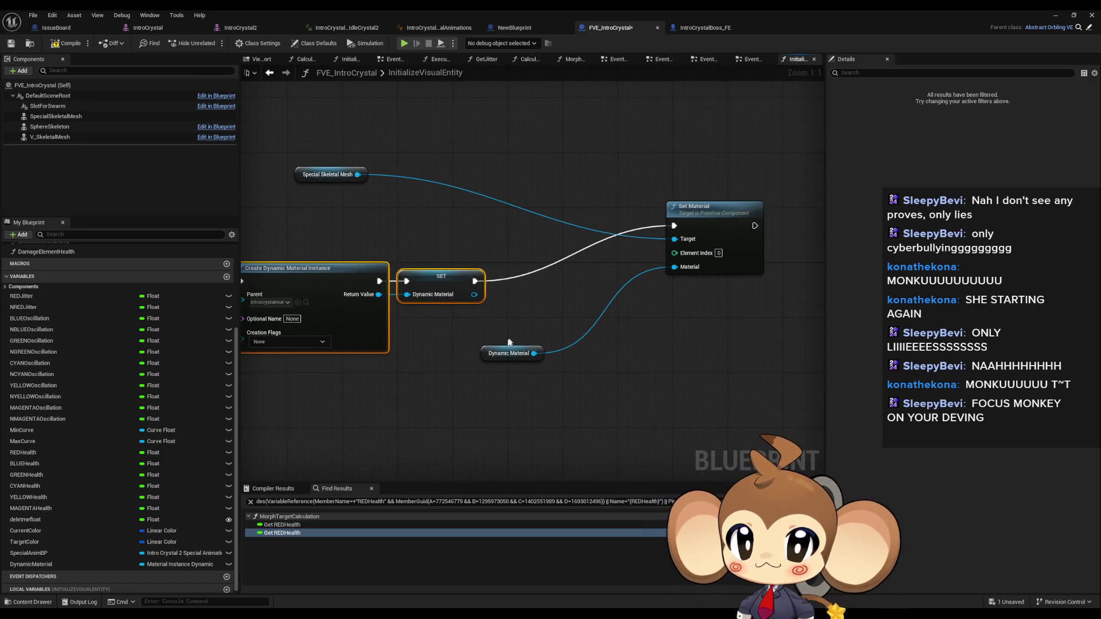
{"action": "left_click", "coordinate": [725, 202]}
{"action": "left_click_drag", "start_coordinate": [724, 202], "coordinate": [559, 257]}
{"action": "left_click_drag", "start_coordinate": [493, 363], "coordinate": [425, 373]}
{"action": "left_click_drag", "start_coordinate": [319, 175], "coordinate": [433, 320]}
{"action": "left_click_drag", "start_coordinate": [428, 371], "coordinate": [442, 347]}
{"action": "left_click", "coordinate": [488, 409]}
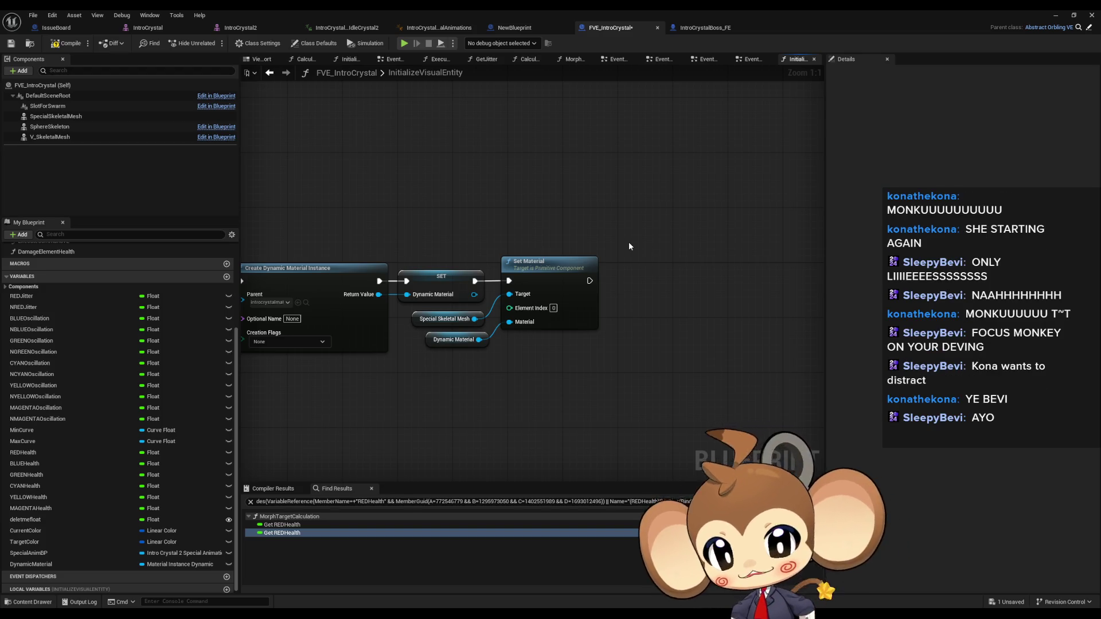
{"action": "left_click_drag", "start_coordinate": [627, 364], "coordinate": [572, 407]}
{"action": "left_click", "coordinate": [466, 341]}
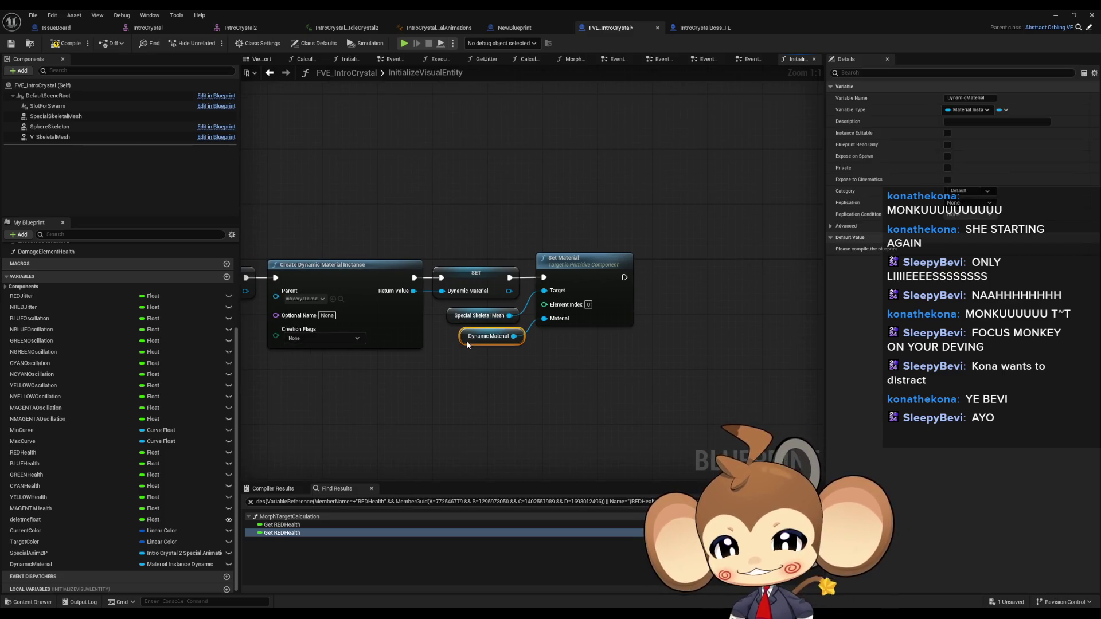
{"action": "left_click", "coordinate": [514, 369]}
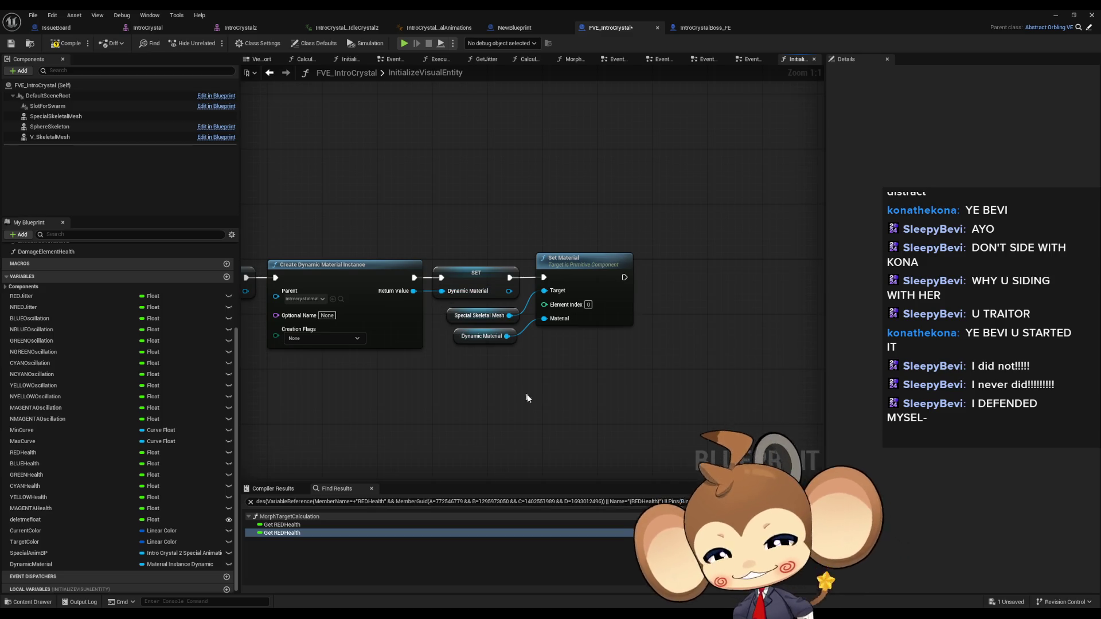
{"action": "scroll", "coordinate": [492, 399], "scroll_direction": "down", "scroll_amount": 2}
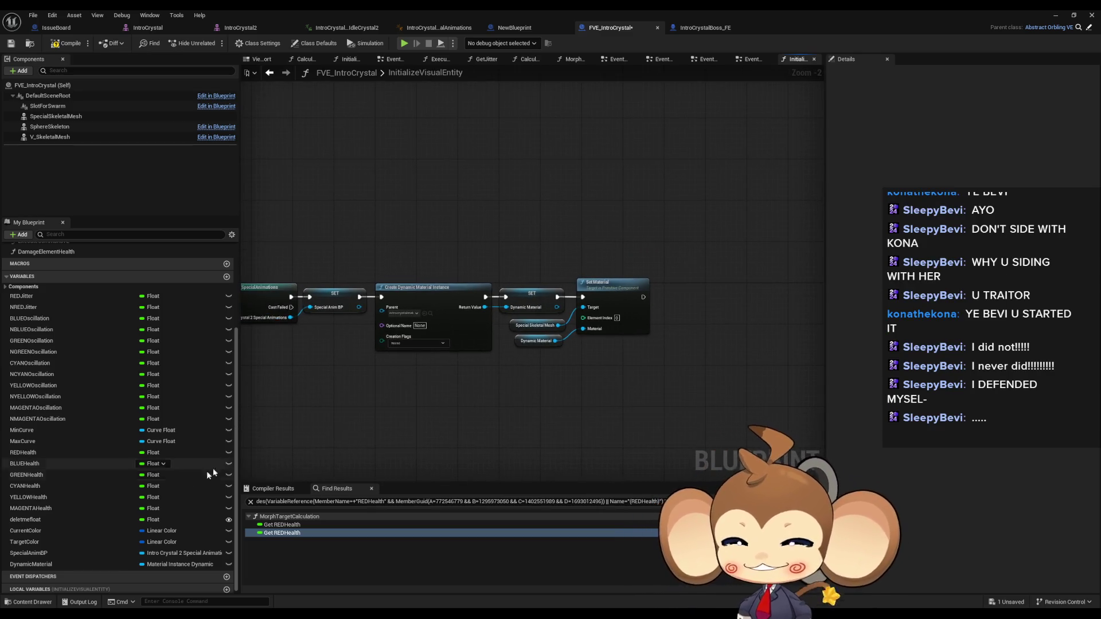
{"action": "scroll", "coordinate": [149, 483], "scroll_direction": "up", "scroll_amount": 2}
{"action": "scroll", "coordinate": [150, 483], "scroll_direction": "up", "scroll_amount": 3}
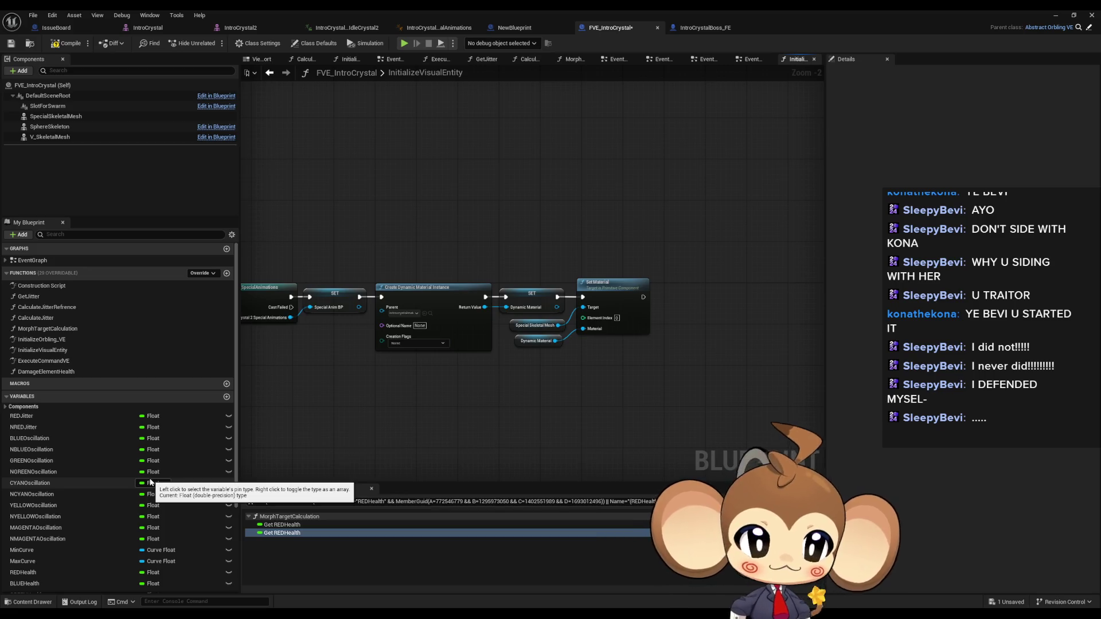
{"action": "scroll", "coordinate": [461, 371], "scroll_direction": "up", "scroll_amount": 2}
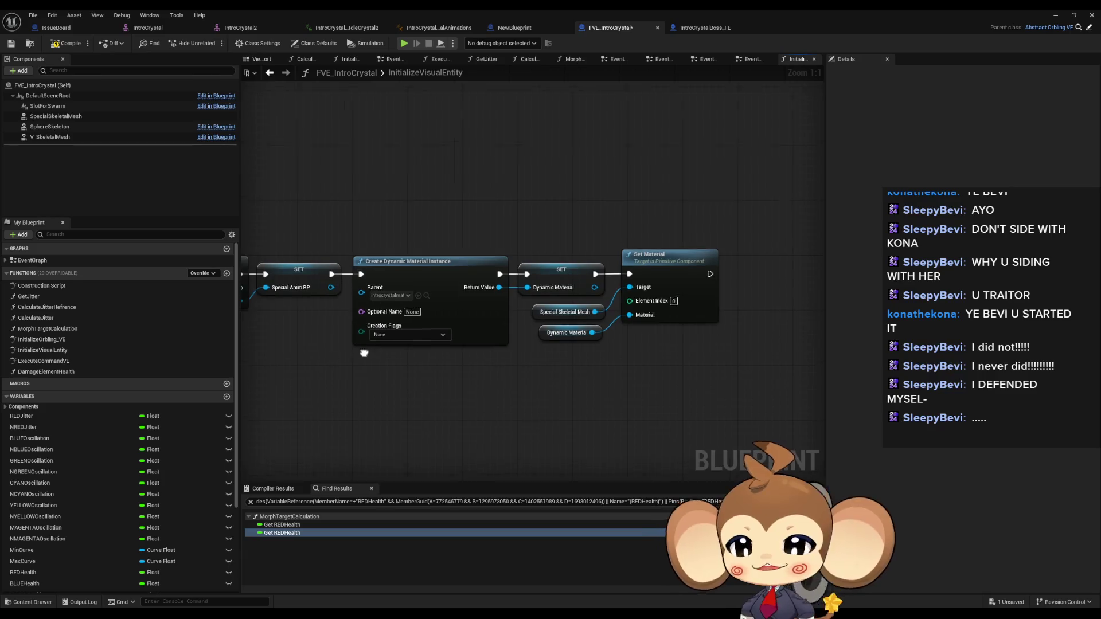
{"action": "double_click", "coordinate": [49, 373]}
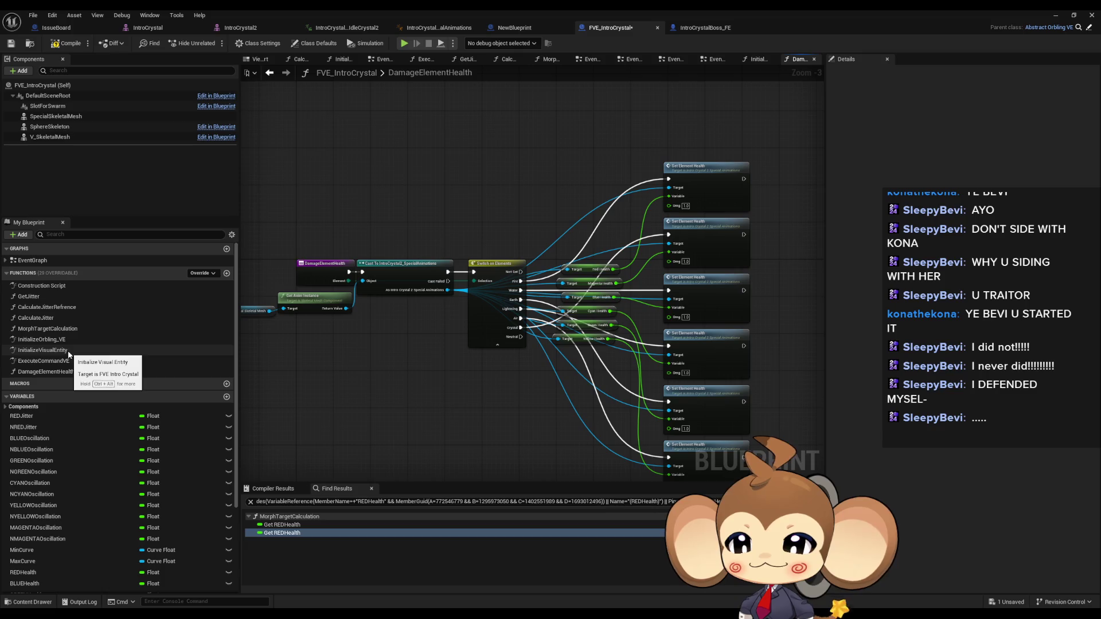
Check the SetElementHealth graph, then bring FVE_IntroCrystal's ChangeCrystalColor nodes into view in the EventGraph
{"action": "left_click", "coordinate": [439, 27]}
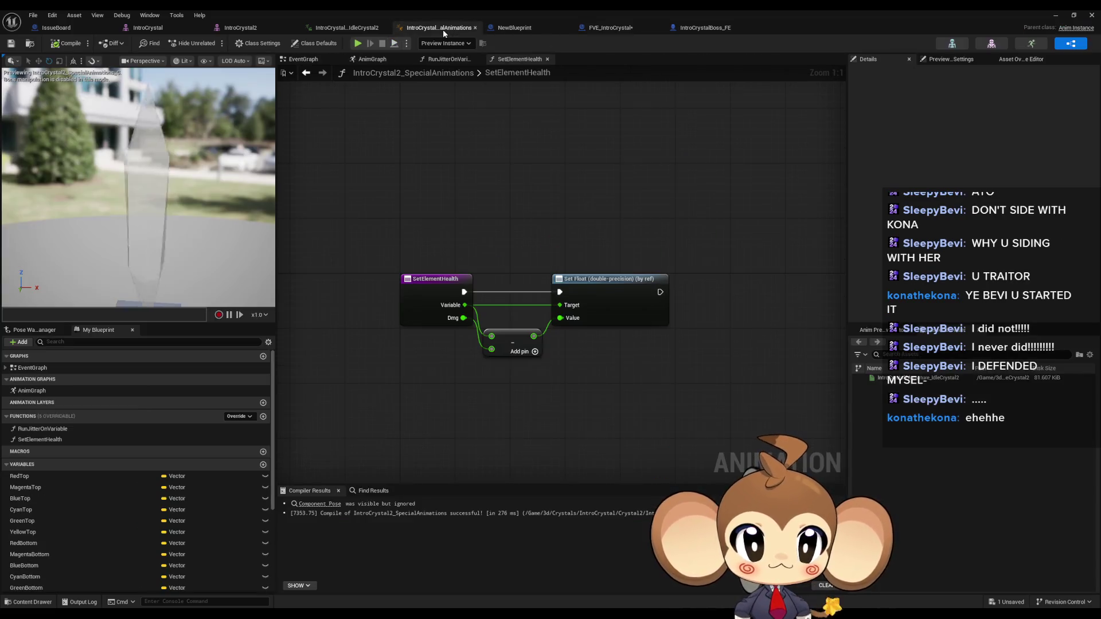
{"action": "left_click", "coordinate": [554, 72]}
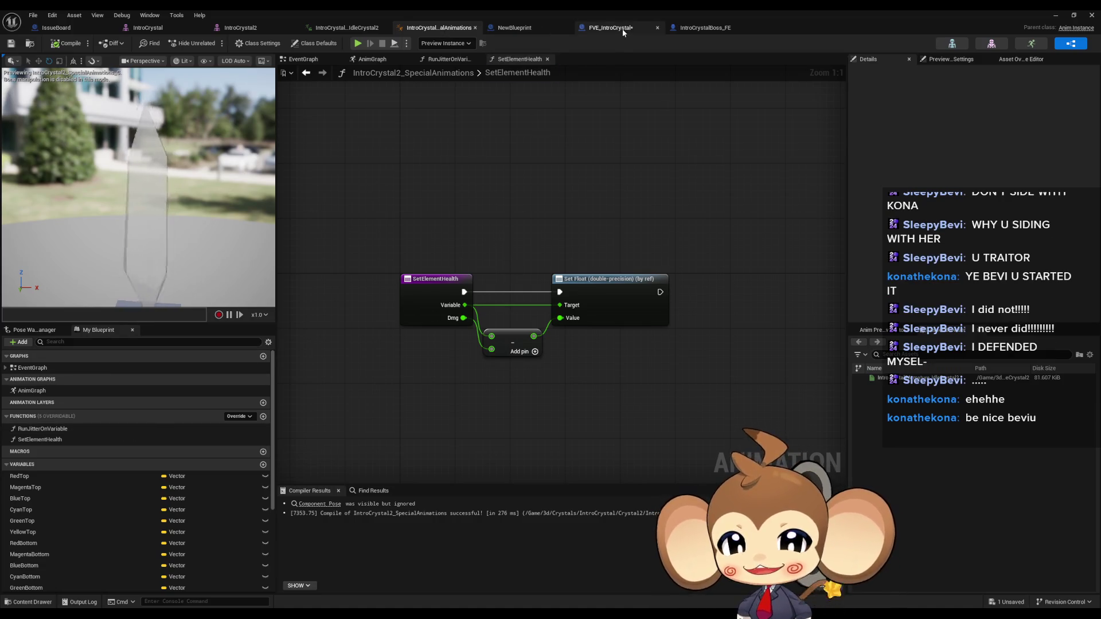
{"action": "left_click", "coordinate": [622, 29]}
{"action": "double_click", "coordinate": [63, 263]}
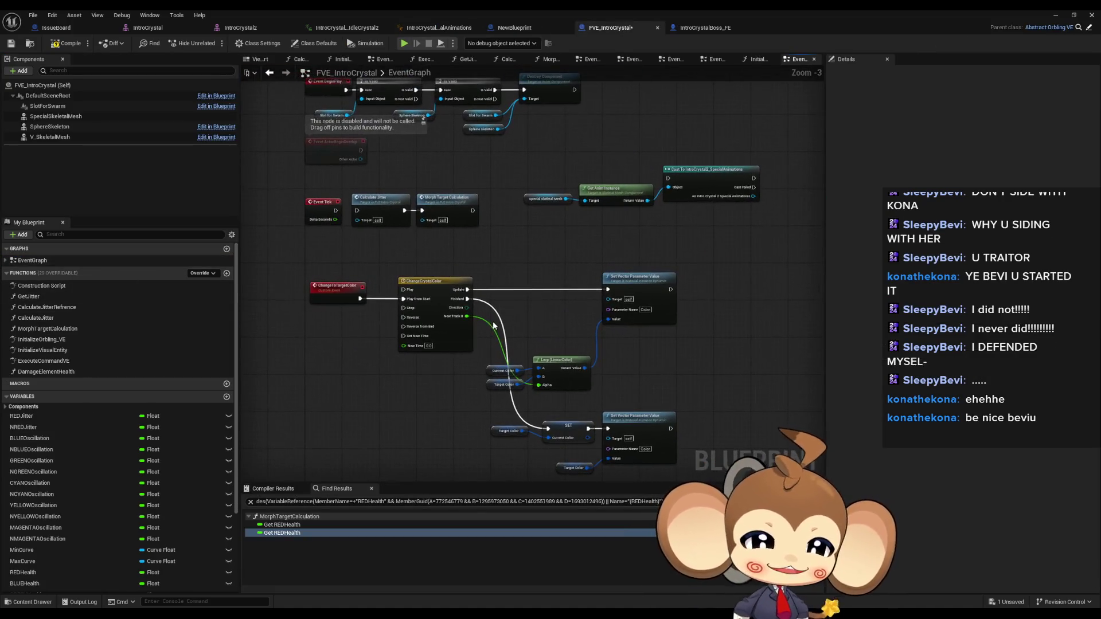
{"action": "left_click_drag", "start_coordinate": [572, 342], "coordinate": [515, 265]}
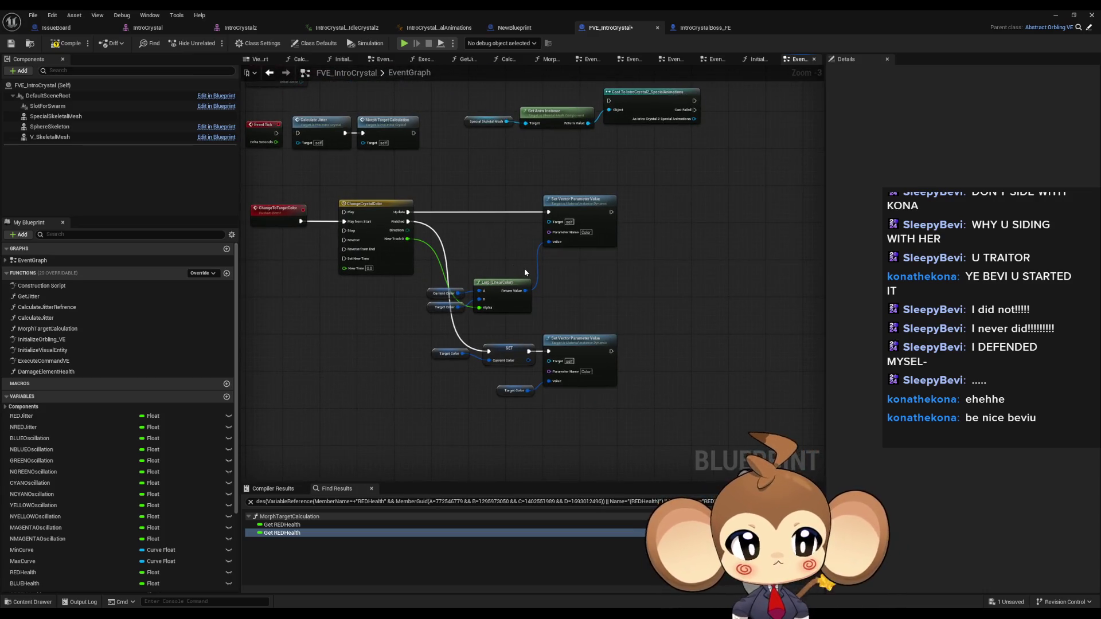
{"action": "scroll", "coordinate": [602, 394], "scroll_direction": "up", "scroll_amount": 3}
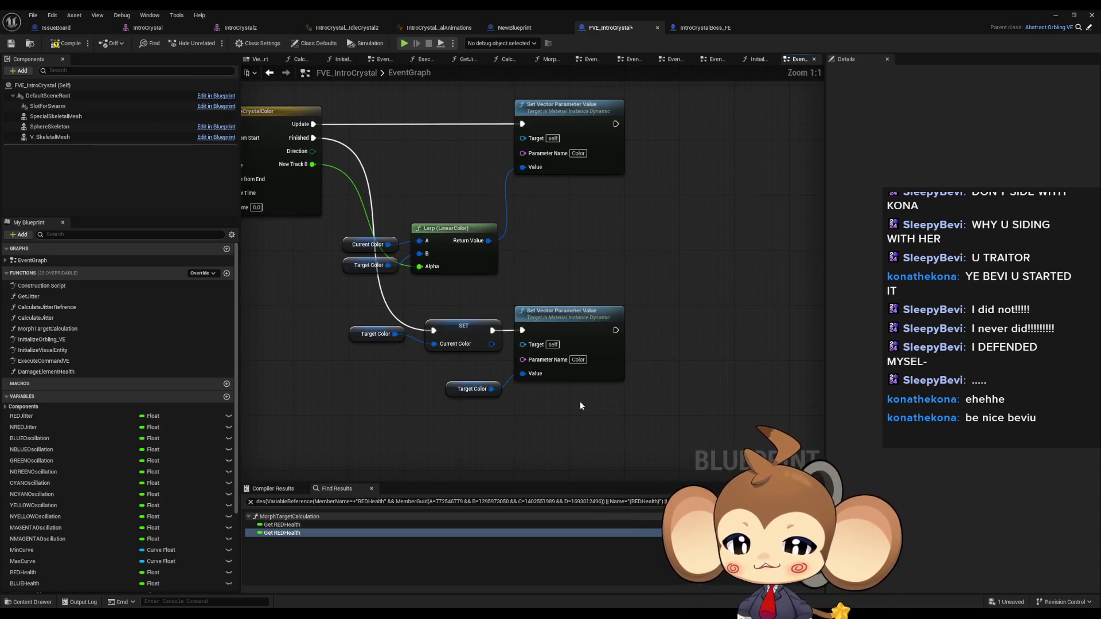
{"action": "scroll", "coordinate": [86, 528], "scroll_direction": "down", "scroll_amount": 3}
Wire Dynamic Material getters into both Set Vector Parameter Value Targets, and Target Color into the lower Value
{"action": "mouse_move", "coordinate": [63, 576]}
{"action": "left_mouse_down"}
{"action": "mouse_move", "coordinate": [349, 477]}
{"action": "mouse_move", "coordinate": [449, 413]}
{"action": "mouse_move", "coordinate": [521, 394]}
{"action": "mouse_move", "coordinate": [573, 343]}
{"action": "left_mouse_up"}
{"action": "left_click_drag", "start_coordinate": [542, 387], "coordinate": [573, 371]}
{"action": "left_click_drag", "start_coordinate": [452, 421], "coordinate": [500, 373]}
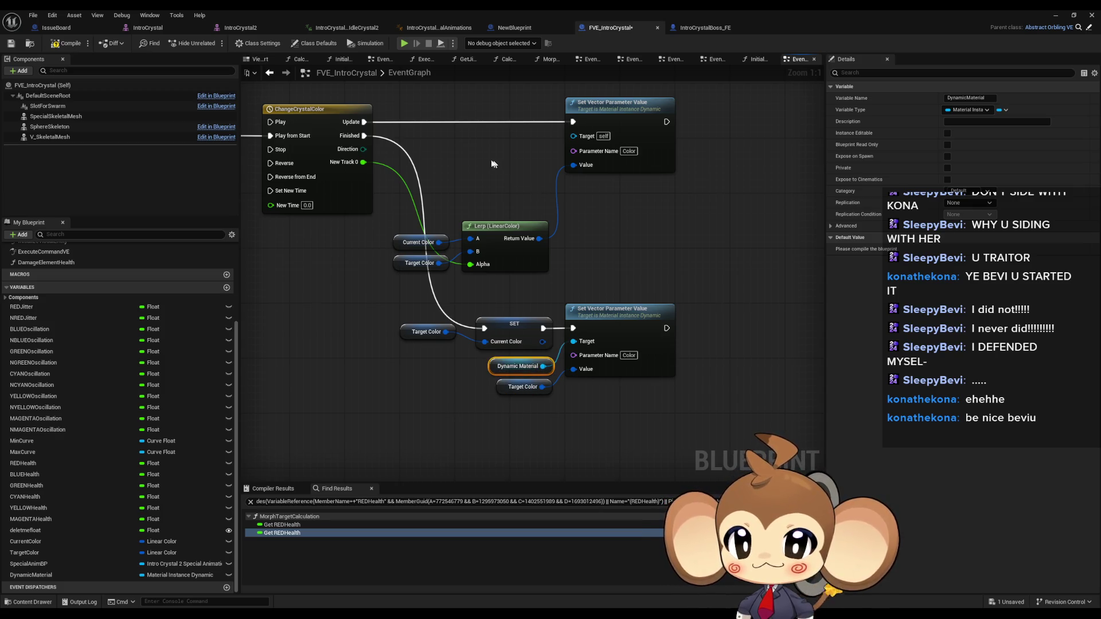
{"action": "key", "text": "ctrl+c"}
{"action": "key", "text": "ctrl+v"}
{"action": "left_click_drag", "start_coordinate": [543, 145], "coordinate": [573, 135]}
{"action": "left_click", "coordinate": [665, 242]}
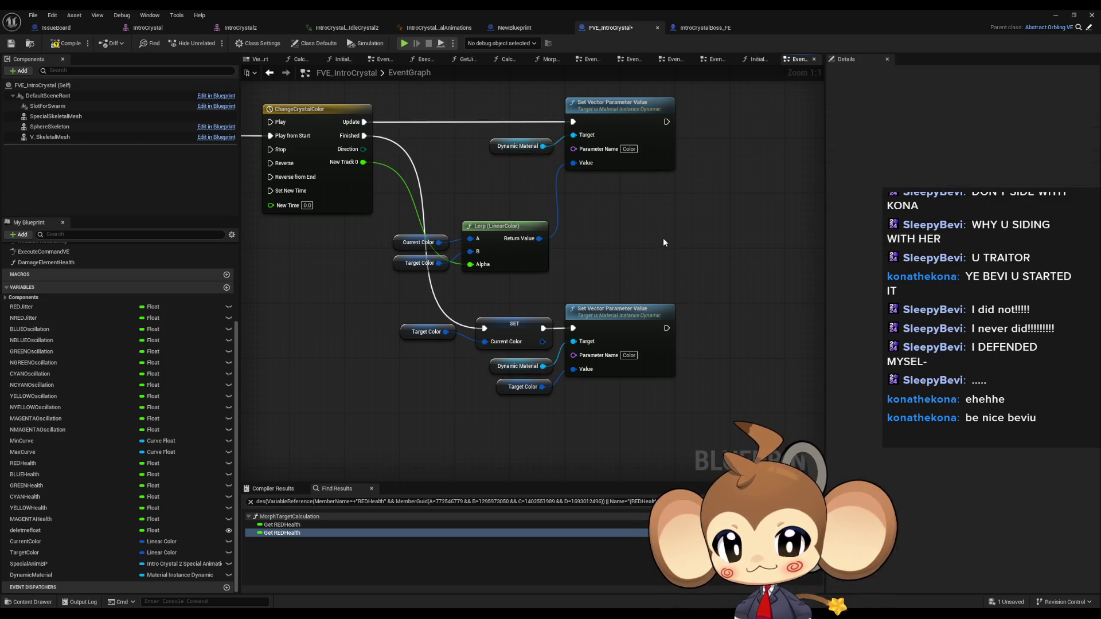
Compile FVE_IntroCrystal and close the Blueprint editor
{"action": "scroll", "coordinate": [662, 246], "scroll_direction": "down", "scroll_amount": 3}
{"action": "left_click", "coordinate": [65, 44]}
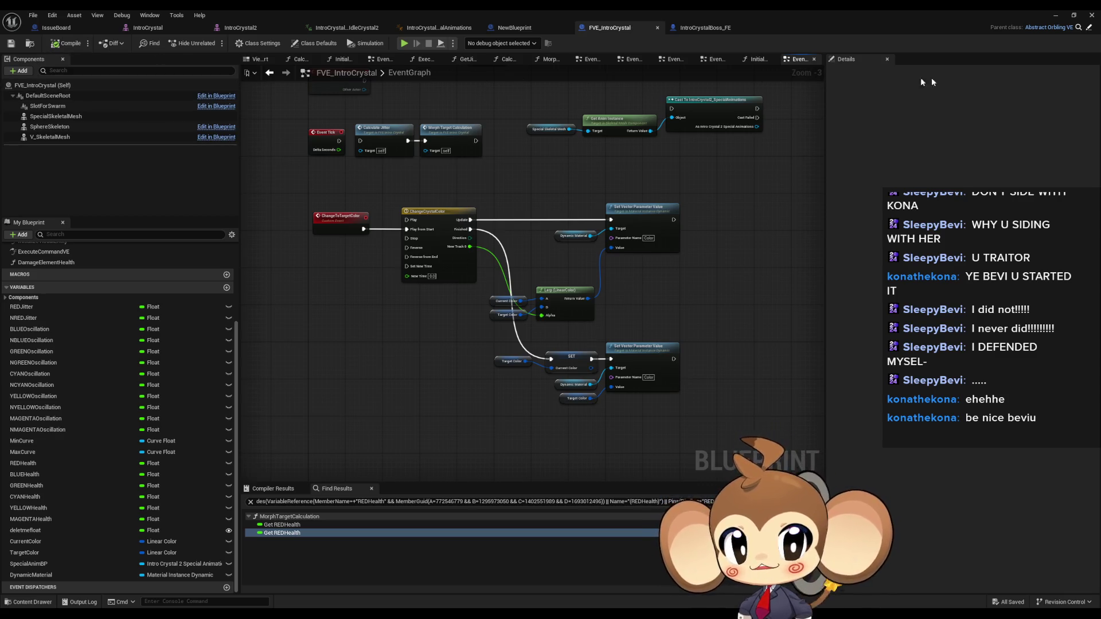
{"action": "left_click", "coordinate": [1092, 15]}
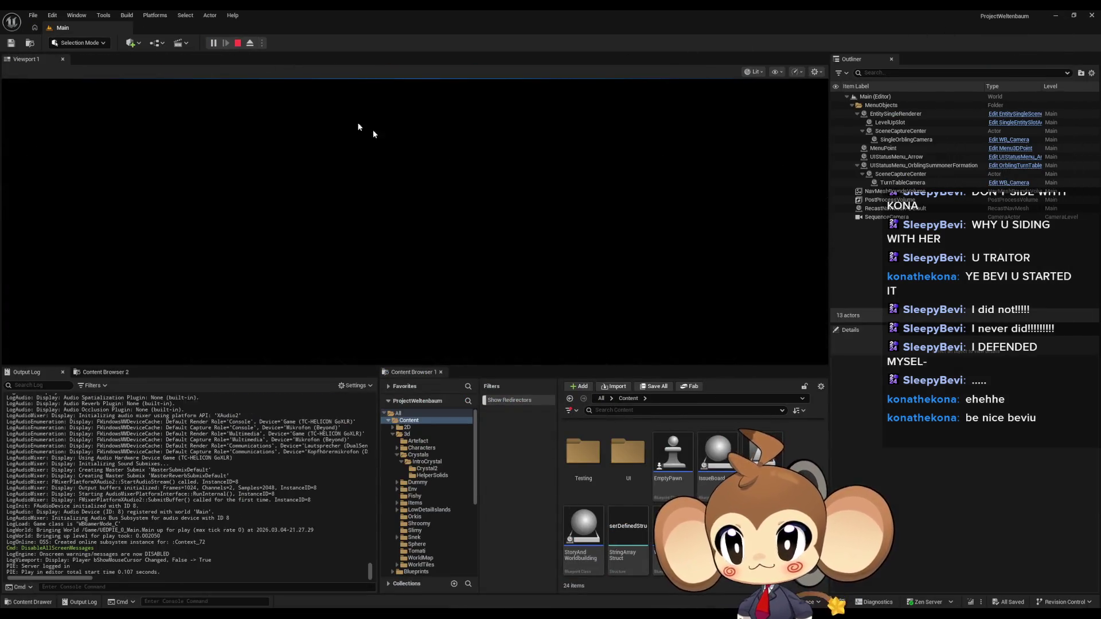
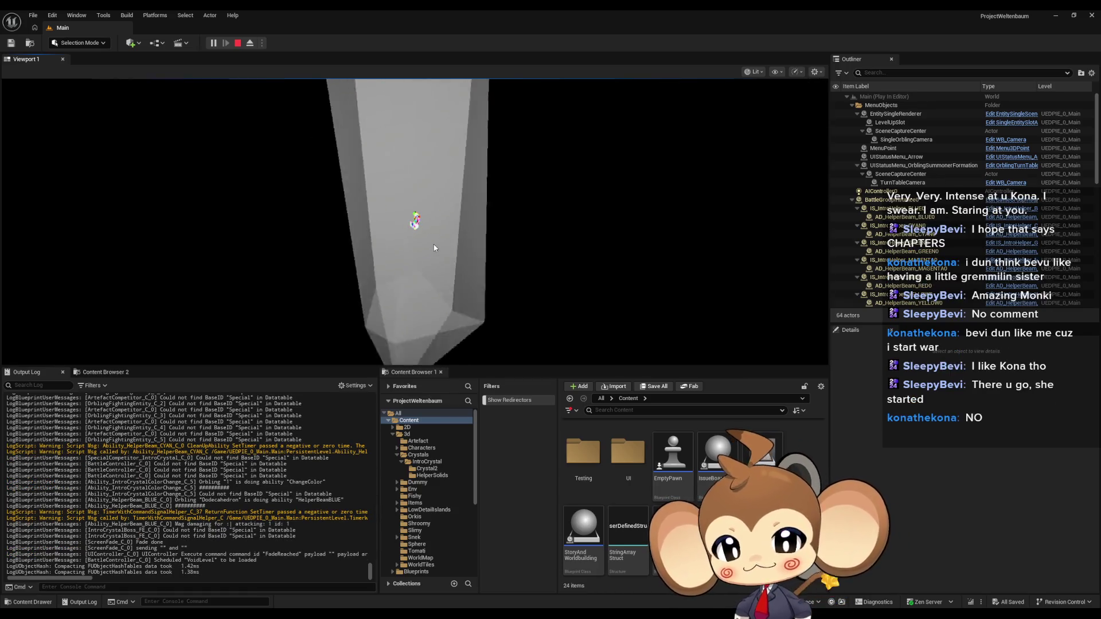
Stop the game preview and switch back to the FVE_IntroCrystal Blueprint editor
{"action": "key", "text": "Escape"}
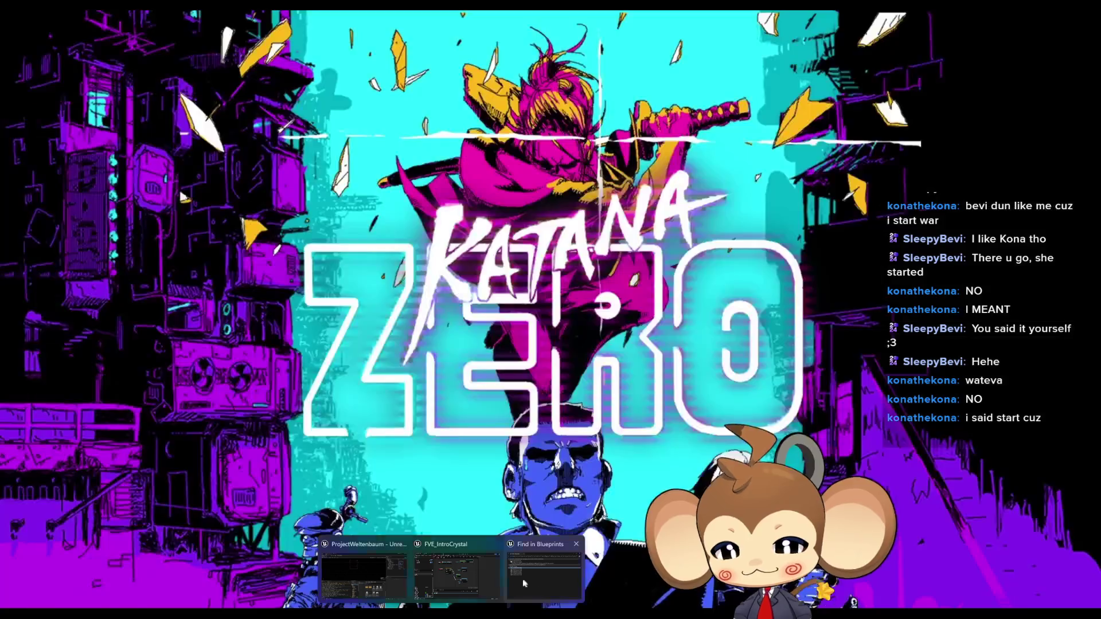
{"action": "left_click", "coordinate": [474, 580]}
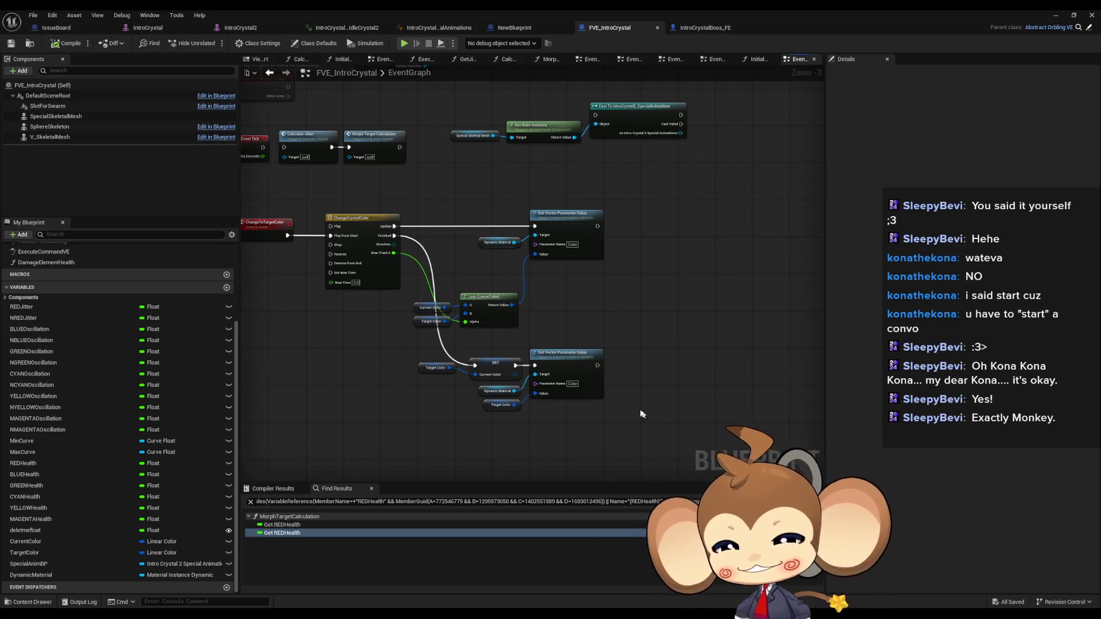
Find references to the GetJitter function by name
{"action": "scroll", "coordinate": [336, 280], "scroll_direction": "down", "scroll_amount": 2}
{"action": "scroll", "coordinate": [335, 280], "scroll_direction": "up", "scroll_amount": 6}
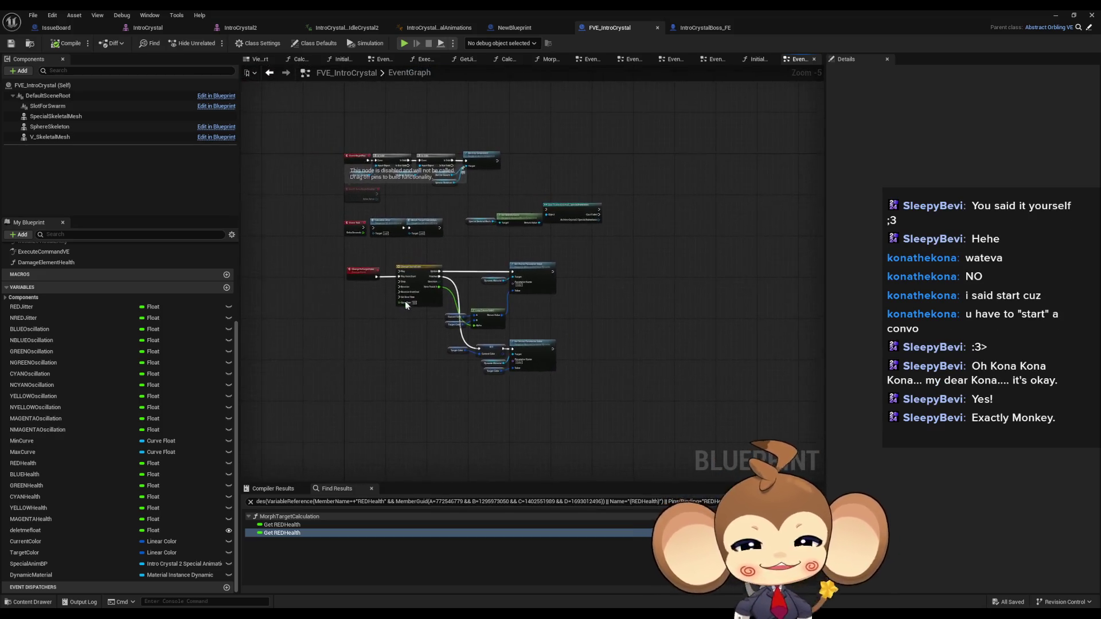
{"action": "scroll", "coordinate": [114, 344], "scroll_direction": "up", "scroll_amount": 4}
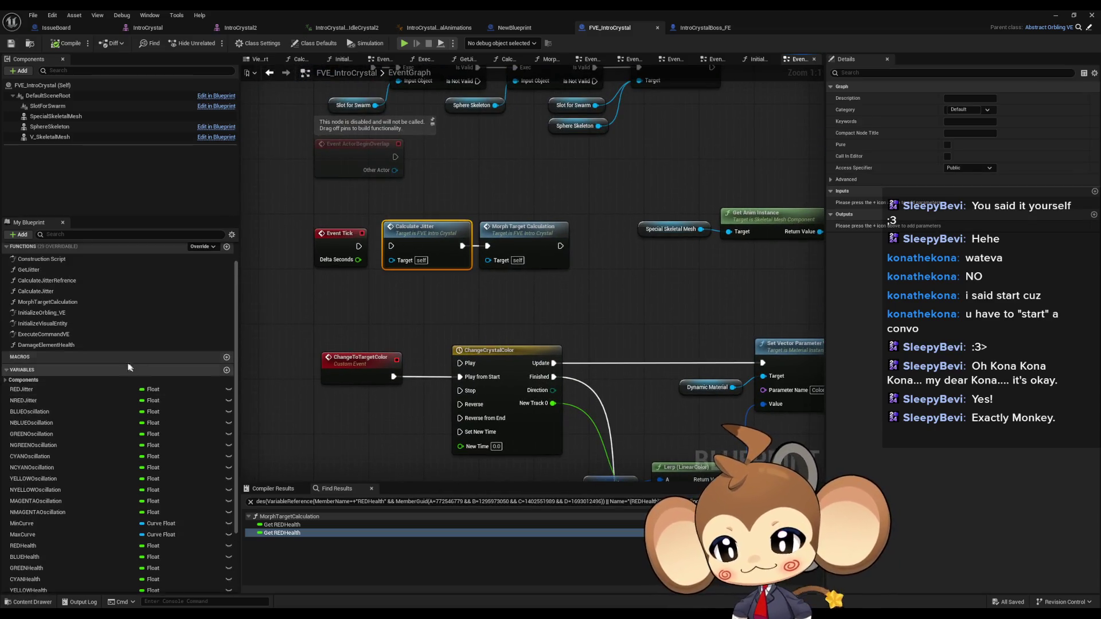
{"action": "right_click", "coordinate": [37, 296]}
{"action": "mouse_move", "coordinate": [86, 345]}
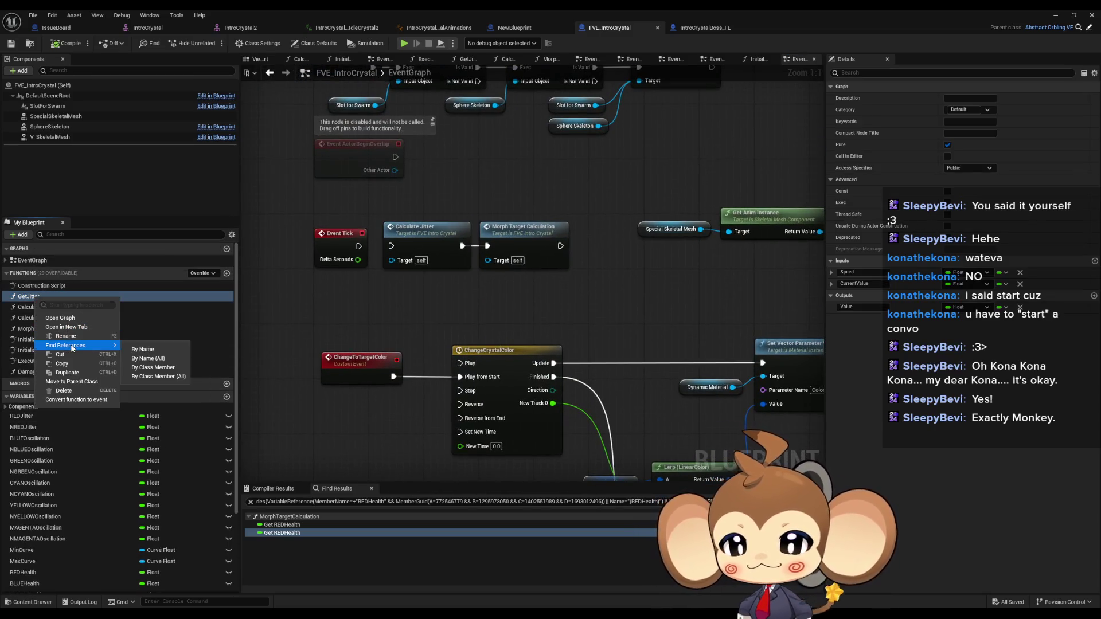
{"action": "left_click", "coordinate": [152, 370]}
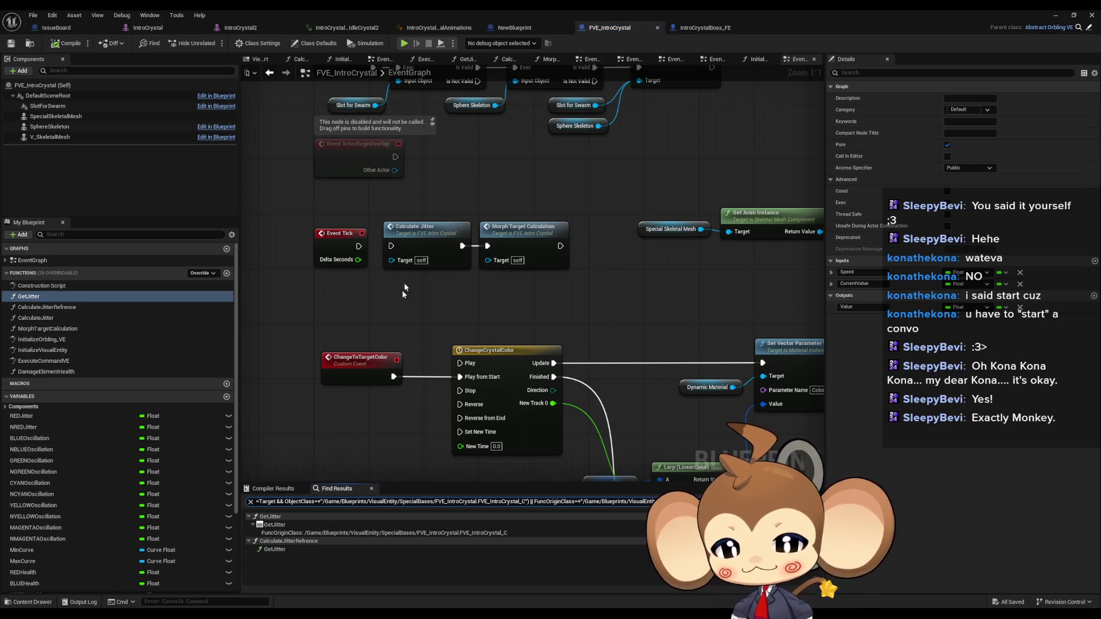
Delete the GetJitter function by mistake, then undo to restore it
{"action": "left_click", "coordinate": [40, 306]}
{"action": "left_click", "coordinate": [36, 297]}
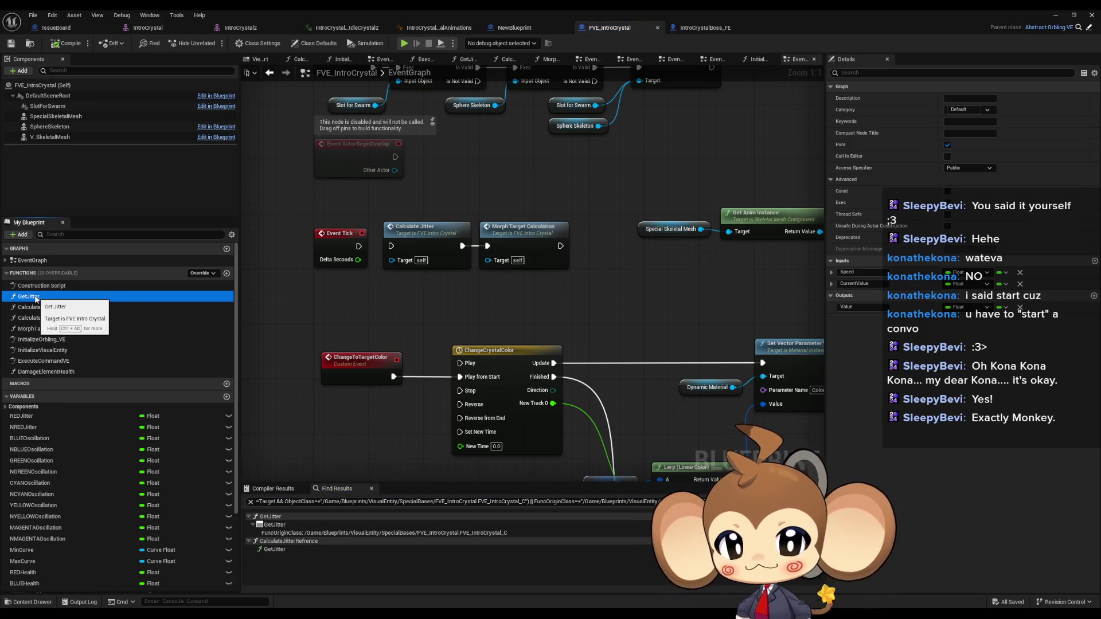
{"action": "key", "text": "Delete"}
{"action": "left_click", "coordinate": [597, 331]}
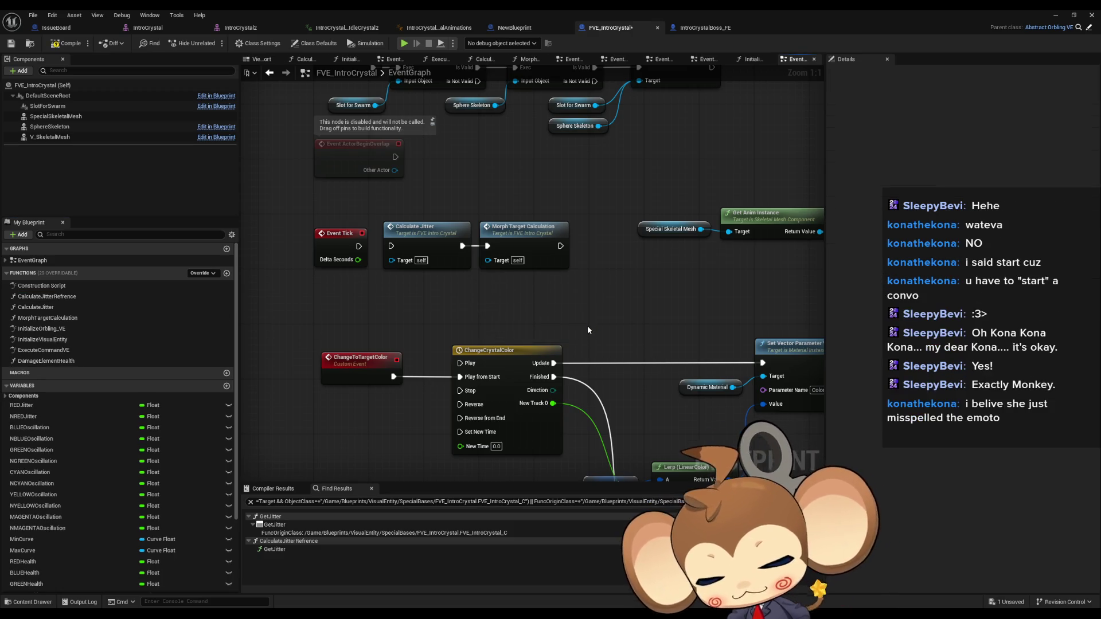
{"action": "key", "text": "ctrl+z"}
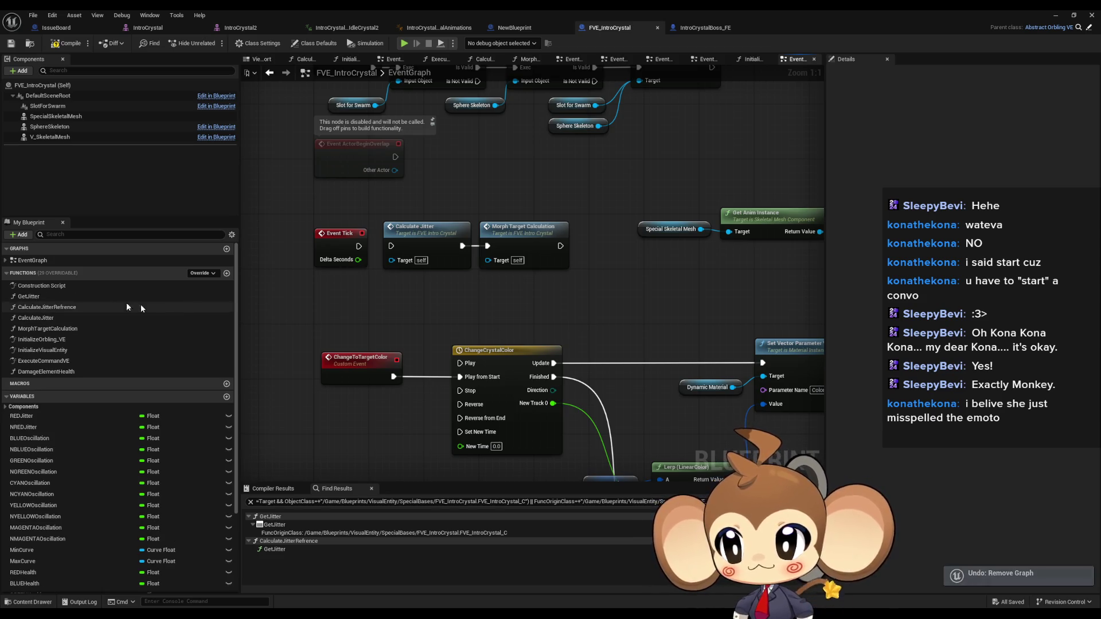
List GetJitter's references again and jump to its use in CalculateJitterRefrence
{"action": "right_click", "coordinate": [56, 297]}
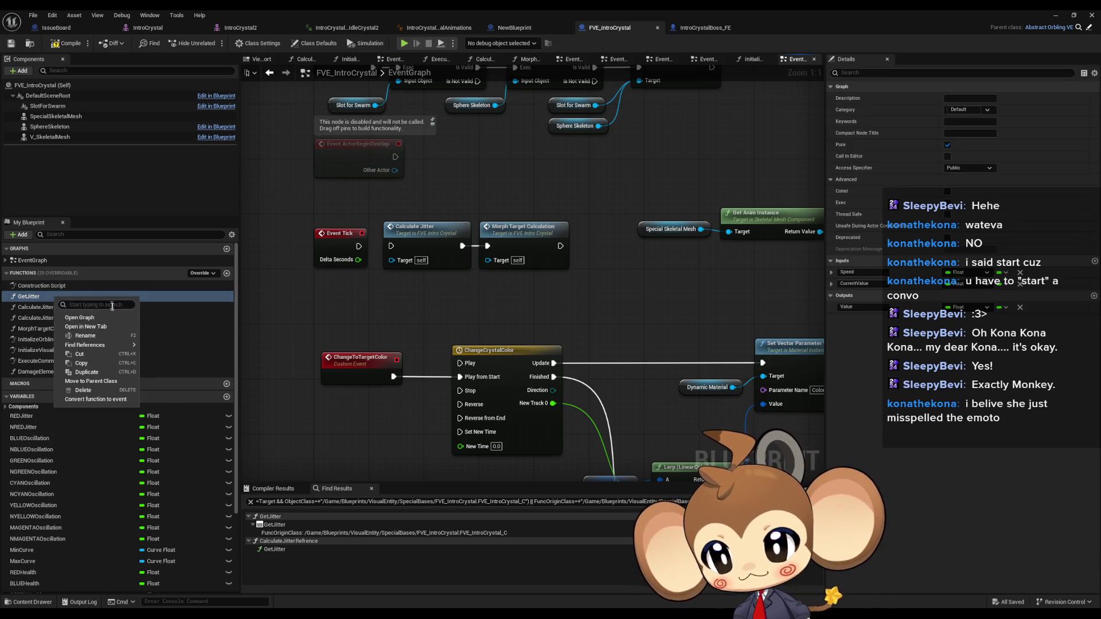
{"action": "mouse_move", "coordinate": [120, 346]}
{"action": "left_click", "coordinate": [172, 367]}
{"action": "left_click", "coordinate": [275, 549]}
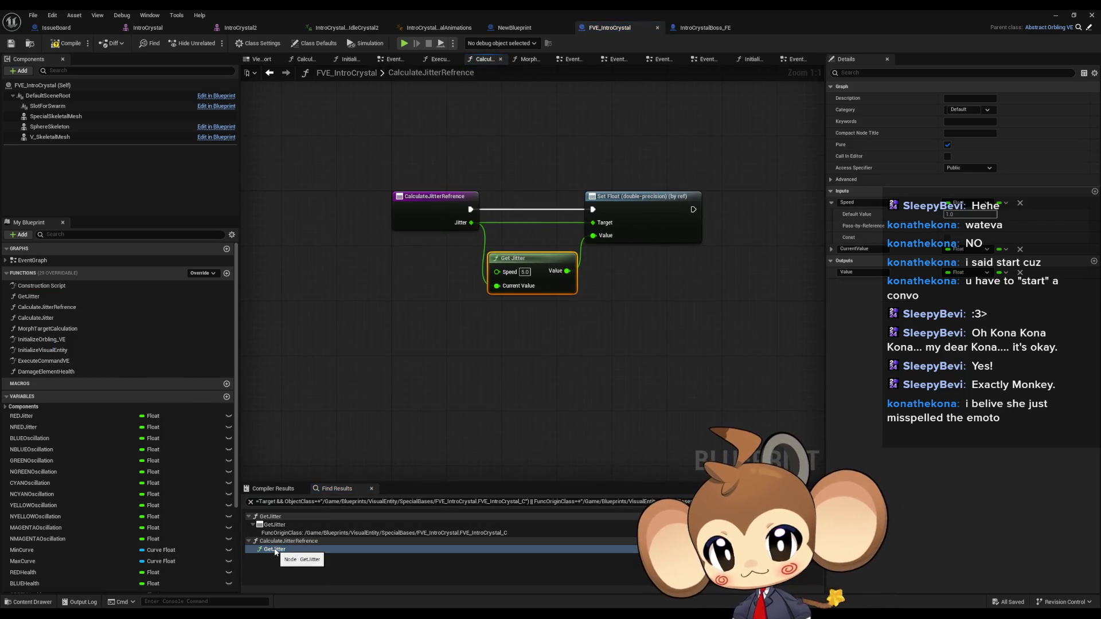
Find CalculateJitterRefrence's references and inspect its calls in CalculateJitter and the EventGraph
{"action": "right_click", "coordinate": [66, 310]}
{"action": "mouse_move", "coordinate": [113, 359]}
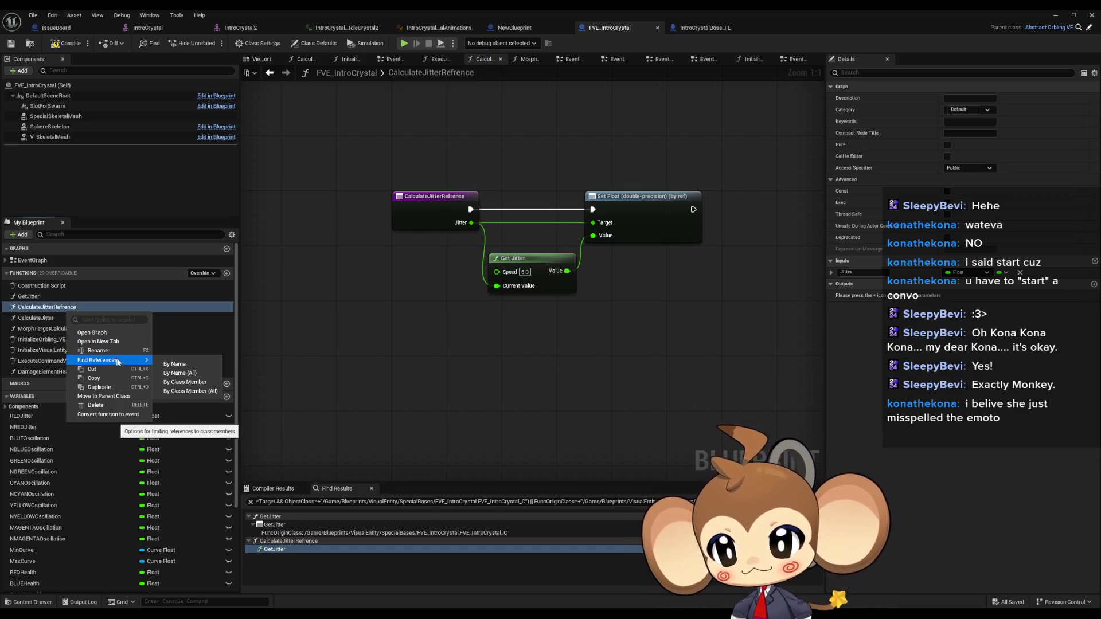
{"action": "left_click", "coordinate": [185, 382]}
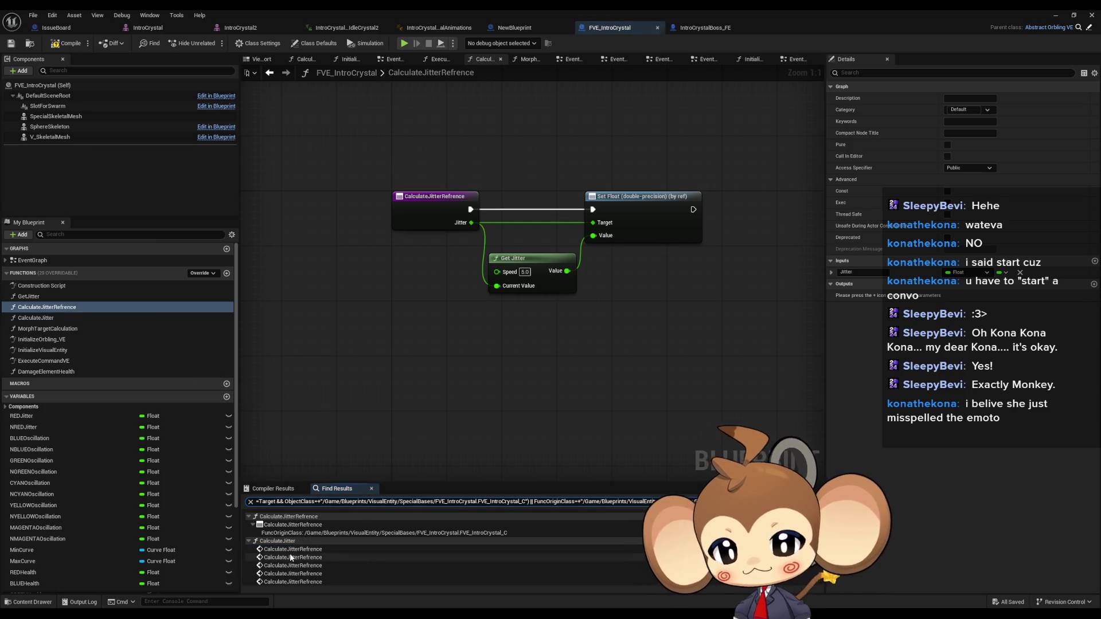
{"action": "double_click", "coordinate": [291, 551]}
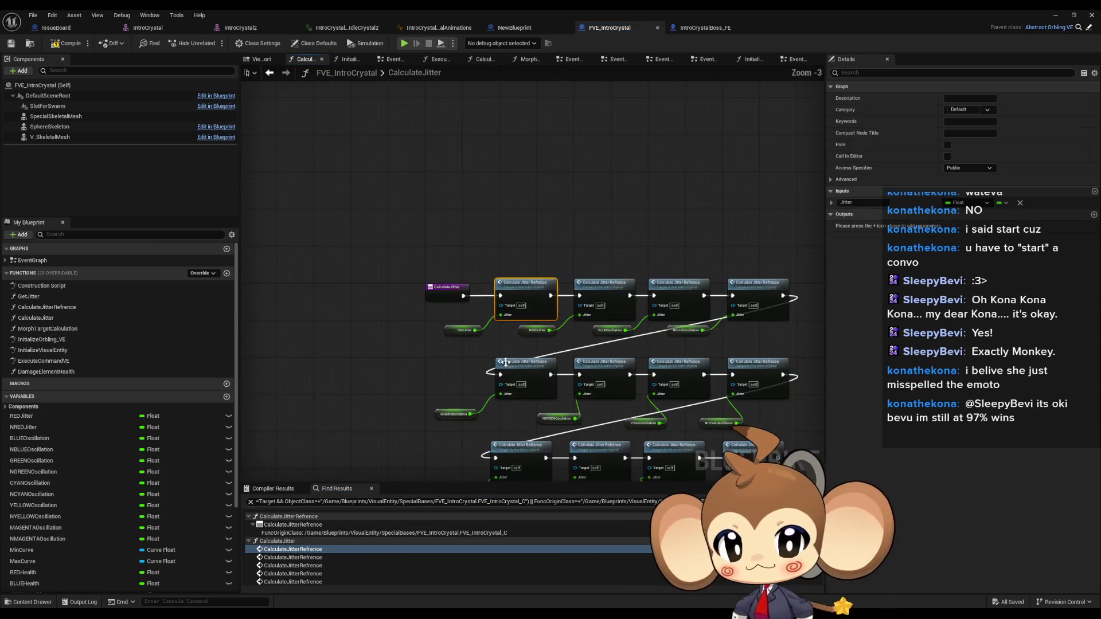
{"action": "scroll", "coordinate": [427, 268], "scroll_direction": "down", "scroll_amount": 1}
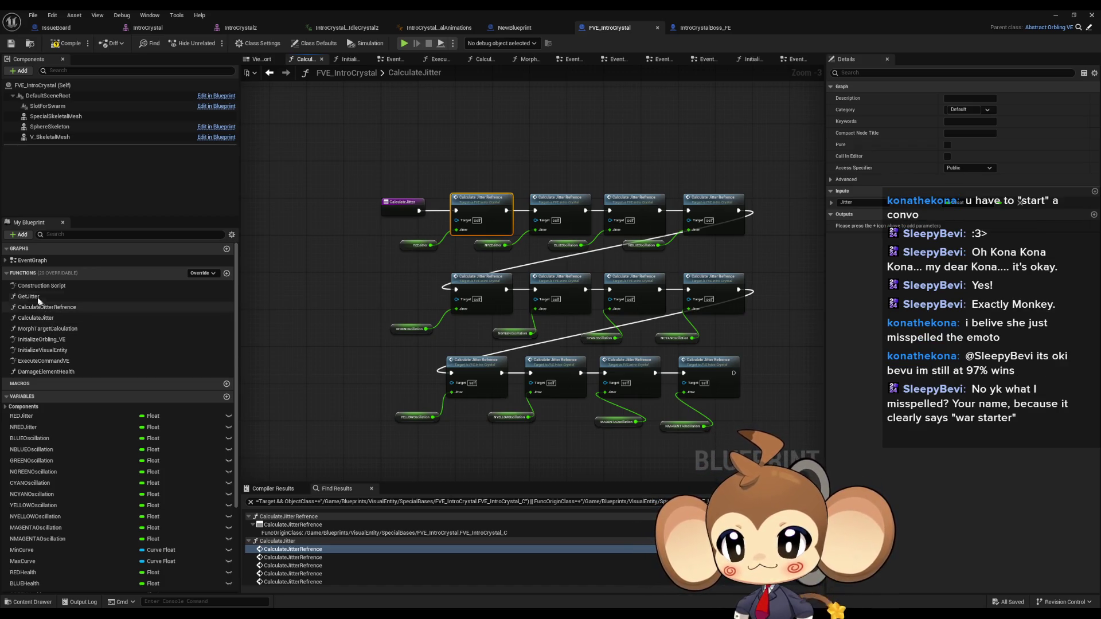
{"action": "double_click", "coordinate": [32, 261]}
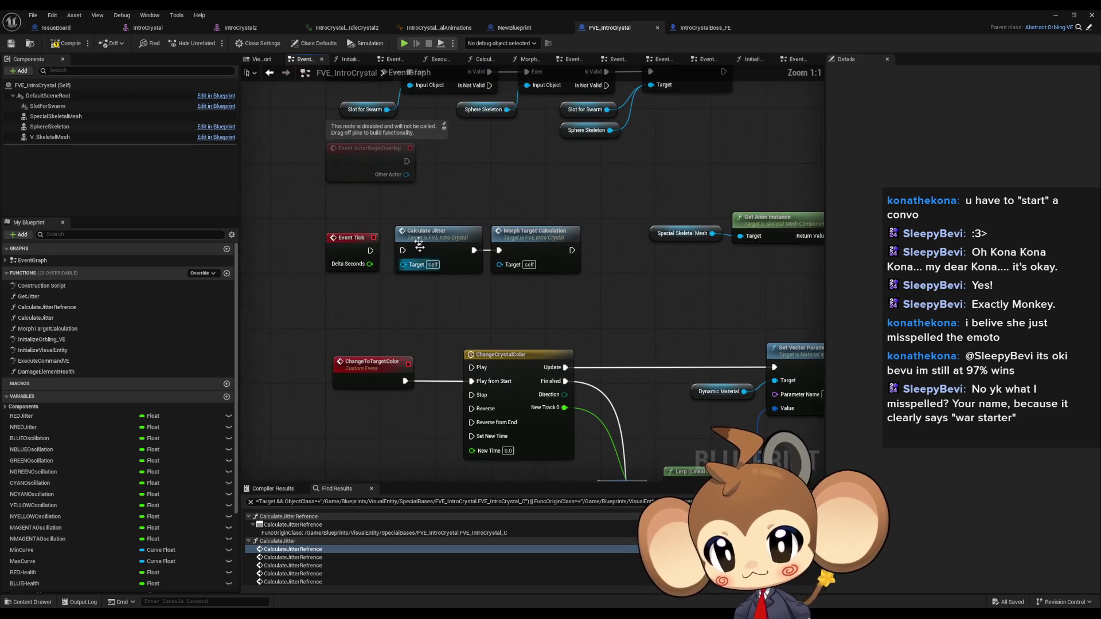
Delete CalculateJitter, CalculateJitterRefrence, GetJitter, MorphTargetCalculation and the Get Anim Instance/Cast nodes
{"action": "left_click", "coordinate": [89, 318]}
{"action": "key", "text": "Delete"}
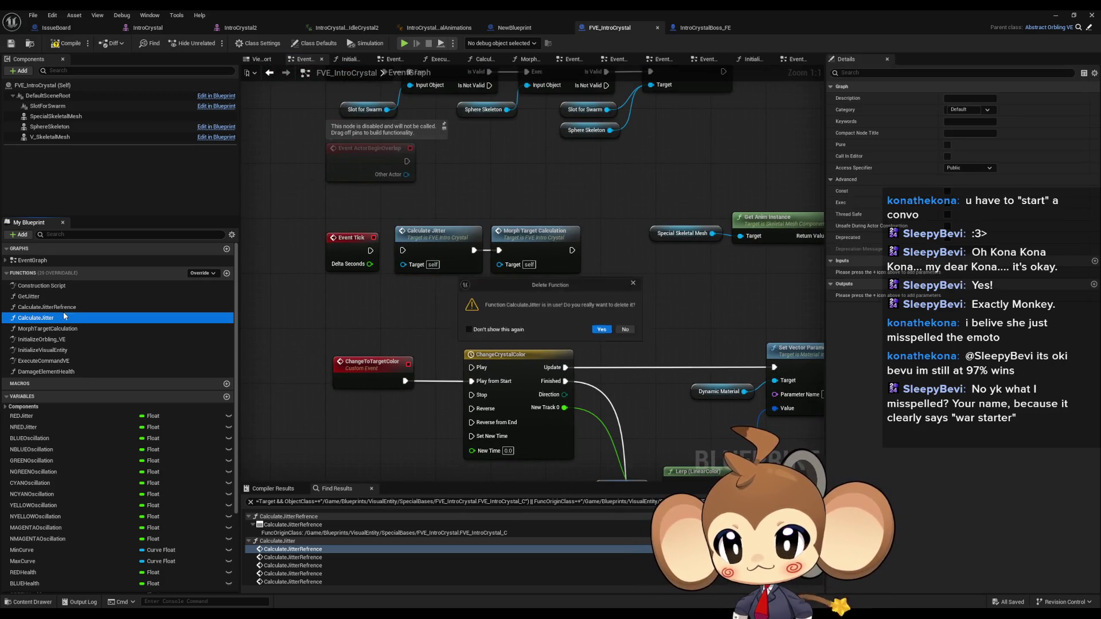
{"action": "left_click", "coordinate": [604, 331]}
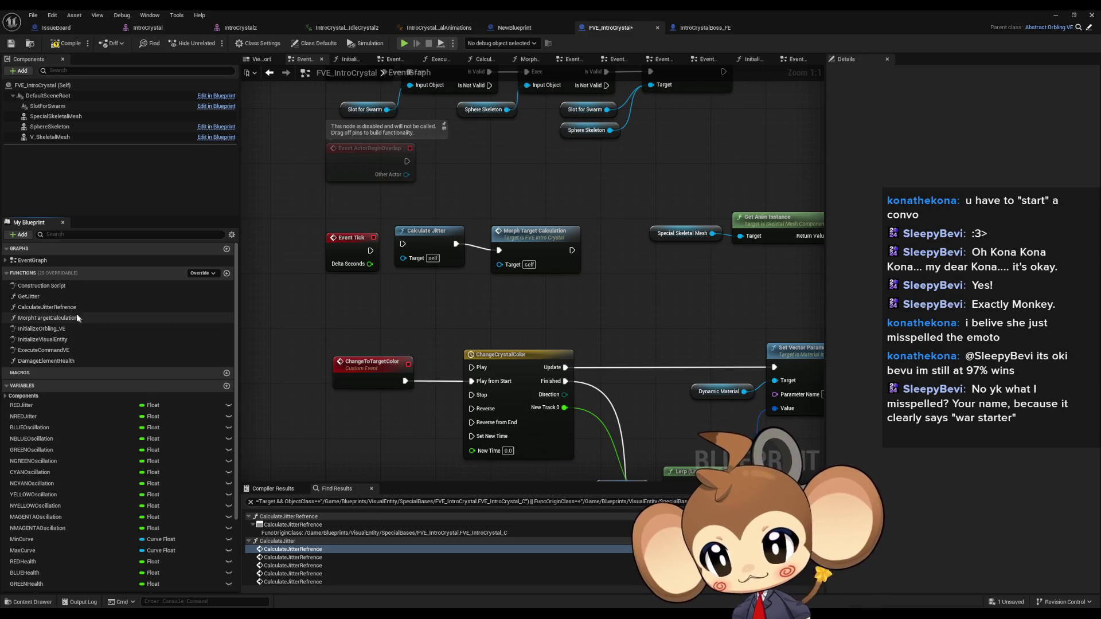
{"action": "left_click", "coordinate": [111, 307]}
{"action": "key", "text": "Delete"}
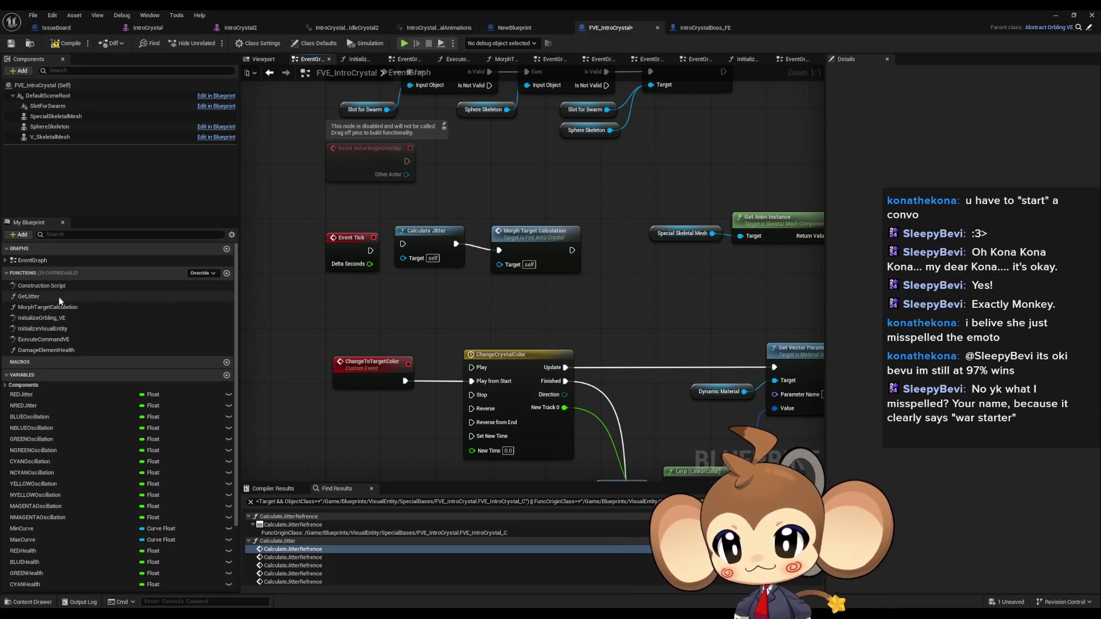
{"action": "left_click", "coordinate": [46, 297]}
{"action": "key", "text": "Delete"}
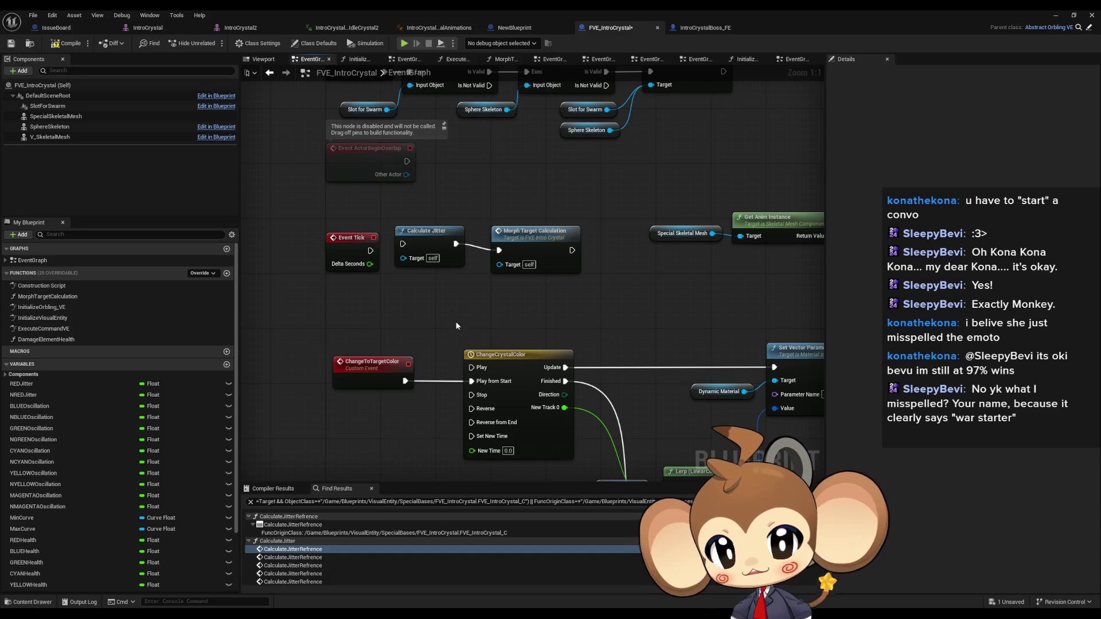
{"action": "left_click", "coordinate": [48, 296]}
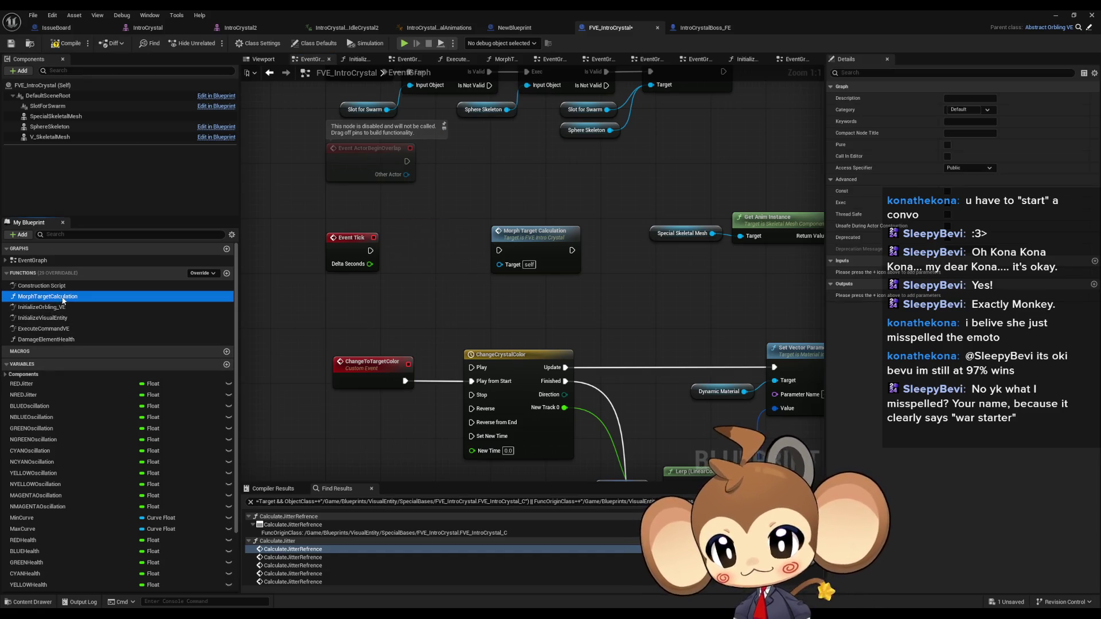
{"action": "key", "text": "Delete"}
{"action": "left_click", "coordinate": [617, 330]}
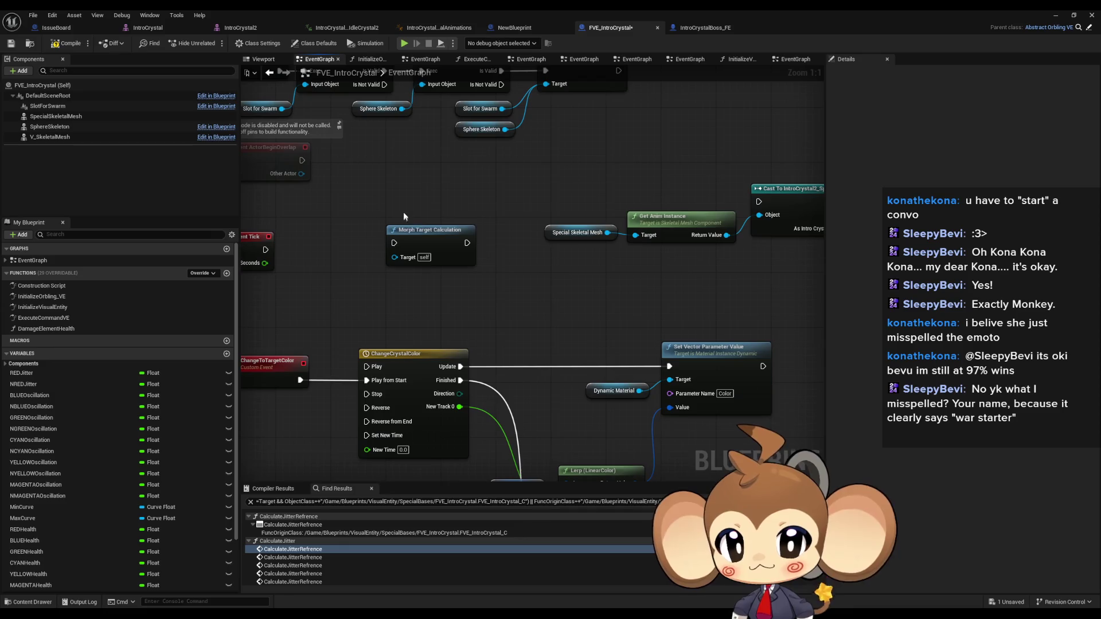
{"action": "left_click_drag", "start_coordinate": [396, 215], "coordinate": [754, 255]}
{"action": "key", "text": "Delete"}
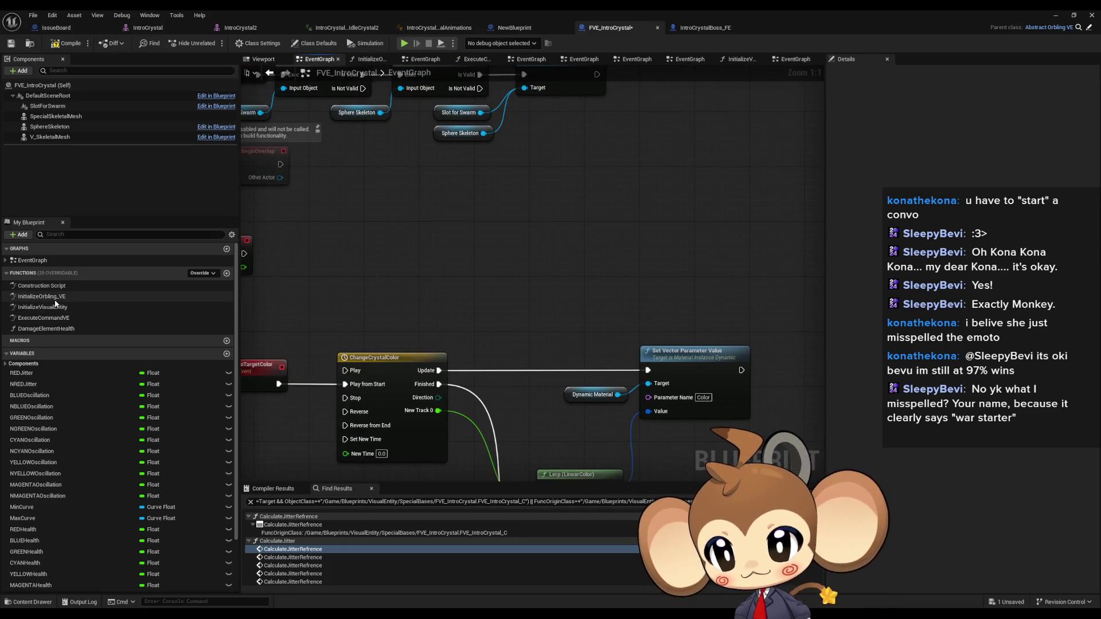
Review the InitializeOrbling_VE, InitializeVisualEntity, ExecuteCommandVE and DamageElementHealth graphs, then return to EventGraph
{"action": "double_click", "coordinate": [42, 297]}
{"action": "double_click", "coordinate": [53, 308]}
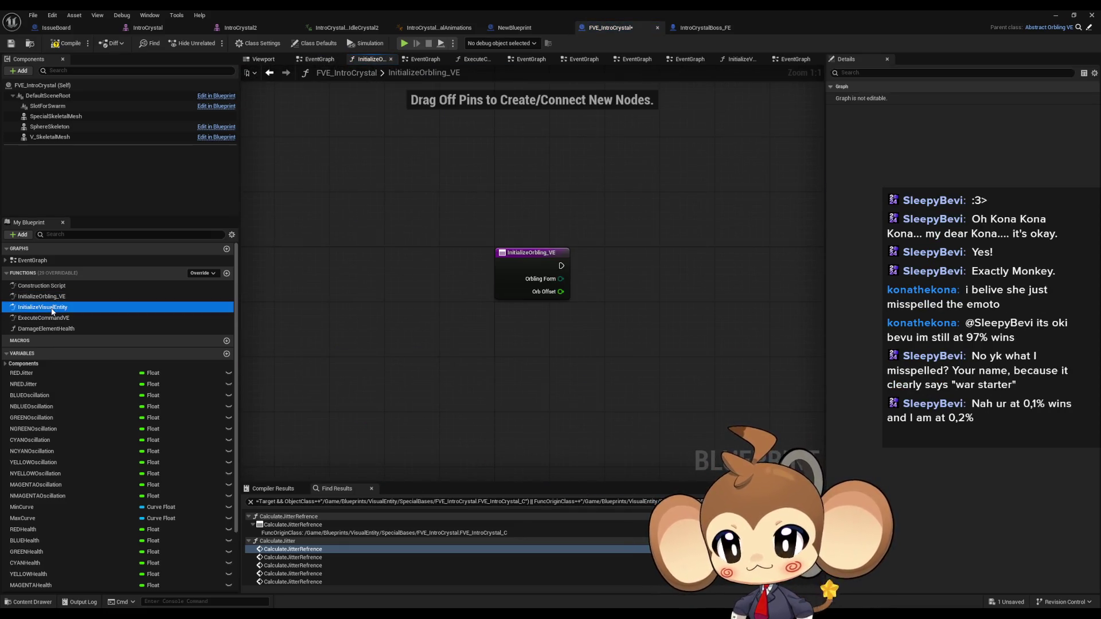
{"action": "double_click", "coordinate": [51, 318]}
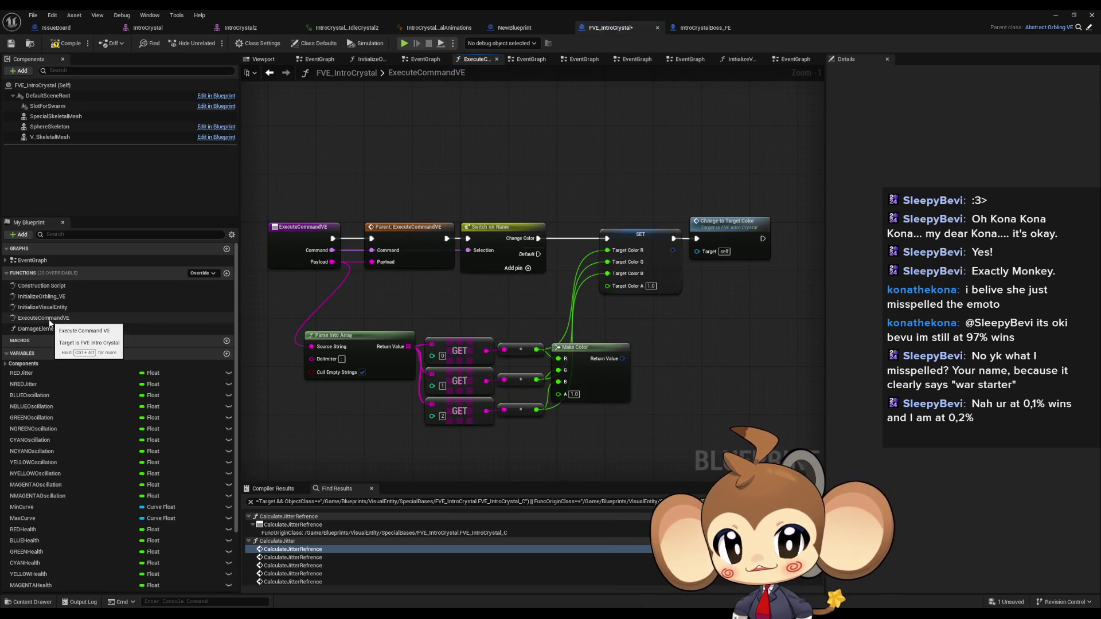
{"action": "double_click", "coordinate": [46, 329]}
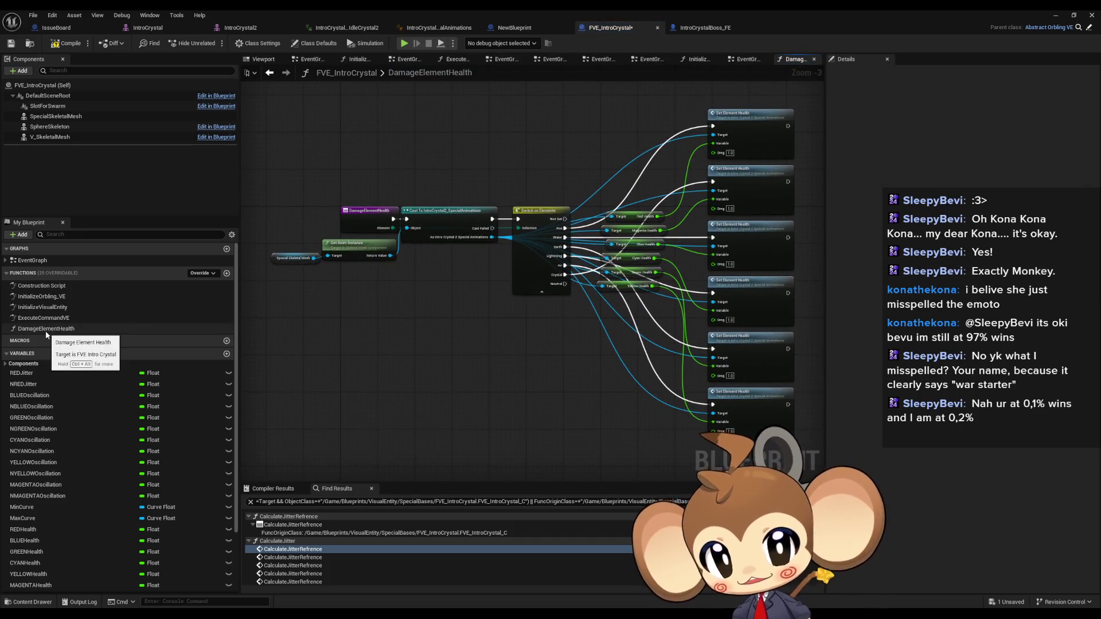
{"action": "double_click", "coordinate": [29, 261]}
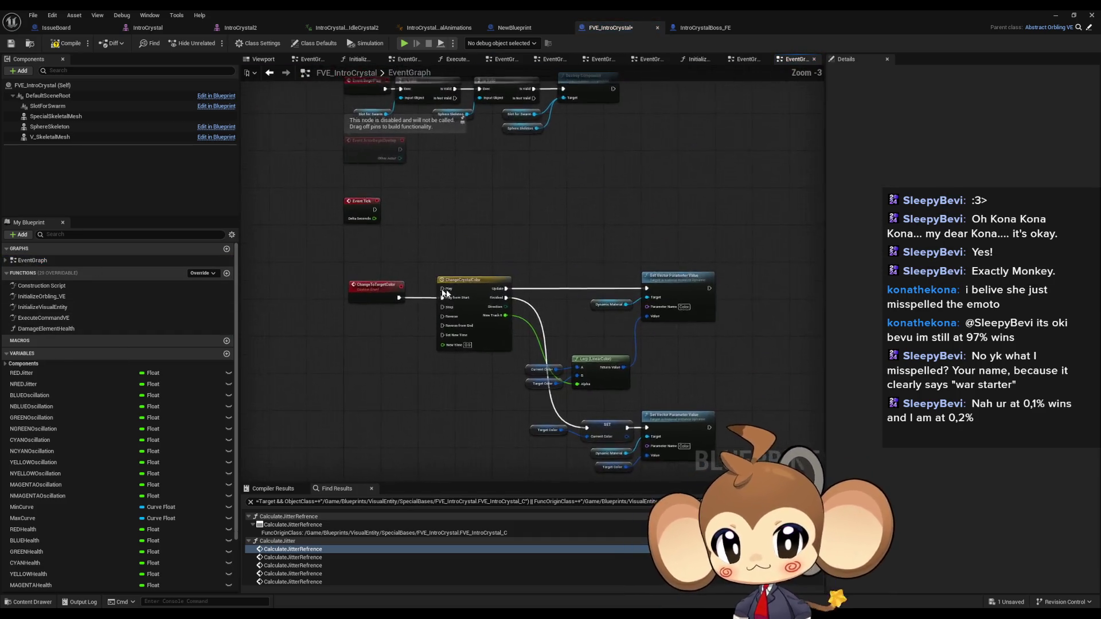
{"action": "left_click_drag", "start_coordinate": [403, 394], "coordinate": [356, 215]}
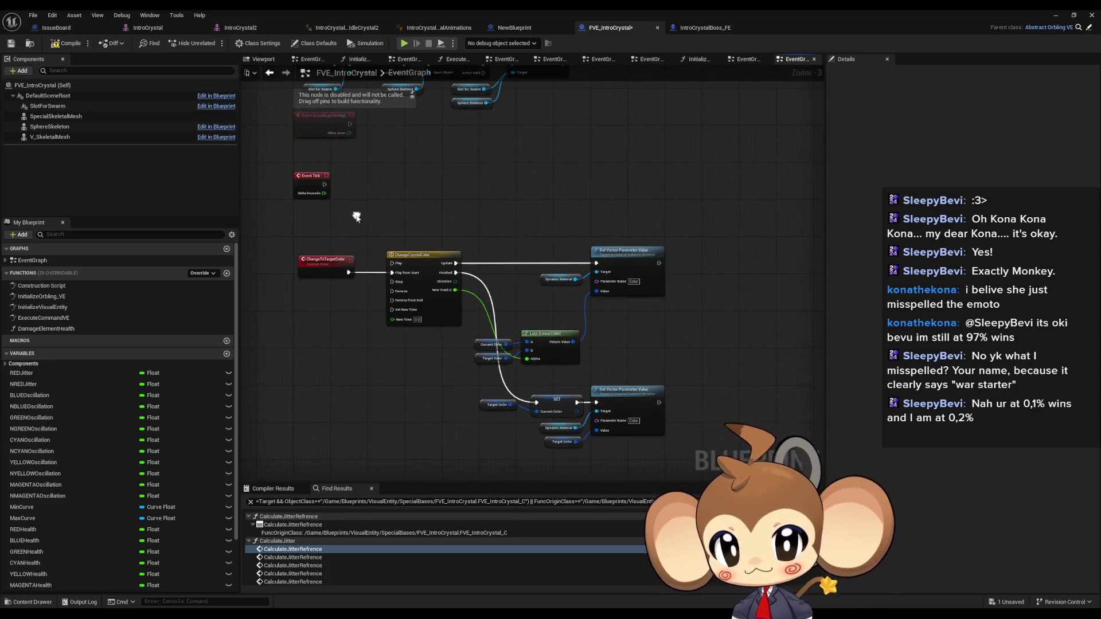
Delete the jitter variables and the blue, green, cyan, yellow and magenta oscillation variables
{"action": "left_click", "coordinate": [34, 376]}
{"action": "key", "text": "Delete"}
{"action": "left_click", "coordinate": [33, 376]}
{"action": "key", "text": "Delete"}
{"action": "left_click", "coordinate": [32, 377]}
{"action": "key", "text": "Delete"}
{"action": "left_click", "coordinate": [33, 378]}
{"action": "key", "text": "Delete"}
{"action": "left_click", "coordinate": [32, 378]}
{"action": "key", "text": "Delete"}
{"action": "left_click", "coordinate": [33, 378]}
{"action": "key", "text": "Delete"}
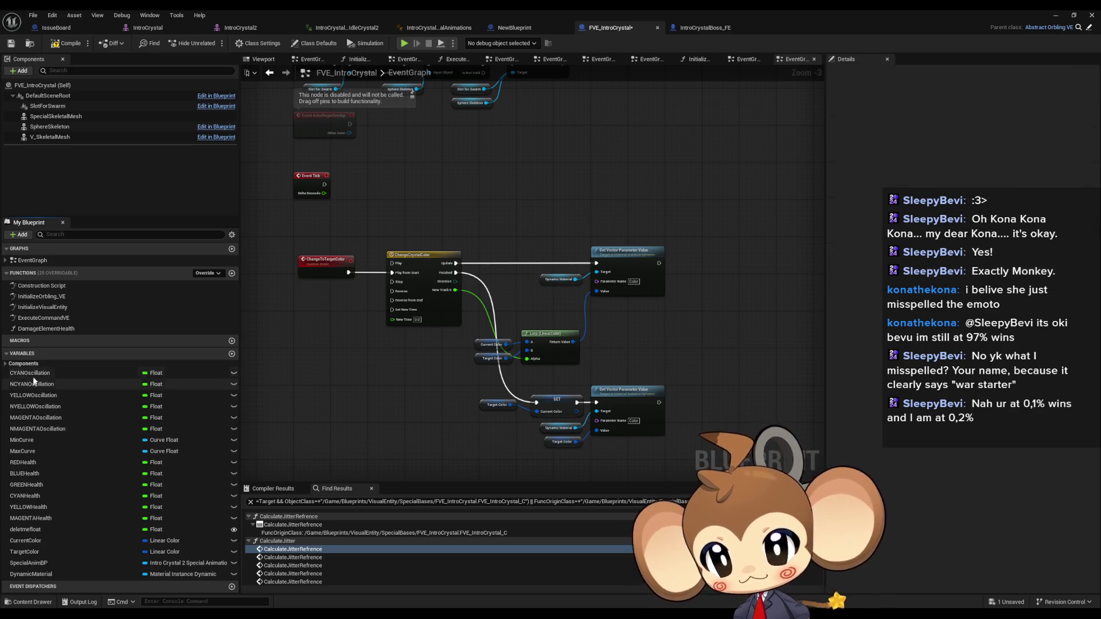
{"action": "left_click", "coordinate": [35, 374]}
{"action": "key", "text": "Delete"}
{"action": "left_click", "coordinate": [35, 374]}
{"action": "key", "text": "Delete"}
{"action": "left_click", "coordinate": [37, 375]}
{"action": "key", "text": "Delete"}
{"action": "left_click", "coordinate": [39, 376]}
{"action": "key", "text": "Delete"}
{"action": "left_click", "coordinate": [38, 373]}
{"action": "key", "text": "Delete"}
{"action": "left_click", "coordinate": [37, 374]}
{"action": "key", "text": "Delete"}
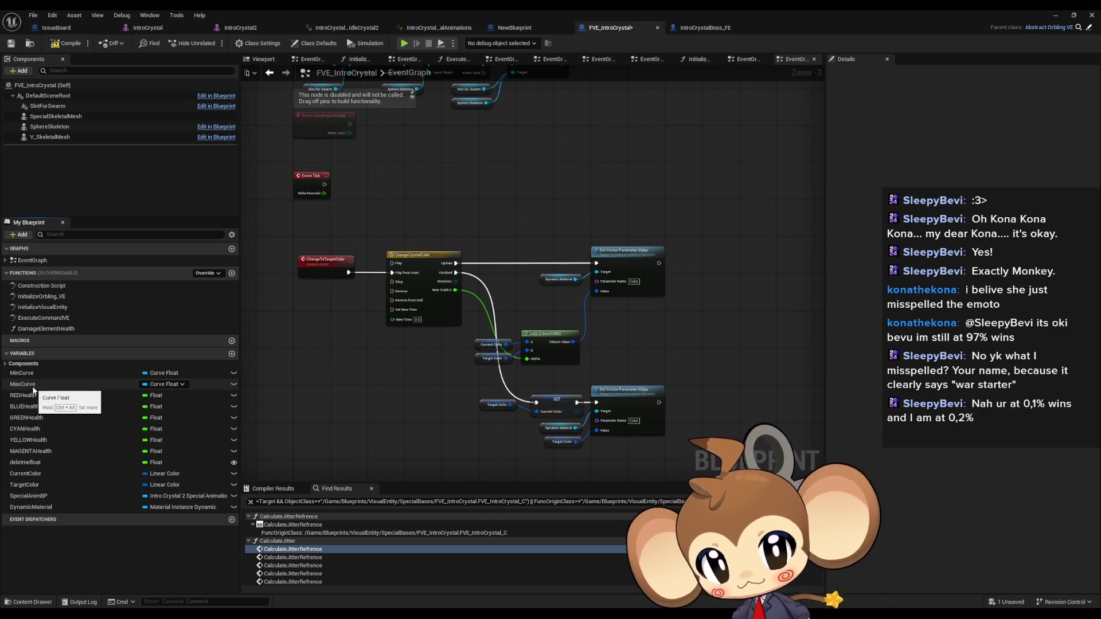
Check where MinCurve is used, then delete the MinCurve and MaxCurve variables
{"action": "left_click", "coordinate": [33, 374]}
{"action": "right_click", "coordinate": [33, 373]}
{"action": "mouse_move", "coordinate": [75, 400]}
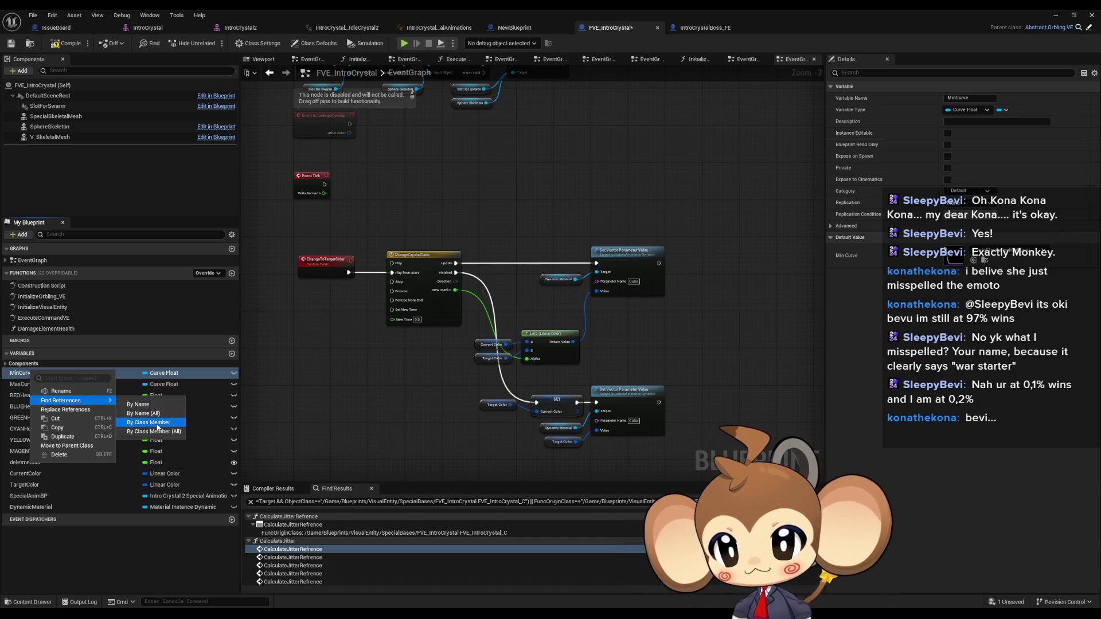
{"action": "left_click", "coordinate": [158, 427]}
{"action": "left_click", "coordinate": [33, 383]}
{"action": "left_click", "coordinate": [33, 374]}
{"action": "key", "text": "Delete"}
{"action": "right_click", "coordinate": [36, 378]}
{"action": "key", "text": "Delete"}
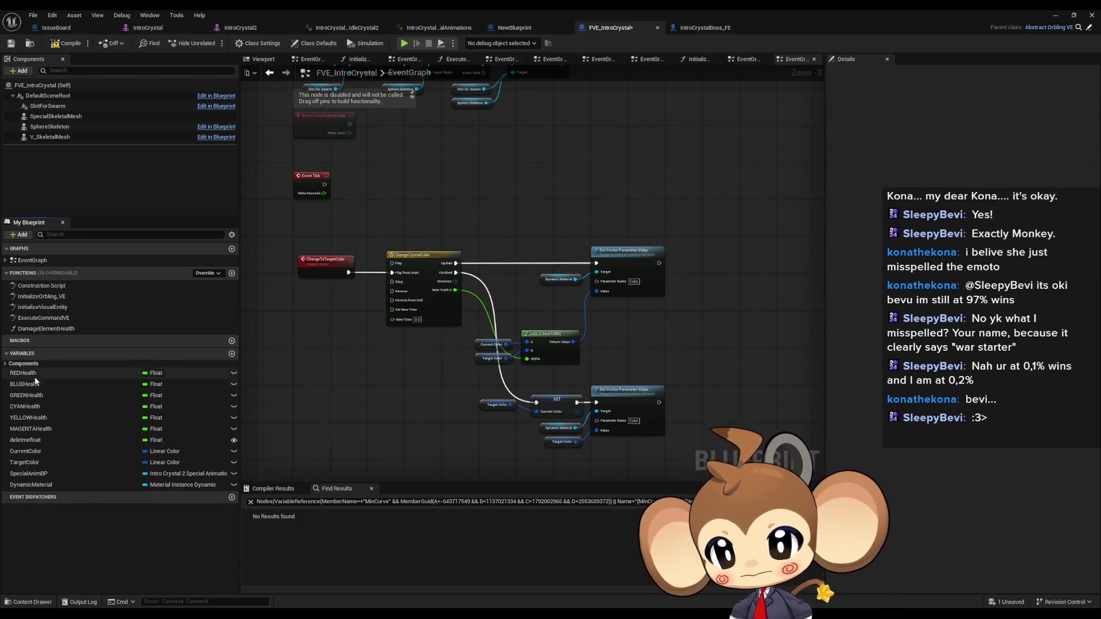
Delete the six color Health variables and the deletmefloat variable
{"action": "left_click", "coordinate": [36, 373]}
{"action": "key", "text": "Delete"}
{"action": "left_click", "coordinate": [39, 373]}
{"action": "key", "text": "Delete"}
{"action": "left_click", "coordinate": [37, 374]}
{"action": "key", "text": "Delete"}
{"action": "left_click", "coordinate": [37, 373]}
{"action": "key", "text": "Delete"}
{"action": "left_click", "coordinate": [37, 374]}
{"action": "key", "text": "Delete"}
{"action": "left_click", "coordinate": [38, 374]}
{"action": "key", "text": "Delete"}
{"action": "left_click", "coordinate": [36, 374]}
{"action": "key", "text": "Delete"}
Inspect CurrentColor, TargetColor, SpecialAnimBP and DynamicMaterial, then save and close the Blueprint
{"action": "left_click", "coordinate": [40, 373]}
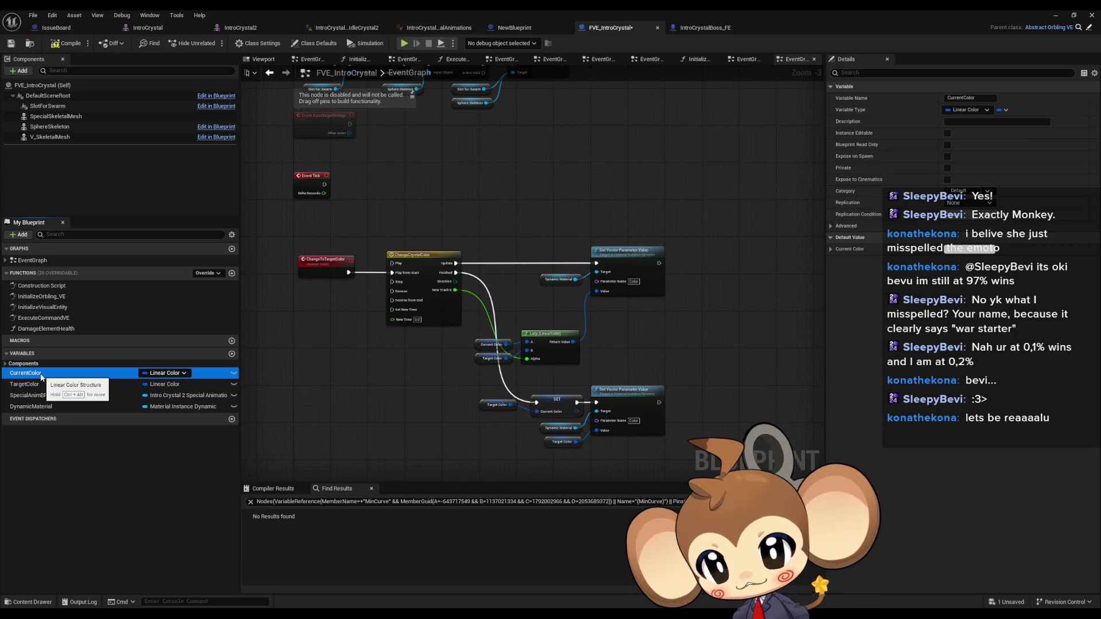
{"action": "left_click", "coordinate": [39, 384]}
{"action": "left_click", "coordinate": [39, 396]}
{"action": "left_click", "coordinate": [39, 407]}
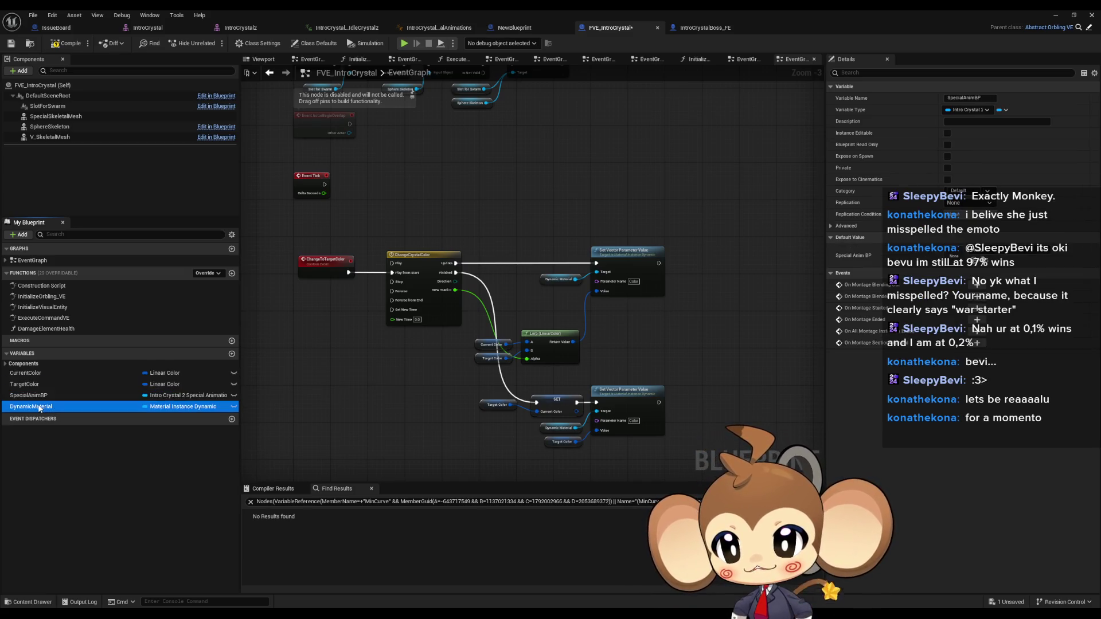
{"action": "key", "text": "ctrl+s"}
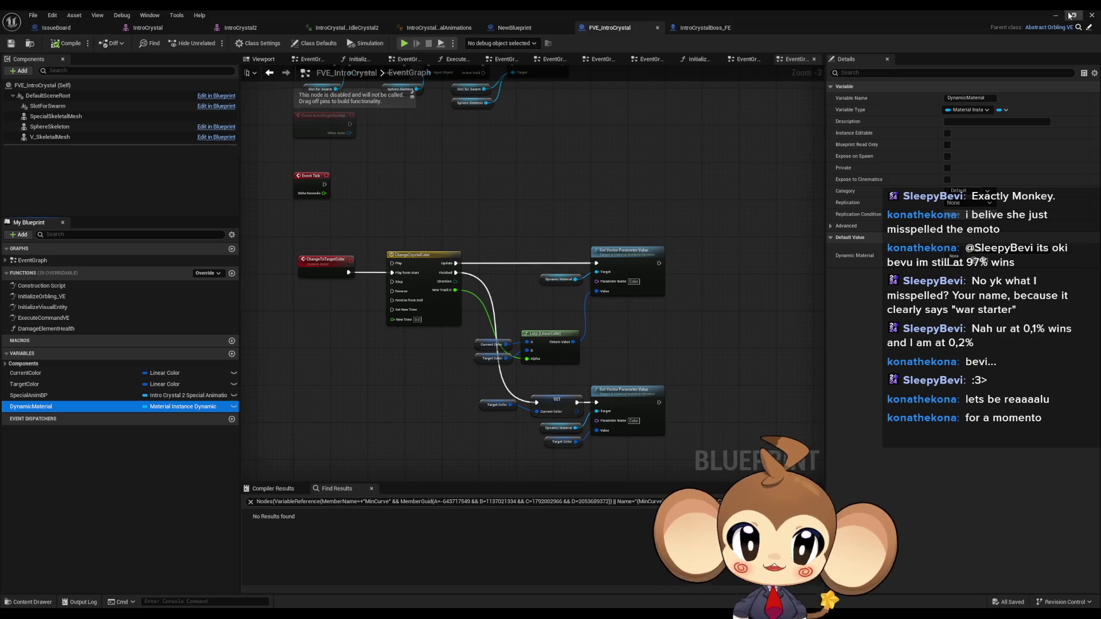
{"action": "left_click", "coordinate": [1058, 15]}
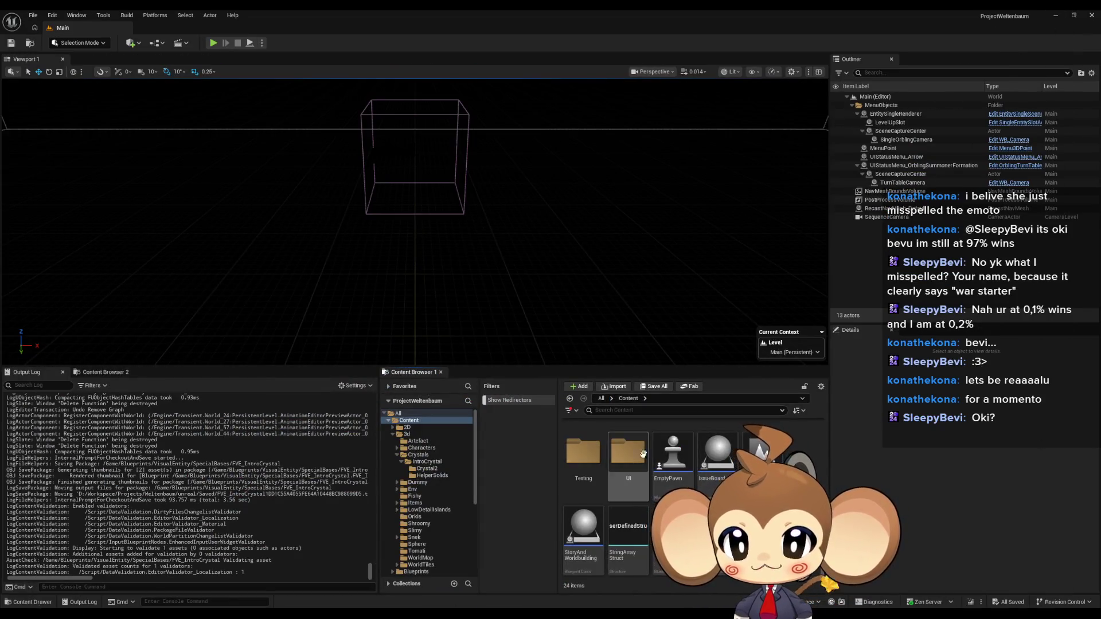
Browse the Content Browser to Content > 3d > Crystals > IntroCrystal
{"action": "scroll", "coordinate": [647, 450], "scroll_direction": "up", "scroll_amount": 5}
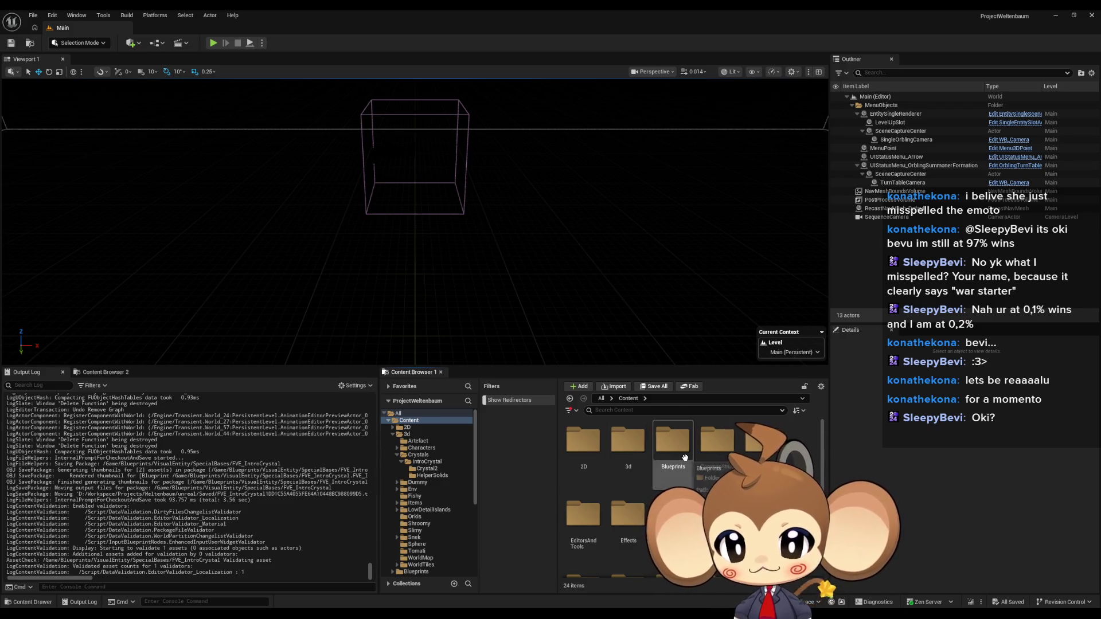
{"action": "left_click", "coordinate": [674, 452]}
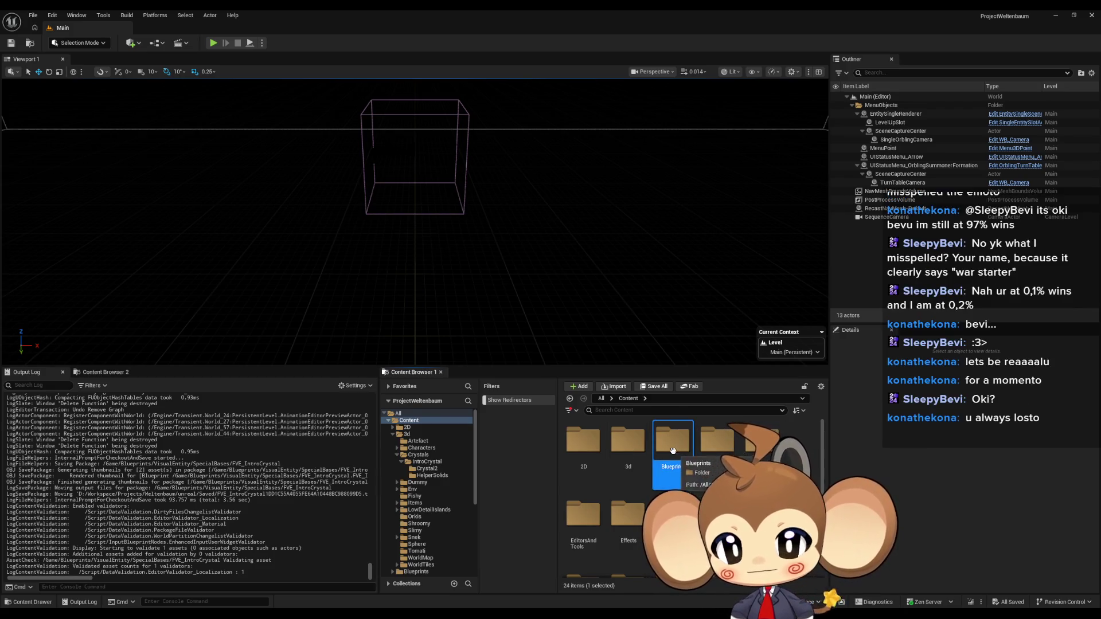
{"action": "double_click", "coordinate": [674, 452]}
{"action": "double_click", "coordinate": [583, 443]}
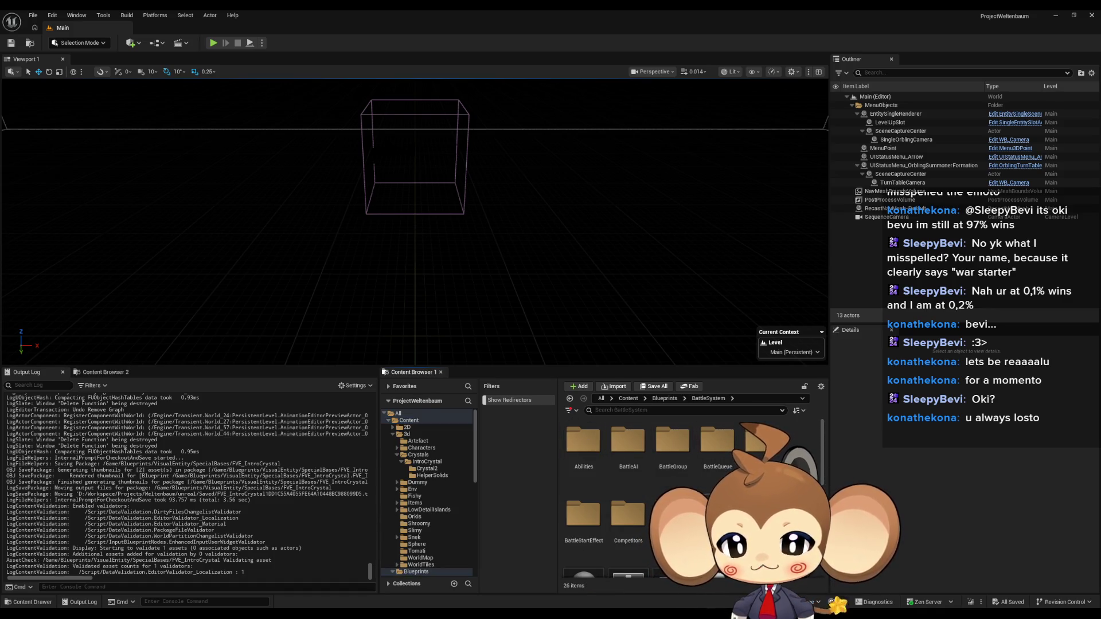
{"action": "left_click", "coordinate": [628, 398]}
{"action": "double_click", "coordinate": [628, 443]}
{"action": "double_click", "coordinate": [673, 442]}
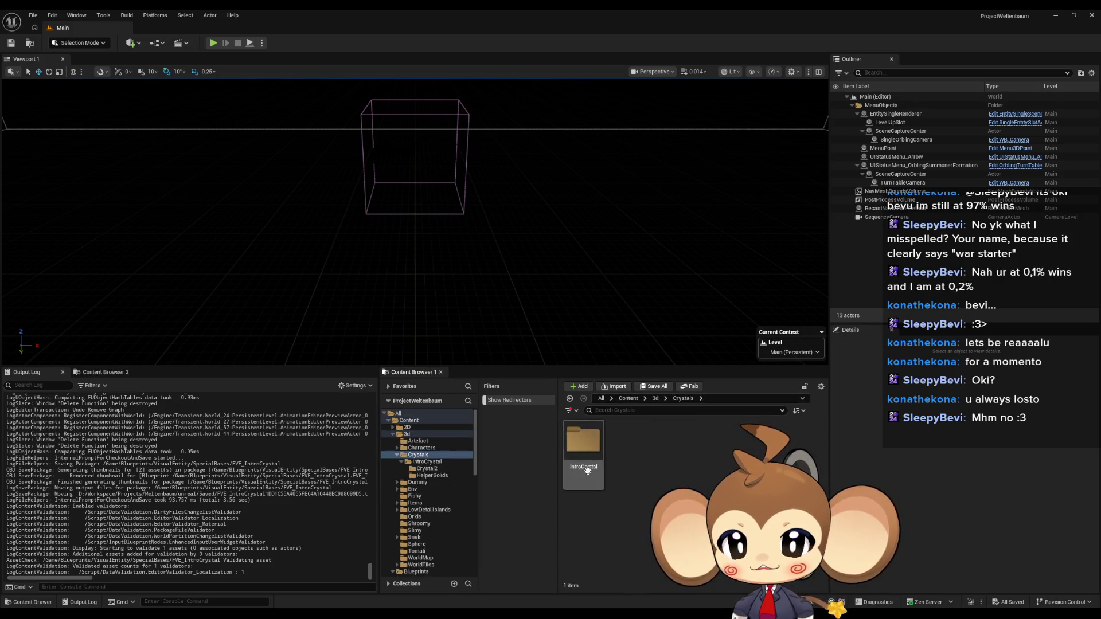
{"action": "double_click", "coordinate": [591, 473]}
Delete the Crystal OscilationMax and OscilationMin curve assets
{"action": "left_click", "coordinate": [674, 453]}
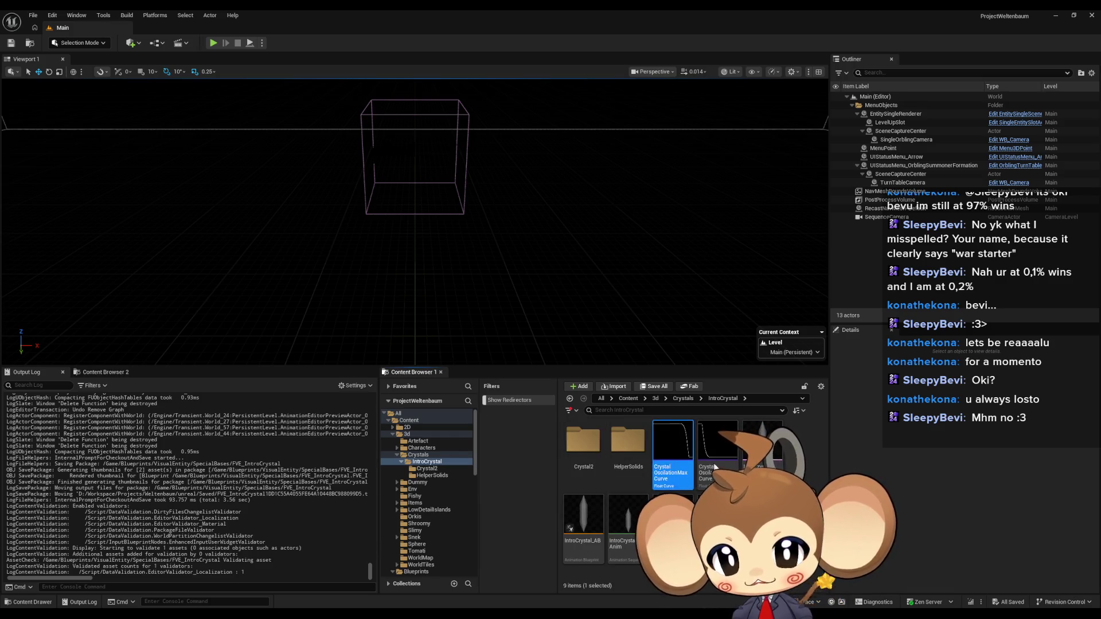
{"action": "key", "text": "Delete"}
{"action": "left_click", "coordinate": [484, 453]}
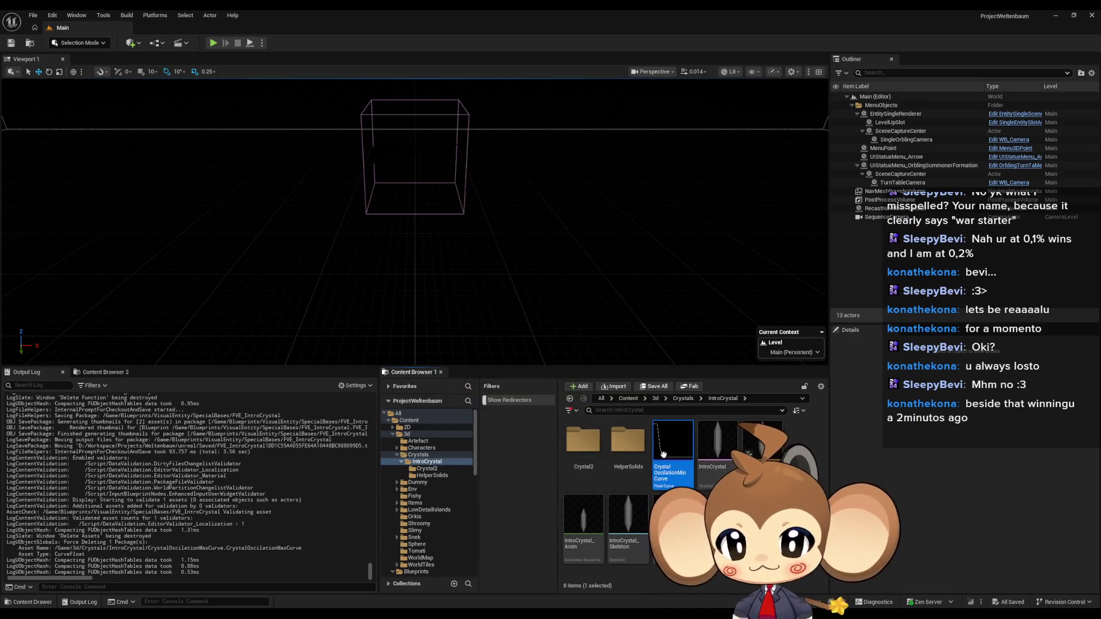
{"action": "key", "text": "Delete"}
{"action": "left_click", "coordinate": [462, 454]}
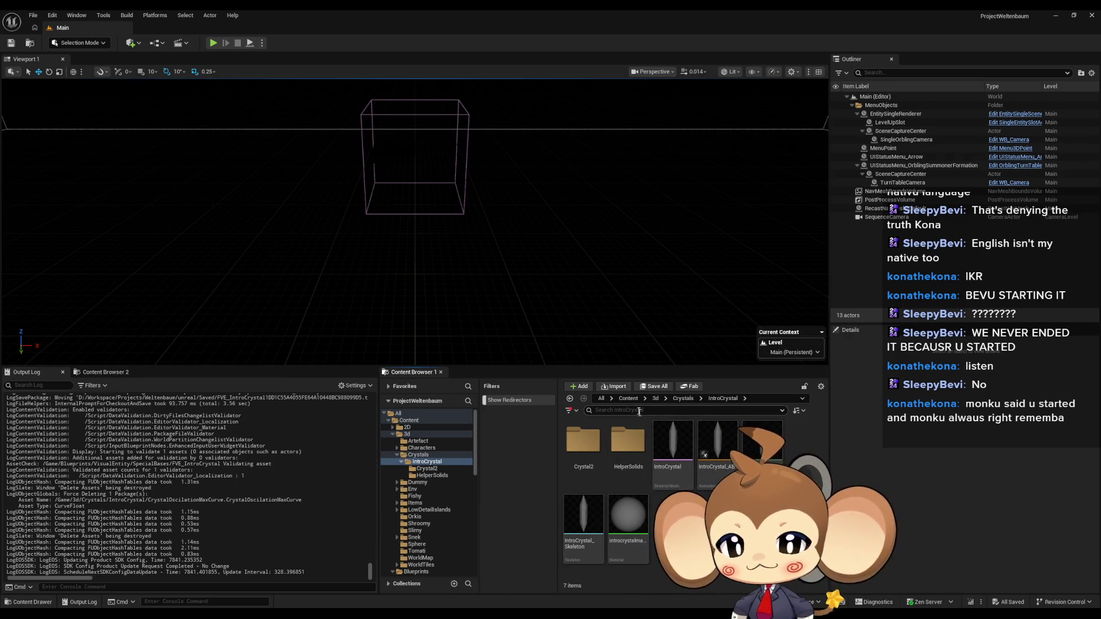
Navigate back through 3d > Crystals > IntroCrystal into the HelperSolids folder
{"action": "left_click", "coordinate": [628, 398]}
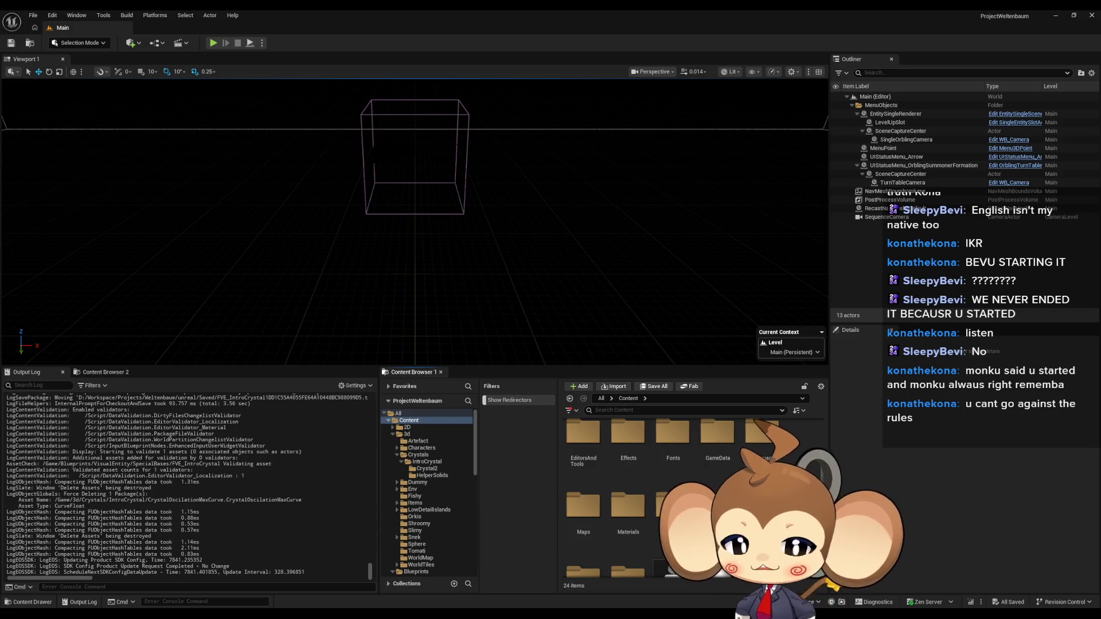
{"action": "scroll", "coordinate": [689, 493], "scroll_direction": "up", "scroll_amount": 2}
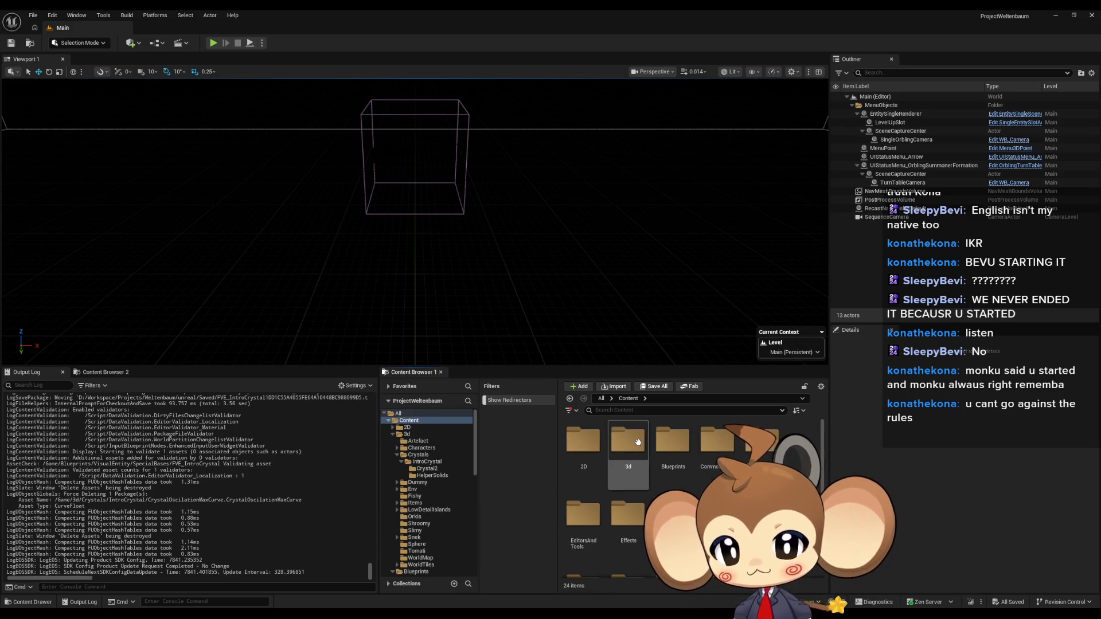
{"action": "left_click", "coordinate": [637, 451]}
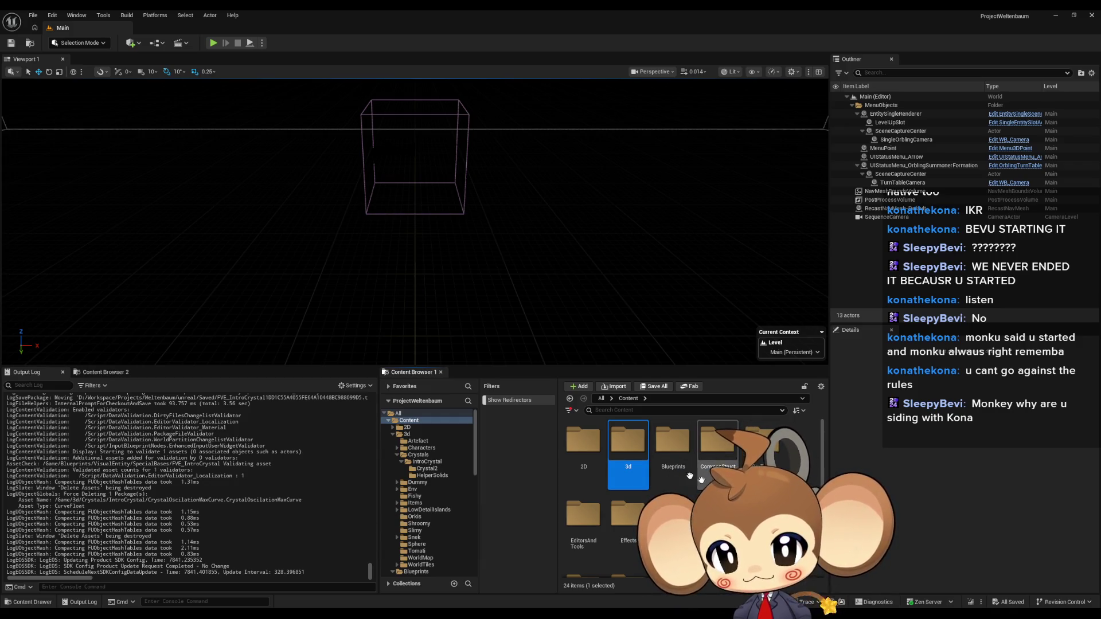
{"action": "double_click", "coordinate": [637, 448]}
{"action": "double_click", "coordinate": [677, 445]}
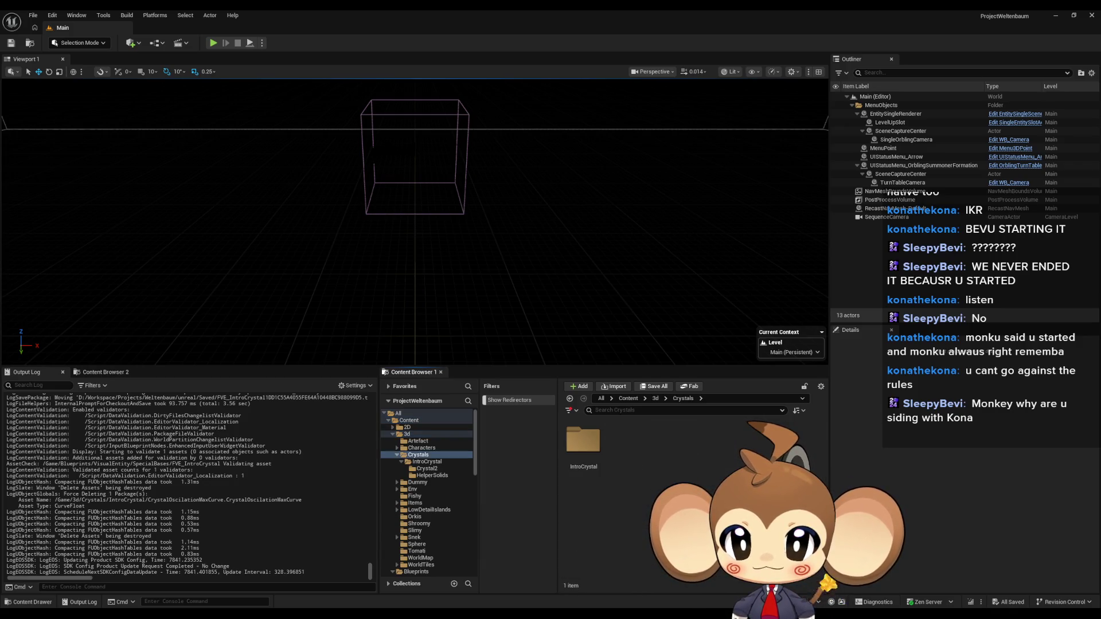
{"action": "double_click", "coordinate": [581, 450]}
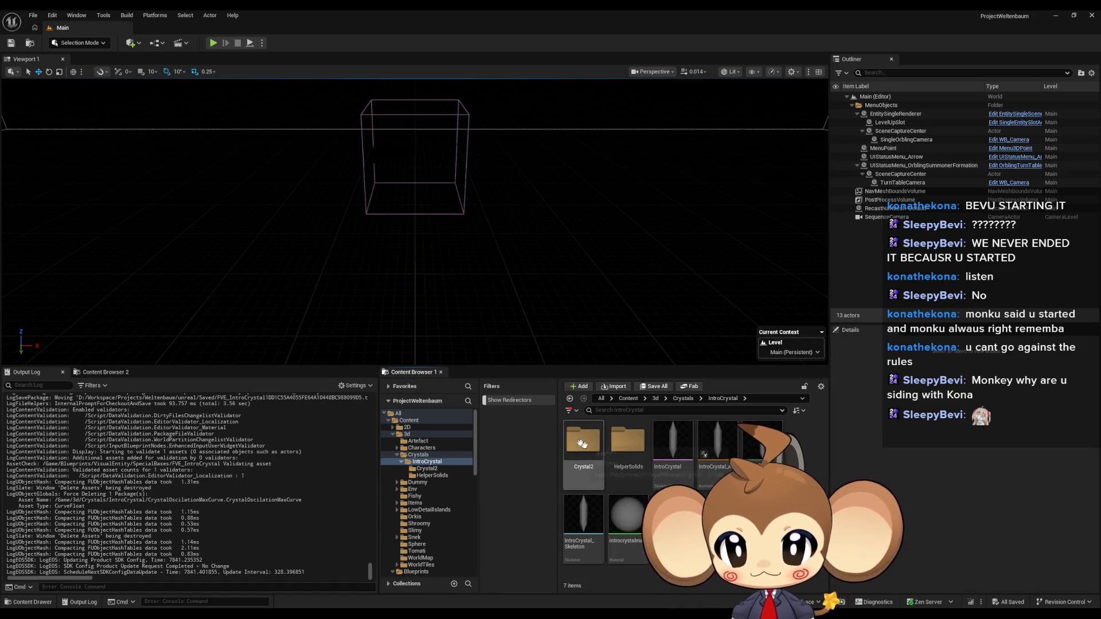
{"action": "double_click", "coordinate": [626, 451]}
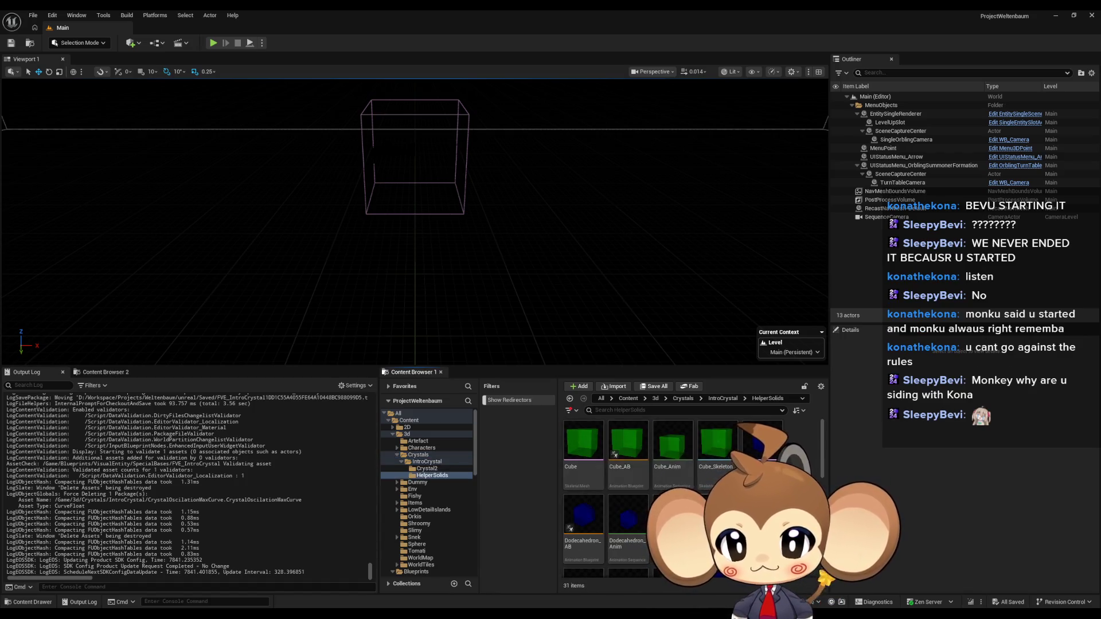
{"action": "scroll", "coordinate": [628, 517], "scroll_direction": "down", "scroll_amount": 2}
Open test_solids3d, delete two crystals, and move the NewBlueprint crystal to the origin
{"action": "double_click", "coordinate": [628, 519]}
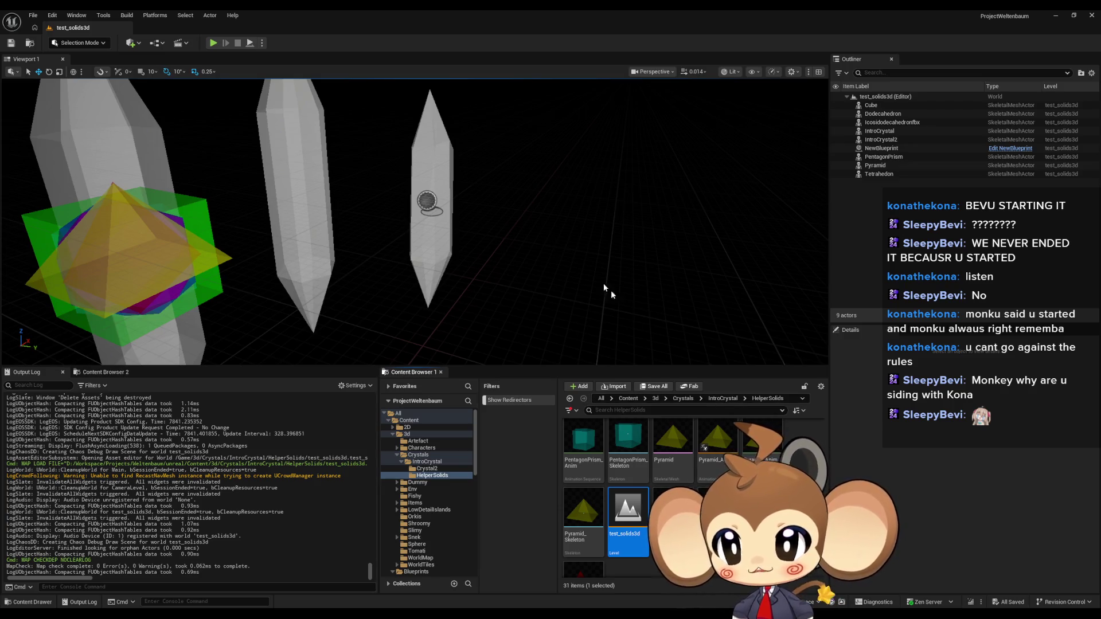
{"action": "mouse_move", "coordinate": [654, 338]}
{"action": "left_mouse_down"}
{"action": "mouse_move", "coordinate": [510, 294]}
{"action": "mouse_move", "coordinate": [519, 290]}
{"action": "left_mouse_up"}
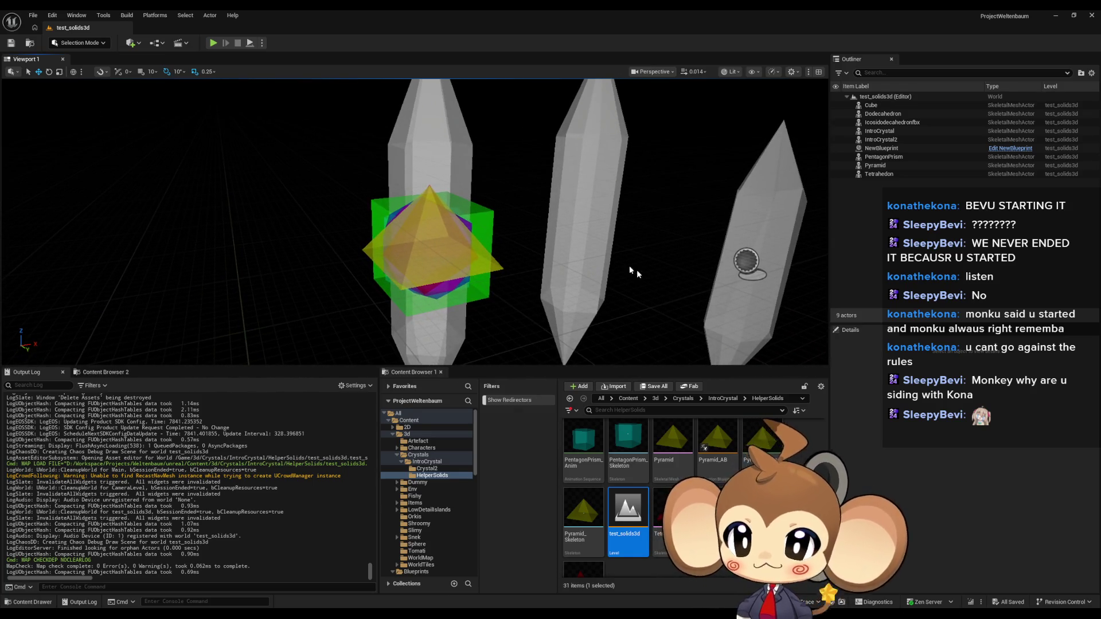
{"action": "left_click", "coordinate": [436, 143]}
{"action": "key", "text": "Delete"}
{"action": "left_click", "coordinate": [562, 160]}
{"action": "key", "text": "Delete"}
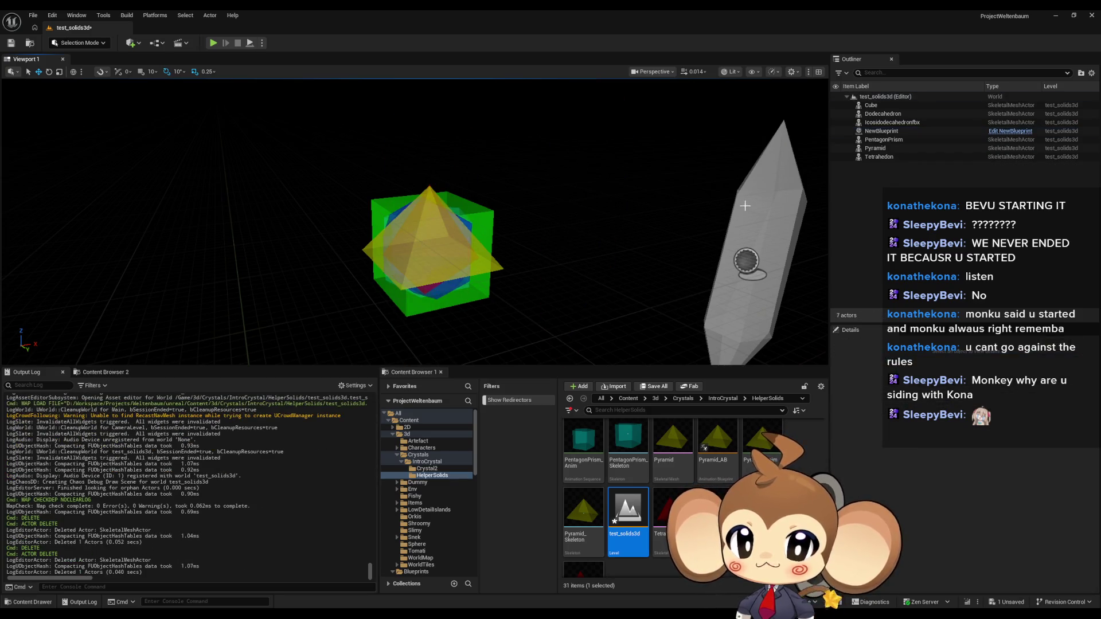
{"action": "left_click", "coordinate": [757, 200]}
{"action": "left_click", "coordinate": [1073, 427]}
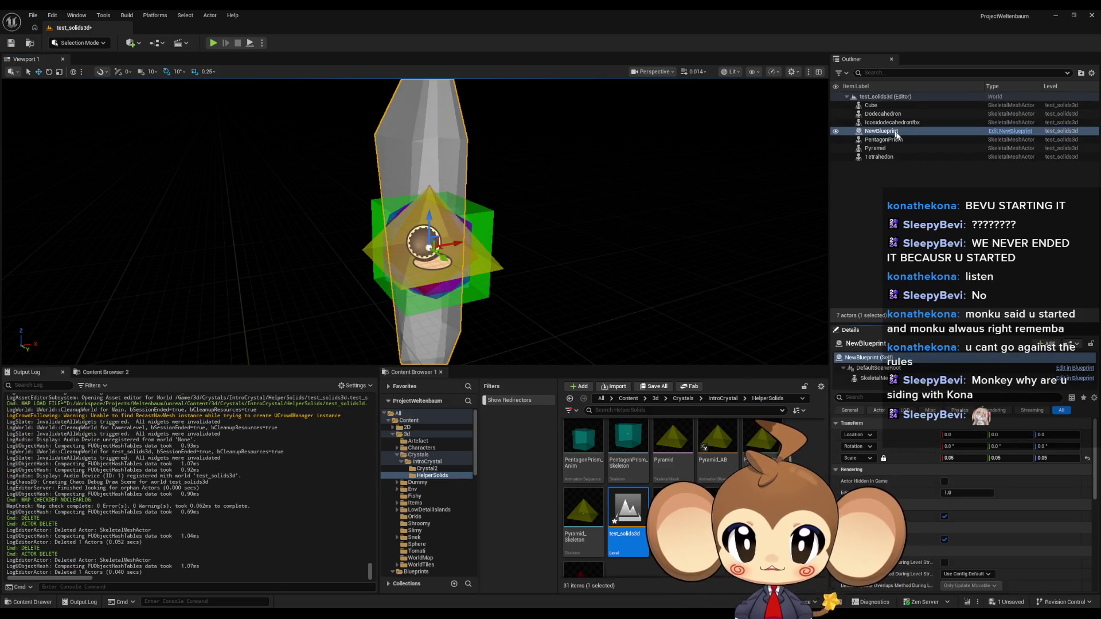
Briefly check NewBlueprint, then hide the prism, pyramid, tetrahedron, dodecahedron and cube solids
{"action": "left_click", "coordinate": [995, 132]}
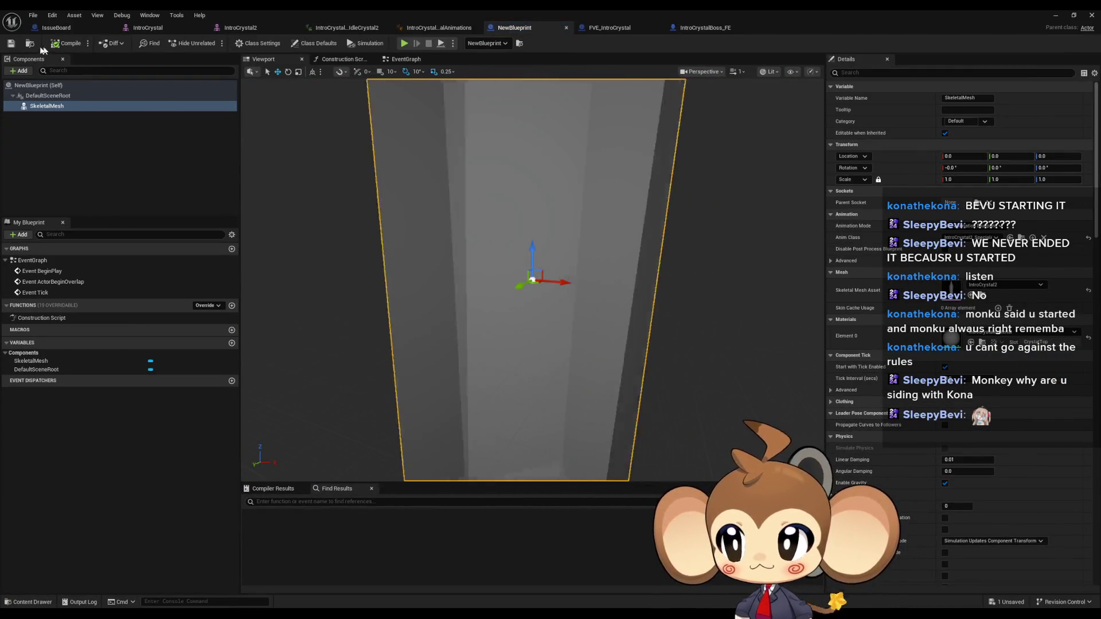
{"action": "left_click", "coordinate": [1091, 15]}
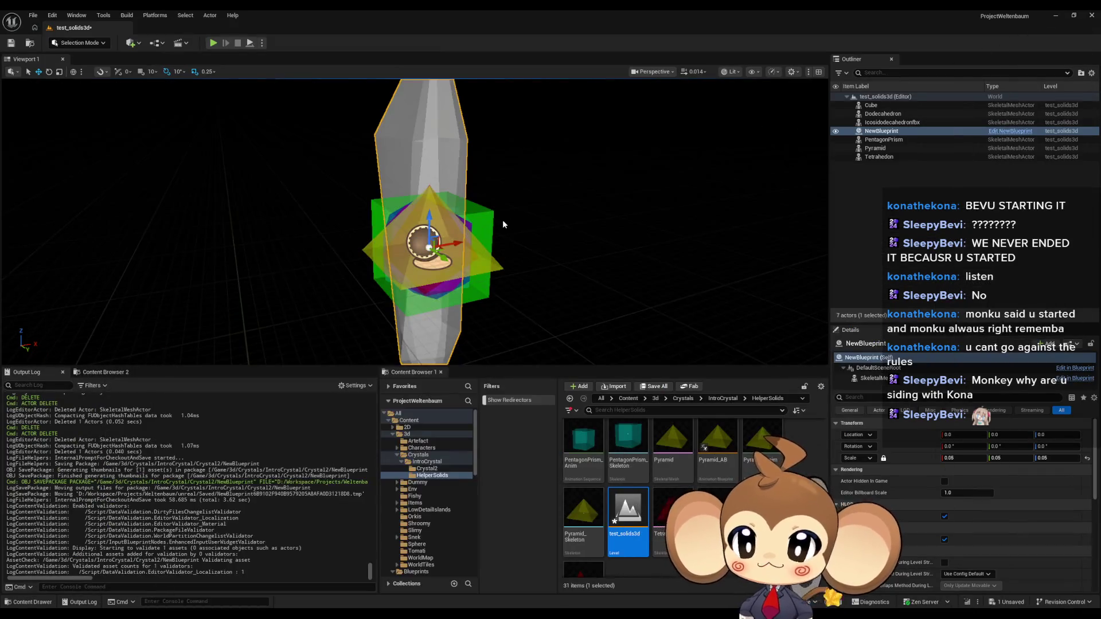
{"action": "left_click_drag", "start_coordinate": [837, 141], "coordinate": [836, 156]}
{"action": "left_click", "coordinate": [836, 114]}
{"action": "left_click", "coordinate": [836, 105]}
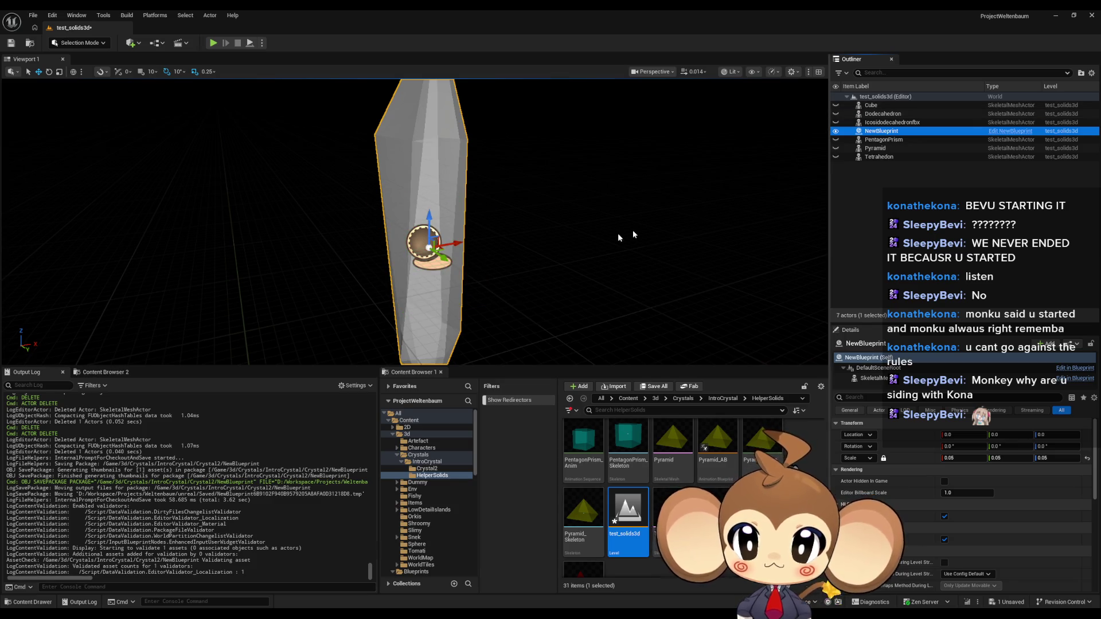
Save the test_solids3d level and nudge the crystal slightly along its X axis
{"action": "key", "text": "g"}
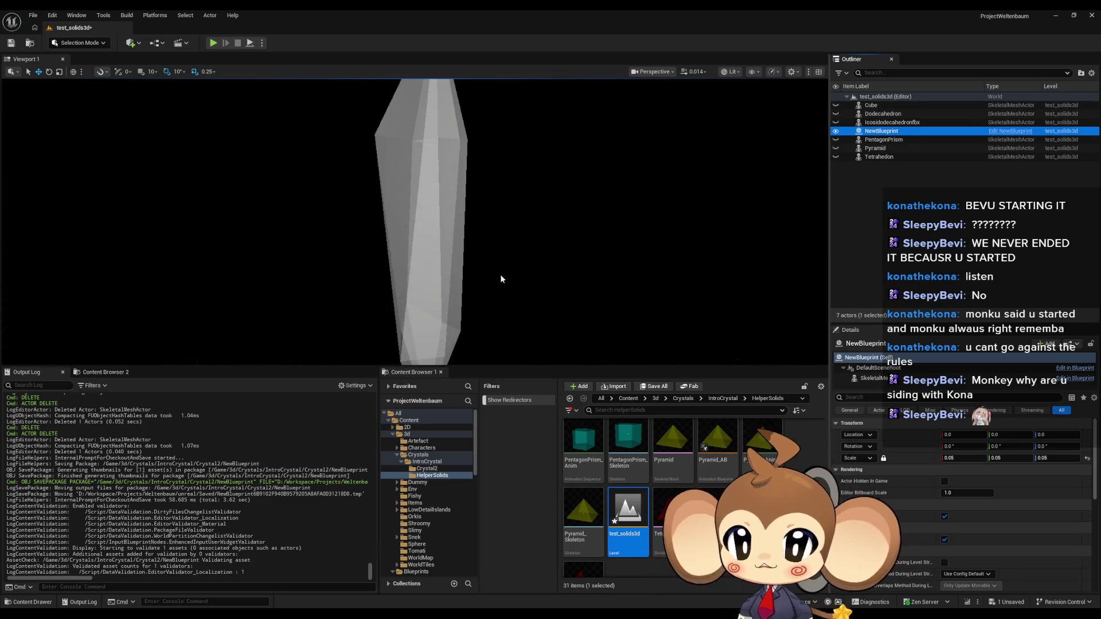
{"action": "left_click", "coordinate": [10, 43]}
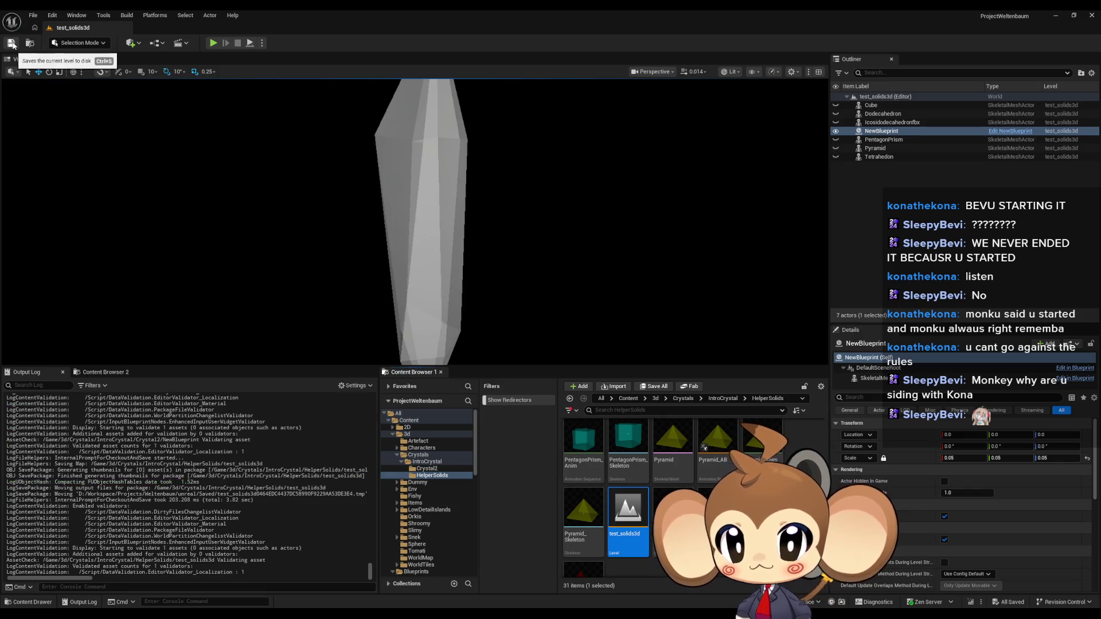
{"action": "key", "text": "g"}
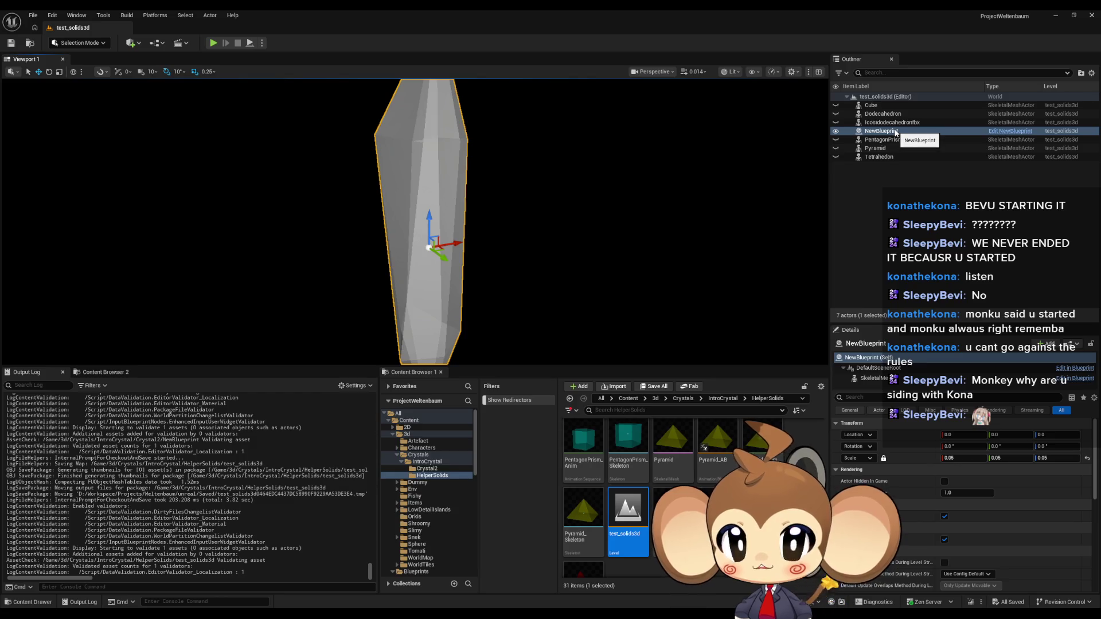
{"action": "mouse_move", "coordinate": [457, 242]}
{"action": "left_mouse_down"}
{"action": "mouse_move", "coordinate": [466, 243]}
{"action": "mouse_move", "coordinate": [456, 246]}
{"action": "left_mouse_up"}
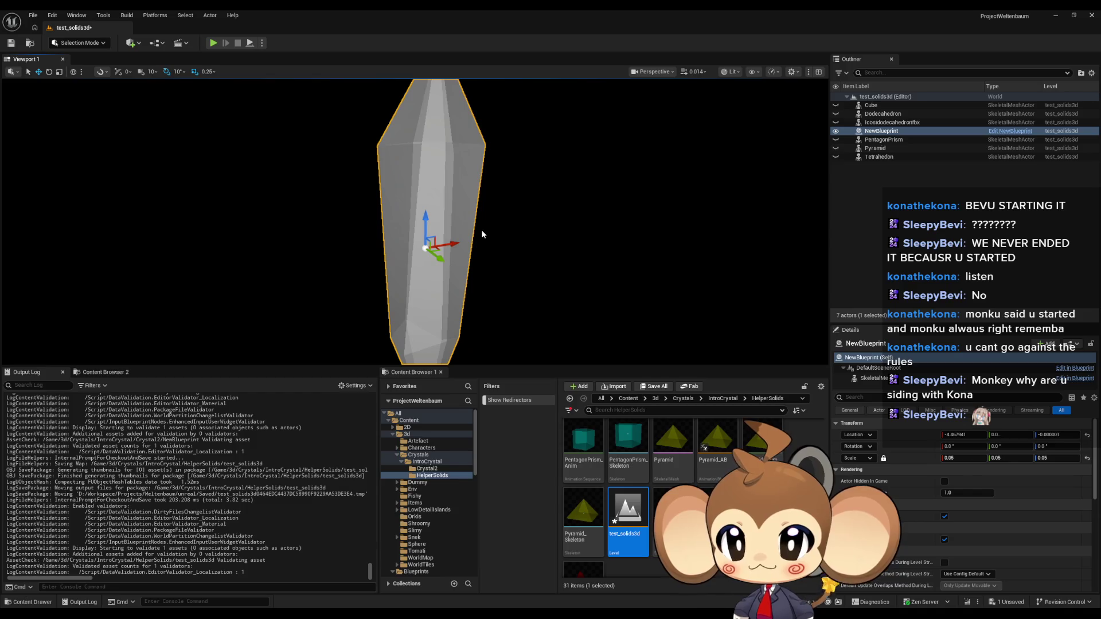
{"action": "key", "text": "F11"}
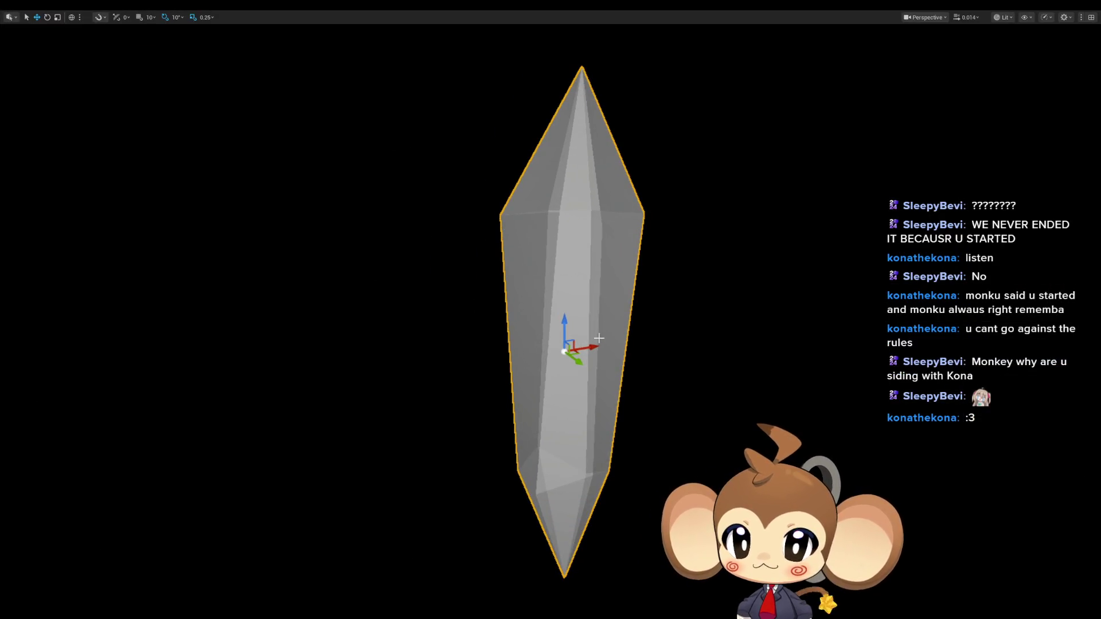
Orbit around the crystal and enter game view to hide its outline, gizmo and grid
{"action": "left_click_drag", "start_coordinate": [598, 338], "coordinate": [588, 350]}
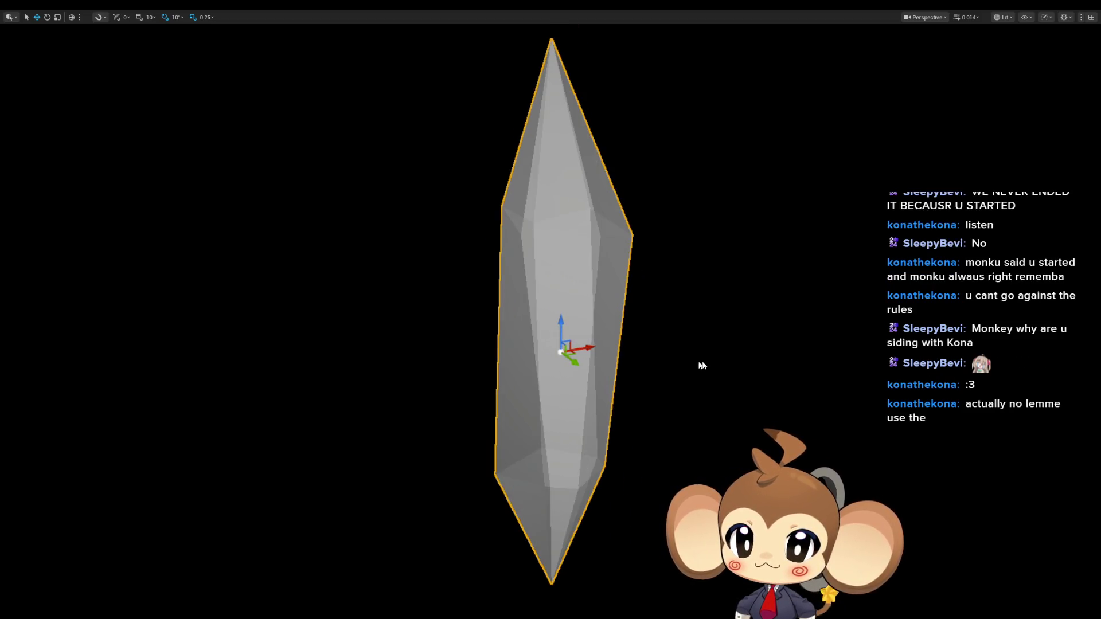
{"action": "key", "text": "g"}
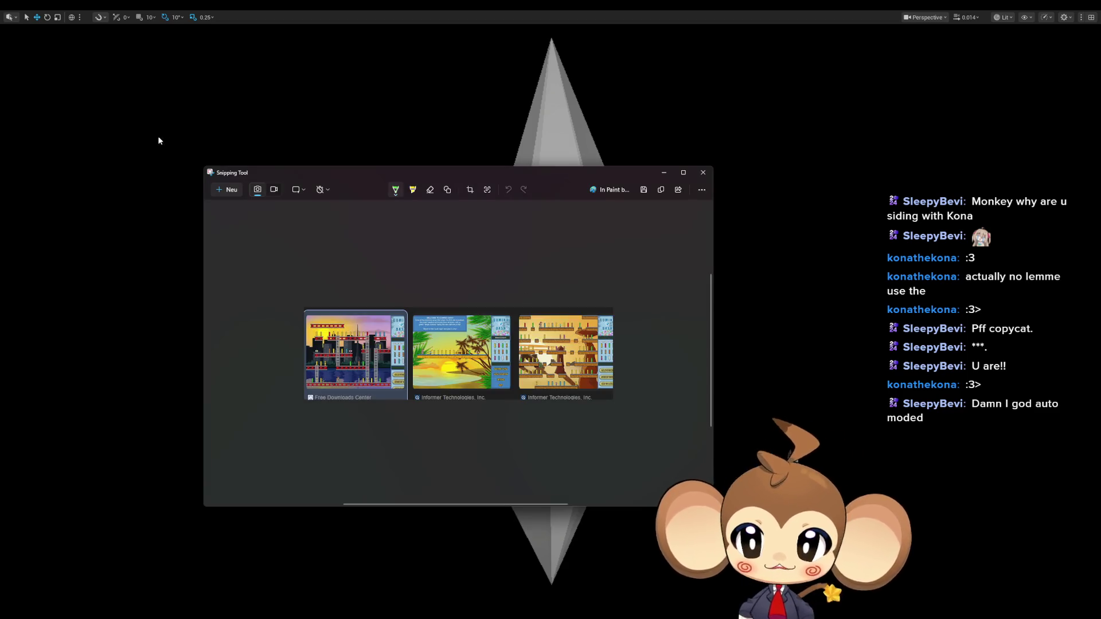
Snip a rectangle around the lone grey crystal in the Unreal viewport and copy it with Kopieren
{"action": "left_click", "coordinate": [157, 136]}
{"action": "key", "text": "super+shift+s"}
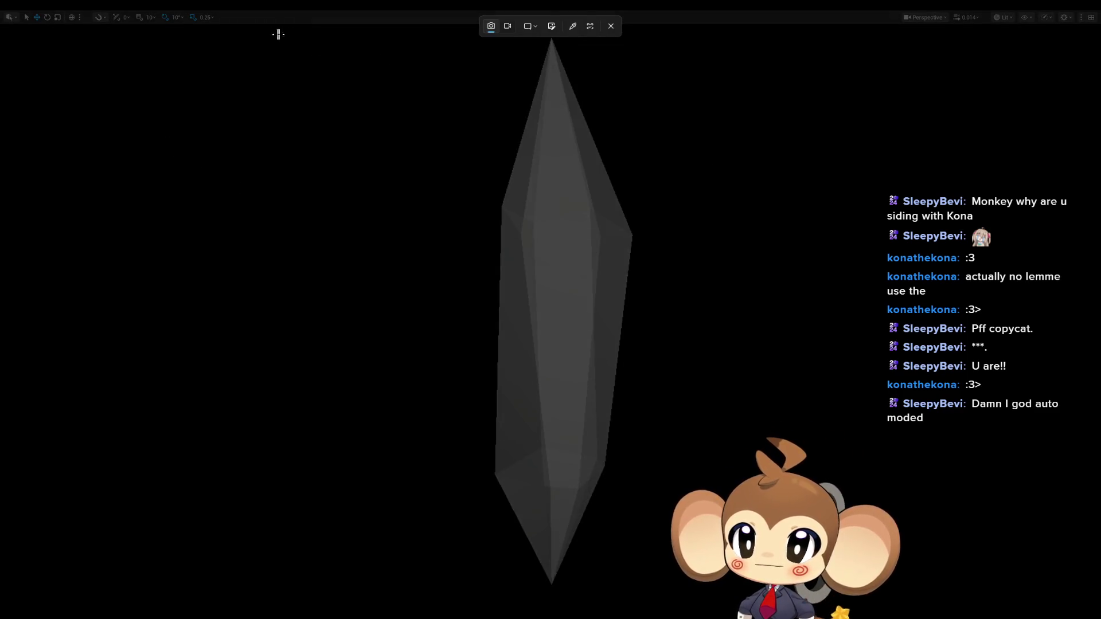
{"action": "left_click_drag", "start_coordinate": [254, 32], "coordinate": [818, 568]}
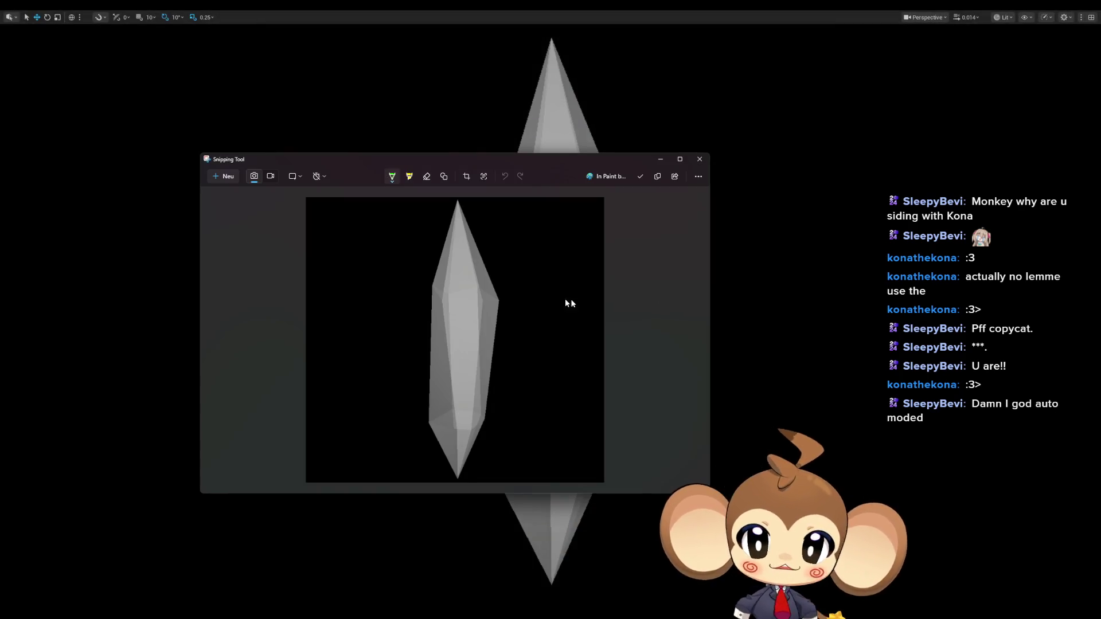
{"action": "right_click", "coordinate": [472, 323]}
{"action": "left_click", "coordinate": [508, 351]}
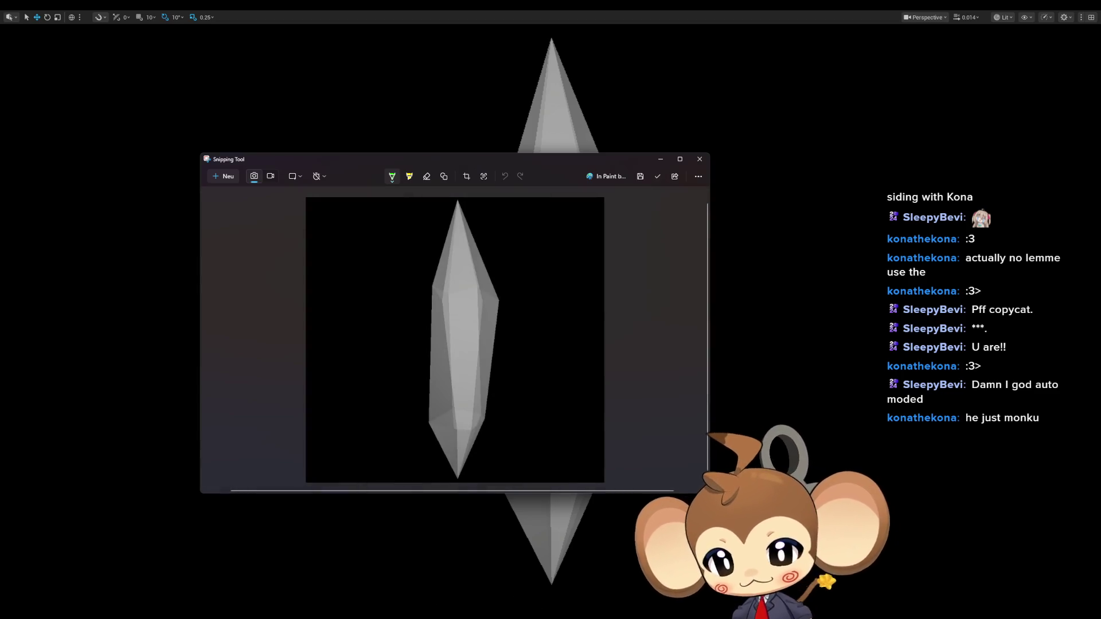
{"action": "left_click", "coordinate": [445, 605]}
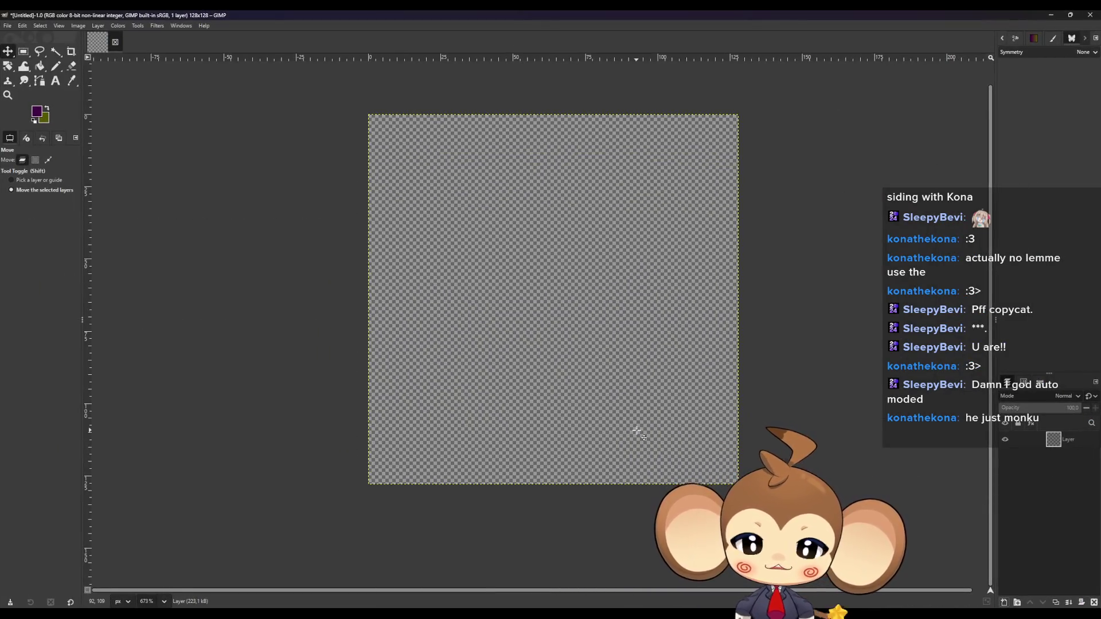
Paste the crystal capture into GIMP as a new layer and start scaling it down
{"action": "key", "text": "ctrl+v"}
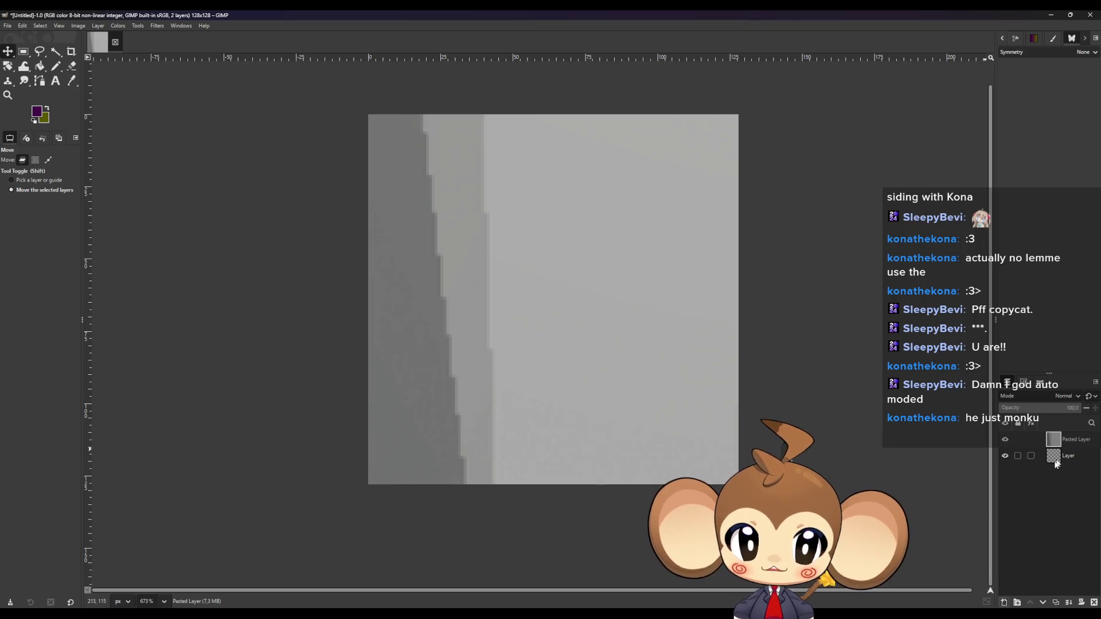
{"action": "scroll", "coordinate": [433, 369], "scroll_direction": "down", "scroll_amount": 2}
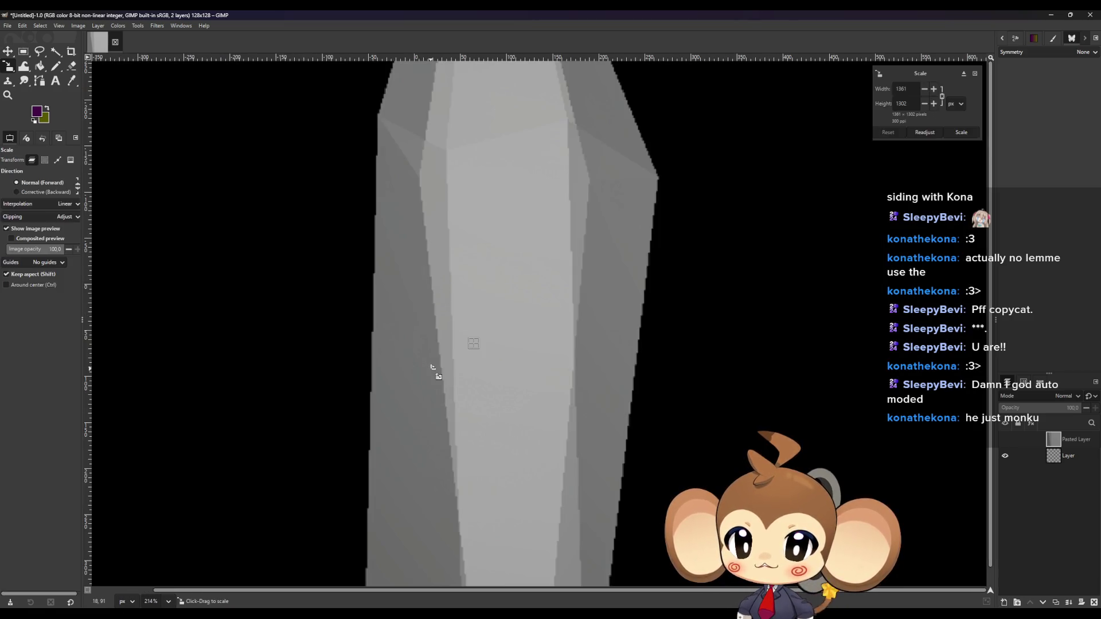
{"action": "key", "text": "shift+s"}
{"action": "left_click", "coordinate": [433, 369]}
{"action": "scroll", "coordinate": [433, 369], "scroll_direction": "down", "scroll_amount": 4}
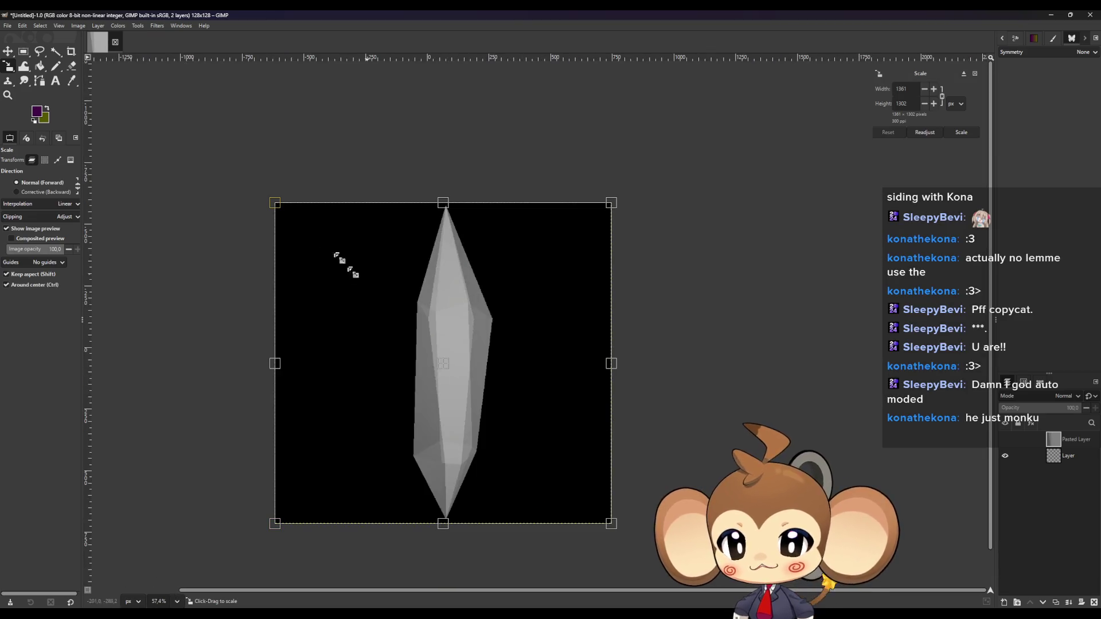
{"action": "mouse_move", "coordinate": [281, 211]}
{"action": "left_mouse_down"}
{"action": "mouse_move", "coordinate": [429, 382]}
{"action": "mouse_move", "coordinate": [408, 366]}
{"action": "left_mouse_up"}
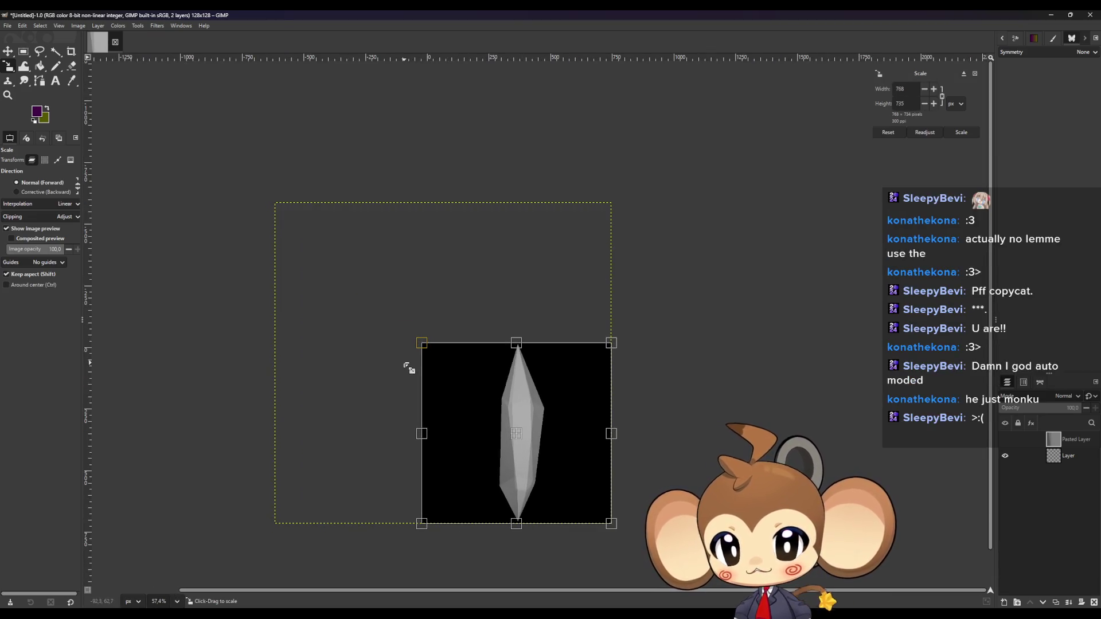
{"action": "mouse_move", "coordinate": [609, 509]}
{"action": "left_mouse_down"}
{"action": "mouse_move", "coordinate": [578, 499]}
{"action": "mouse_move", "coordinate": [440, 400]}
{"action": "left_mouse_up"}
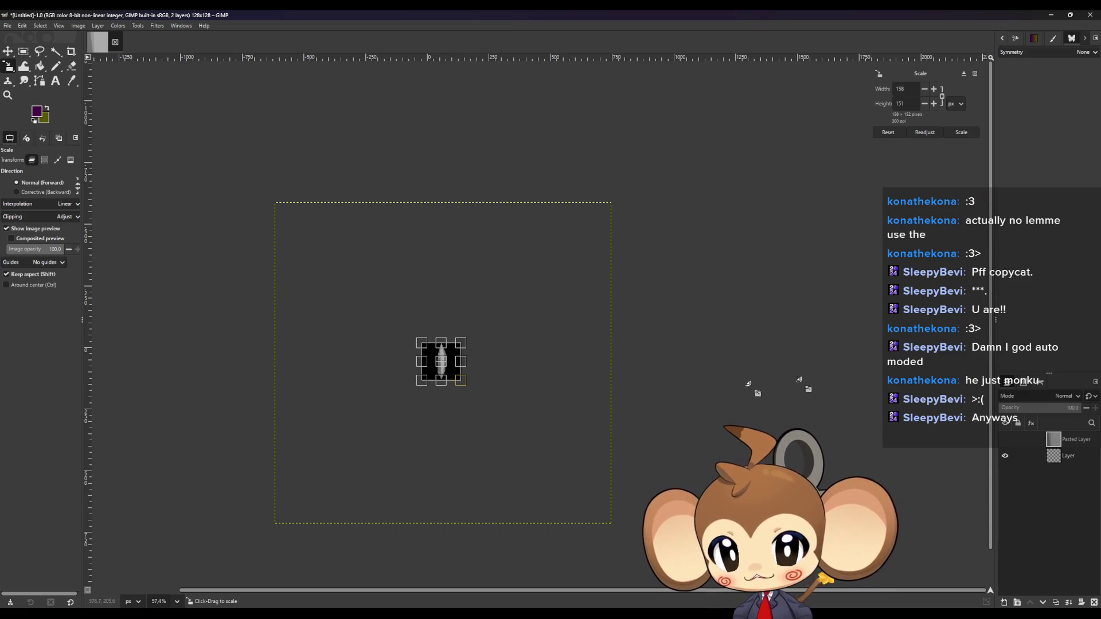
With lowered opacity, fit the crystal layer to the 128×128 canvas, restore full opacity and apply
{"action": "left_click", "coordinate": [1039, 413]}
{"action": "scroll", "coordinate": [439, 373], "scroll_direction": "up", "scroll_amount": 8}
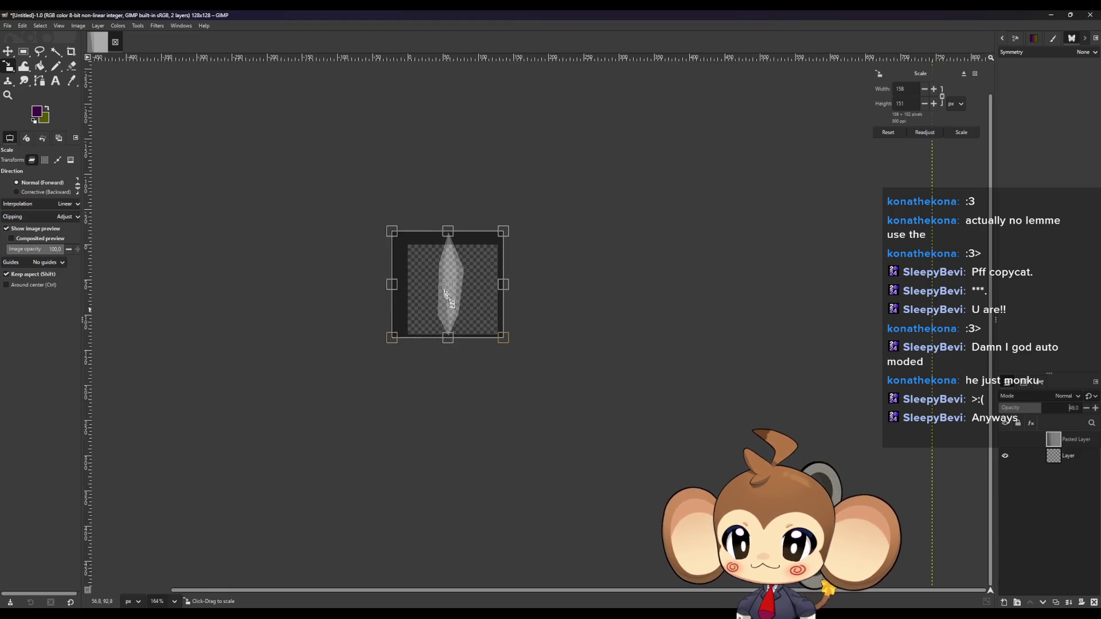
{"action": "left_click_drag", "start_coordinate": [333, 197], "coordinate": [364, 241]}
{"action": "left_click_drag", "start_coordinate": [467, 315], "coordinate": [464, 317]}
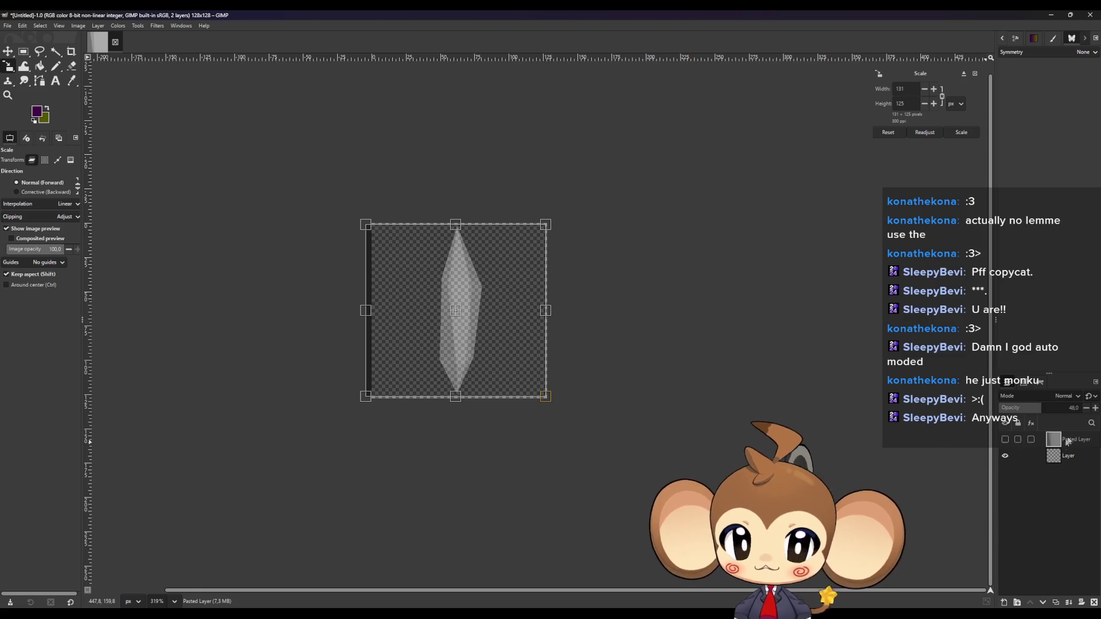
{"action": "left_click_drag", "start_coordinate": [1048, 408], "coordinate": [1084, 409]}
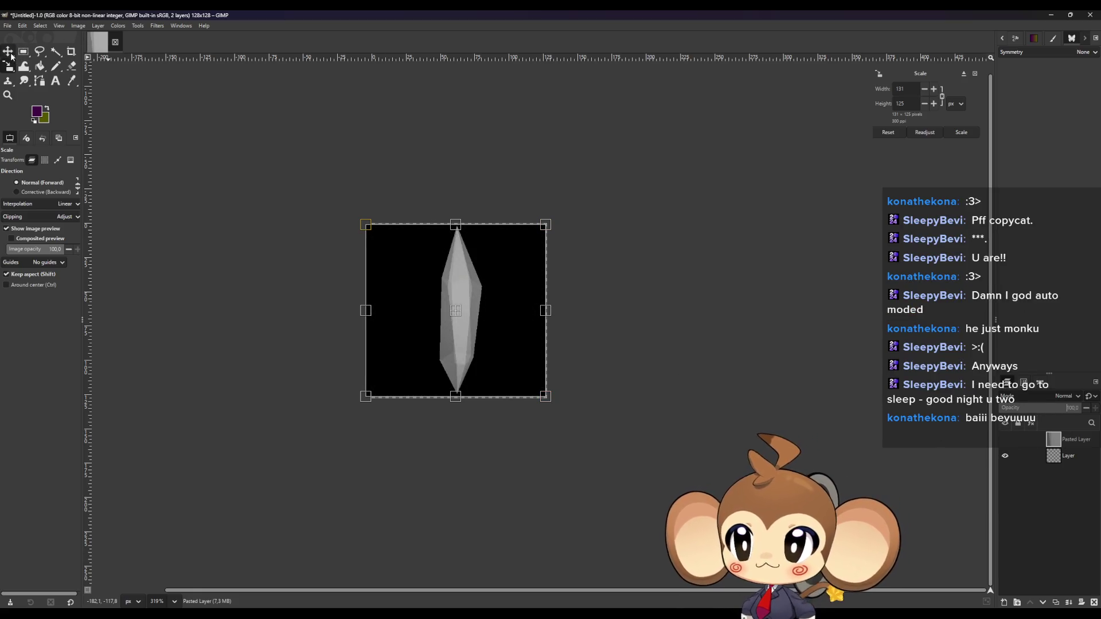
{"action": "left_click", "coordinate": [11, 53]}
{"action": "scroll", "coordinate": [427, 290], "scroll_direction": "up", "scroll_amount": 5}
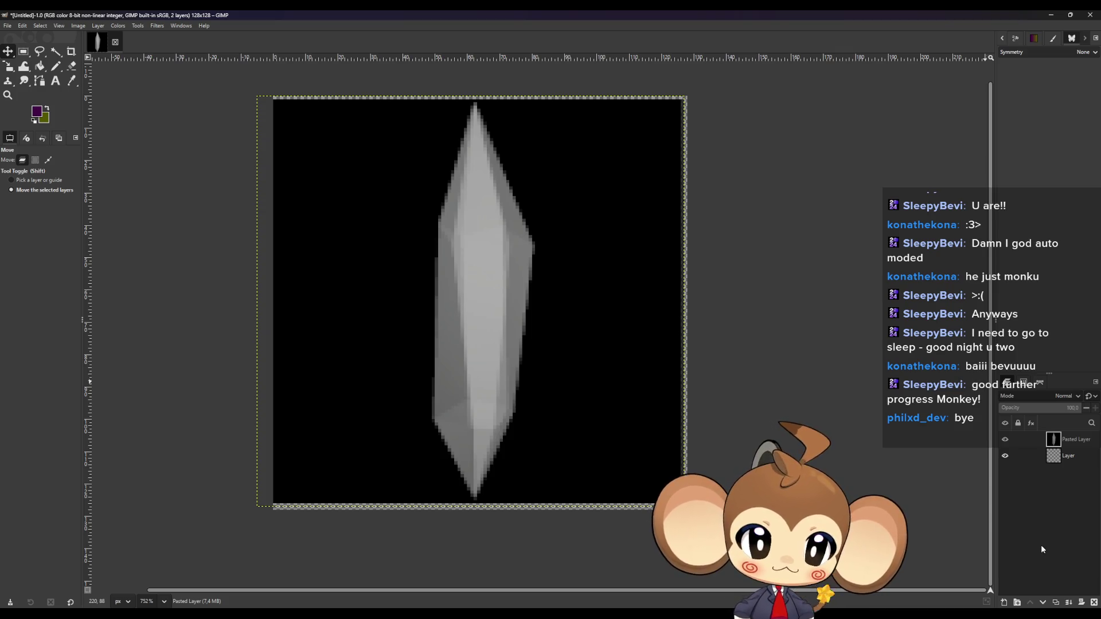
Add a transparent layer and pencil the crystal's left outline down to the bottom tip in purple
{"action": "left_click", "coordinate": [1005, 602]}
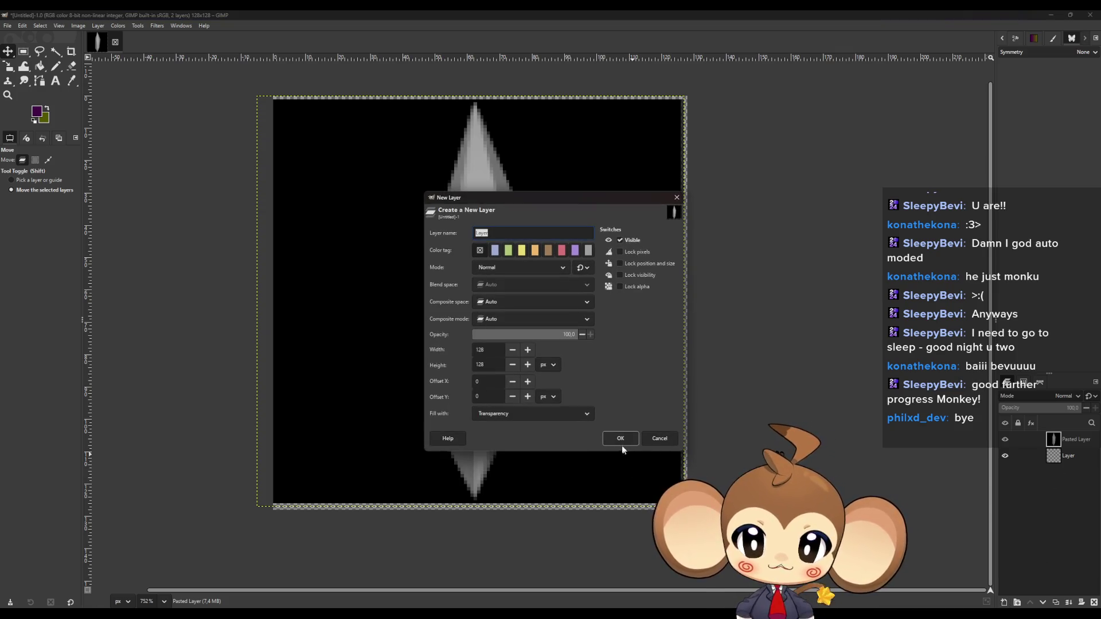
{"action": "left_click", "coordinate": [621, 439]}
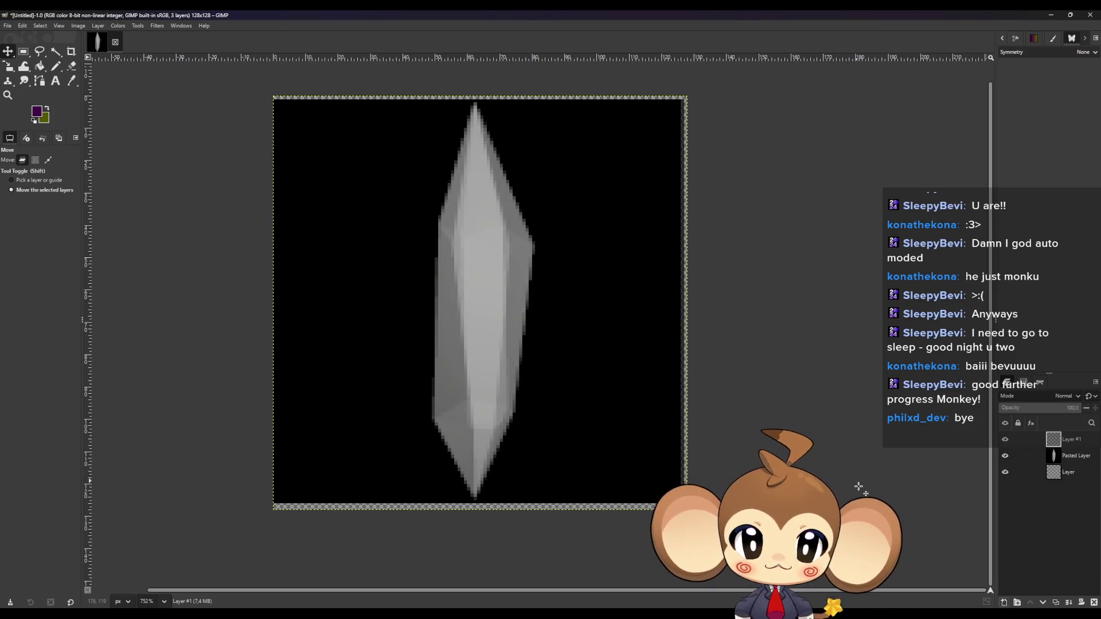
{"action": "left_click", "coordinate": [55, 68]}
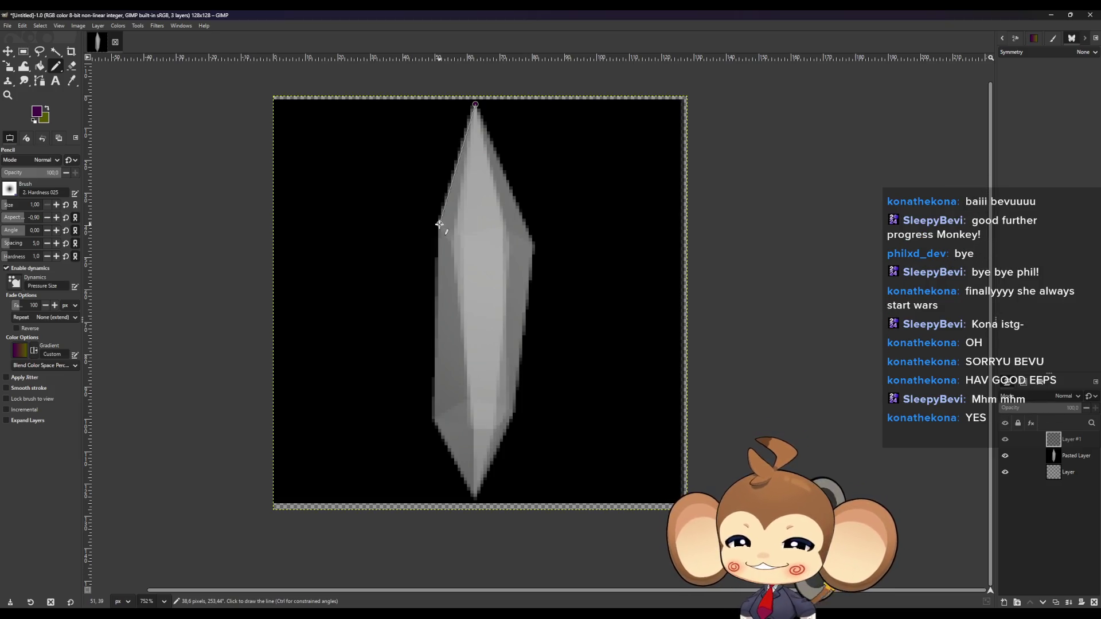
{"action": "left_click", "coordinate": [439, 223], "text": "shift"}
{"action": "left_click", "coordinate": [434, 418], "text": "shift"}
{"action": "left_click", "coordinate": [475, 498], "text": "shift"}
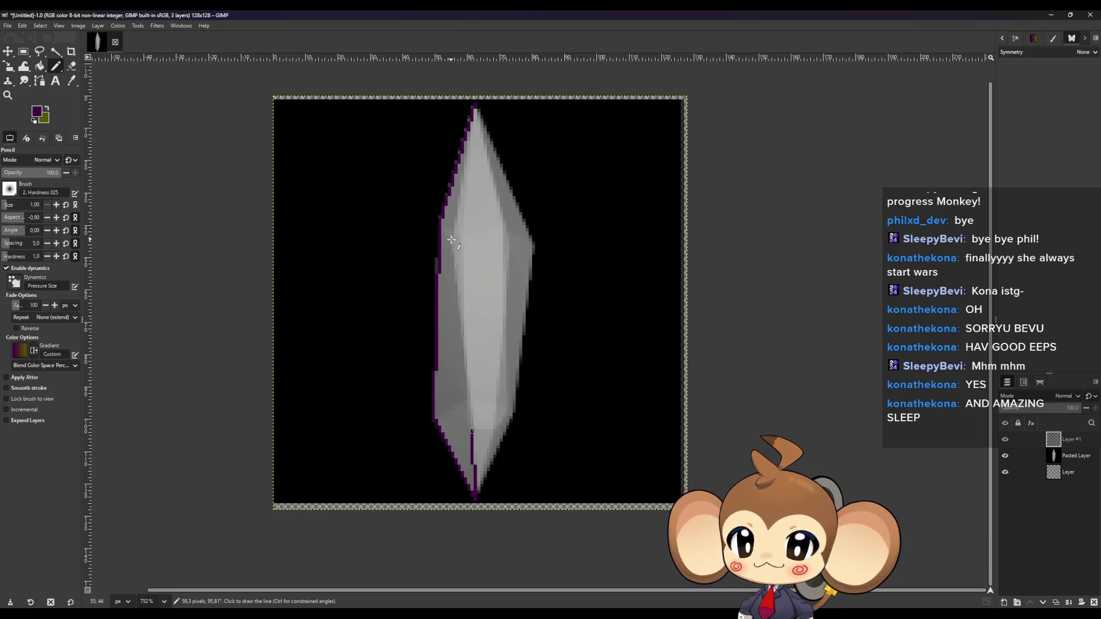
Draw the front facet's top and right edges in purple, continuing toward the bottom tip
{"action": "left_click", "coordinate": [452, 240], "text": "shift"}
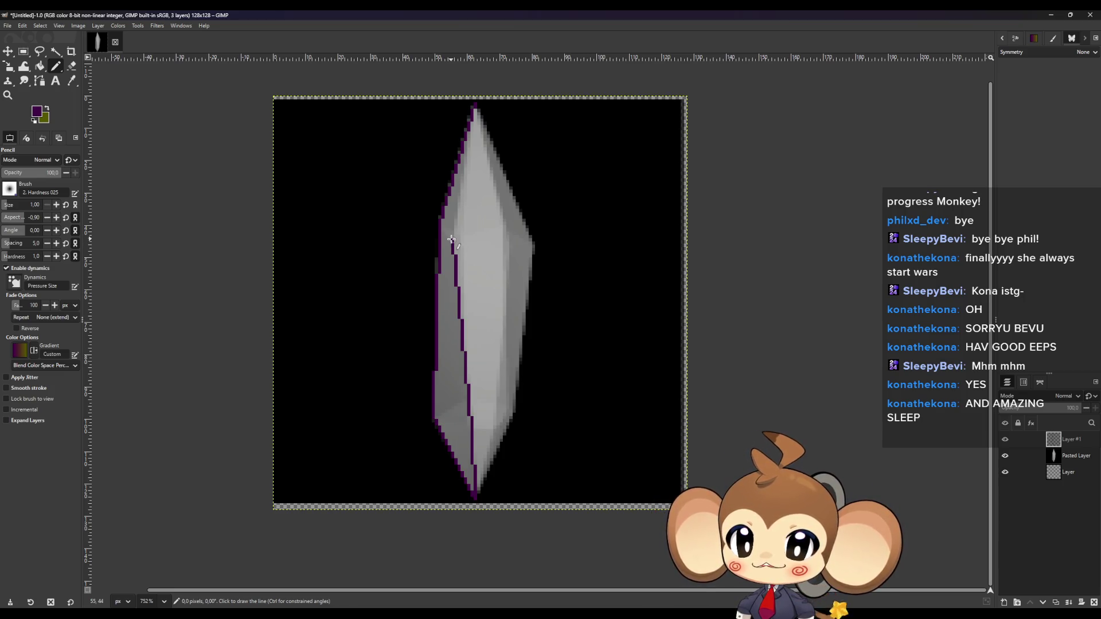
{"action": "left_click", "coordinate": [505, 223], "text": "shift"}
{"action": "left_click", "coordinate": [496, 428], "text": "shift"}
{"action": "left_click", "coordinate": [509, 408], "text": "shift"}
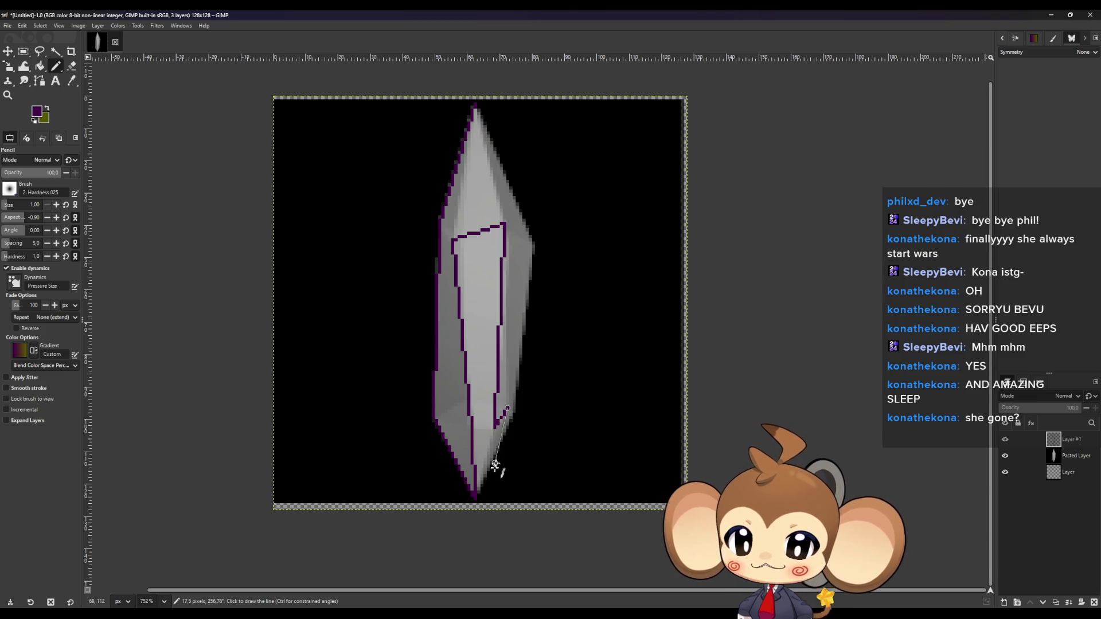
{"action": "left_click", "coordinate": [495, 427], "text": "shift"}
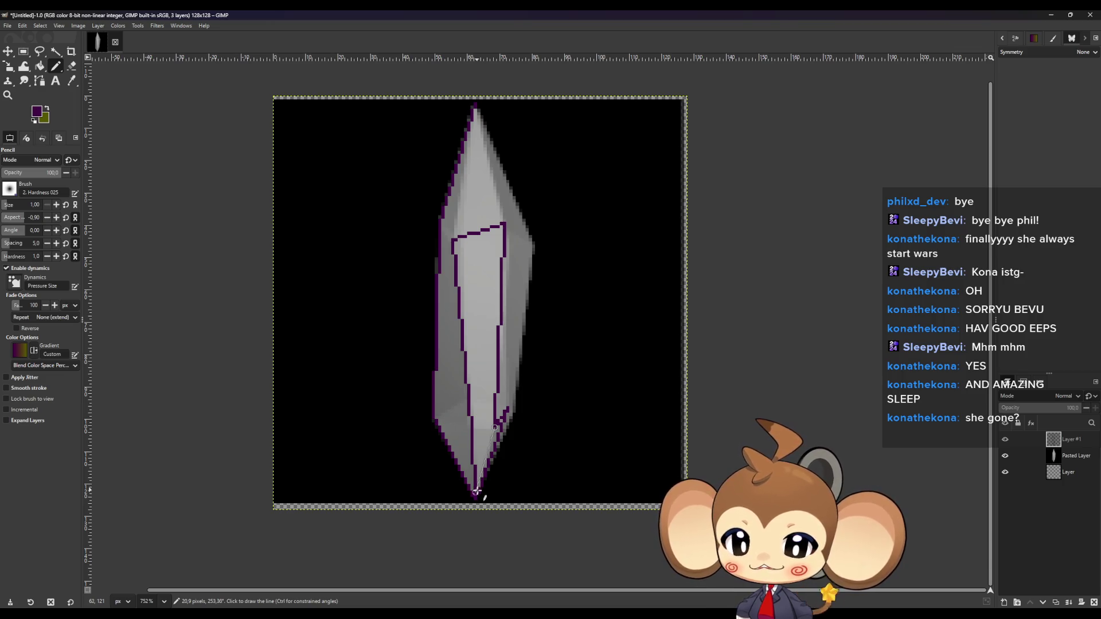
{"action": "left_click", "coordinate": [476, 492], "text": "shift"}
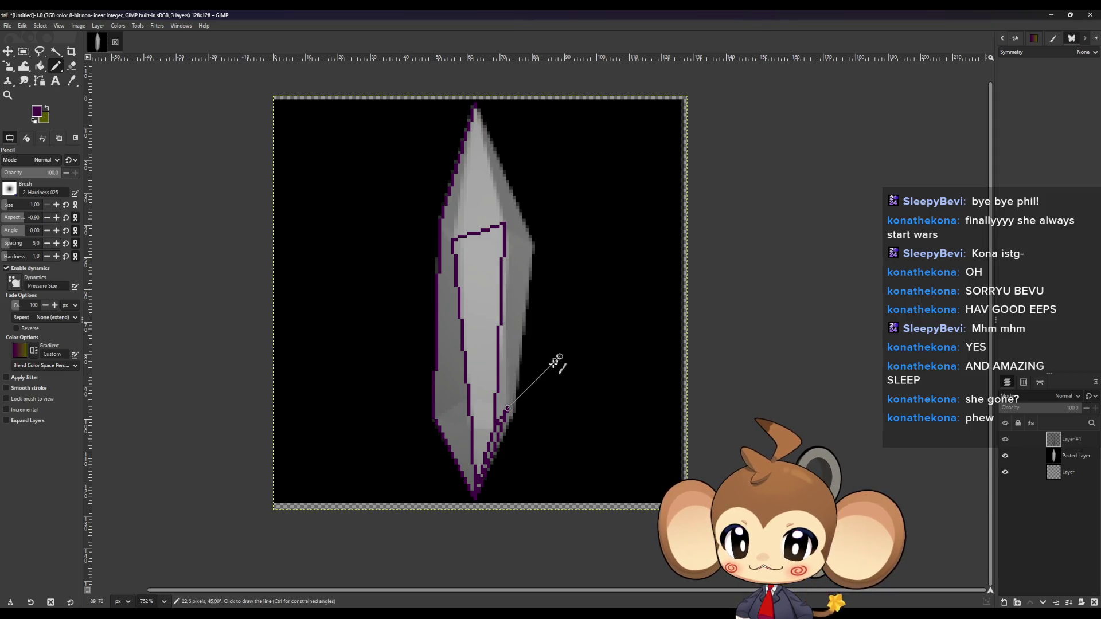
Trace the crystal's right outline, then delete that outline layer and start a fresh layer
{"action": "left_click", "coordinate": [507, 226], "text": "shift"}
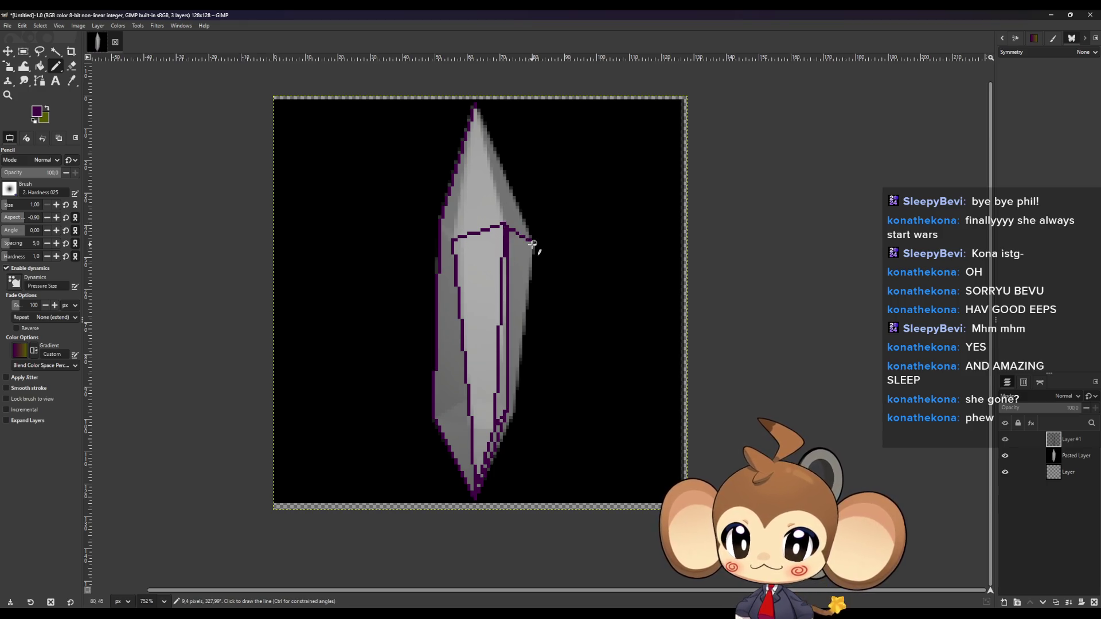
{"action": "left_click", "coordinate": [515, 414], "text": "shift"}
{"action": "left_click", "coordinate": [482, 486], "text": "shift"}
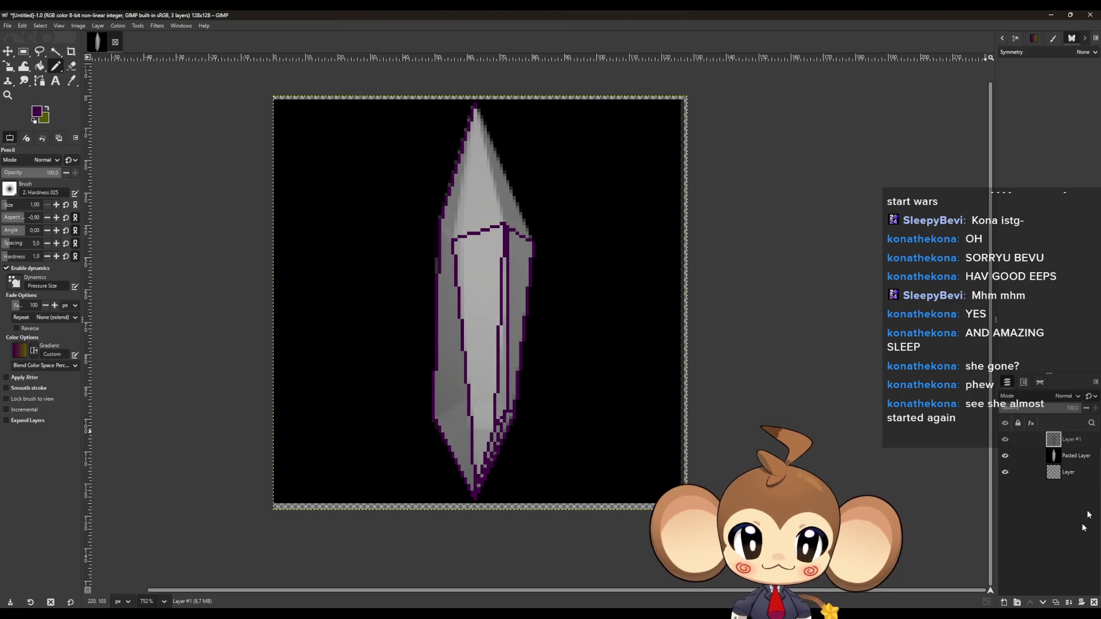
{"action": "left_click", "coordinate": [1094, 602]}
{"action": "left_click", "coordinate": [1004, 603]}
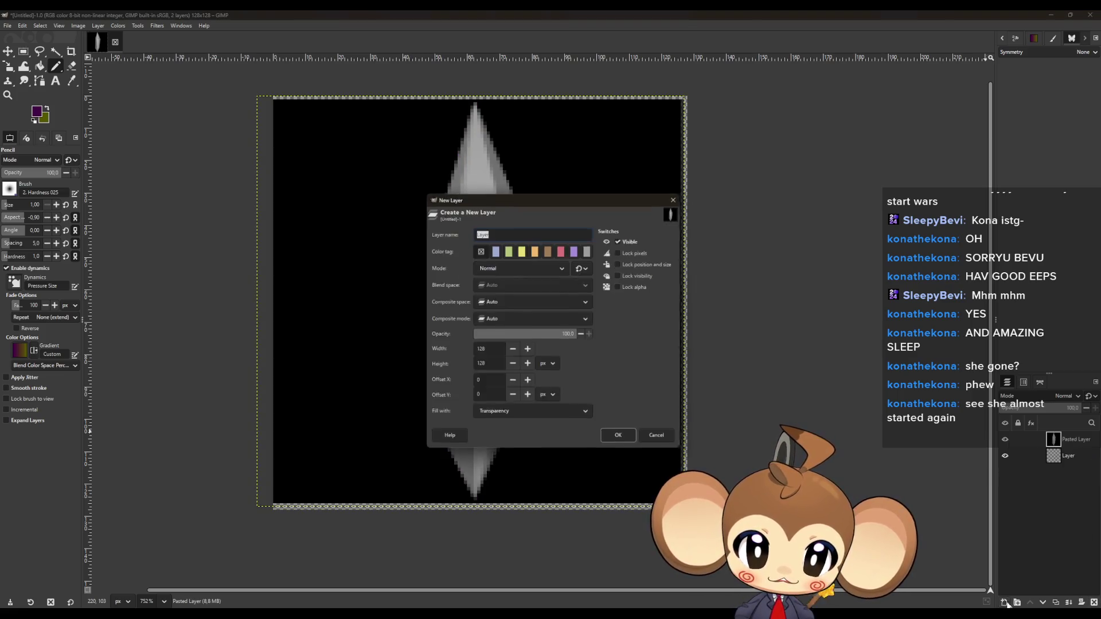
On the new transparent layer, draw the left edge from the tip and an inner facet back up
{"action": "left_click", "coordinate": [621, 439]}
{"action": "scroll", "coordinate": [493, 462], "scroll_direction": "up", "scroll_amount": 5}
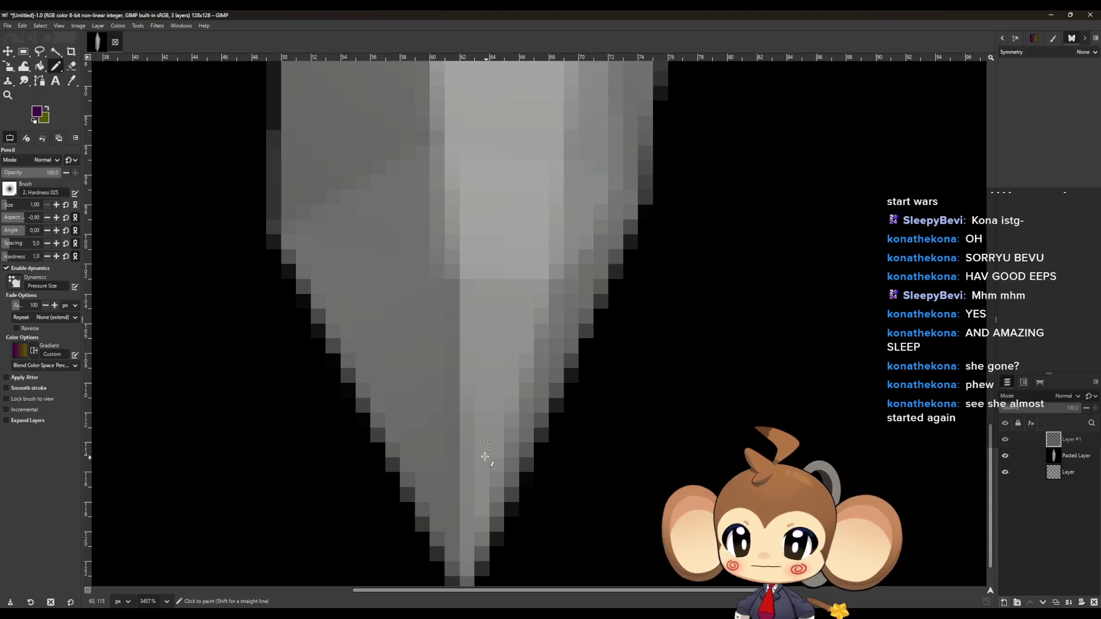
{"action": "scroll", "coordinate": [480, 462], "scroll_direction": "down", "scroll_amount": 3}
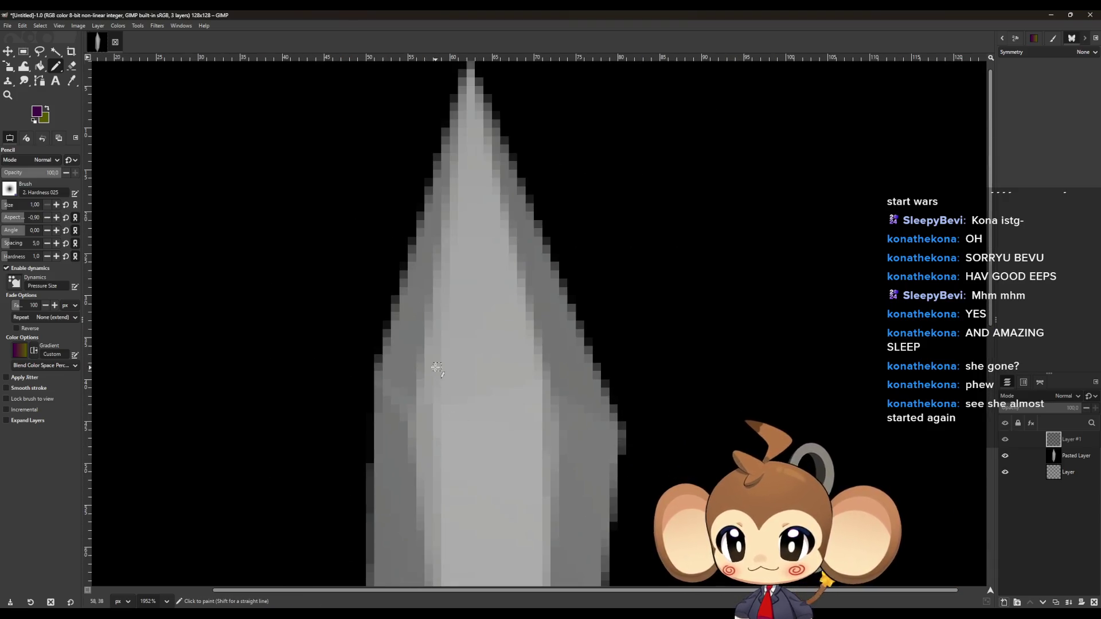
{"action": "left_click", "coordinate": [475, 89]}
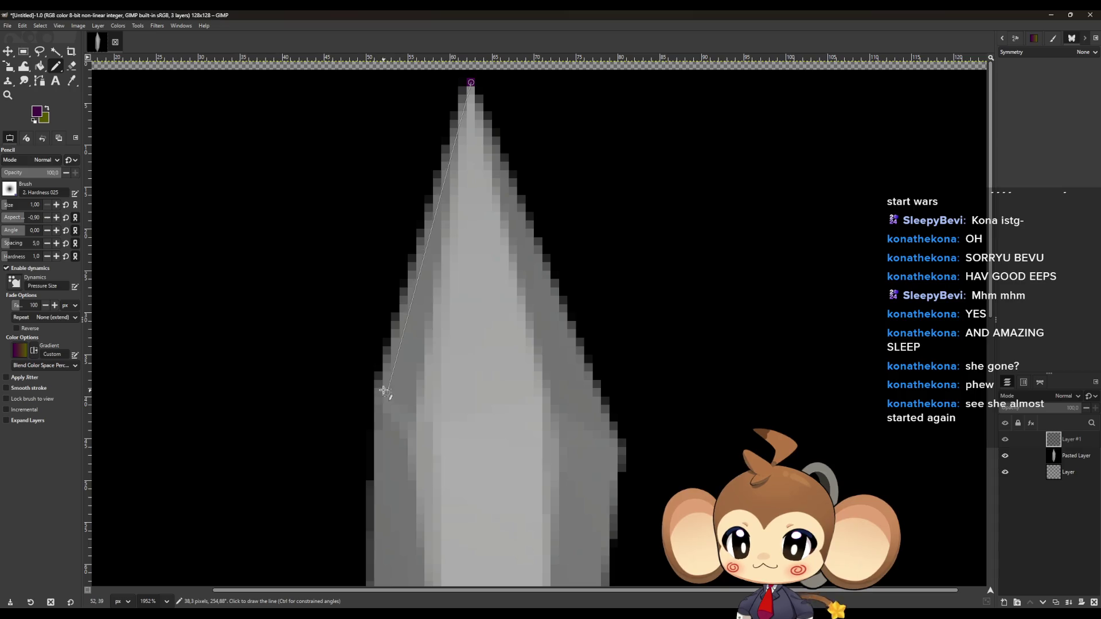
{"action": "left_click", "coordinate": [378, 393], "text": "shift"}
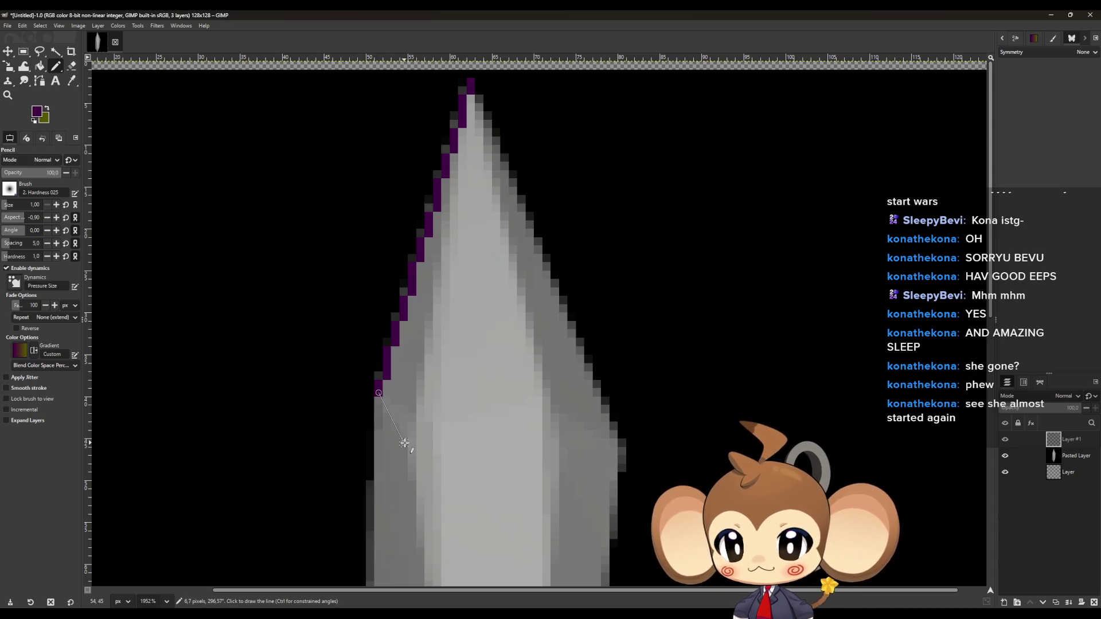
{"action": "left_click", "coordinate": [410, 443], "text": "shift"}
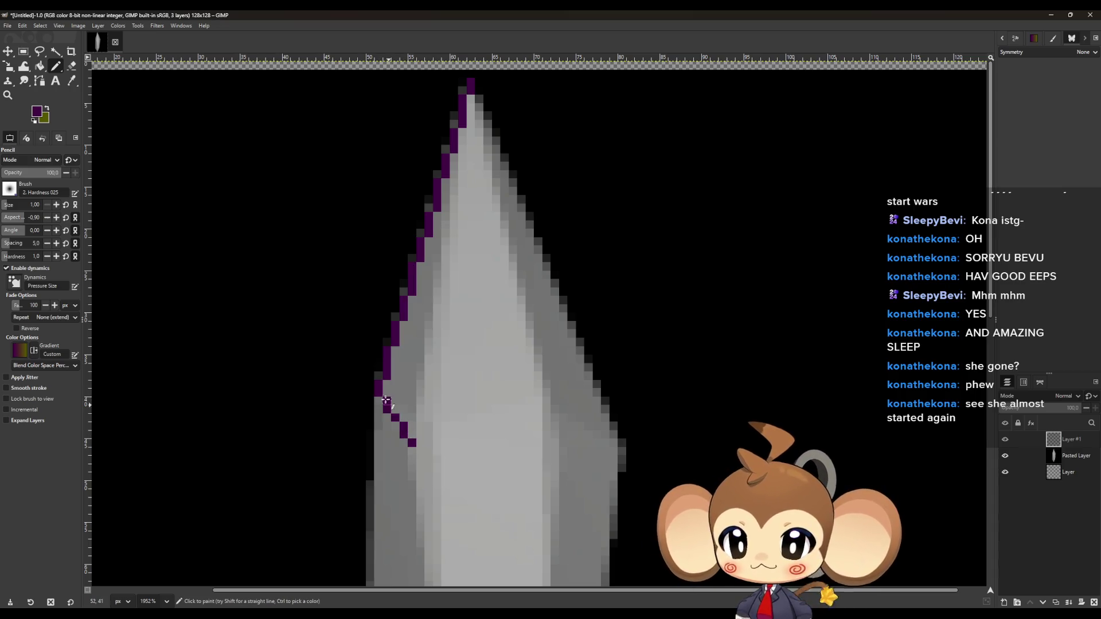
{"action": "left_click", "coordinate": [420, 417], "text": "shift"}
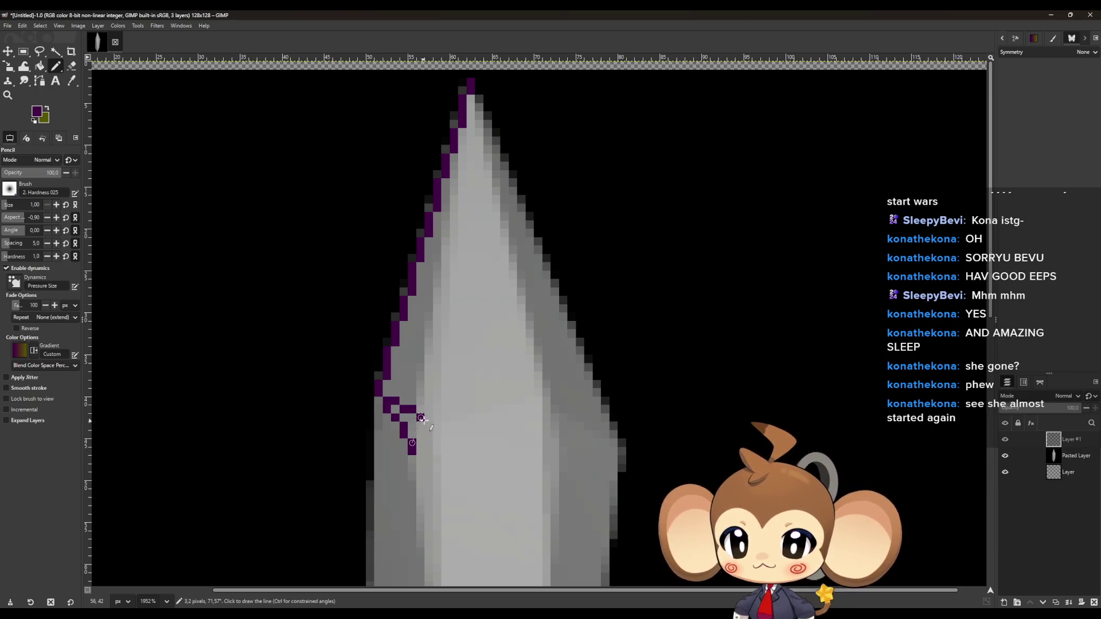
{"action": "left_click", "coordinate": [471, 90], "text": "shift"}
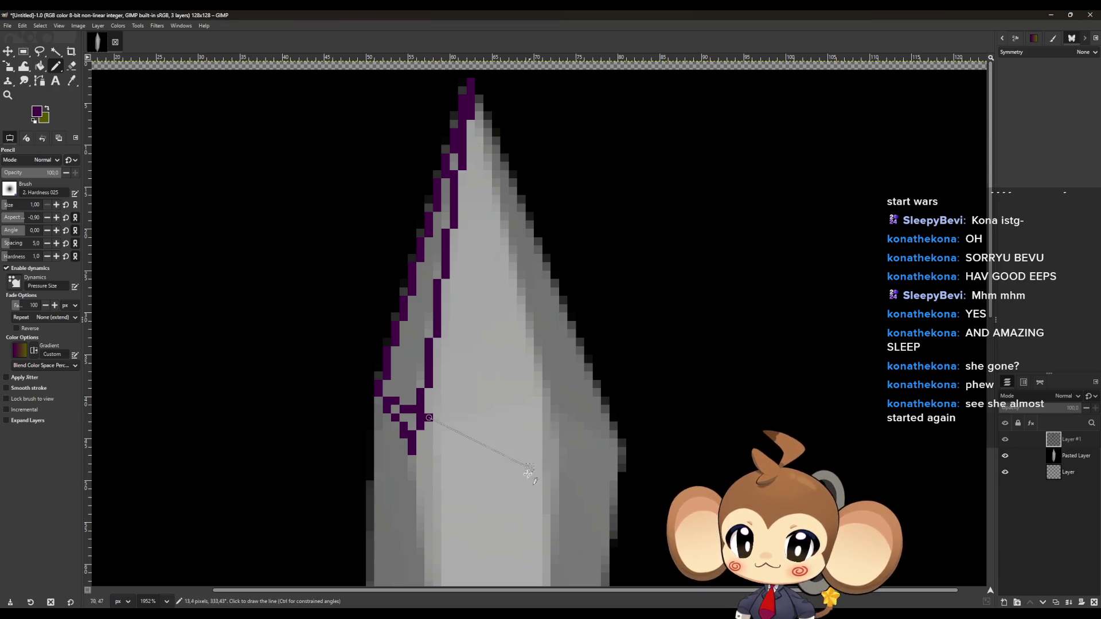
Add a purple facet line across the middle and one from the apex down the right side
{"action": "scroll", "coordinate": [507, 478], "scroll_direction": "up", "scroll_amount": 4}
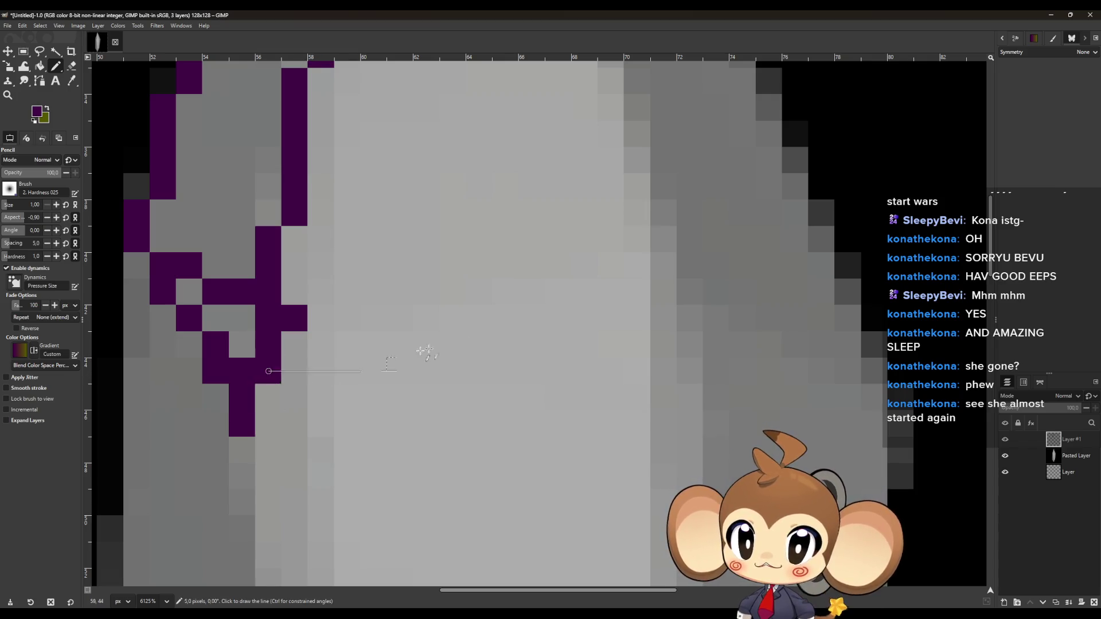
{"action": "left_click", "coordinate": [664, 262], "text": "shift"}
{"action": "scroll", "coordinate": [552, 360], "scroll_direction": "down", "scroll_amount": 4}
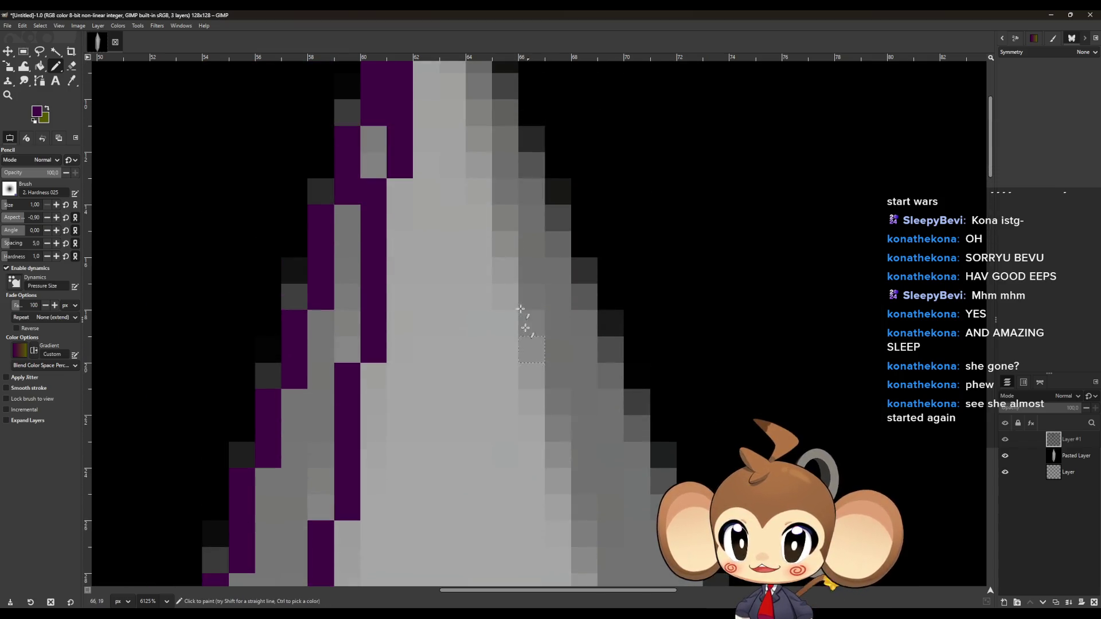
{"action": "left_click", "coordinate": [453, 98]}
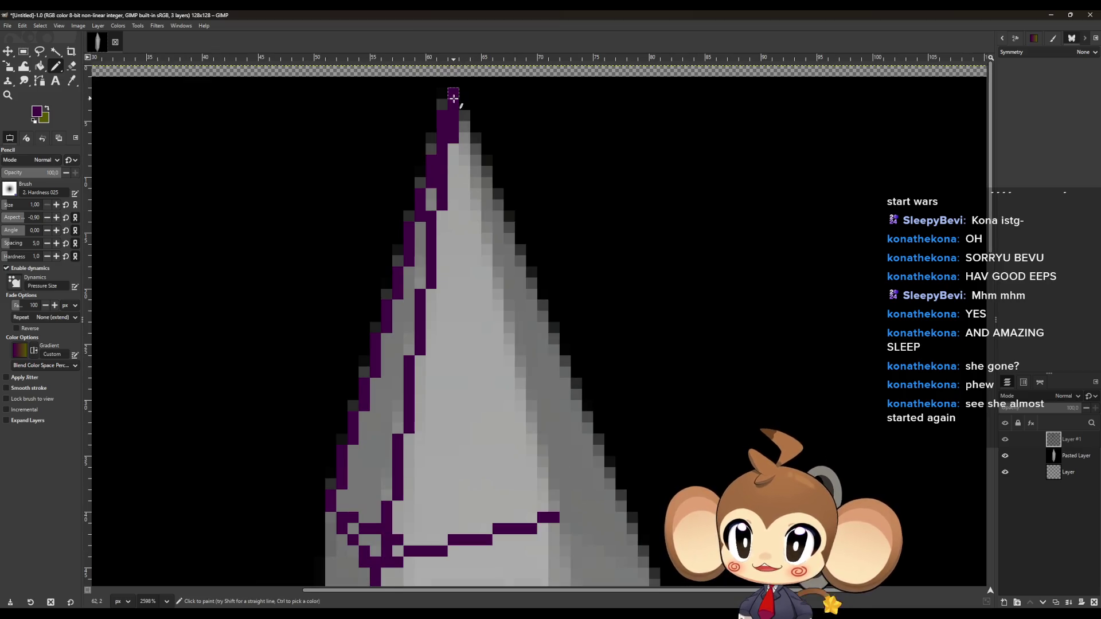
{"action": "left_click", "coordinate": [555, 515], "text": "shift"}
{"action": "scroll", "coordinate": [576, 516], "scroll_direction": "down", "scroll_amount": 3}
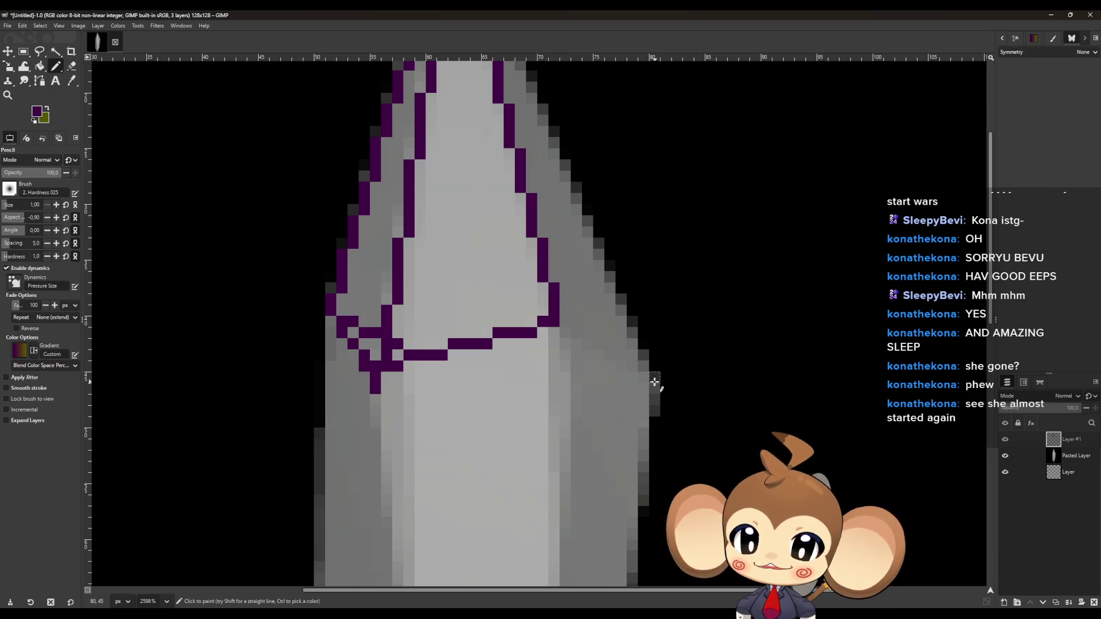
Draw a diagonal to the right edge, outline the right edge to the apex, and add a vertical facet line
{"action": "left_click", "coordinate": [648, 387]}
{"action": "left_click", "coordinate": [562, 331], "text": "shift"}
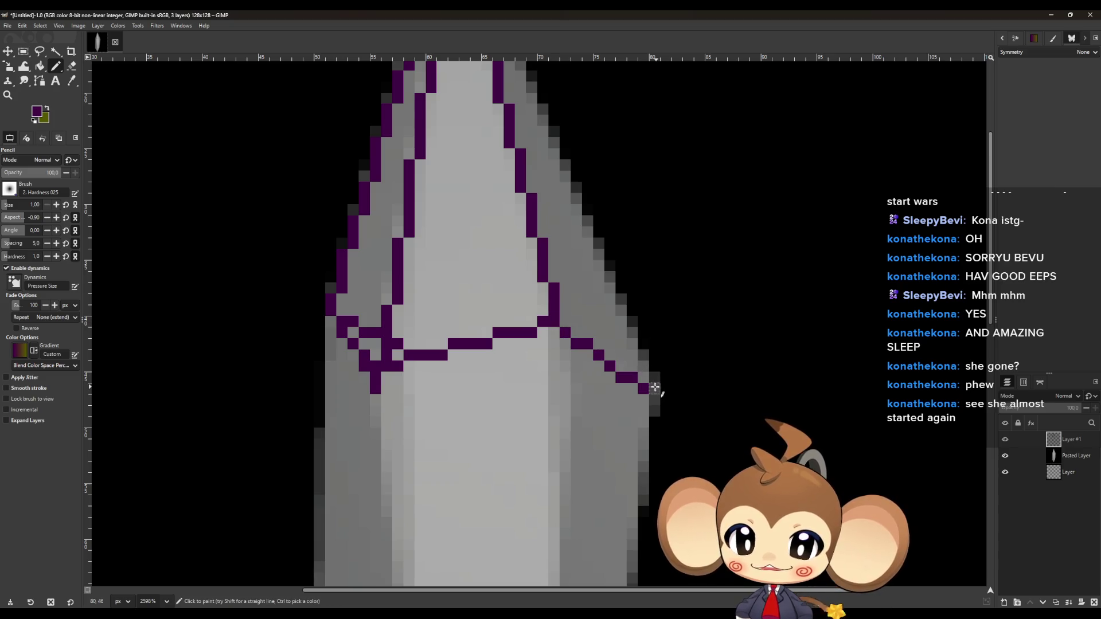
{"action": "scroll", "coordinate": [652, 385], "scroll_direction": "up", "scroll_amount": 3}
{"action": "left_click", "coordinate": [456, 107], "text": "shift"}
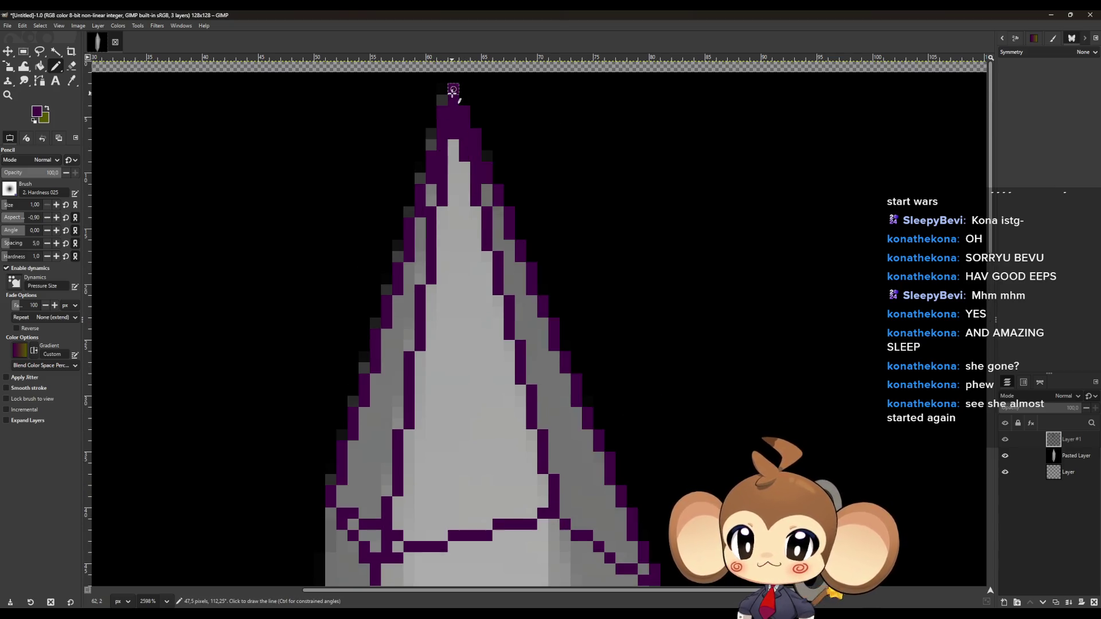
{"action": "scroll", "coordinate": [601, 473], "scroll_direction": "down", "scroll_amount": 3}
{"action": "scroll", "coordinate": [516, 351], "scroll_direction": "down", "scroll_amount": 5}
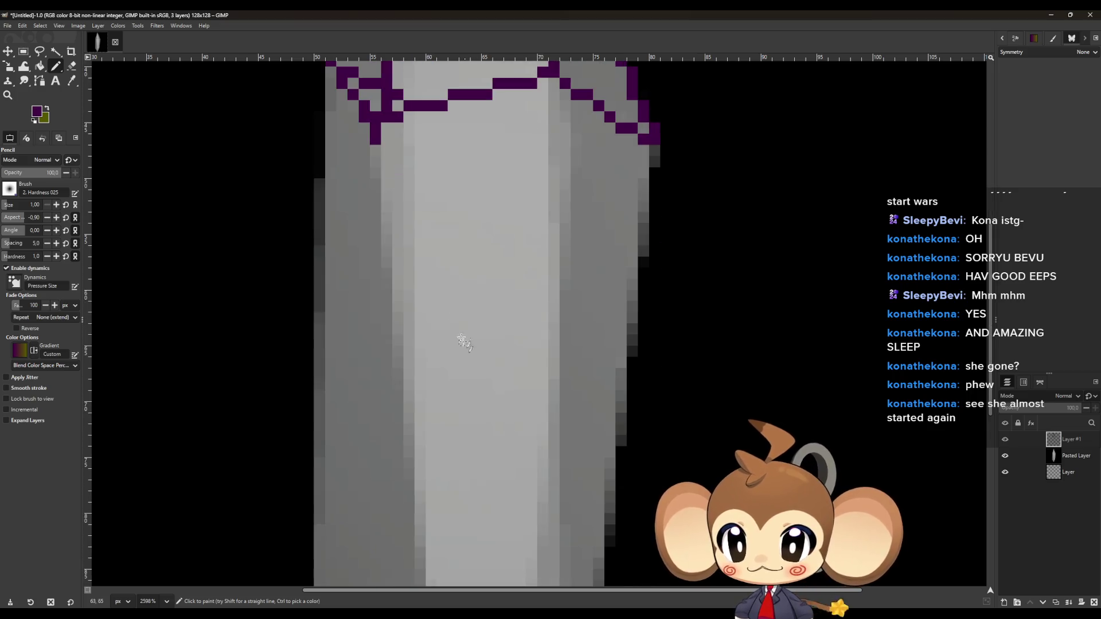
{"action": "left_click", "coordinate": [410, 119]}
{"action": "scroll", "coordinate": [409, 119], "scroll_direction": "down", "scroll_amount": 3}
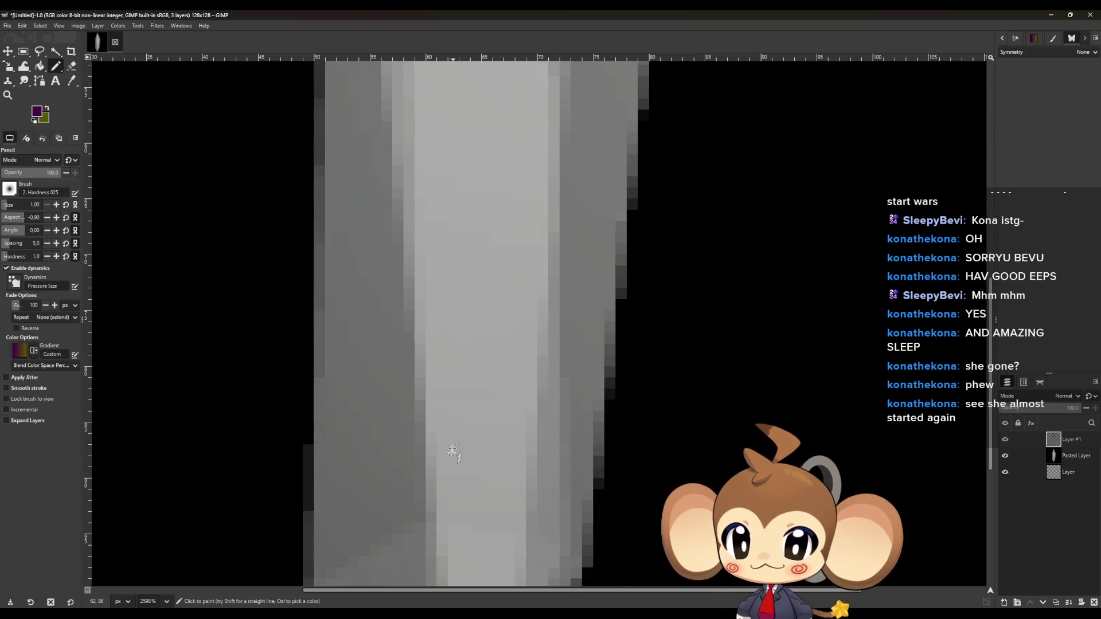
{"action": "left_click", "coordinate": [431, 518], "text": "shift"}
Outline the crystal's left side and add purple facet lines across the lower body
{"action": "scroll", "coordinate": [401, 459], "scroll_direction": "up", "scroll_amount": 3}
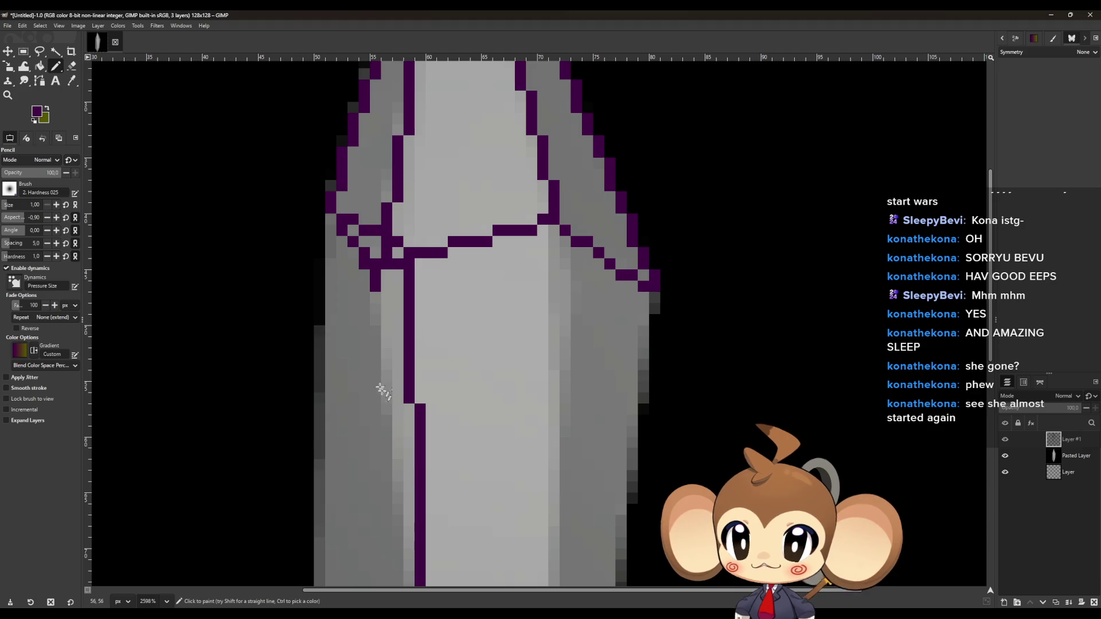
{"action": "left_click", "coordinate": [365, 274], "text": "shift"}
{"action": "scroll", "coordinate": [330, 418], "scroll_direction": "down", "scroll_amount": 9}
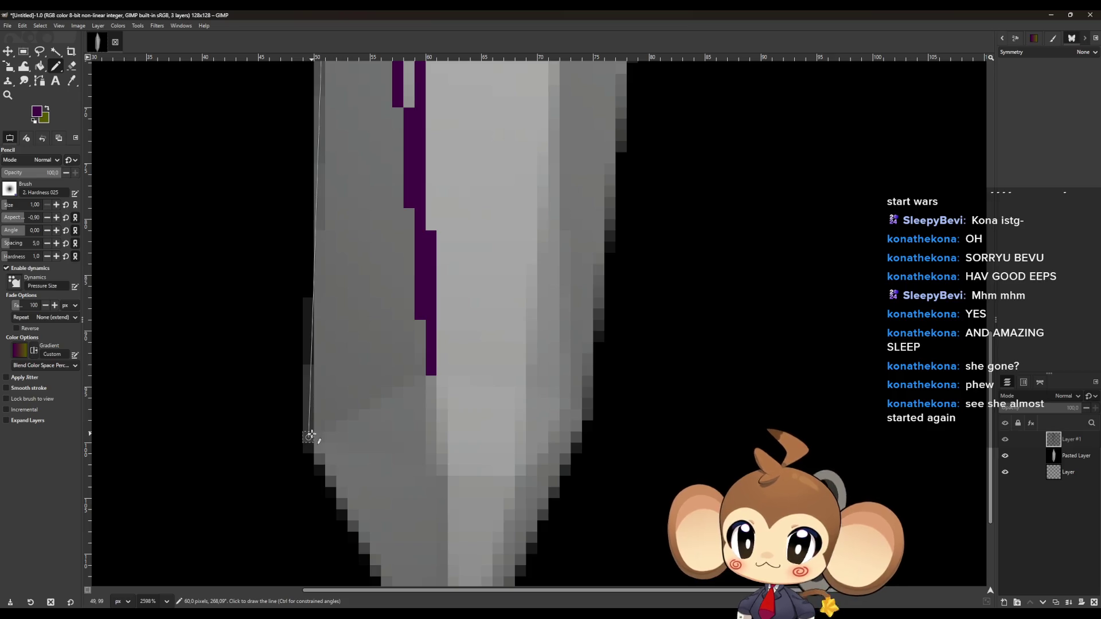
{"action": "left_click", "coordinate": [309, 437], "text": "shift"}
{"action": "left_click", "coordinate": [424, 379], "text": "shift"}
{"action": "left_click", "coordinate": [309, 438]}
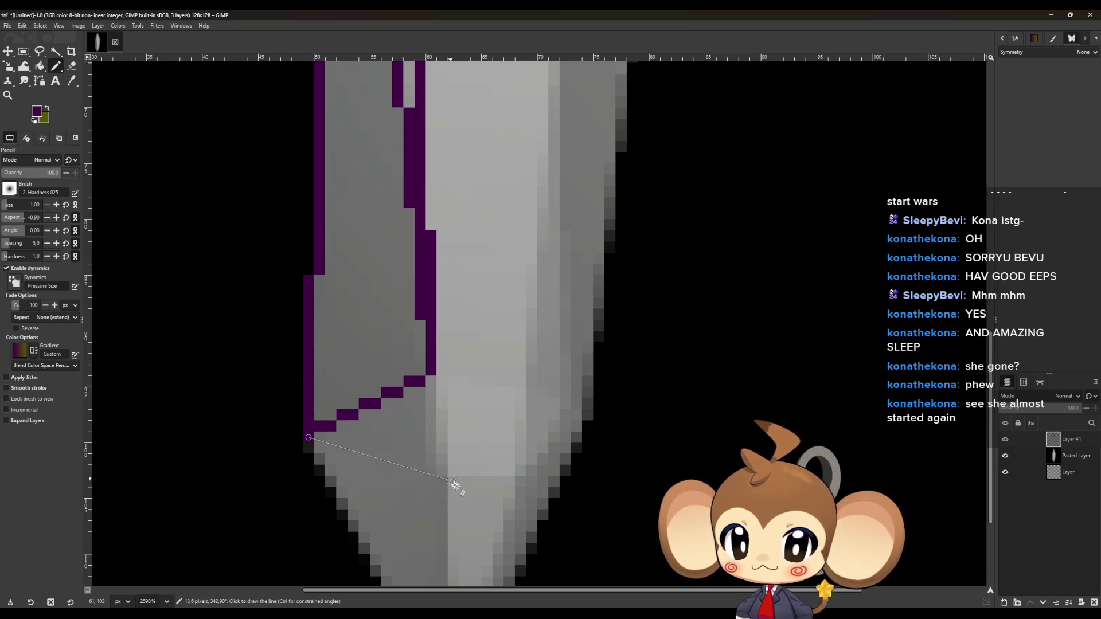
{"action": "left_click", "coordinate": [448, 474], "text": "shift"}
{"action": "left_click", "coordinate": [431, 369], "text": "shift"}
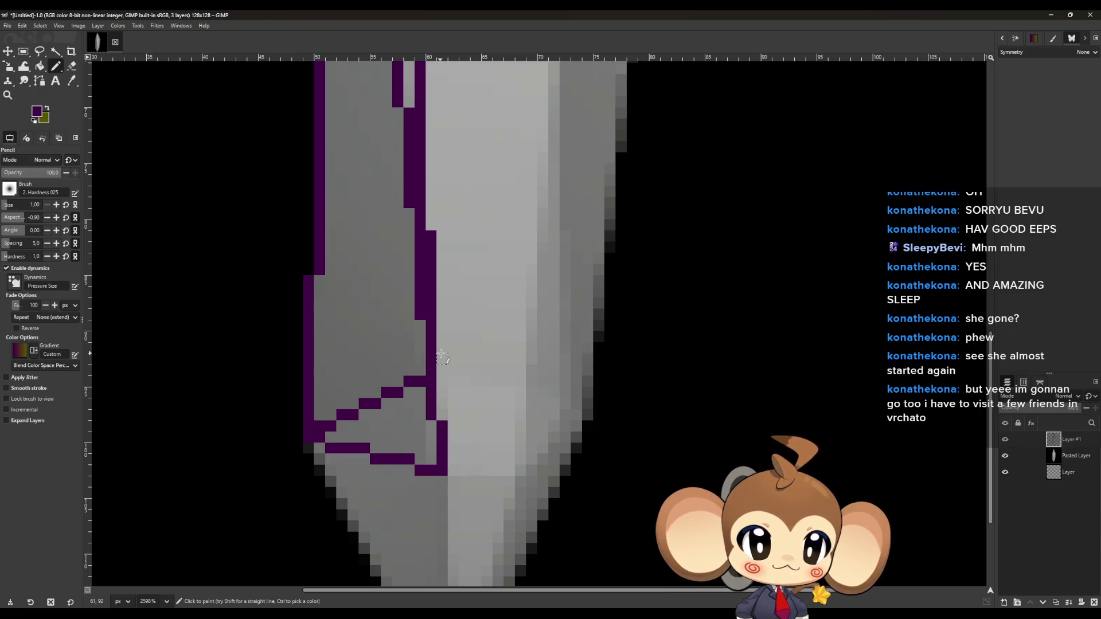
{"action": "scroll", "coordinate": [462, 373], "scroll_direction": "down", "scroll_amount": 3}
Outline the lower left and right edges to the bottom tip and close the lower facet line
{"action": "left_click", "coordinate": [453, 559]}
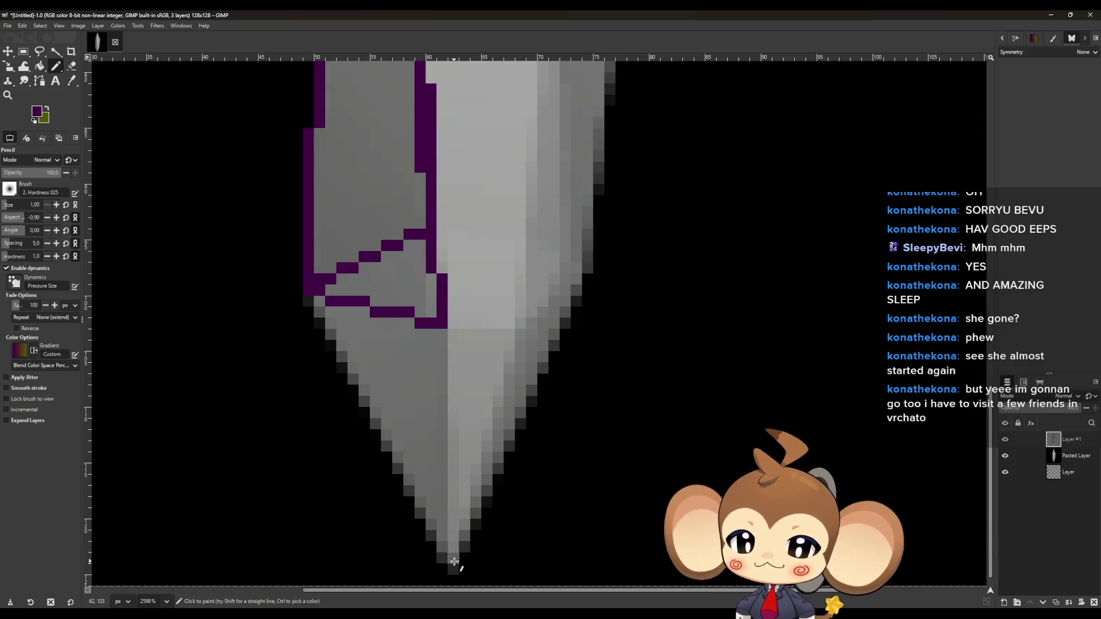
{"action": "left_click", "coordinate": [440, 322], "text": "shift"}
{"action": "left_click", "coordinate": [308, 291]}
{"action": "left_click", "coordinate": [453, 567], "text": "shift"}
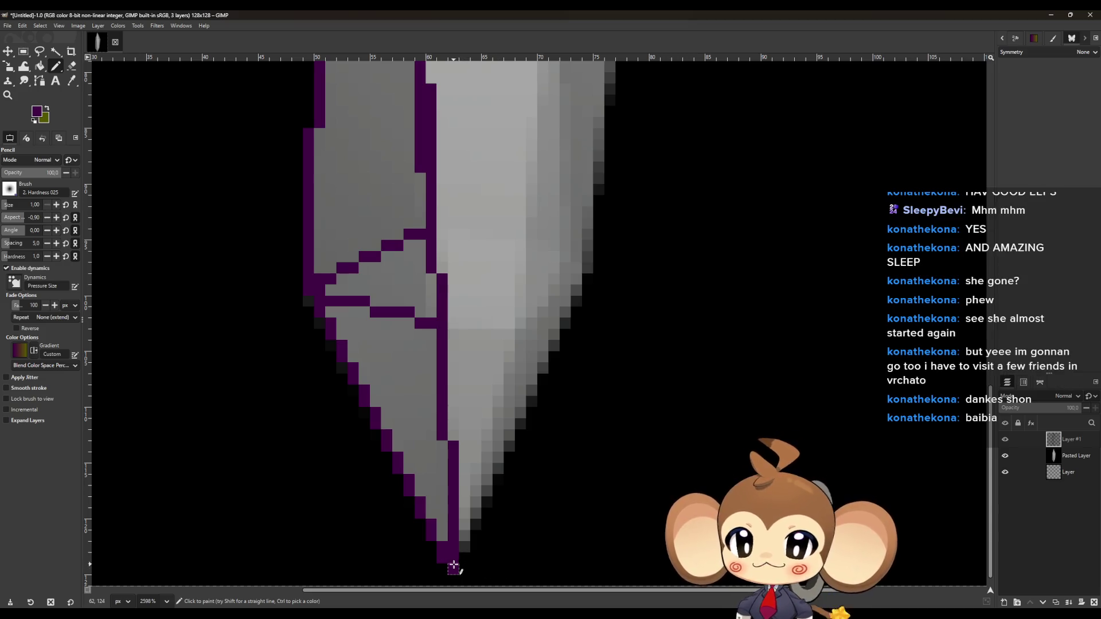
{"action": "left_click", "coordinate": [589, 258], "text": "shift"}
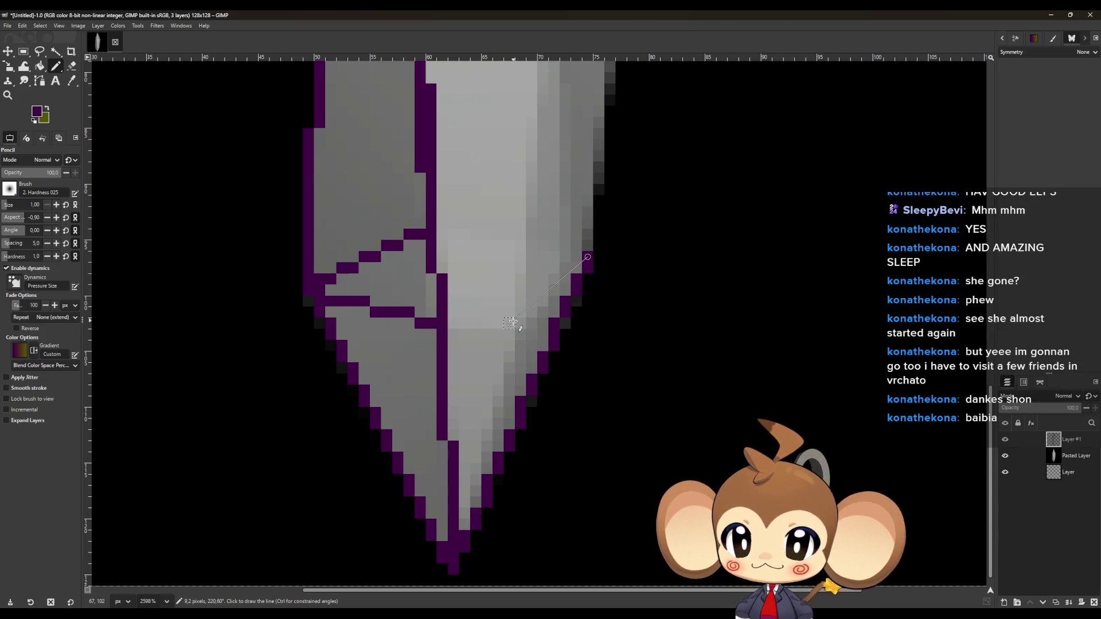
{"action": "left_click", "coordinate": [521, 324], "text": "shift"}
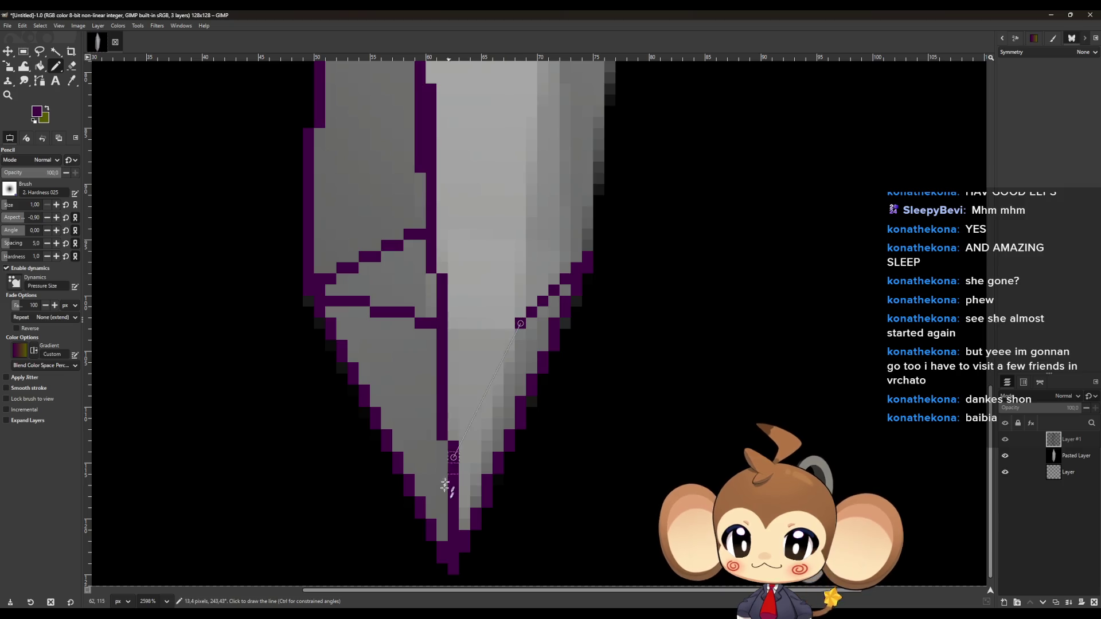
{"action": "left_click", "coordinate": [464, 521], "text": "shift"}
{"action": "left_click", "coordinate": [521, 324], "text": "shift"}
Draw a stepped purple facet line leftward across the crystal's right side
{"action": "scroll", "coordinate": [535, 319], "scroll_direction": "up", "scroll_amount": 3}
{"action": "left_click", "coordinate": [593, 403]}
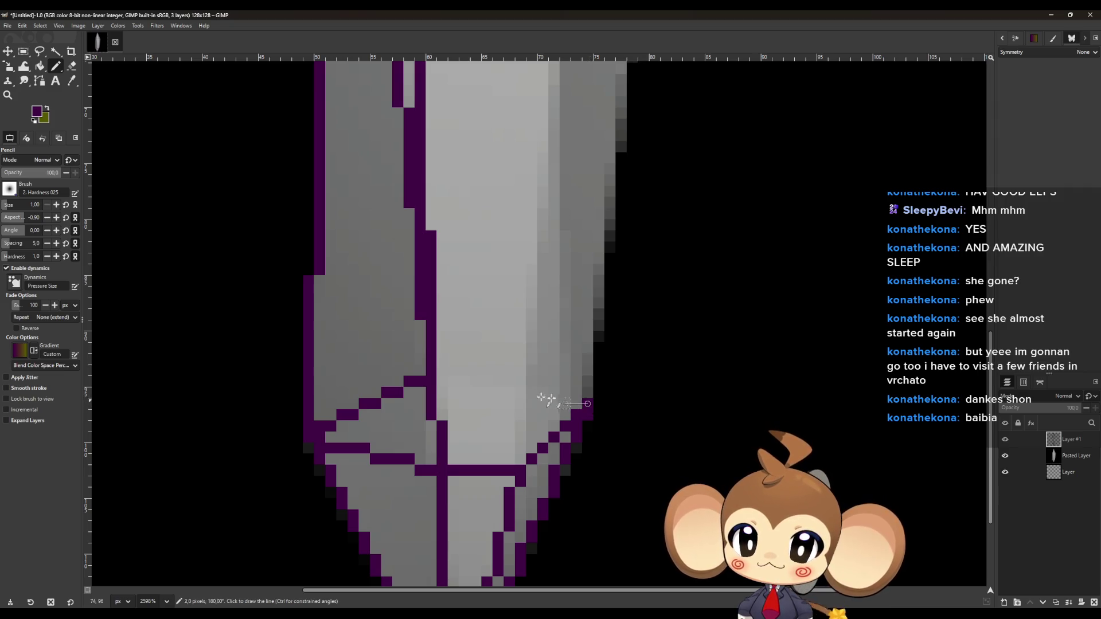
{"action": "left_click", "coordinate": [520, 392], "text": "shift"}
{"action": "left_click", "coordinate": [431, 382], "text": "shift"}
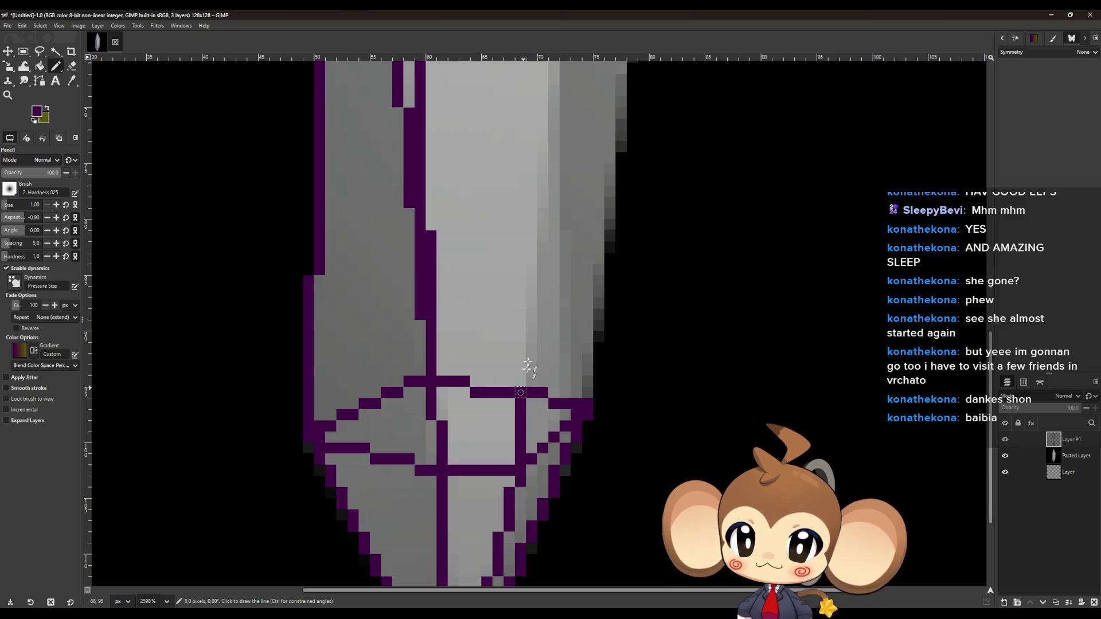
{"action": "scroll", "coordinate": [533, 345], "scroll_direction": "up", "scroll_amount": 4}
{"action": "scroll", "coordinate": [532, 344], "scroll_direction": "up", "scroll_amount": 5}
Add a vertical facet line and outline the upper right body edge, then zoom out to see the whole crystal
{"action": "left_click", "coordinate": [555, 224]}
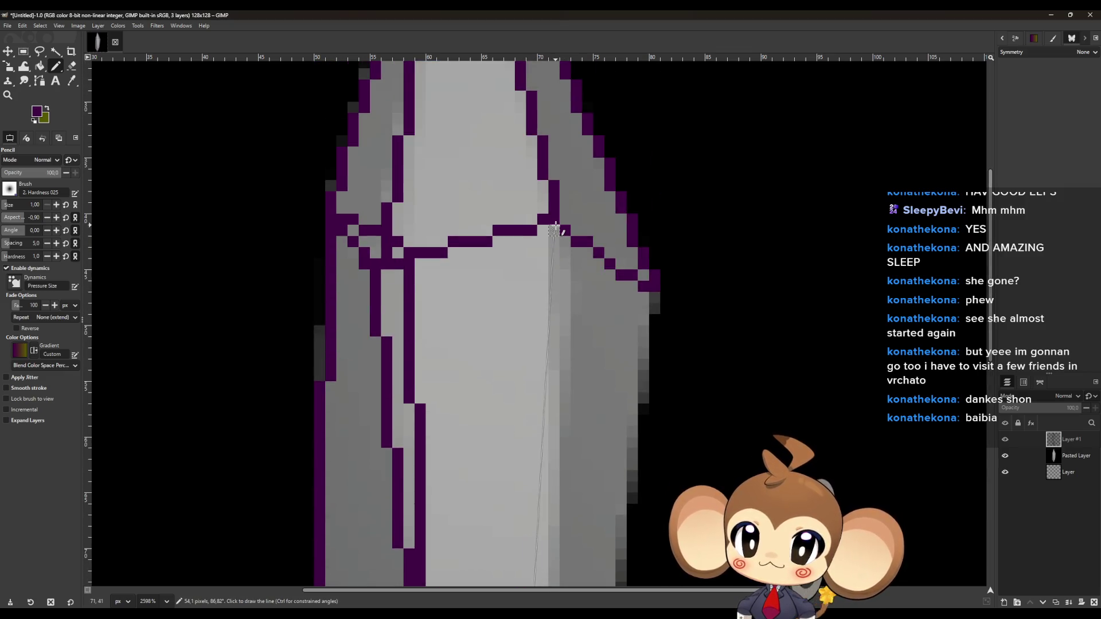
{"action": "left_click", "coordinate": [532, 582], "text": "shift"}
{"action": "left_click", "coordinate": [655, 286]}
{"action": "scroll", "coordinate": [654, 412], "scroll_direction": "down", "scroll_amount": 12}
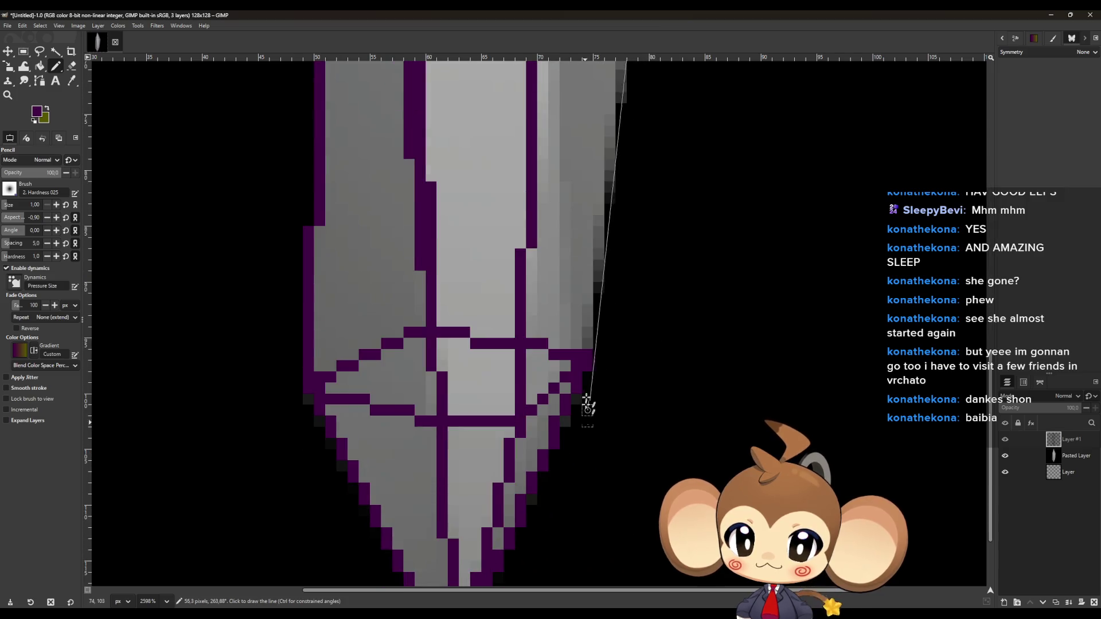
{"action": "left_click", "coordinate": [589, 355], "text": "shift"}
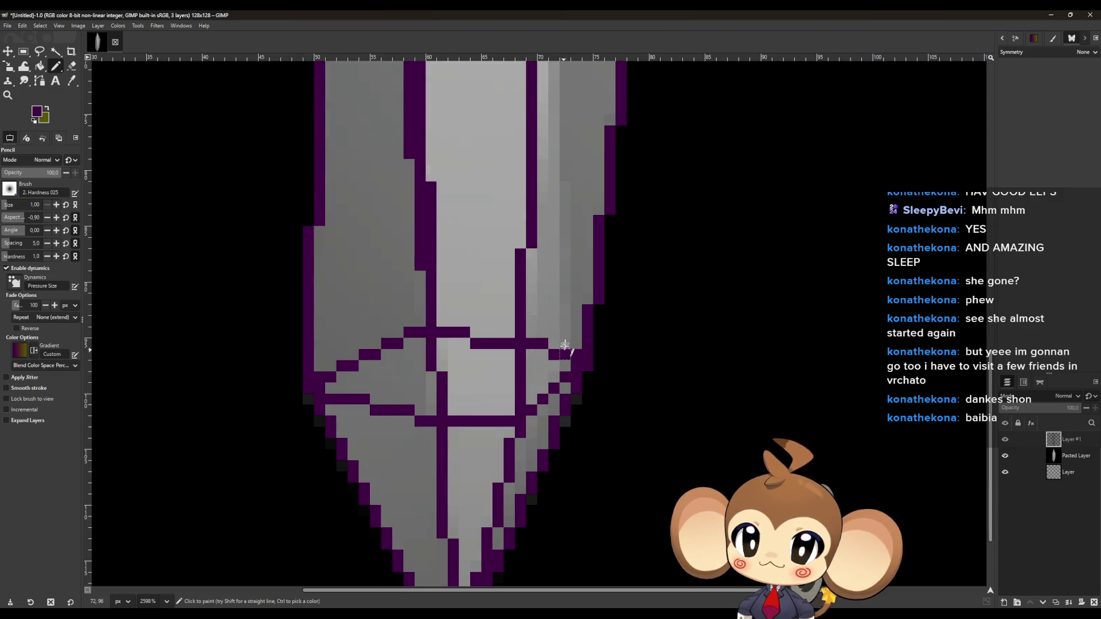
{"action": "scroll", "coordinate": [565, 344], "scroll_direction": "up", "scroll_amount": 12}
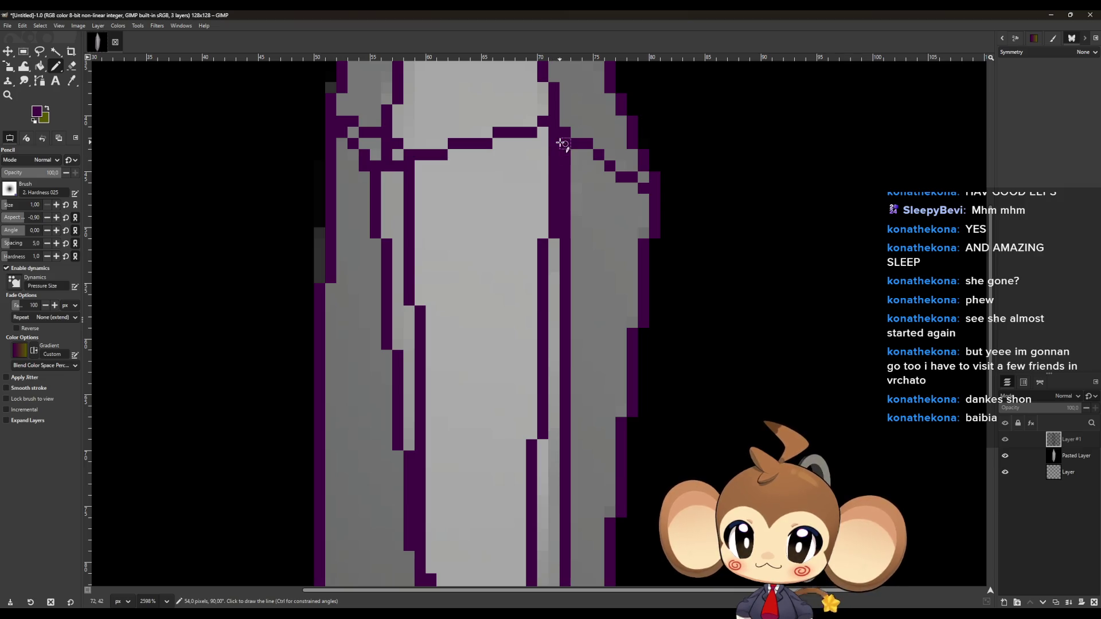
{"action": "scroll", "coordinate": [562, 144], "scroll_direction": "down", "scroll_amount": 3}
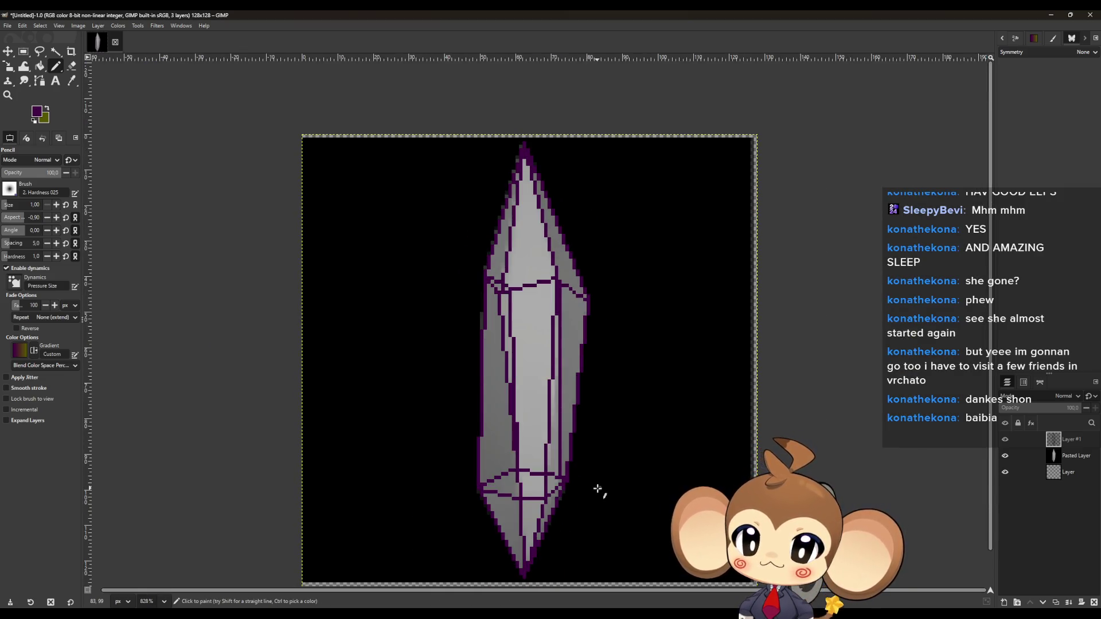
{"action": "scroll", "coordinate": [598, 489], "scroll_direction": "down", "scroll_amount": 1}
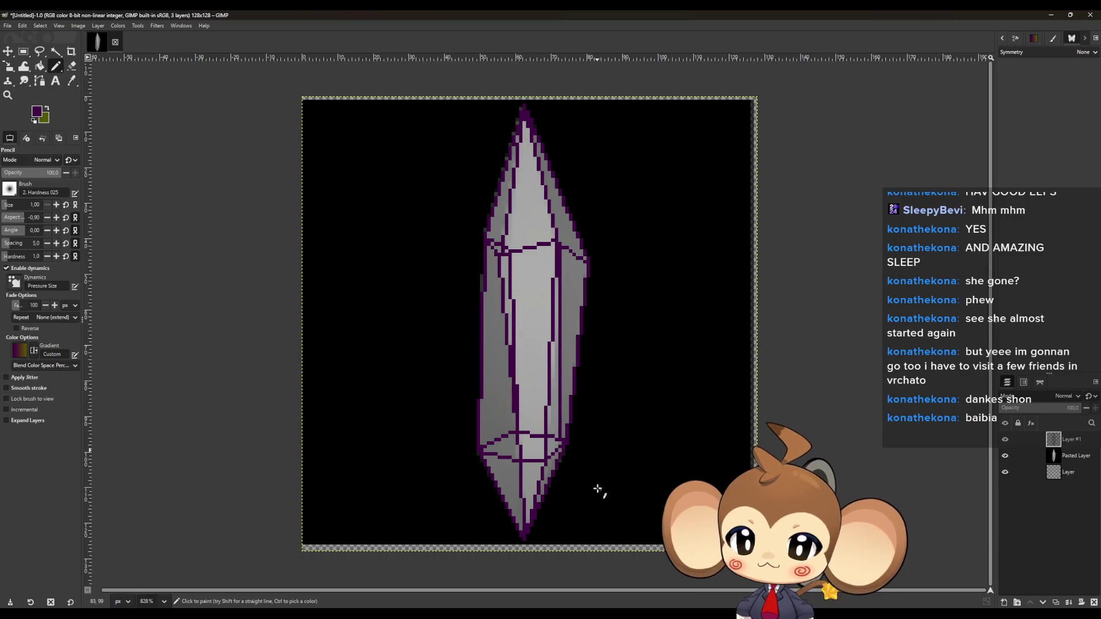
Sample light greys from the crystal and refill part of its light face
{"action": "key", "text": "o"}
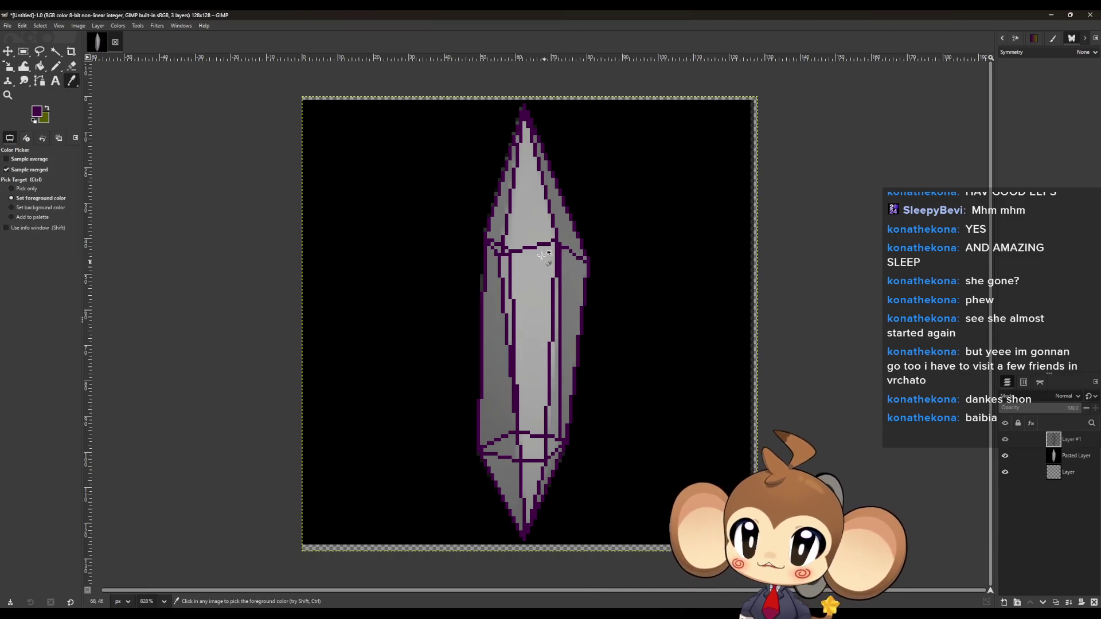
{"action": "left_click", "coordinate": [529, 211]}
{"action": "key", "text": "shift+b"}
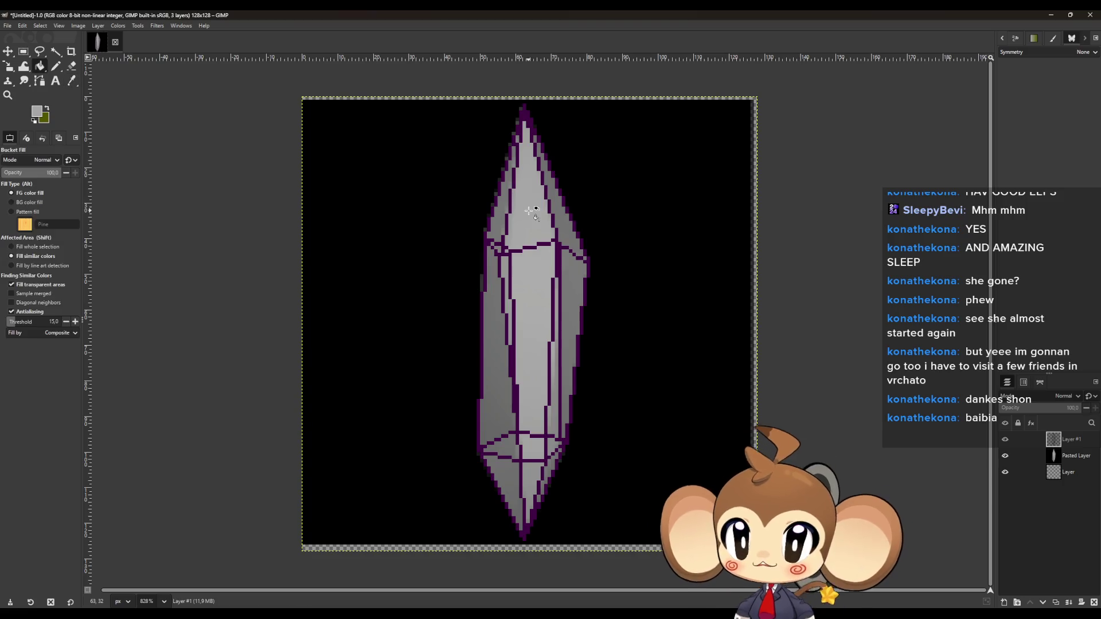
{"action": "key", "text": "o"}
{"action": "left_click", "coordinate": [498, 218]}
{"action": "key", "text": "shift+b"}
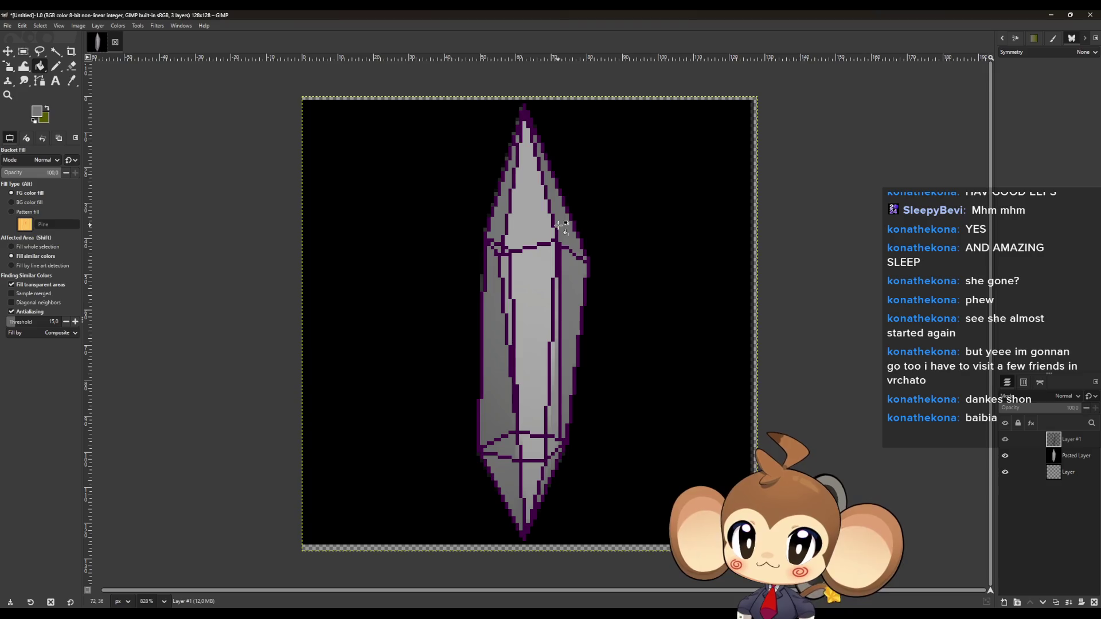
{"action": "key", "text": "o"}
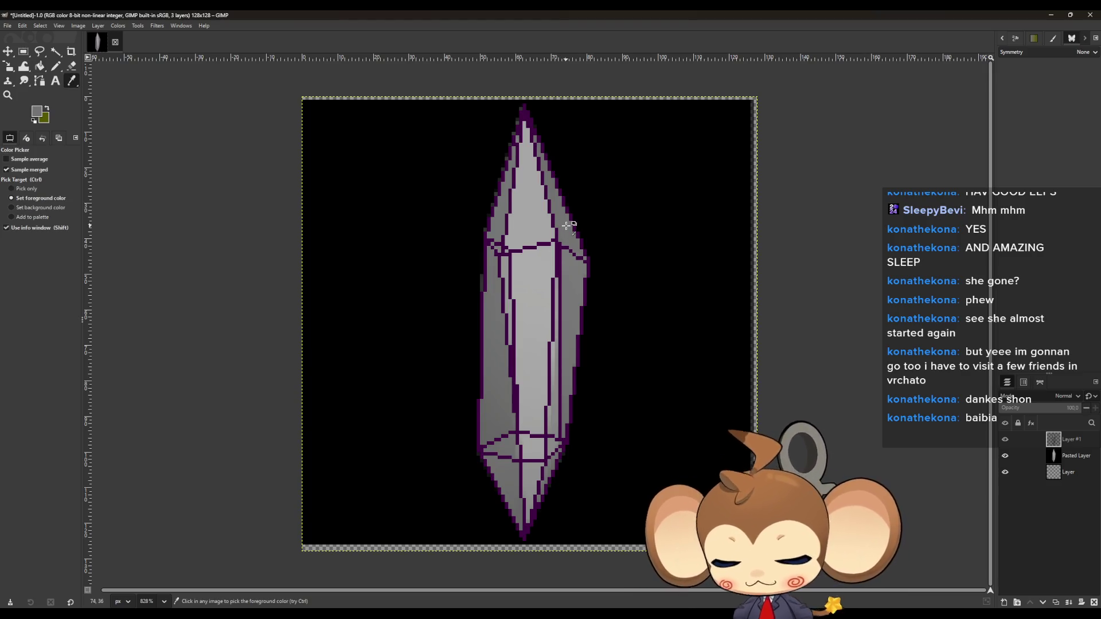
{"action": "key", "text": "shift+b"}
{"action": "key", "text": "o"}
{"action": "left_click", "coordinate": [525, 272]}
{"action": "key", "text": "shift+b"}
{"action": "left_click", "coordinate": [525, 273]}
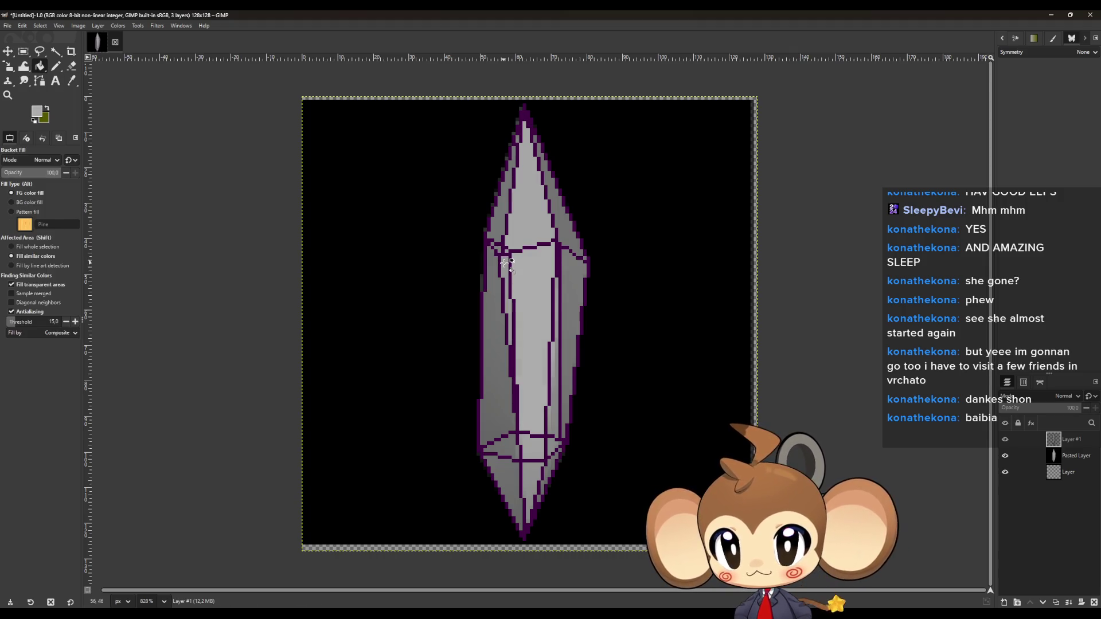
Undo a fill that flooded the canvas, then refill a small patch beside the facet lines with the neighbouring grey
{"action": "key", "text": "o"}
{"action": "left_click", "coordinate": [505, 263]}
{"action": "key", "text": "shift+b"}
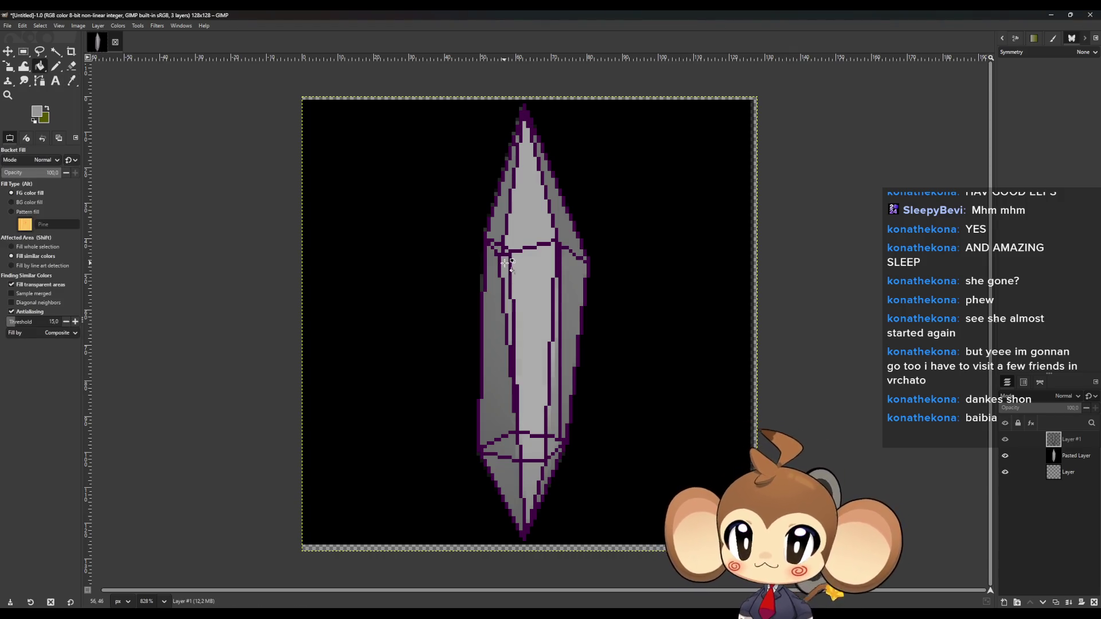
{"action": "scroll", "coordinate": [506, 252], "scroll_direction": "up", "scroll_amount": 2}
{"action": "scroll", "coordinate": [506, 252], "scroll_direction": "up", "scroll_amount": 4}
{"action": "key", "text": "o"}
{"action": "left_click", "coordinate": [516, 249]}
{"action": "key", "text": "shift+b"}
{"action": "left_click", "coordinate": [517, 250]}
{"action": "key", "text": "ctrl+z"}
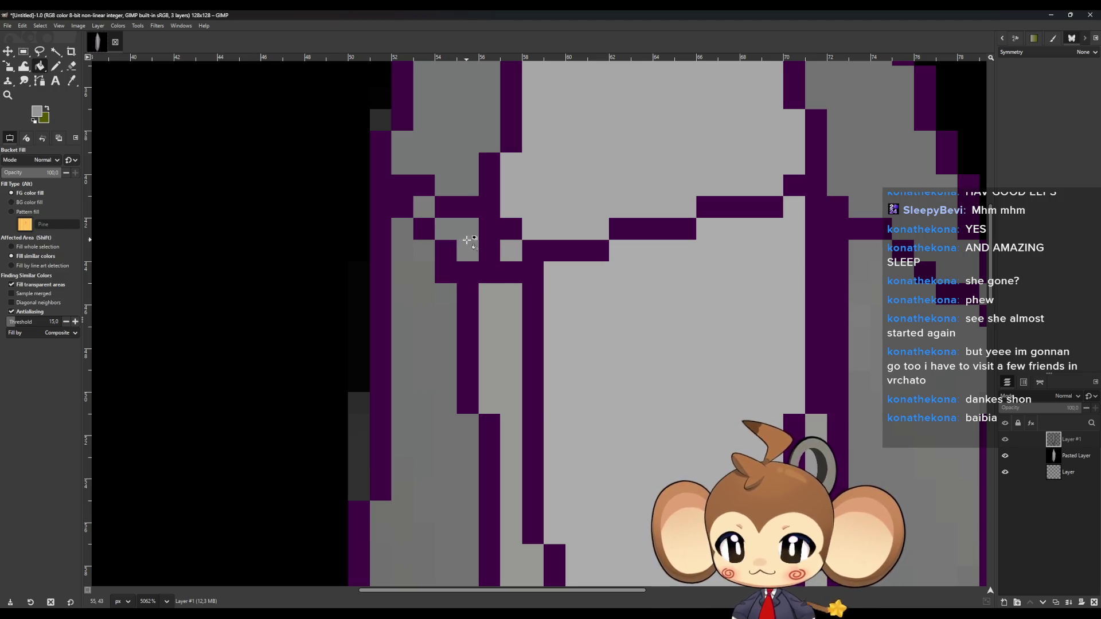
{"action": "key", "text": "o"}
{"action": "left_click", "coordinate": [467, 240]}
{"action": "key", "text": "shift+b"}
{"action": "left_click", "coordinate": [466, 242]}
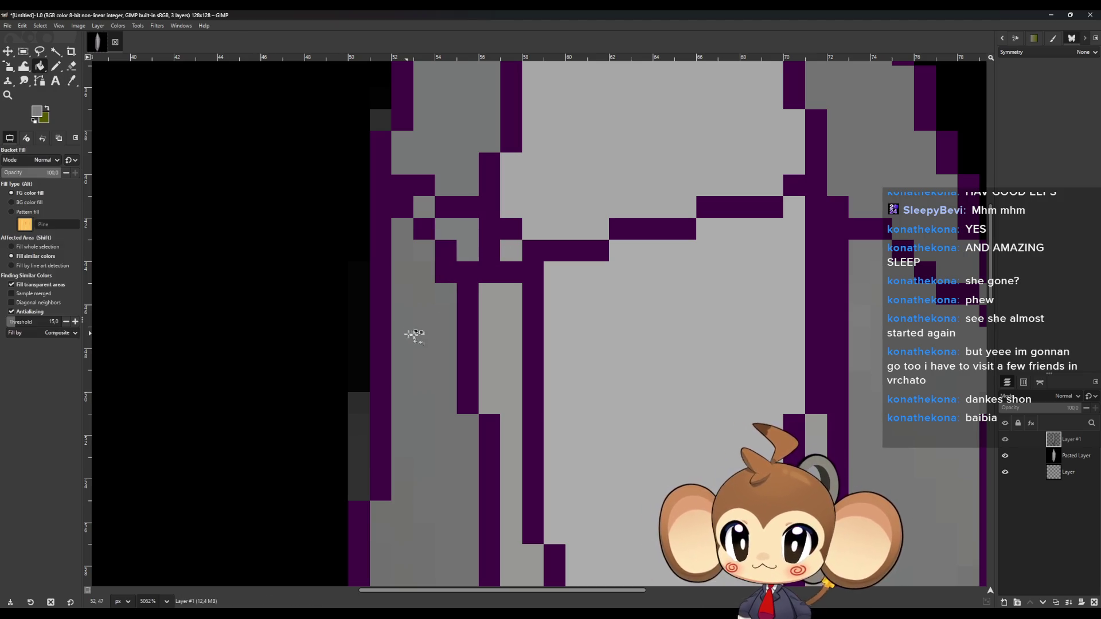
Fill stray pixels near the lower facet band with lighter grey
{"action": "key", "text": "o"}
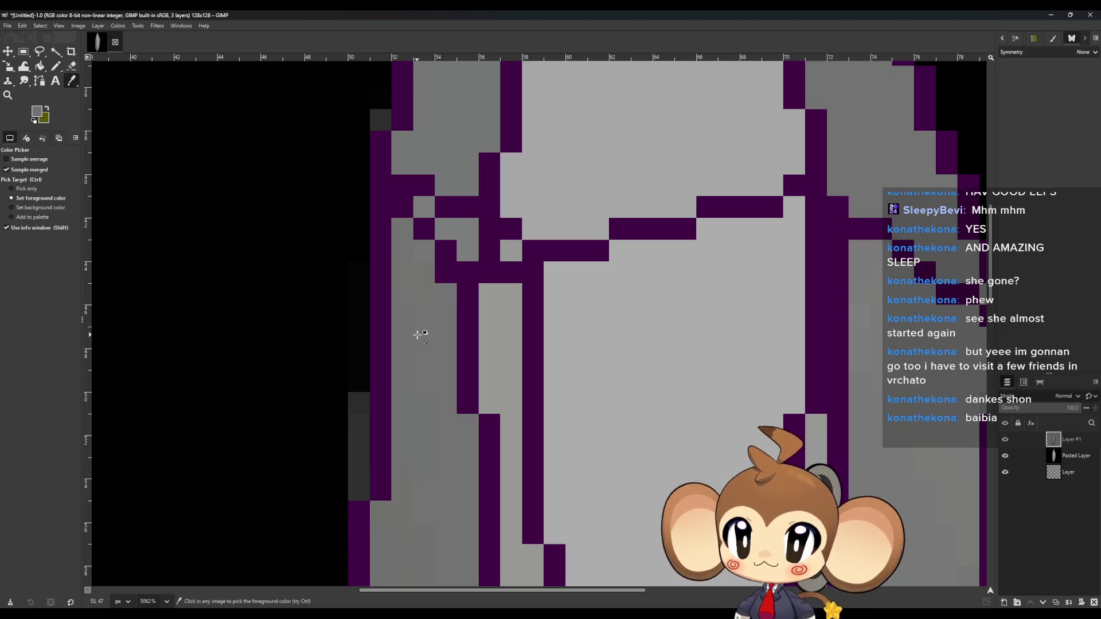
{"action": "key", "text": "shift+b"}
{"action": "key", "text": "o"}
{"action": "key", "text": "shift+b"}
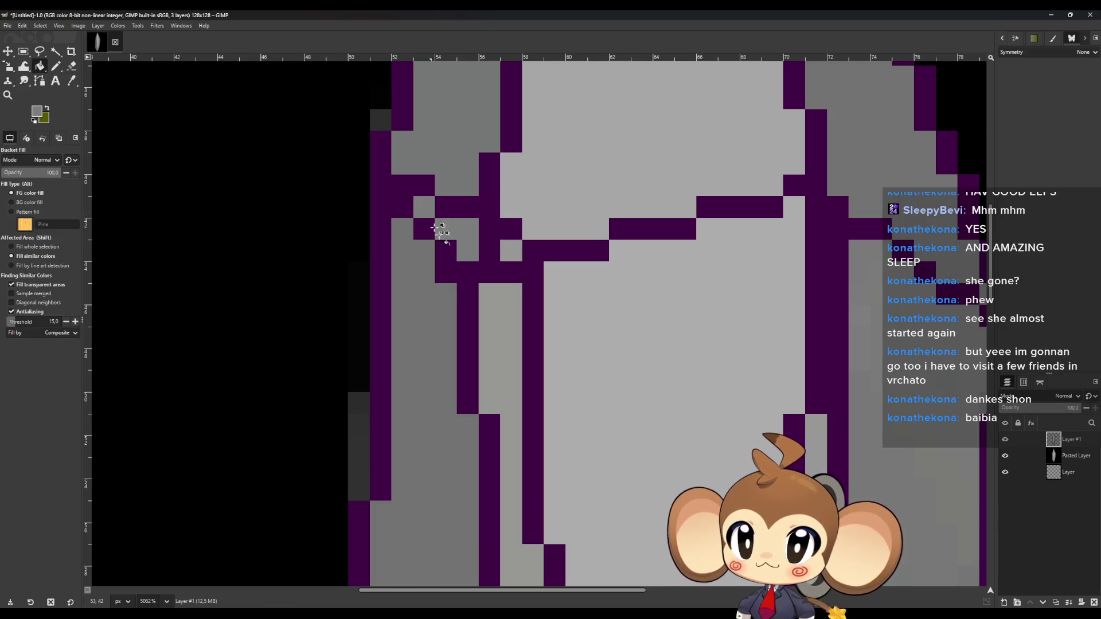
{"action": "scroll", "coordinate": [434, 228], "scroll_direction": "down", "scroll_amount": 5, "text": "ctrl"}
{"action": "scroll", "coordinate": [721, 403], "scroll_direction": "up", "scroll_amount": 5, "text": "ctrl"}
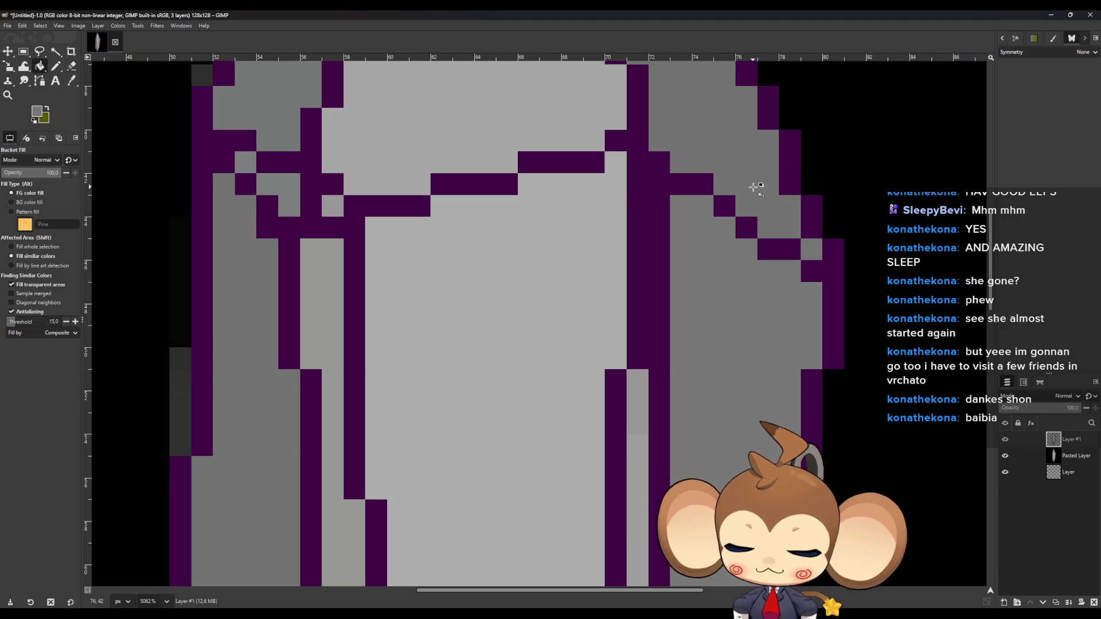
{"action": "key", "text": "o"}
{"action": "key", "text": "shift+b"}
{"action": "scroll", "coordinate": [659, 381], "scroll_direction": "down", "scroll_amount": 5}
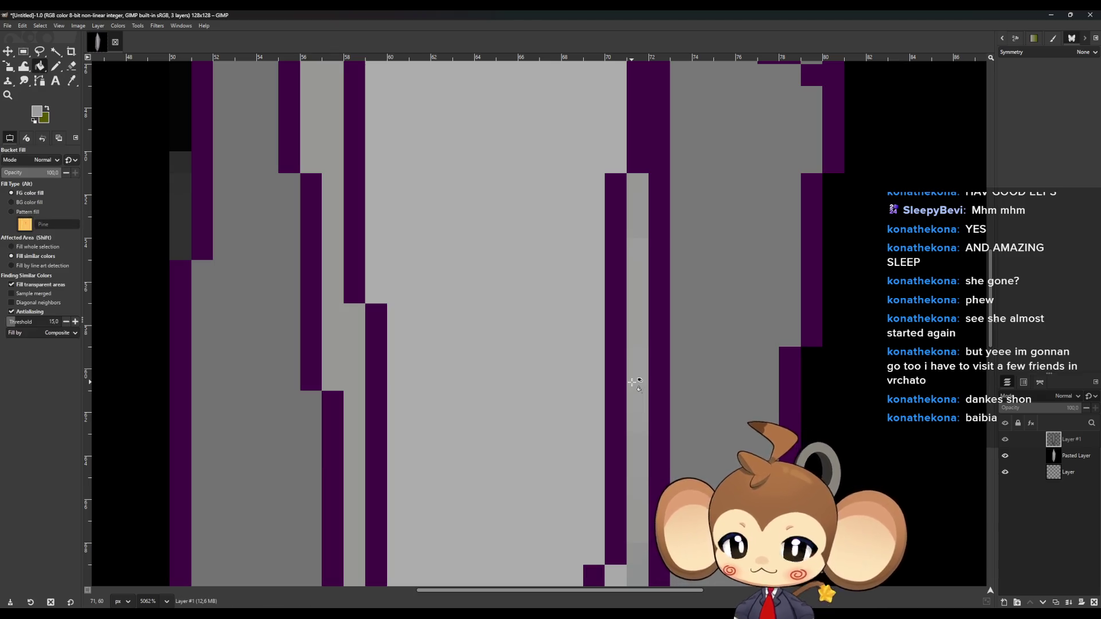
{"action": "scroll", "coordinate": [634, 382], "scroll_direction": "down", "scroll_amount": 3}
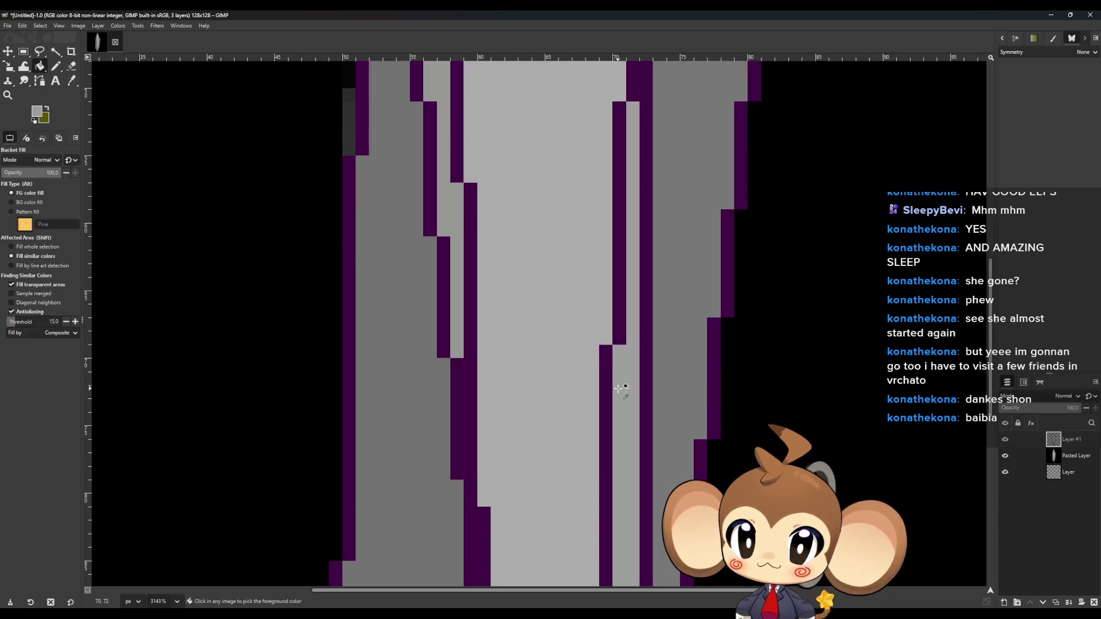
{"action": "scroll", "coordinate": [523, 351], "scroll_direction": "down", "scroll_amount": 4}
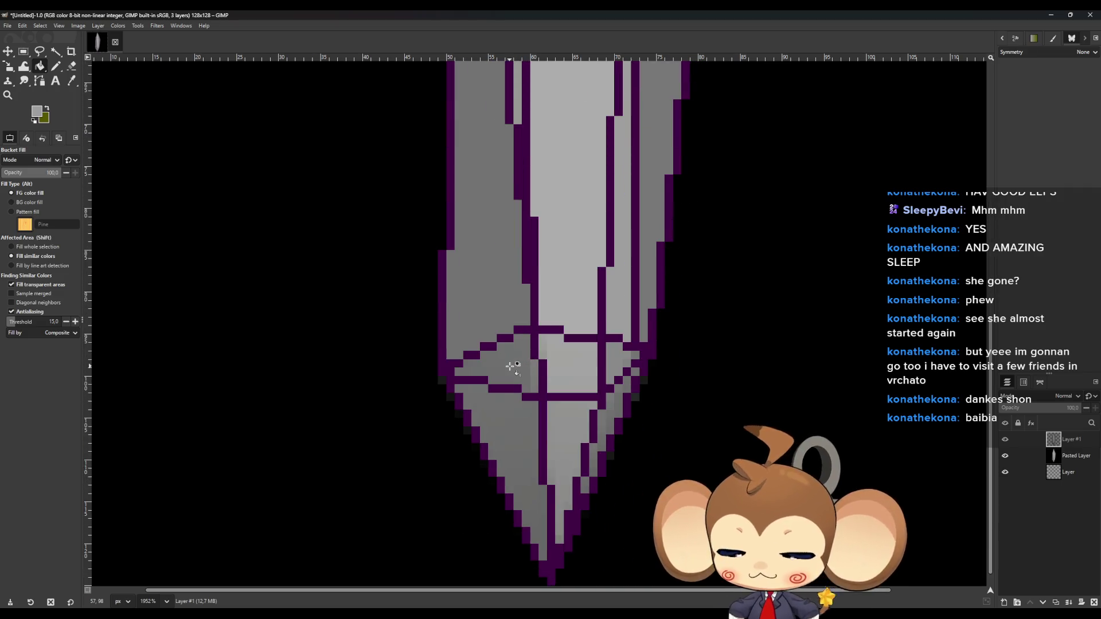
{"action": "left_click", "coordinate": [575, 364]}
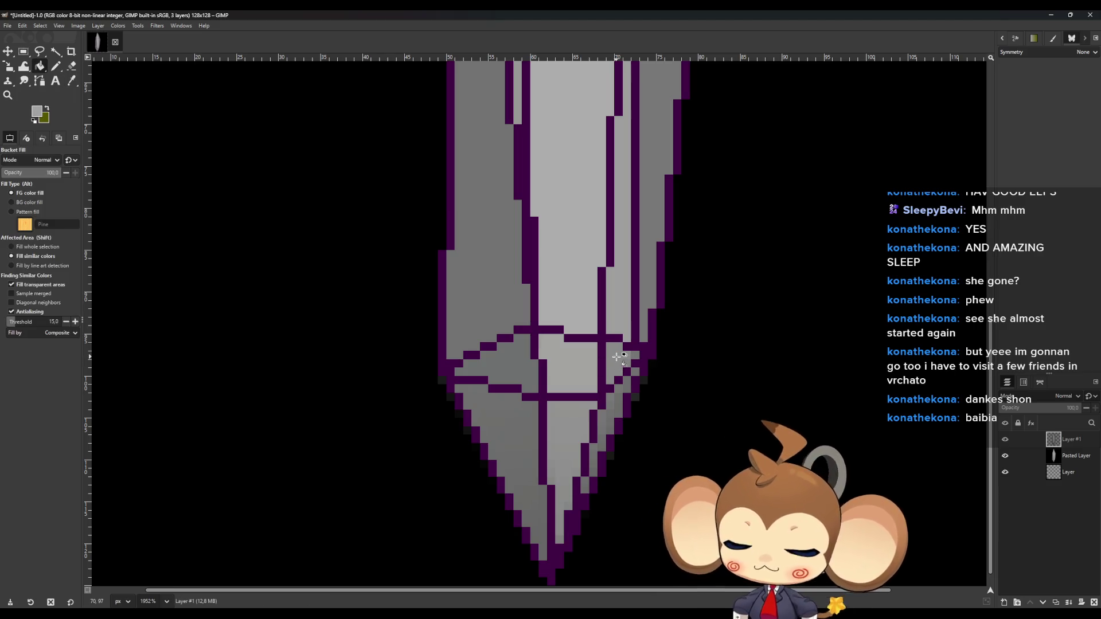
{"action": "key", "text": "o"}
{"action": "key", "text": "shift+b"}
{"action": "left_click", "coordinate": [635, 356]}
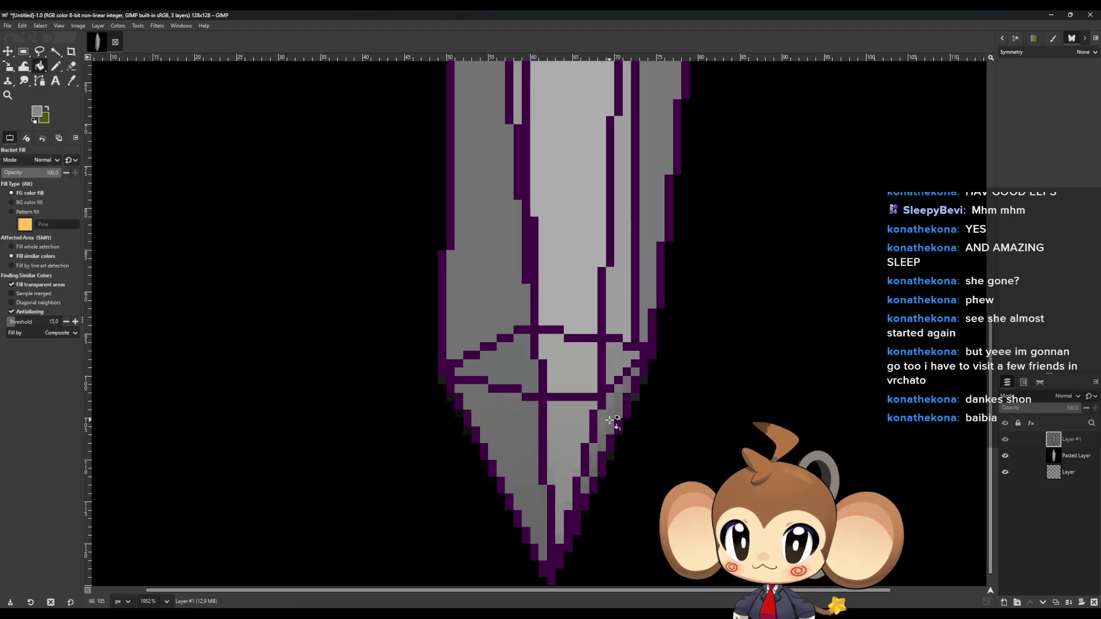
Sample the lower face's grey and fill the leftover patch on the crystal's lower face
{"action": "key", "text": "o"}
{"action": "key", "text": "shift+b"}
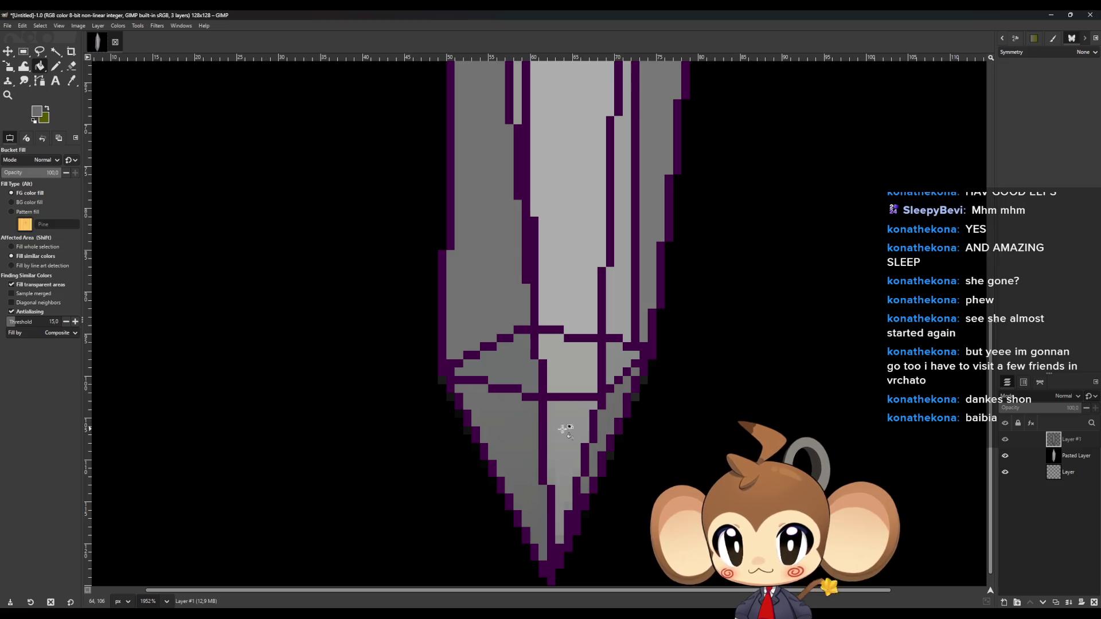
{"action": "key", "text": "o"}
{"action": "left_click", "coordinate": [562, 430]}
{"action": "key", "text": "shift+b"}
{"action": "left_click", "coordinate": [562, 430]}
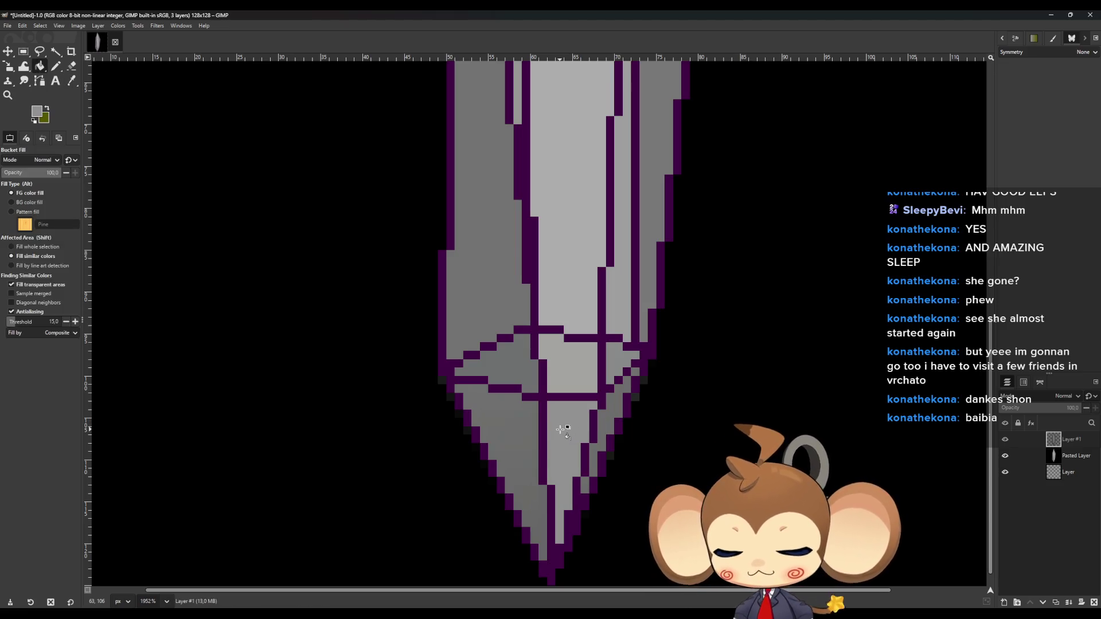
{"action": "key", "text": "o"}
{"action": "key", "text": "shift+b"}
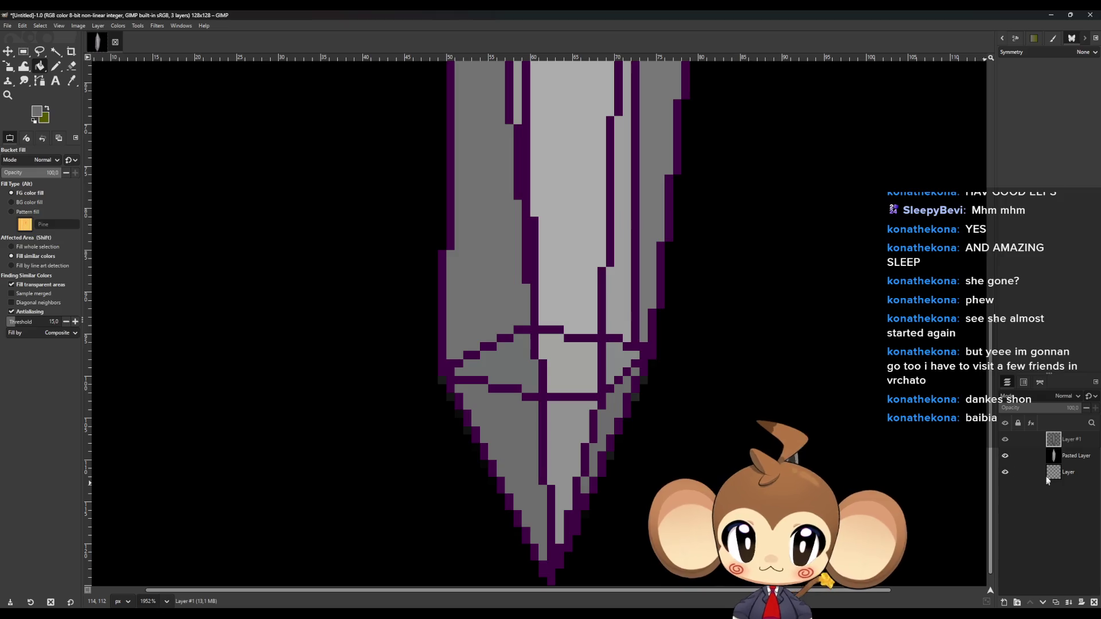
Hide the black Pasted Layer and zoom around to check the crystal on transparency
{"action": "left_click", "coordinate": [1005, 455]}
{"action": "scroll", "coordinate": [613, 446], "scroll_direction": "down", "scroll_amount": 4}
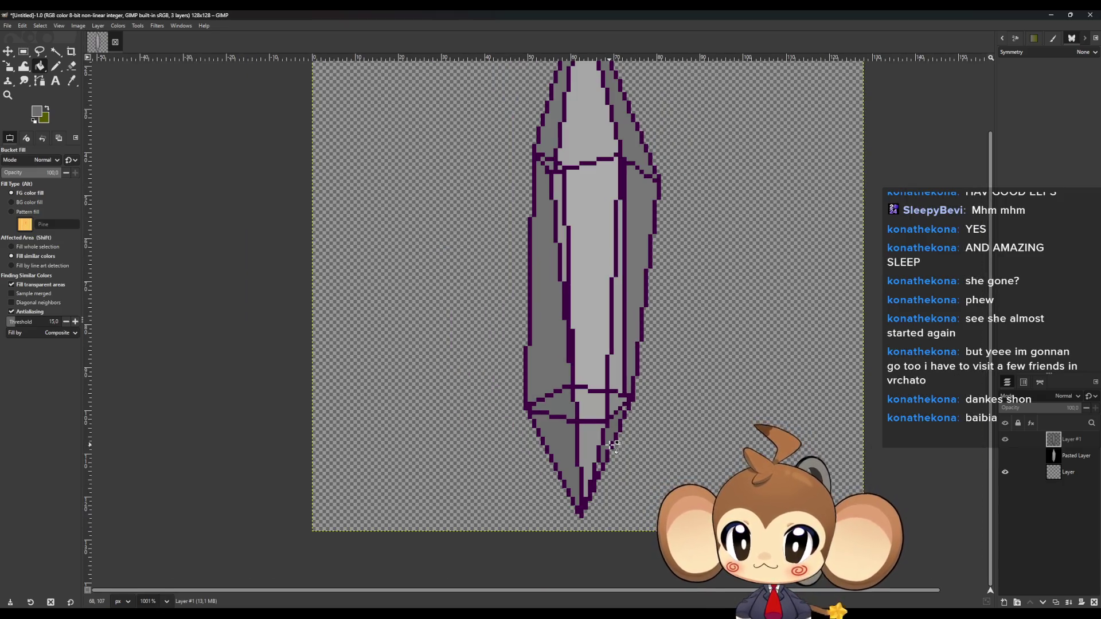
{"action": "scroll", "coordinate": [624, 443], "scroll_direction": "up", "scroll_amount": 3}
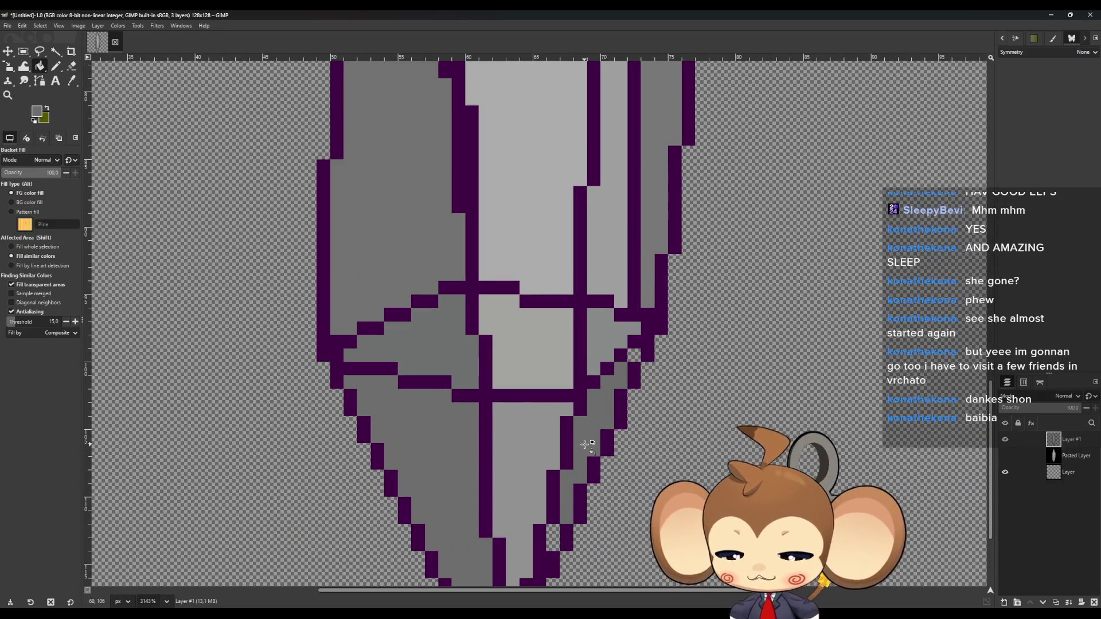
{"action": "key", "text": "o"}
{"action": "key", "text": "shift+b"}
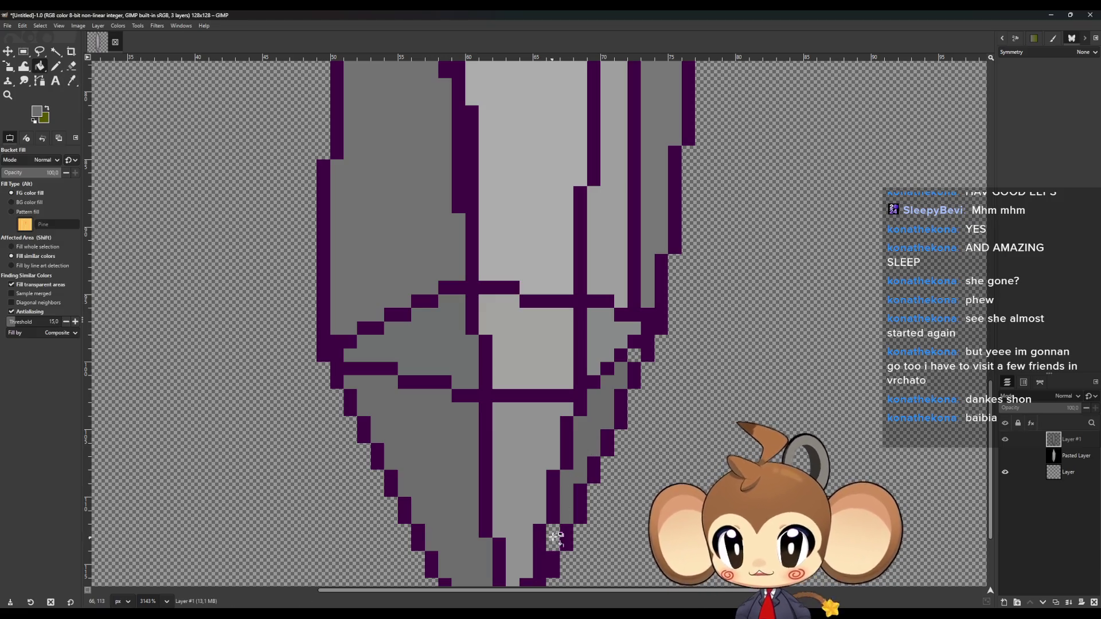
{"action": "scroll", "coordinate": [634, 401], "scroll_direction": "down", "scroll_amount": 3}
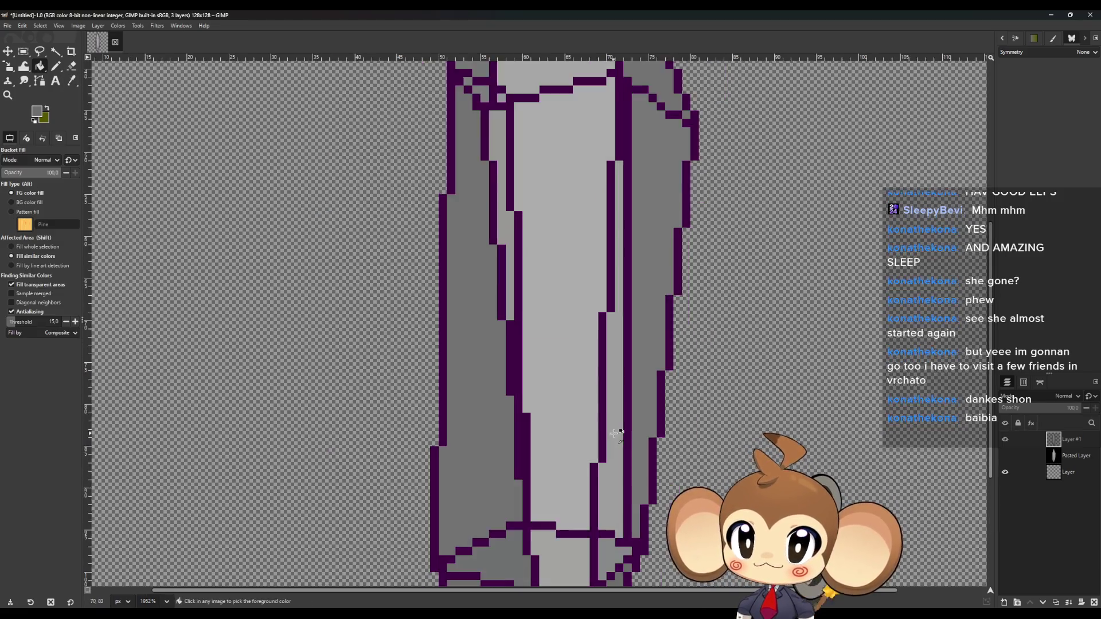
{"action": "scroll", "coordinate": [614, 433], "scroll_direction": "down", "scroll_amount": 2}
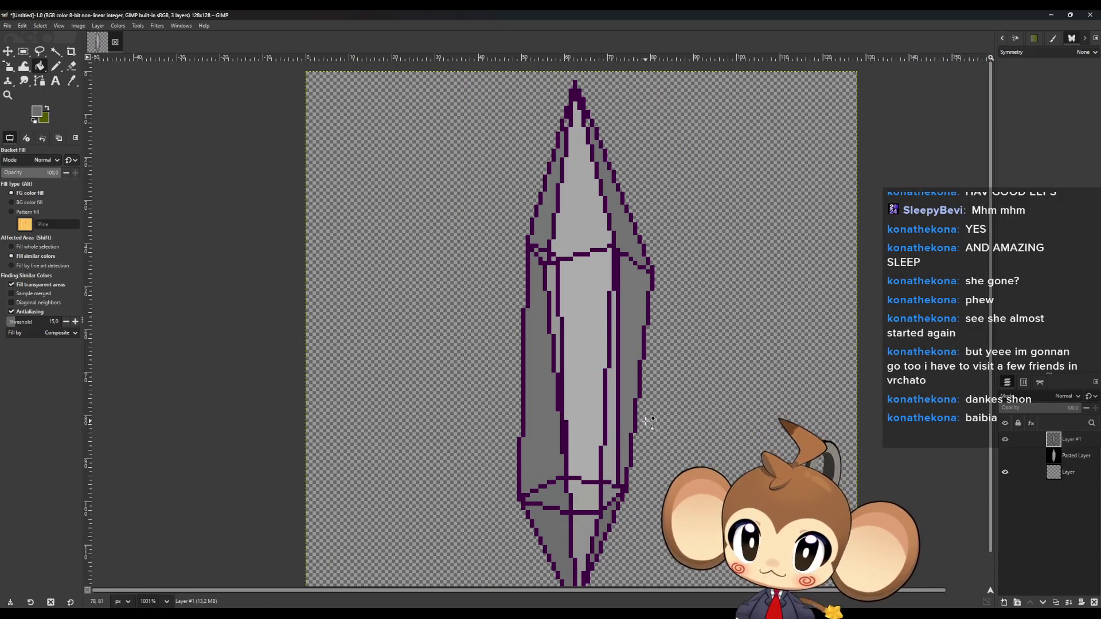
{"action": "scroll", "coordinate": [531, 455], "scroll_direction": "up", "scroll_amount": 5, "text": "ctrl"}
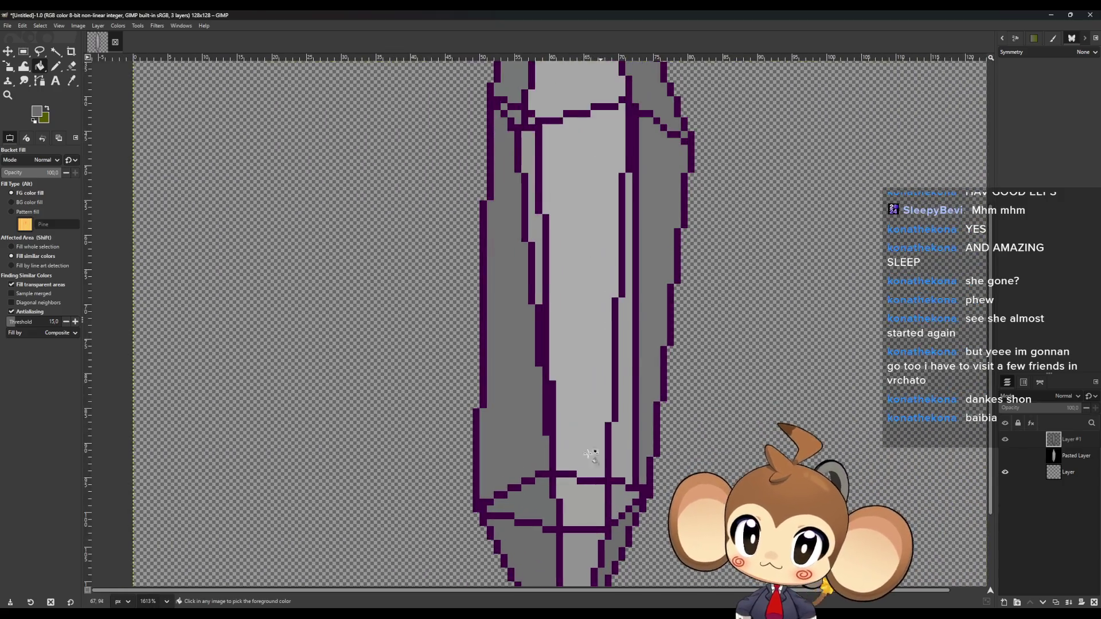
{"action": "scroll", "coordinate": [568, 241], "scroll_direction": "up", "scroll_amount": 2}
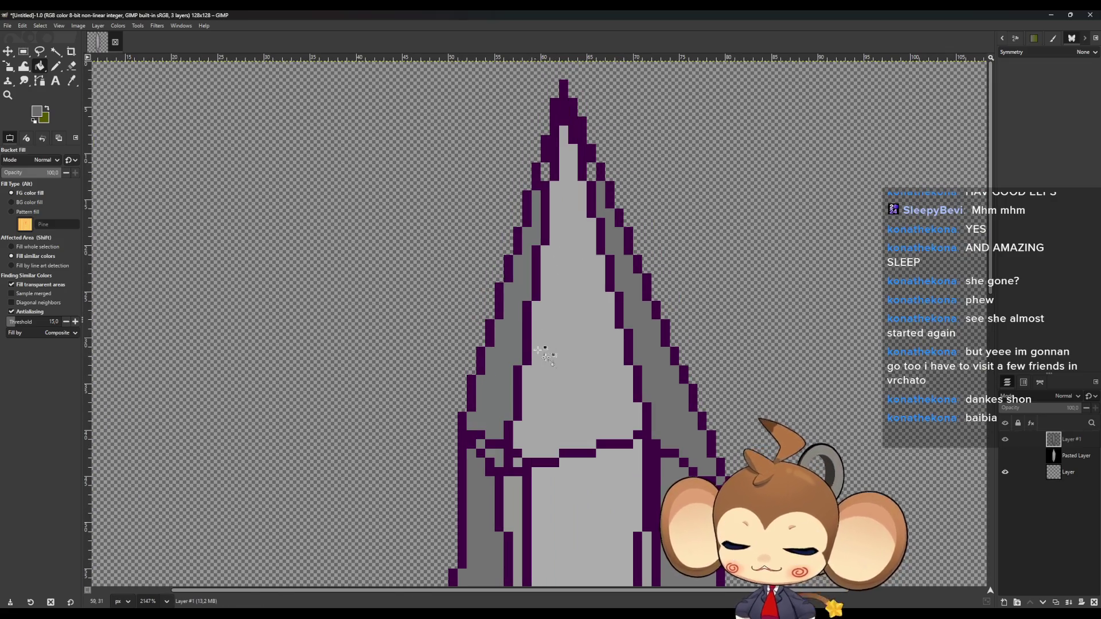
{"action": "key", "text": "n"}
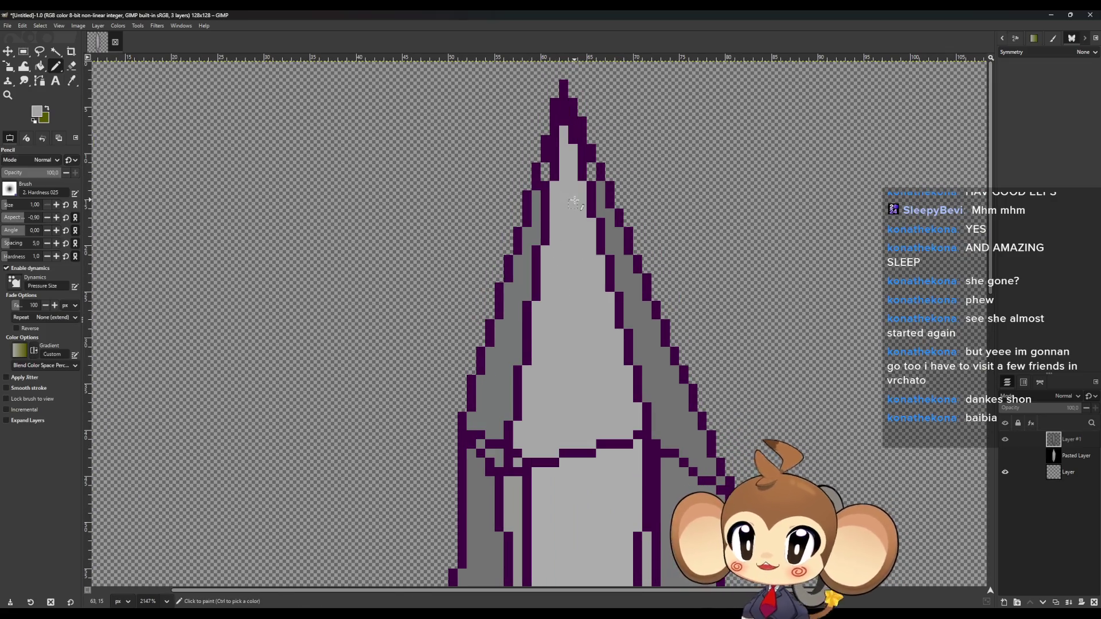
Repaint the purple outline pixels at the tip's top and along its right edge in grey
{"action": "left_click_drag", "start_coordinate": [566, 87], "coordinate": [562, 125]}
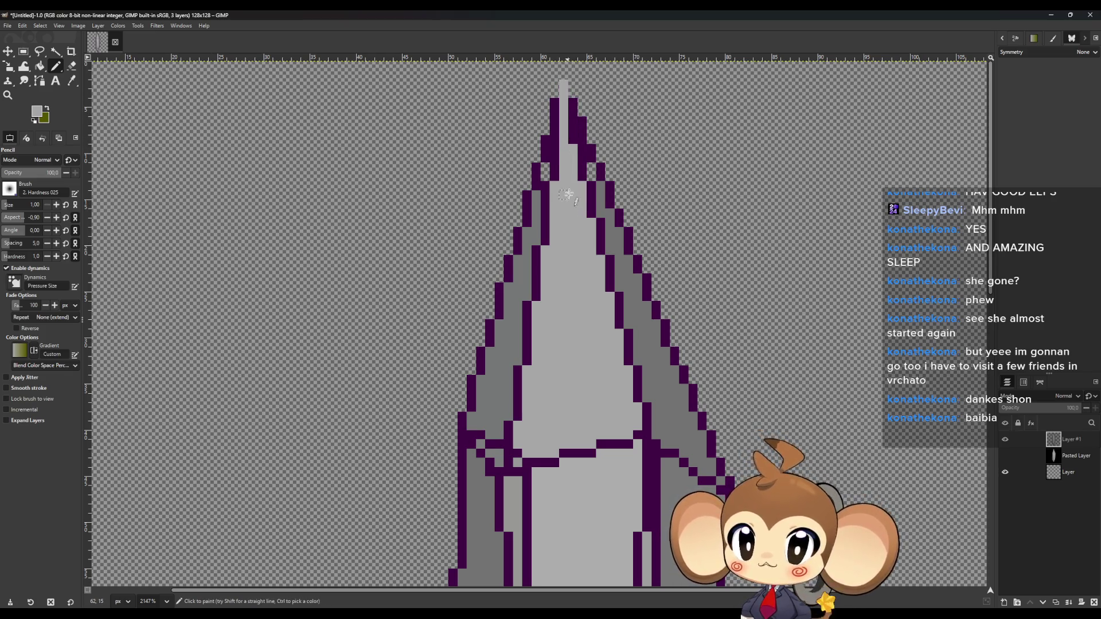
{"action": "left_click_drag", "start_coordinate": [572, 107], "coordinate": [648, 413]}
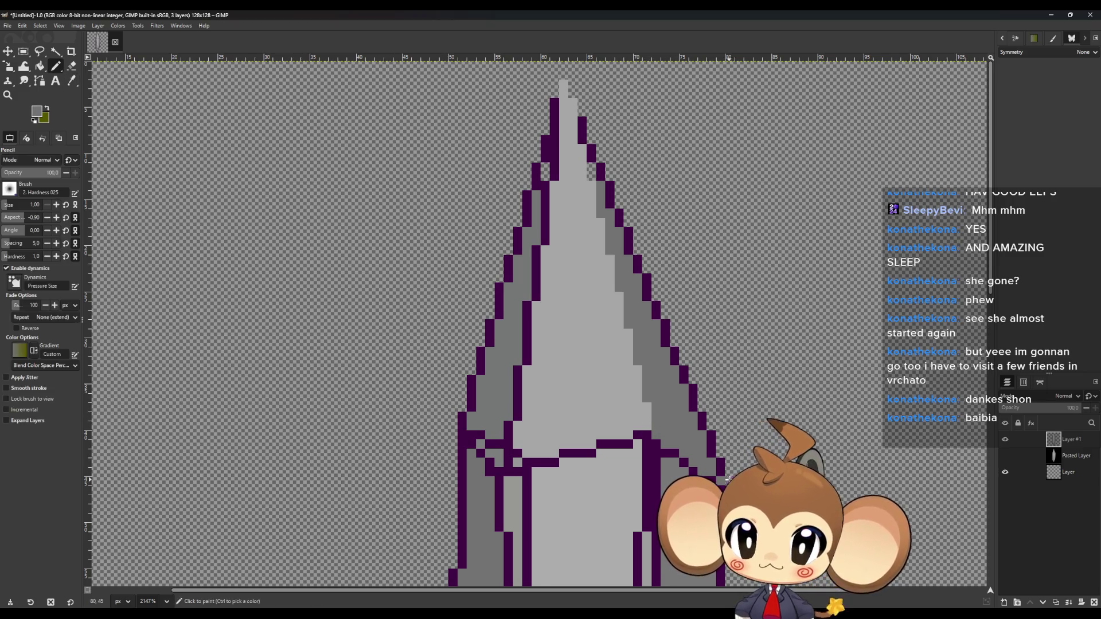
{"action": "left_click_drag", "start_coordinate": [702, 425], "coordinate": [693, 391]}
{"action": "left_click", "coordinate": [675, 360]}
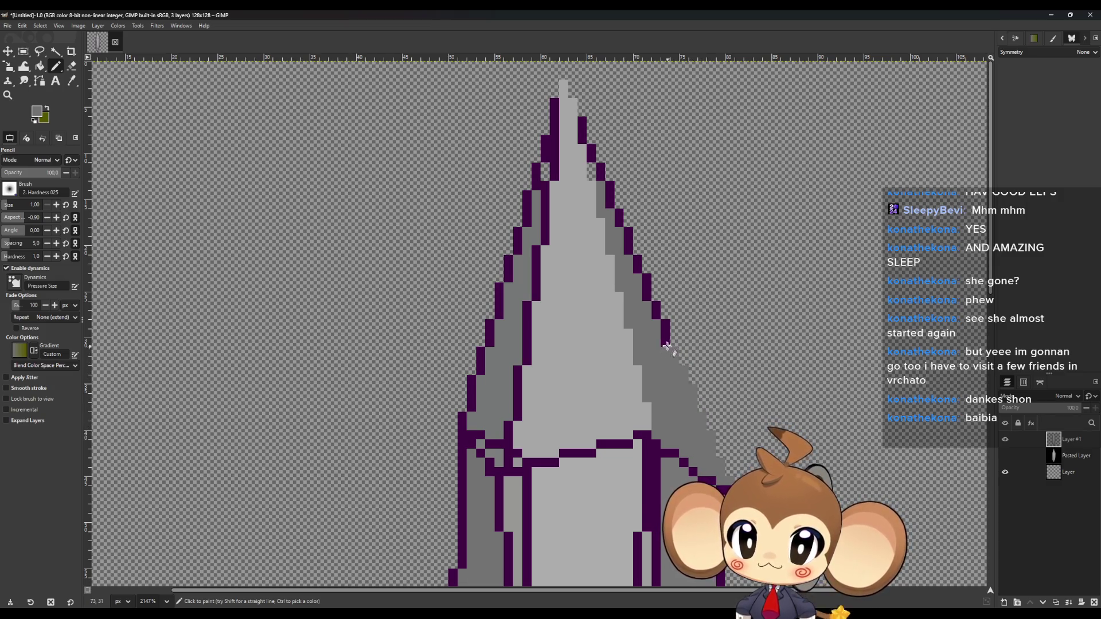
{"action": "left_click", "coordinate": [654, 308]}
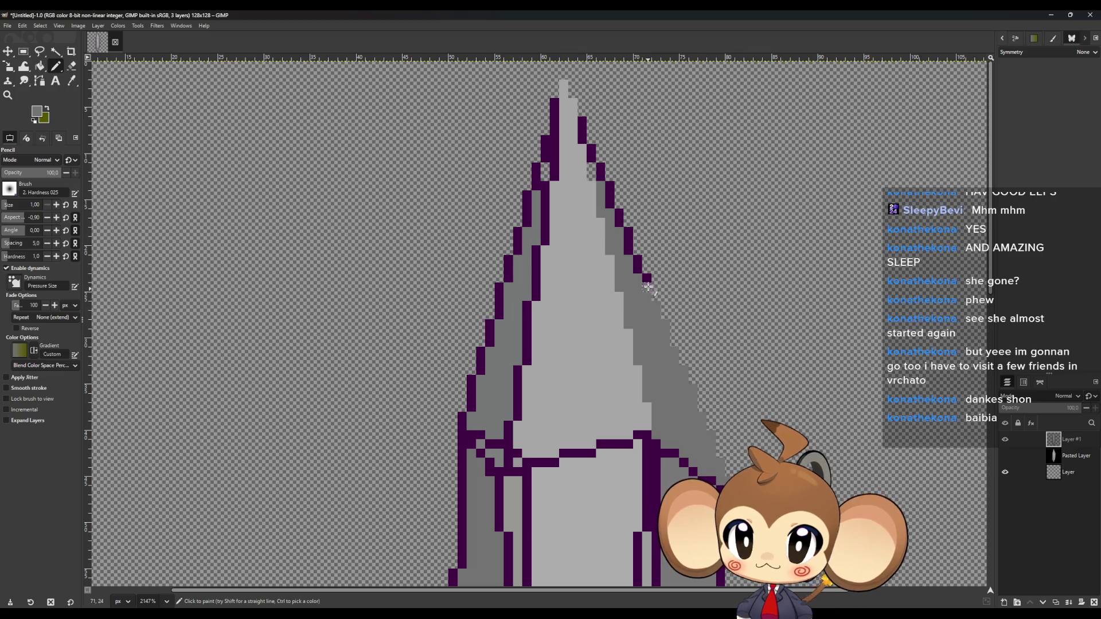
{"action": "left_click", "coordinate": [636, 263]}
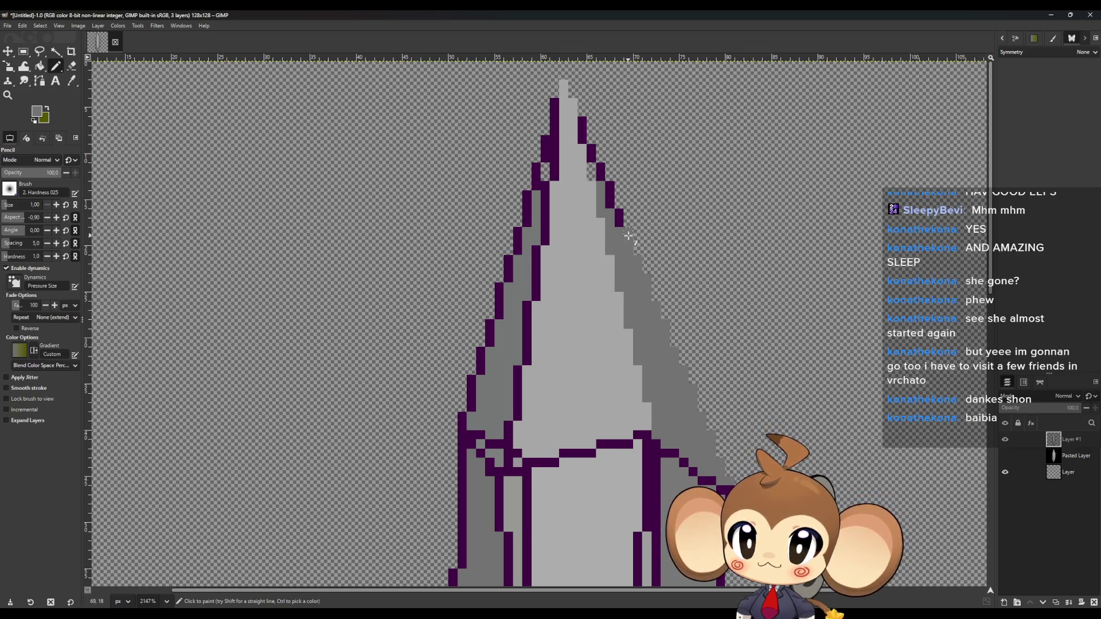
{"action": "left_click", "coordinate": [611, 198]}
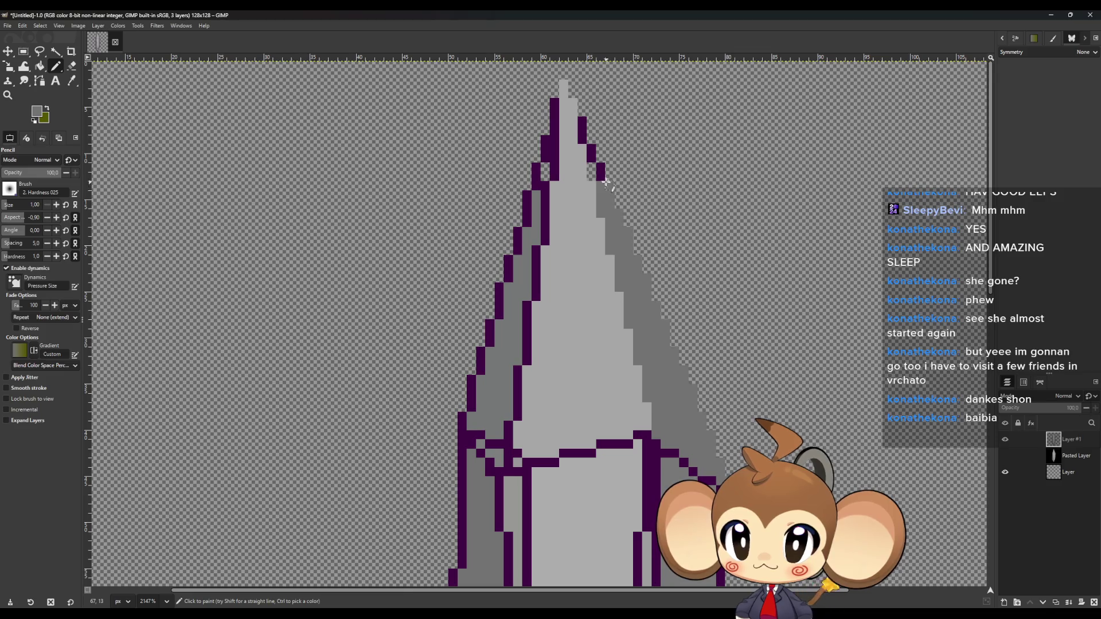
{"action": "left_click", "coordinate": [590, 150]}
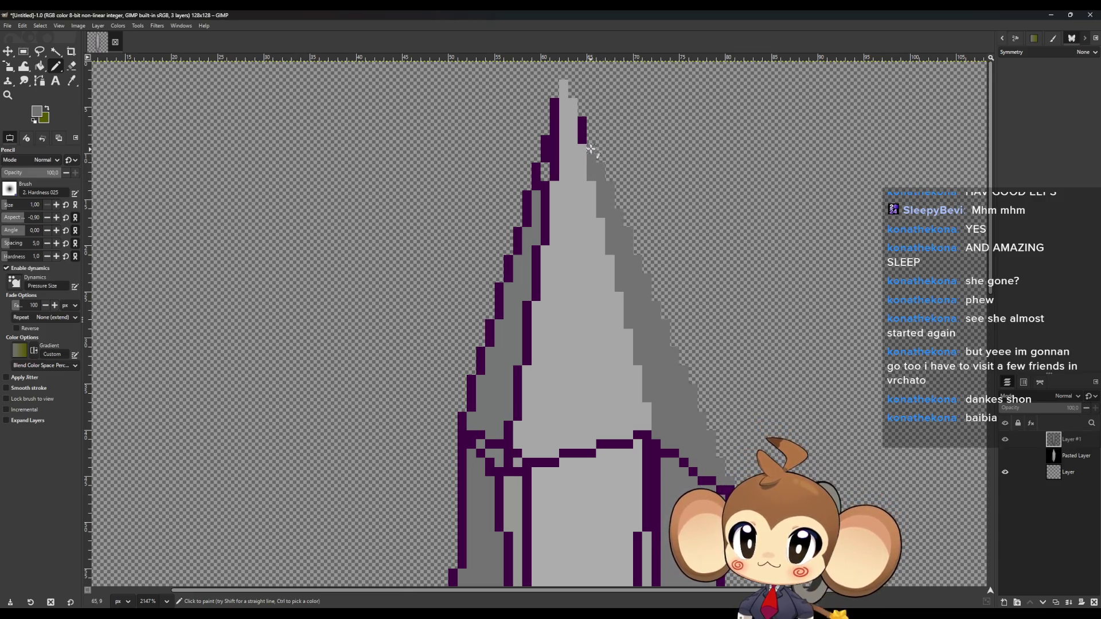
{"action": "left_click", "coordinate": [583, 129]}
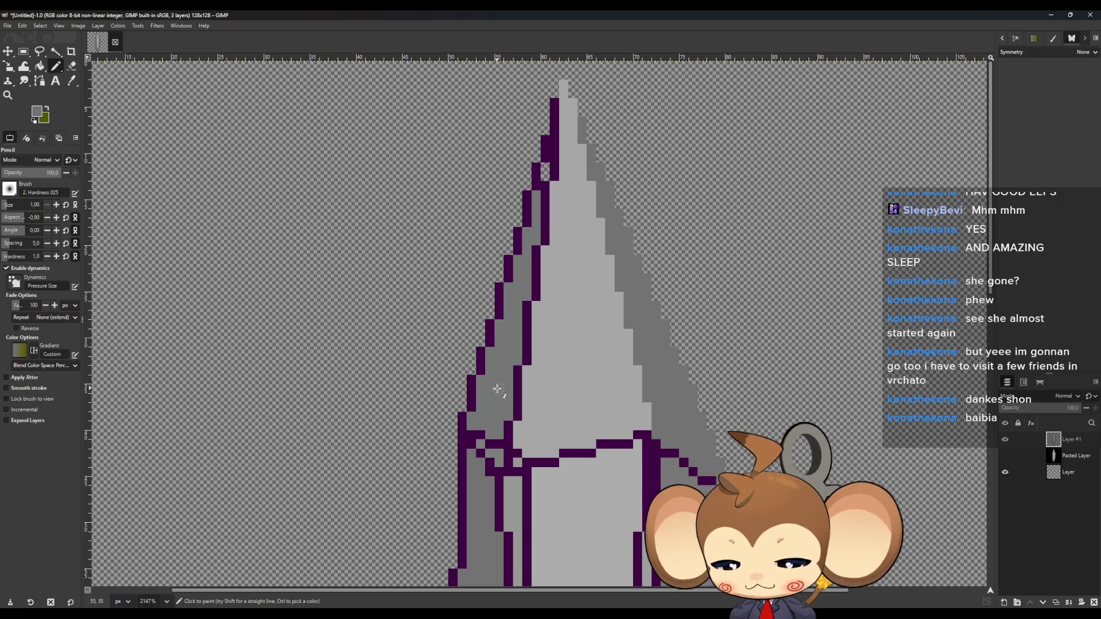
Repaint the purple outline along the tip's upper and lower left edge in grey
{"action": "key", "text": "o"}
{"action": "key", "text": "n"}
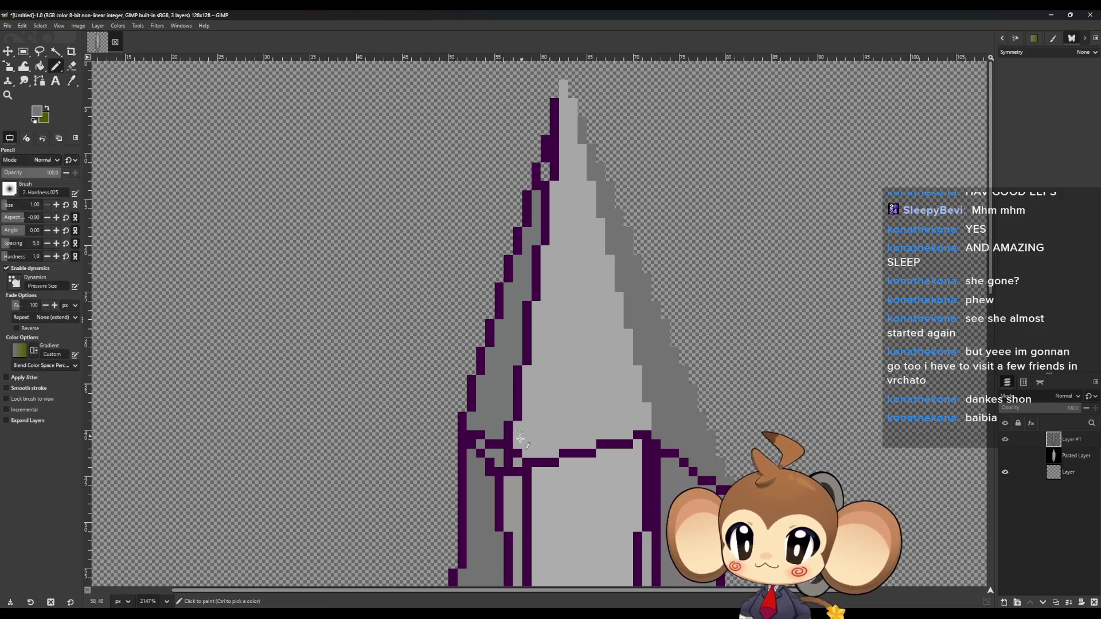
{"action": "mouse_move", "coordinate": [555, 103]}
{"action": "left_mouse_down"}
{"action": "mouse_move", "coordinate": [539, 298]}
{"action": "mouse_move", "coordinate": [527, 307]}
{"action": "left_mouse_up"}
{"action": "left_click", "coordinate": [522, 359], "text": "shift"}
{"action": "mouse_move", "coordinate": [518, 370]}
{"action": "left_mouse_down"}
{"action": "mouse_move", "coordinate": [517, 413]}
{"action": "mouse_move", "coordinate": [517, 371]}
{"action": "left_mouse_up"}
{"action": "mouse_move", "coordinate": [509, 436]}
{"action": "left_mouse_down"}
{"action": "mouse_move", "coordinate": [465, 420]}
{"action": "mouse_move", "coordinate": [530, 199]}
{"action": "left_mouse_up"}
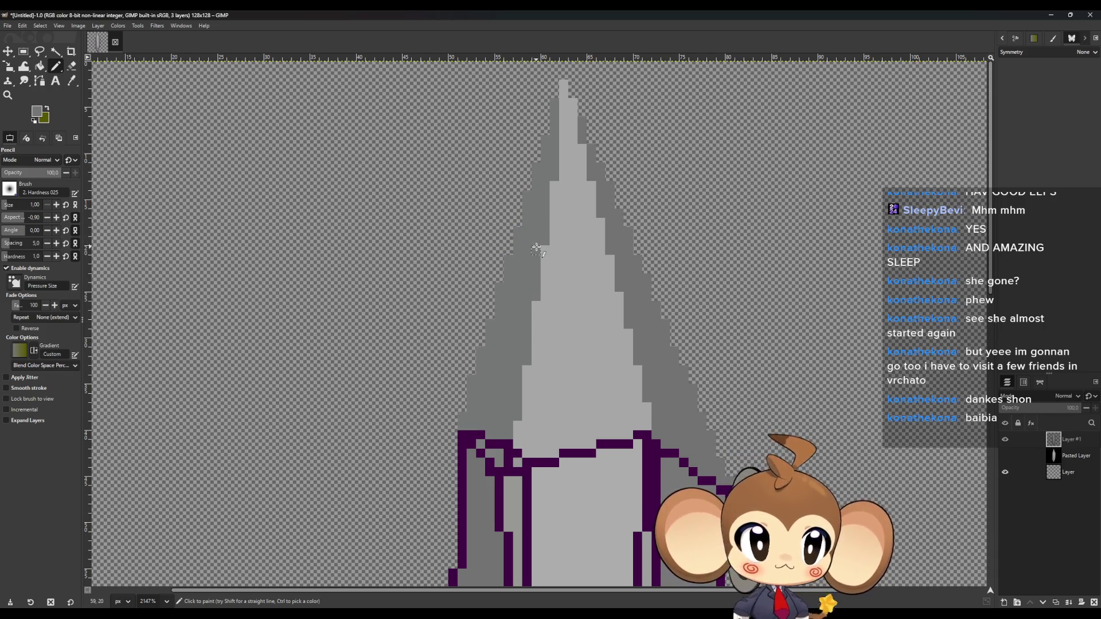
Grey out the purple pixels at the base's top-left corner and the row above
{"action": "scroll", "coordinate": [536, 247], "scroll_direction": "down", "scroll_amount": 2}
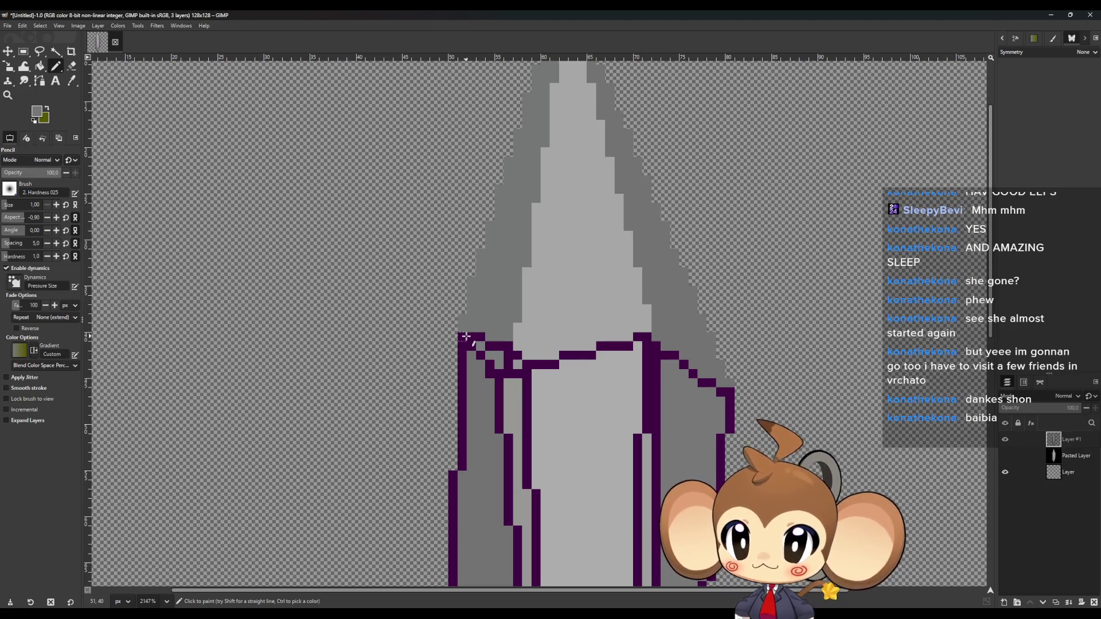
{"action": "left_click_drag", "start_coordinate": [465, 335], "coordinate": [488, 339]}
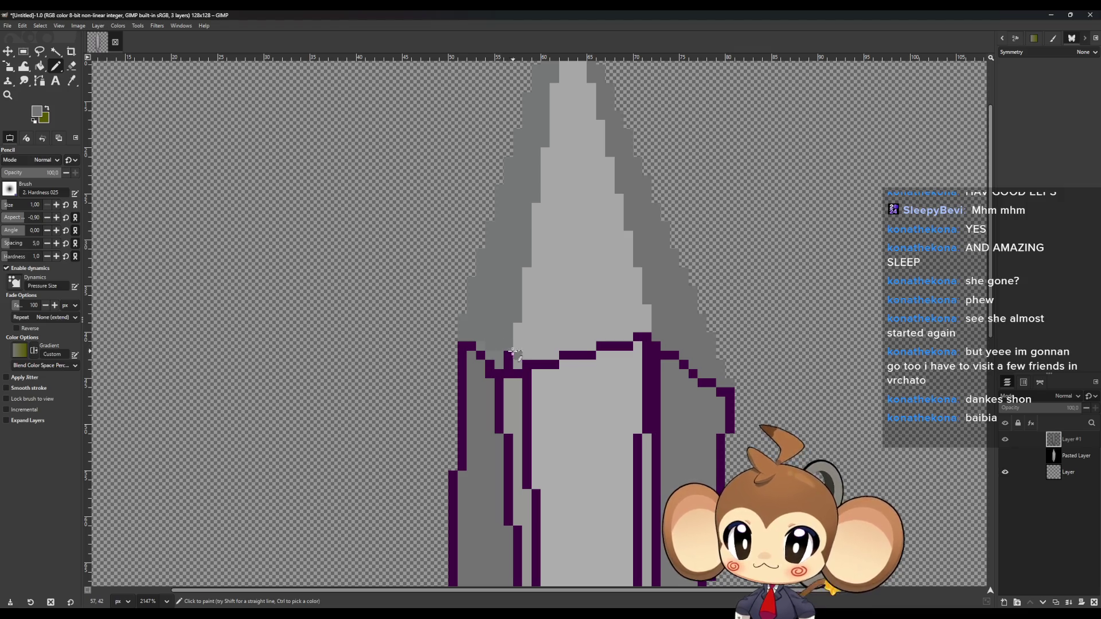
{"action": "scroll", "coordinate": [499, 358], "scroll_direction": "up", "scroll_amount": 5}
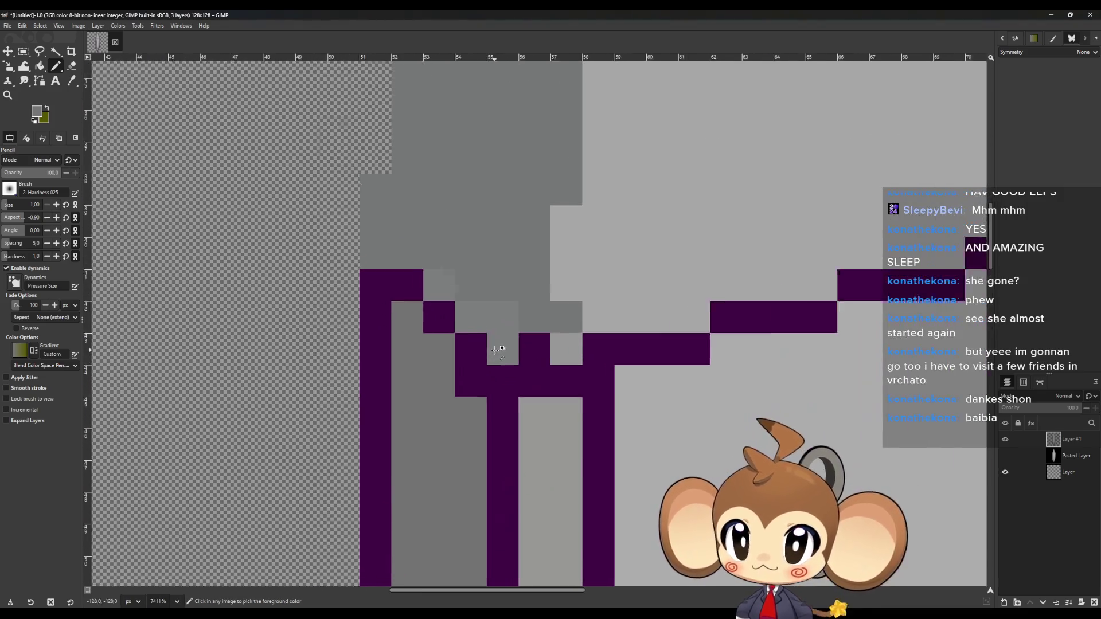
{"action": "key", "text": "o"}
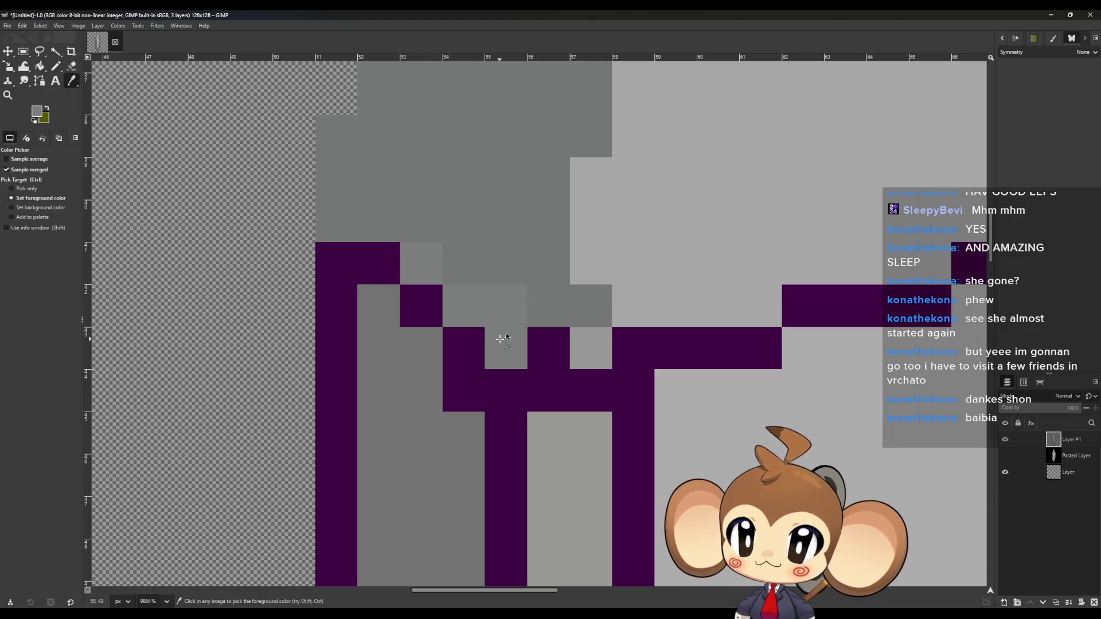
{"action": "key", "text": "n"}
{"action": "left_click", "coordinate": [538, 344]}
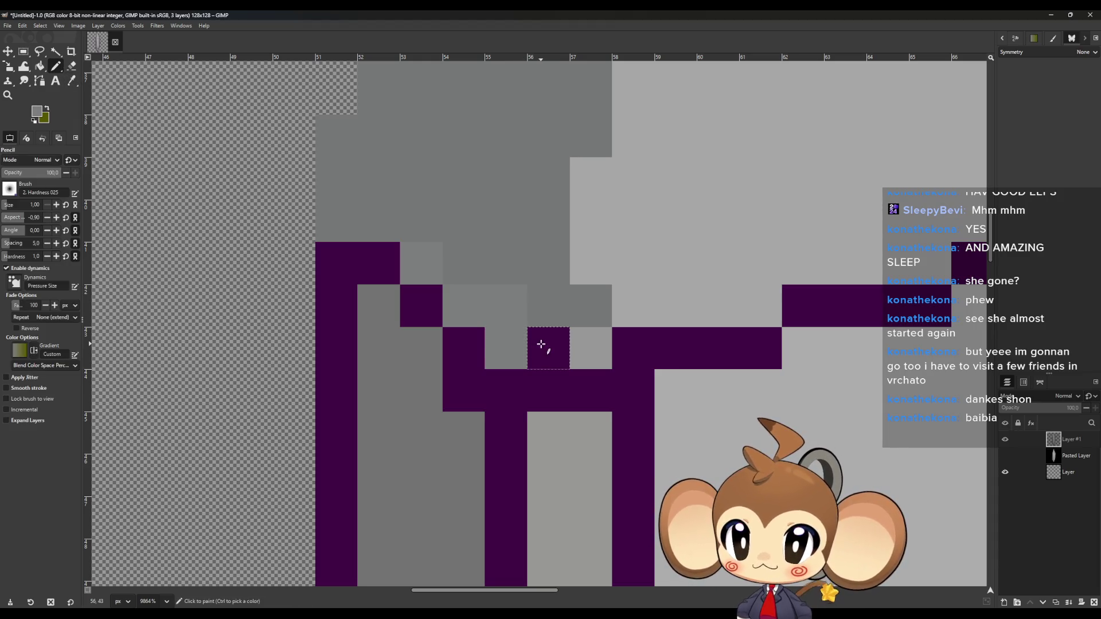
{"action": "left_click", "coordinate": [475, 347]}
{"action": "left_click_drag", "start_coordinate": [439, 311], "coordinate": [384, 278]}
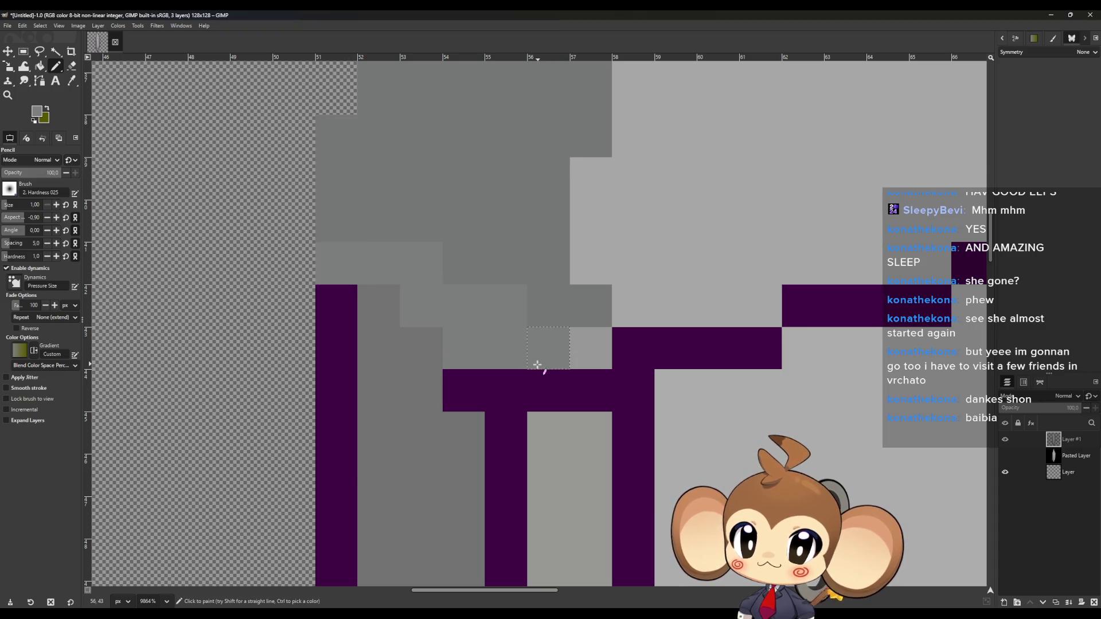
Sample a light grey and paint the purple row across the crystal in it
{"action": "scroll", "coordinate": [538, 365], "scroll_direction": "down", "scroll_amount": 6, "text": "ctrl"}
{"action": "scroll", "coordinate": [601, 375], "scroll_direction": "up", "scroll_amount": 3, "text": "ctrl"}
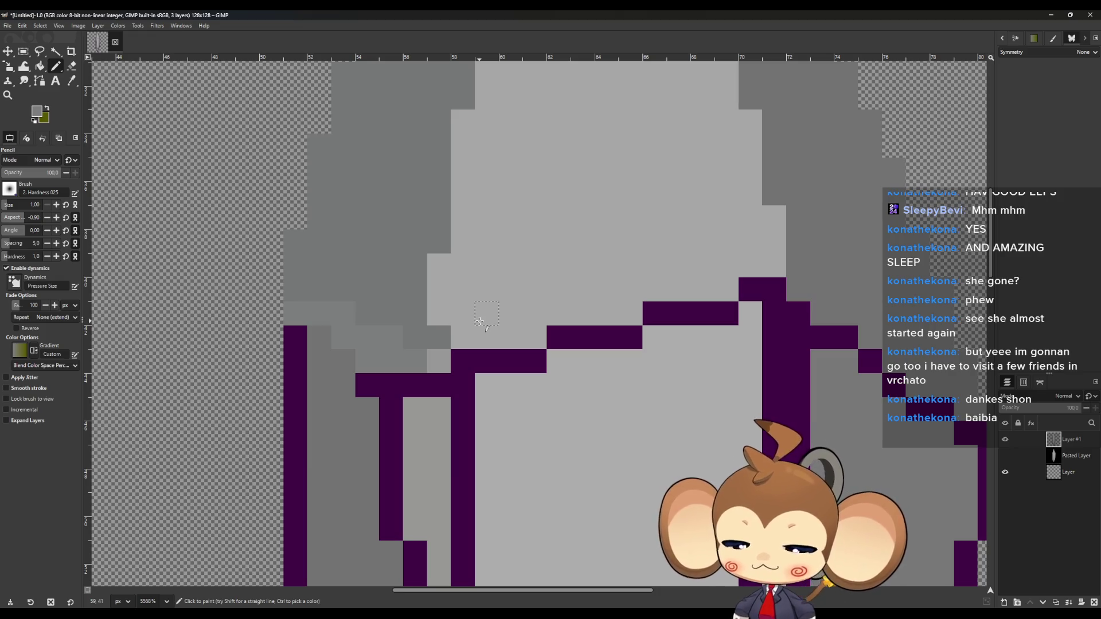
{"action": "key", "text": "o"}
{"action": "key", "text": "n"}
{"action": "mouse_move", "coordinate": [459, 362]}
{"action": "left_mouse_down"}
{"action": "mouse_move", "coordinate": [528, 361]}
{"action": "mouse_move", "coordinate": [545, 348]}
{"action": "mouse_move", "coordinate": [640, 338]}
{"action": "mouse_move", "coordinate": [762, 292]}
{"action": "left_mouse_up"}
{"action": "scroll", "coordinate": [746, 296], "scroll_direction": "down", "scroll_amount": 2}
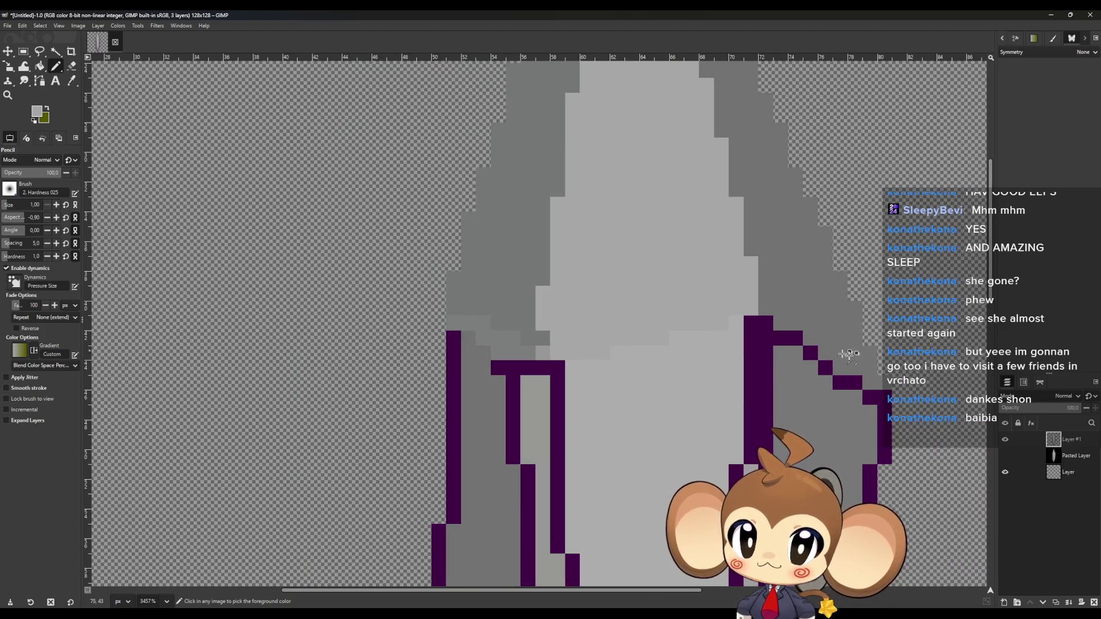
{"action": "scroll", "coordinate": [636, 299], "scroll_direction": "up", "scroll_amount": 3}
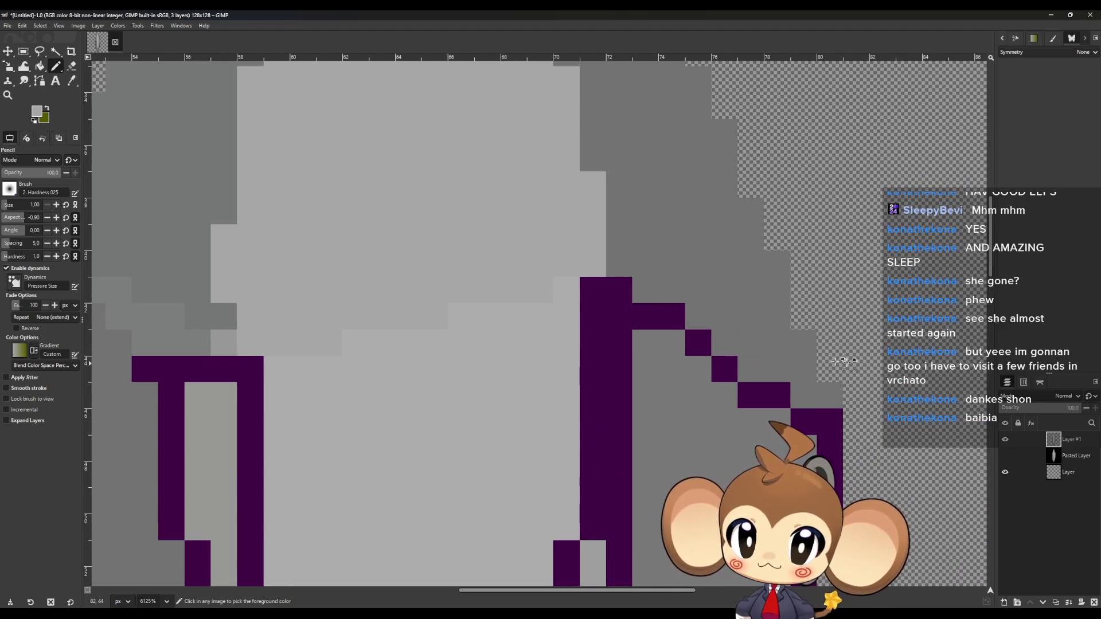
Undo a mistaken grey pixel and paint the purple column at the base's right grey
{"action": "left_click", "coordinate": [586, 288]}
{"action": "key", "text": "ctrl"}
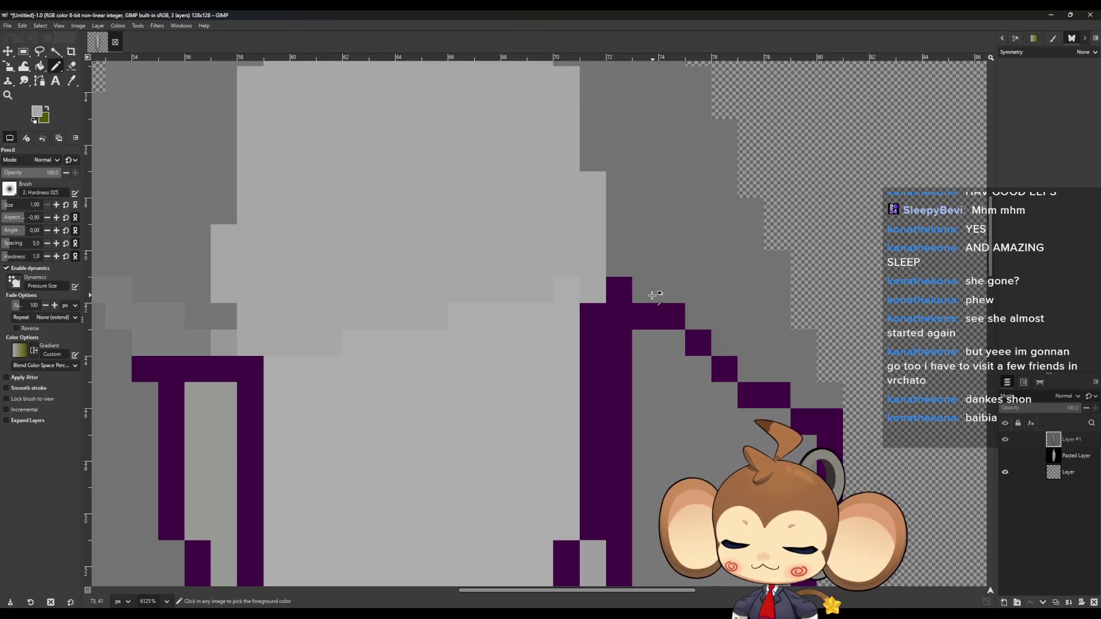
{"action": "key", "text": "ctrl+z"}
{"action": "key", "text": "o"}
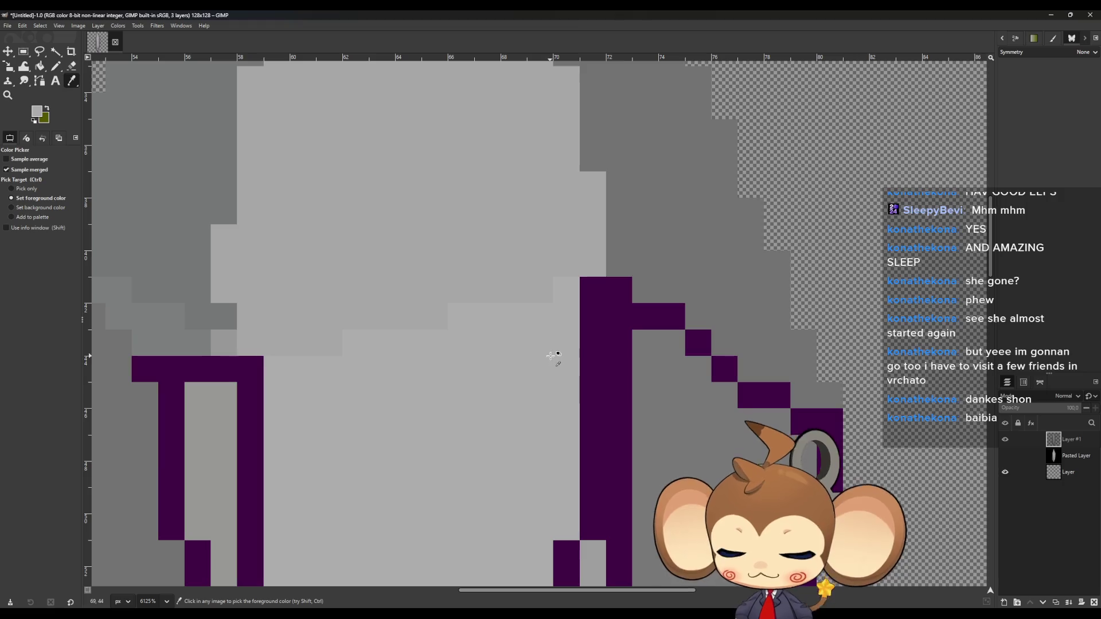
{"action": "key", "text": "n"}
{"action": "mouse_move", "coordinate": [593, 290]}
{"action": "left_mouse_down"}
{"action": "mouse_move", "coordinate": [592, 416]}
{"action": "mouse_move", "coordinate": [592, 293]}
{"action": "left_mouse_up"}
Grey out the purple column's pixels one by one from the top downward
{"action": "scroll", "coordinate": [592, 415], "scroll_direction": "down", "scroll_amount": 3}
{"action": "left_click", "coordinate": [562, 416]}
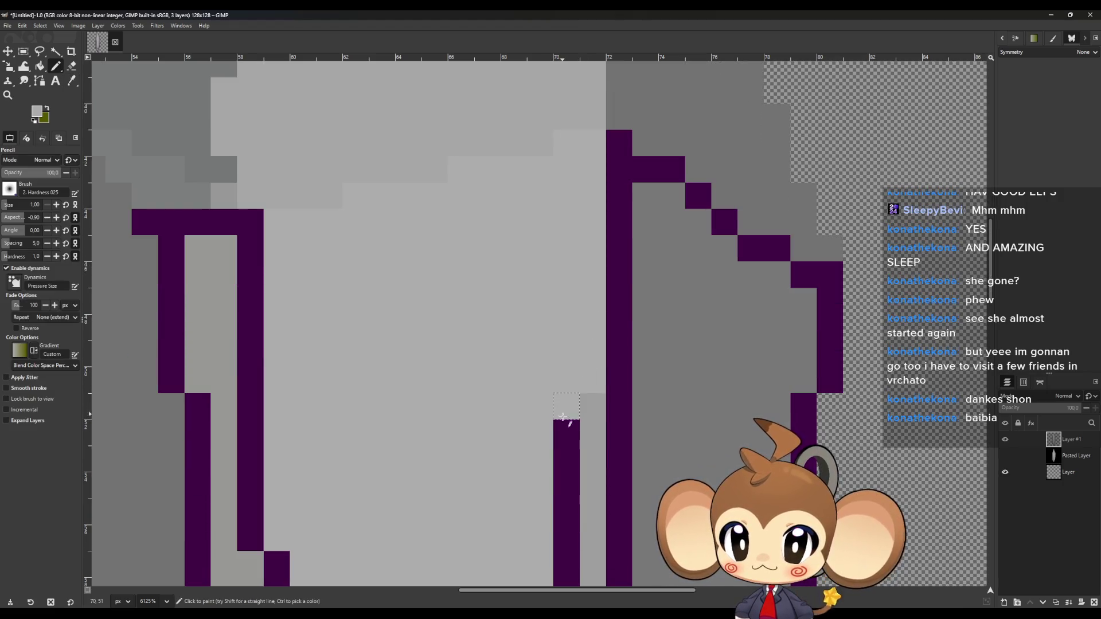
{"action": "scroll", "coordinate": [559, 402], "scroll_direction": "down", "scroll_amount": 5}
{"action": "left_click", "coordinate": [563, 189]}
{"action": "scroll", "coordinate": [567, 287], "scroll_direction": "down", "scroll_amount": 6}
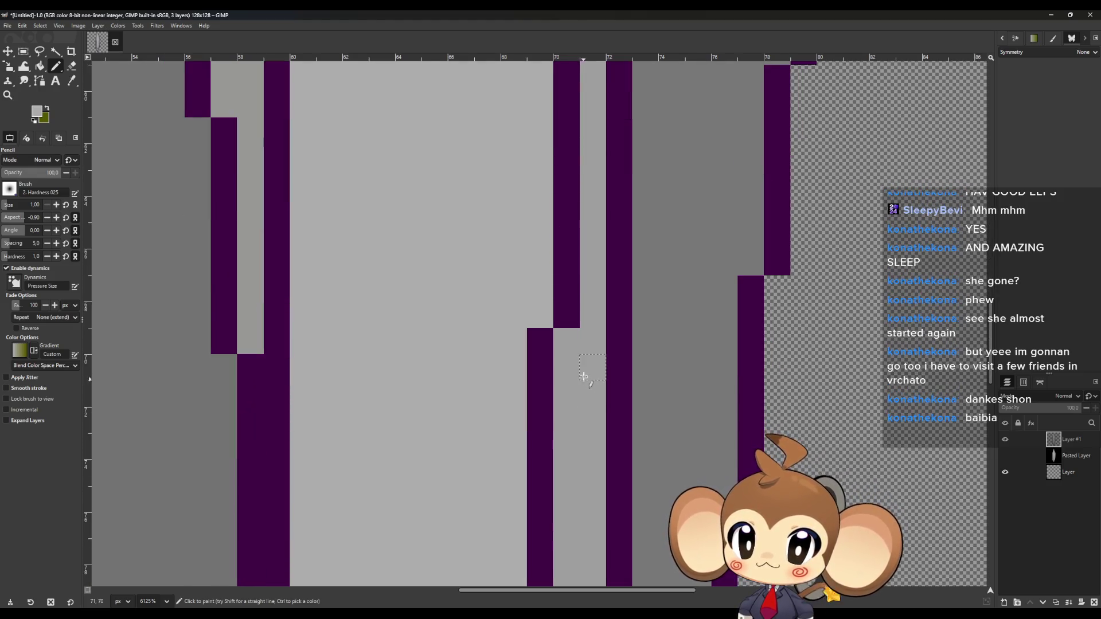
{"action": "left_click", "coordinate": [566, 322], "text": "shift"}
{"action": "left_click", "coordinate": [541, 341]}
{"action": "scroll", "coordinate": [556, 393], "scroll_direction": "down", "scroll_amount": 4}
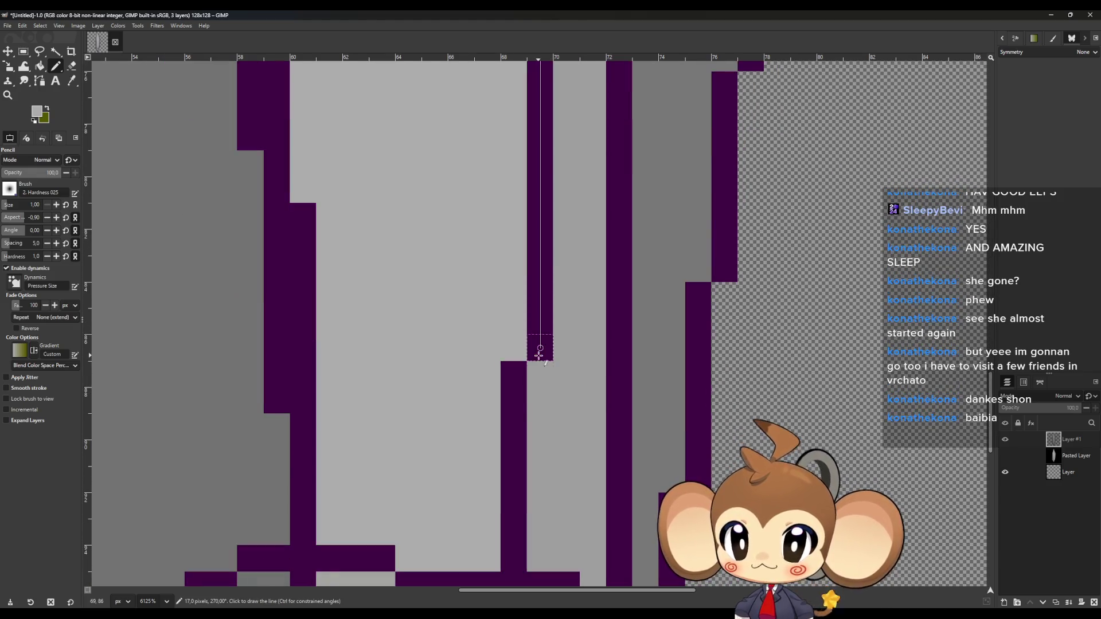
{"action": "left_click", "coordinate": [539, 355], "text": "shift"}
{"action": "left_click", "coordinate": [515, 375]}
{"action": "scroll", "coordinate": [516, 379], "scroll_direction": "down", "scroll_amount": 3}
{"action": "left_click", "coordinate": [514, 427], "text": "shift"}
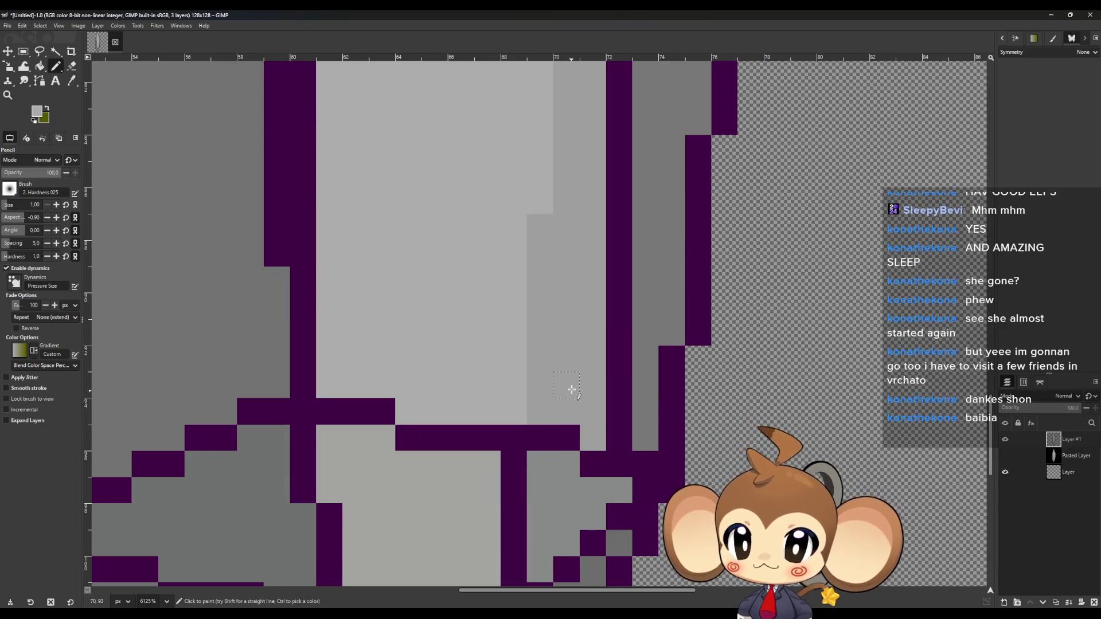
Sample a new grey and paint the vertical column and diagonal purple pixels over
{"action": "key", "text": "o"}
{"action": "key", "text": "n"}
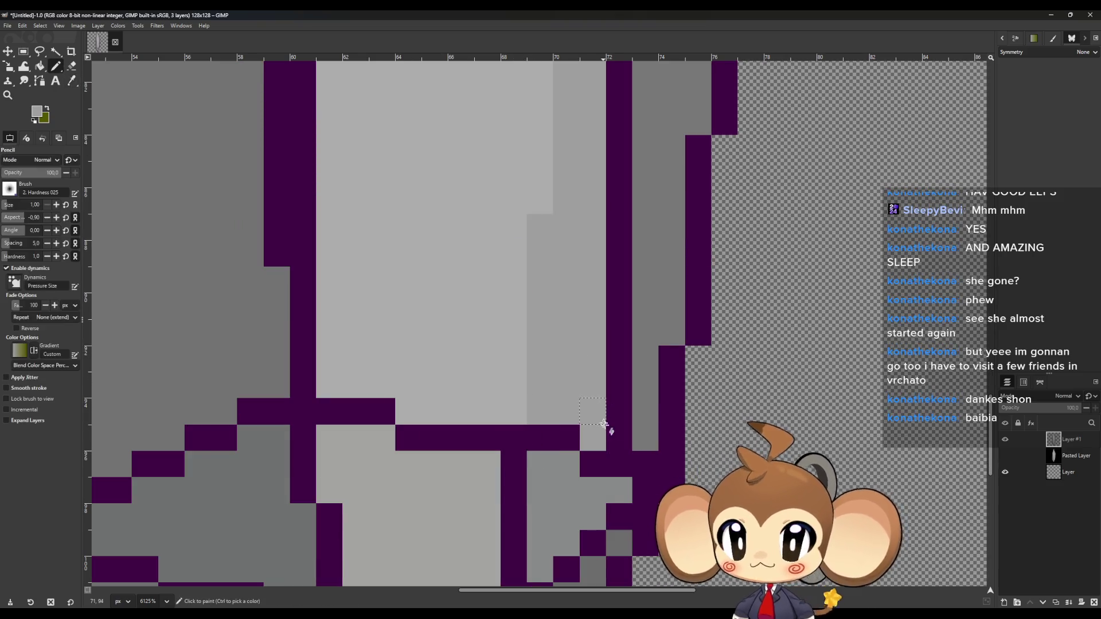
{"action": "scroll", "coordinate": [615, 377], "scroll_direction": "down", "scroll_amount": 5}
{"action": "scroll", "coordinate": [615, 379], "scroll_direction": "up", "scroll_amount": 2}
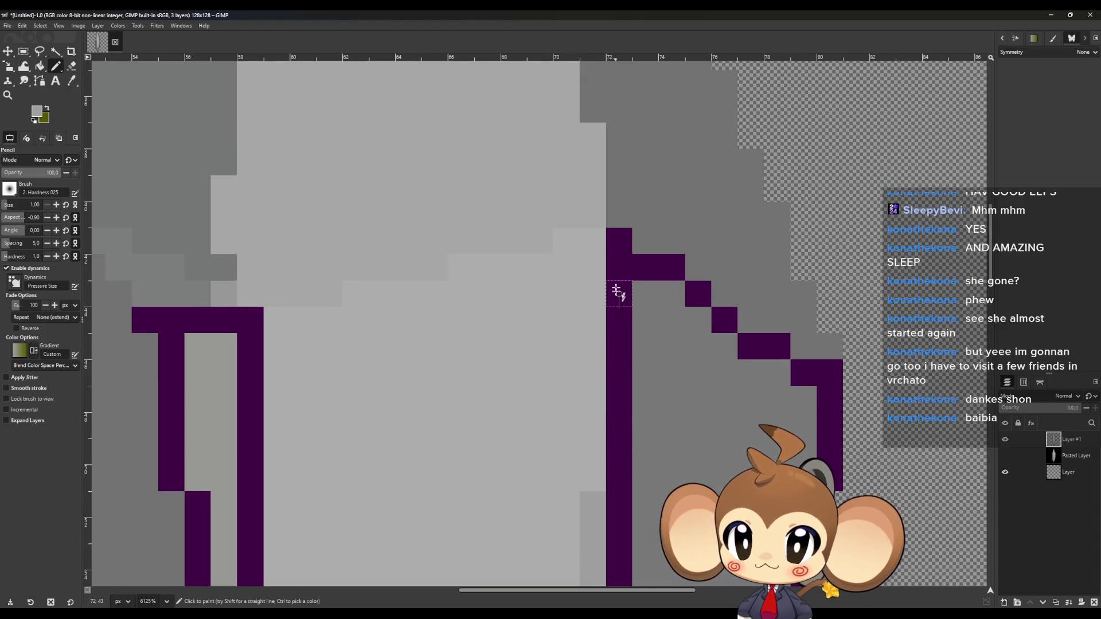
{"action": "left_click", "coordinate": [617, 240], "text": "shift"}
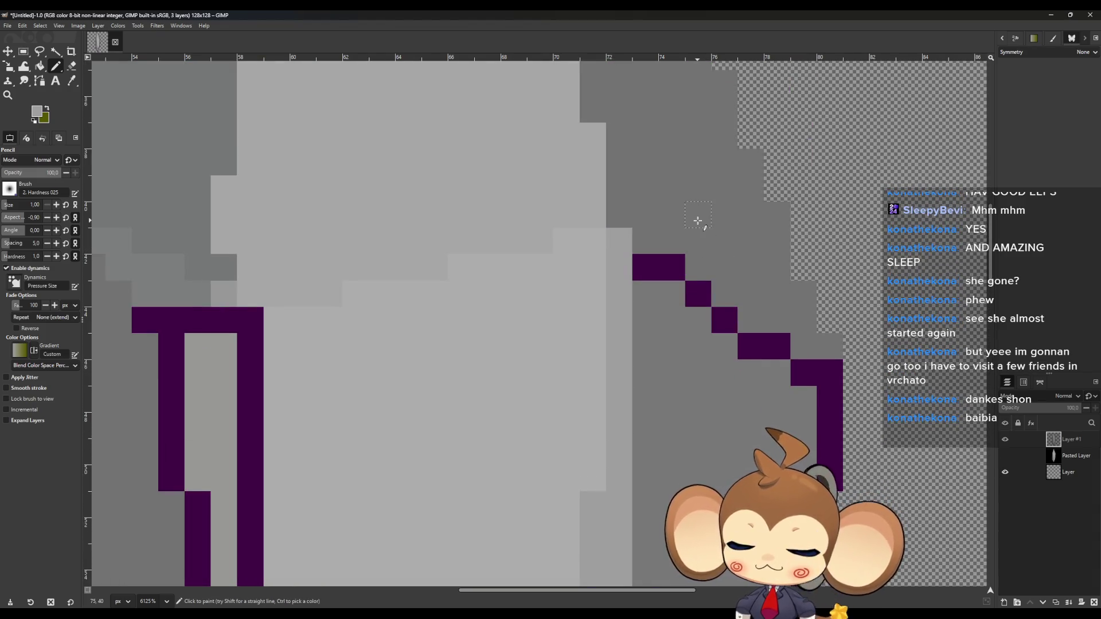
{"action": "left_click", "coordinate": [660, 230], "text": "ctrl"}
{"action": "left_click", "coordinate": [627, 239]}
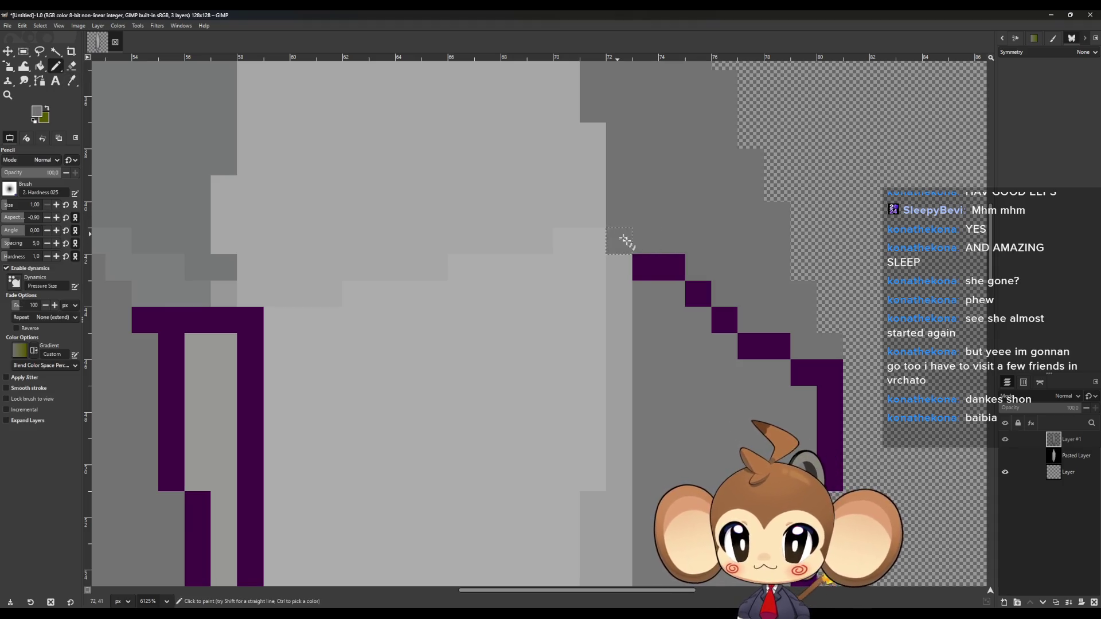
{"action": "left_click", "coordinate": [673, 264], "text": "shift"}
{"action": "mouse_move", "coordinate": [673, 264]}
{"action": "left_mouse_down"}
{"action": "mouse_move", "coordinate": [752, 342]}
{"action": "mouse_move", "coordinate": [830, 373]}
{"action": "left_mouse_up"}
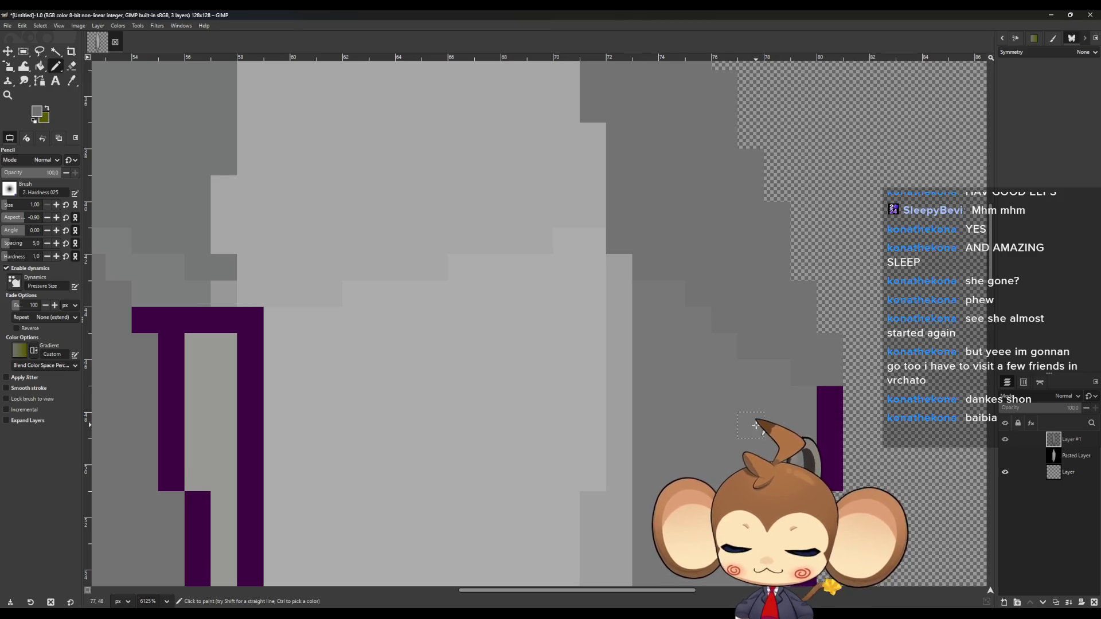
Sample another grey from the crystal and paint over the purple lines on the right facets
{"action": "key", "text": "o"}
{"action": "key", "text": "n"}
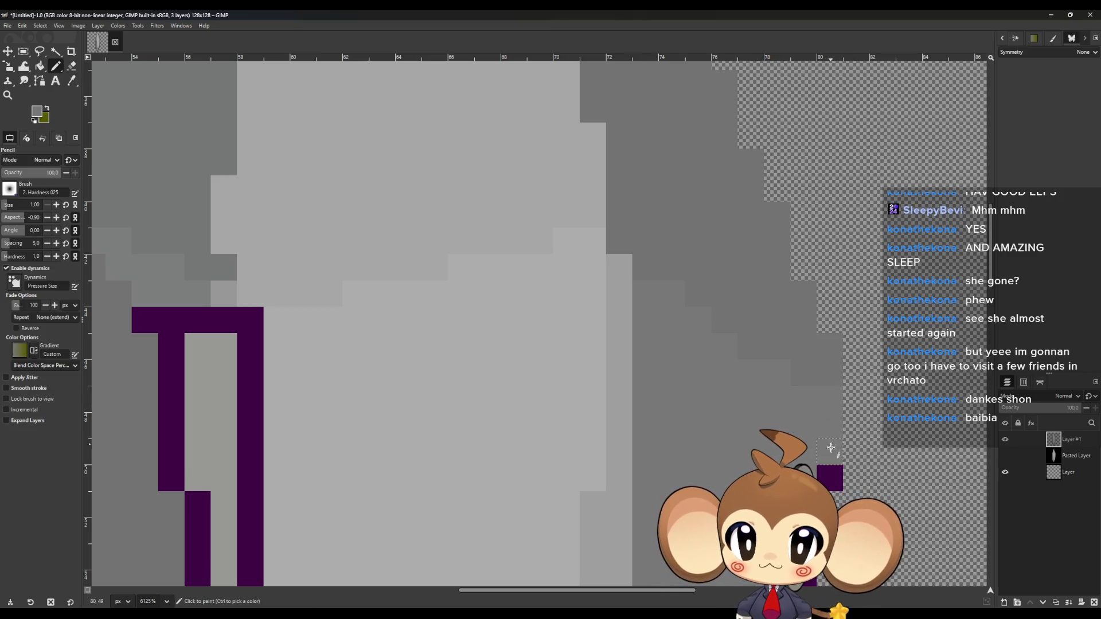
{"action": "scroll", "coordinate": [831, 448], "scroll_direction": "down", "scroll_amount": 5}
{"action": "left_click_drag", "start_coordinate": [804, 458], "coordinate": [803, 259]}
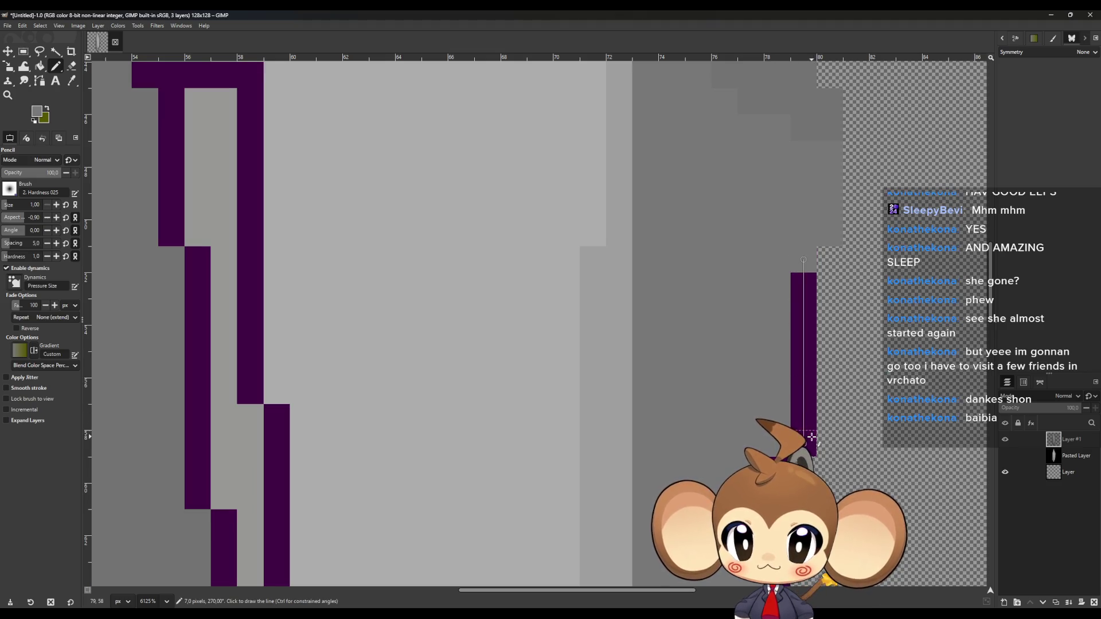
{"action": "scroll", "coordinate": [812, 437], "scroll_direction": "down", "scroll_amount": 4}
{"action": "scroll", "coordinate": [745, 300], "scroll_direction": "down", "scroll_amount": 5}
{"action": "left_click_drag", "start_coordinate": [751, 239], "coordinate": [751, 459]}
{"action": "scroll", "coordinate": [740, 402], "scroll_direction": "down", "scroll_amount": 5}
Paint the next several purple columns grey with straight lines, plus neighbouring purple pixels
{"action": "left_click", "coordinate": [721, 279]}
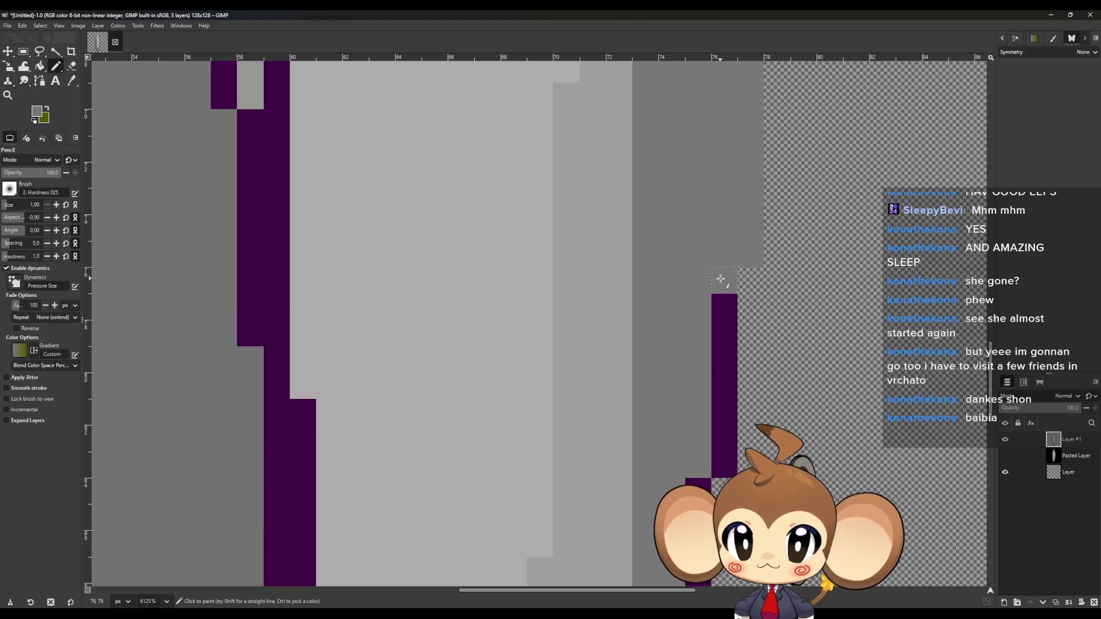
{"action": "left_click", "coordinate": [724, 464], "text": "shift"}
{"action": "scroll", "coordinate": [697, 373], "scroll_direction": "down", "scroll_amount": 5}
{"action": "left_click", "coordinate": [698, 247], "text": "shift"}
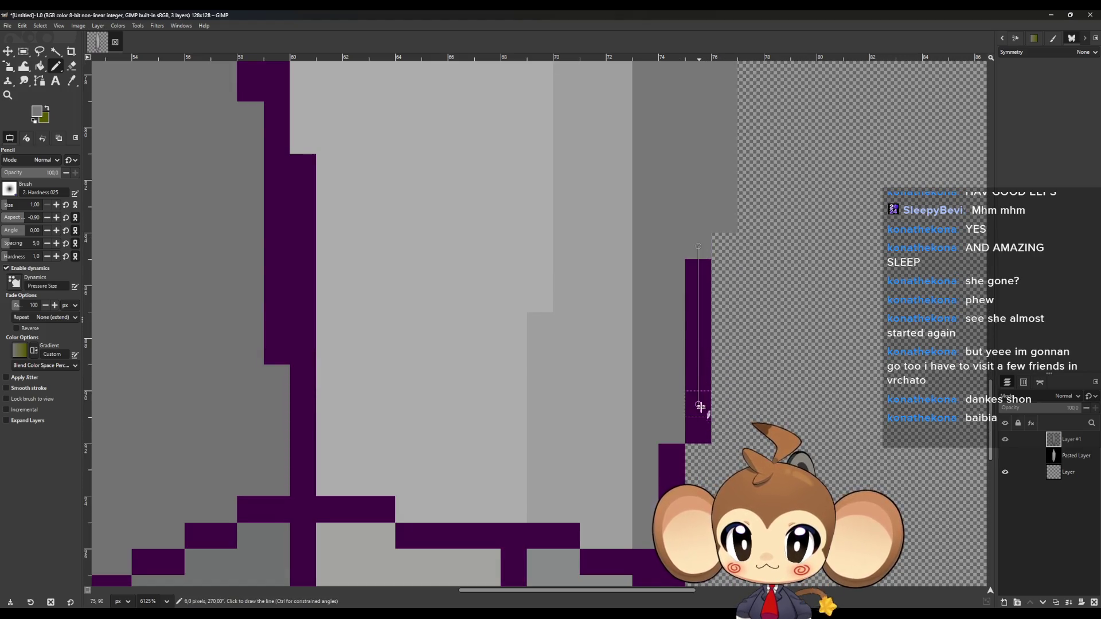
{"action": "left_click", "coordinate": [698, 430], "text": "shift"}
{"action": "scroll", "coordinate": [677, 447], "scroll_direction": "down", "scroll_amount": 3}
{"action": "left_click", "coordinate": [673, 310], "text": "shift"}
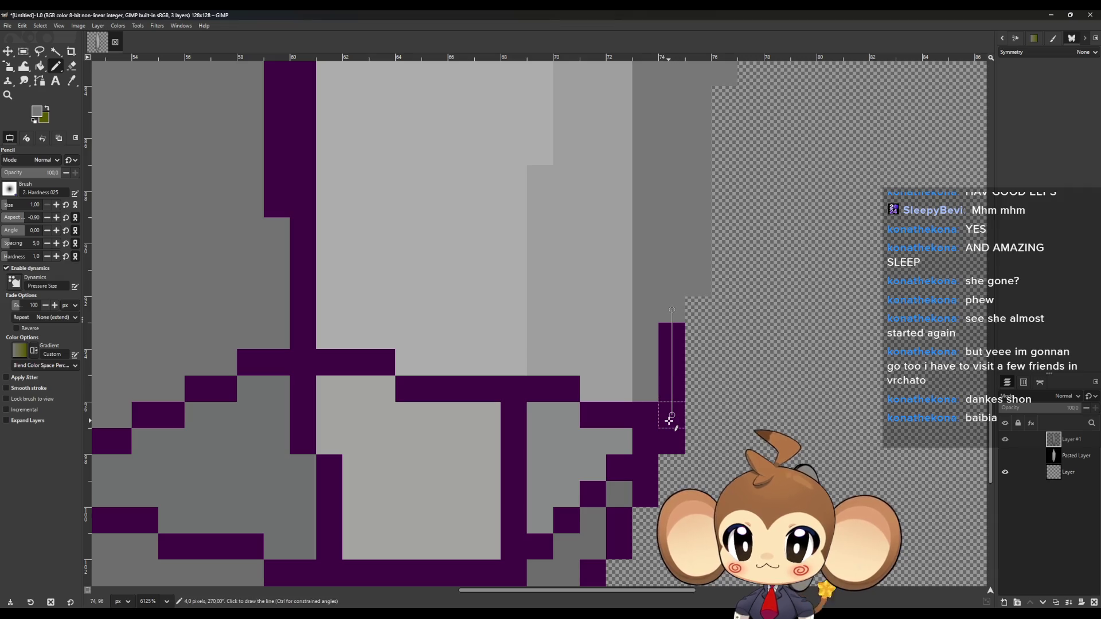
{"action": "left_click", "coordinate": [669, 420], "text": "shift"}
{"action": "left_click", "coordinate": [646, 414]}
{"action": "left_click_drag", "start_coordinate": [671, 440], "coordinate": [646, 441]}
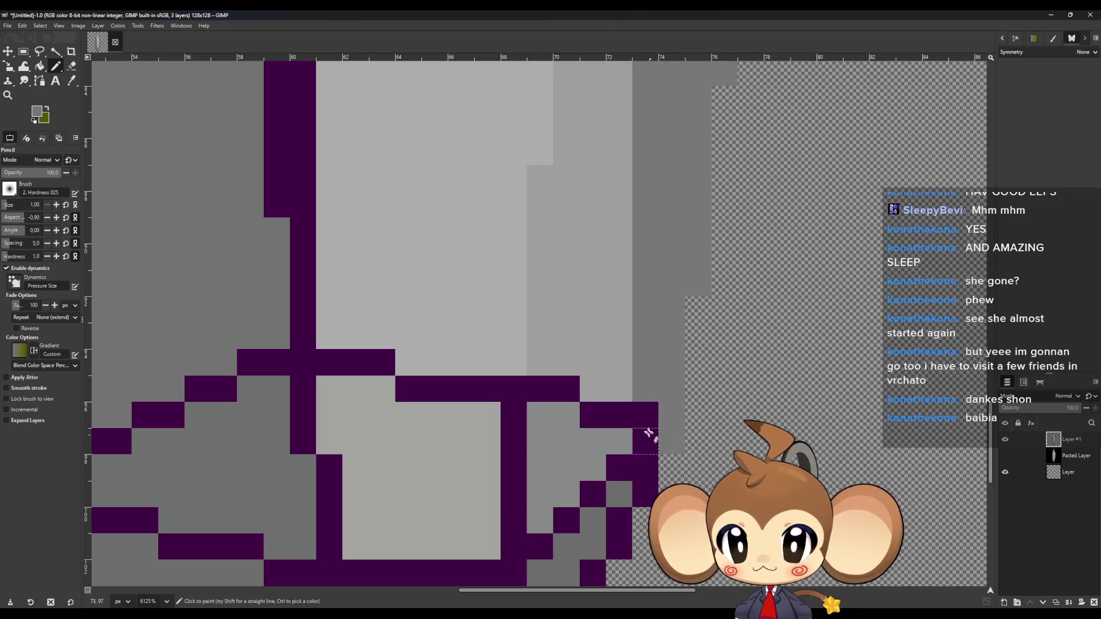
Pick the lighter grey and paint the remaining purple row pixels with it
{"action": "left_click", "coordinate": [613, 373], "text": "ctrl"}
{"action": "mouse_move", "coordinate": [619, 415]}
{"action": "left_mouse_down"}
{"action": "mouse_move", "coordinate": [588, 395]}
{"action": "mouse_move", "coordinate": [536, 390]}
{"action": "left_mouse_up"}
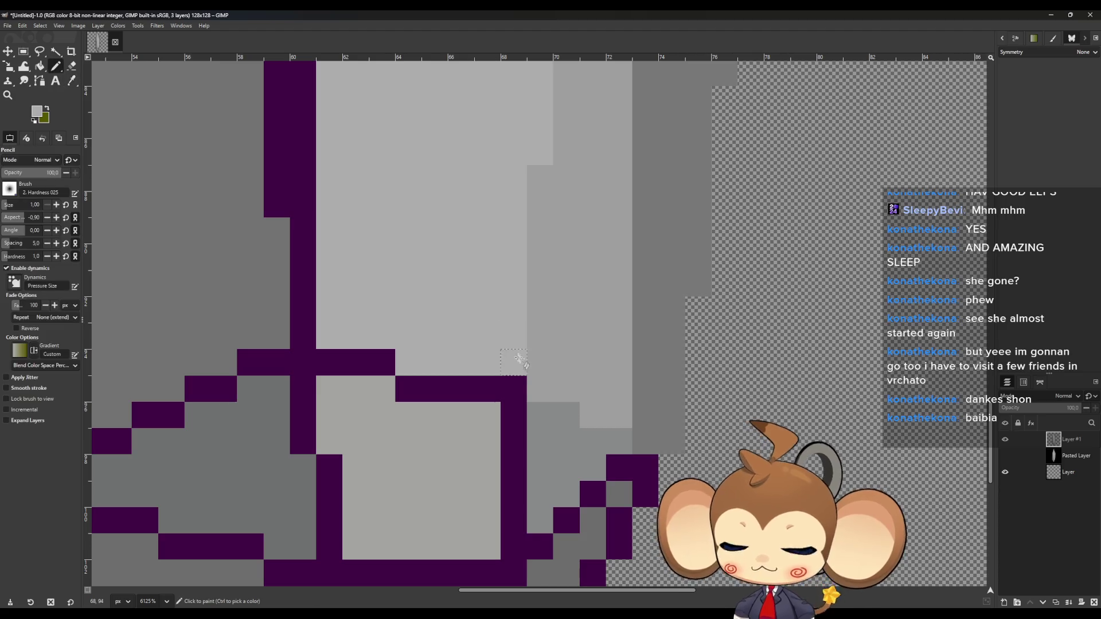
{"action": "left_click", "coordinate": [513, 389]}
{"action": "left_click", "coordinate": [407, 389], "text": "shift"}
{"action": "mouse_move", "coordinate": [383, 362]}
{"action": "left_mouse_down"}
{"action": "mouse_move", "coordinate": [327, 364]}
{"action": "mouse_move", "coordinate": [303, 228]}
{"action": "mouse_move", "coordinate": [293, 330]}
{"action": "left_mouse_up"}
{"action": "left_click", "coordinate": [302, 367]}
Paint the long vertical purple facet line grey, then repaint it in a darker grey
{"action": "scroll", "coordinate": [301, 367], "scroll_direction": "up", "scroll_amount": 3}
{"action": "scroll", "coordinate": [284, 356], "scroll_direction": "up", "scroll_amount": 2}
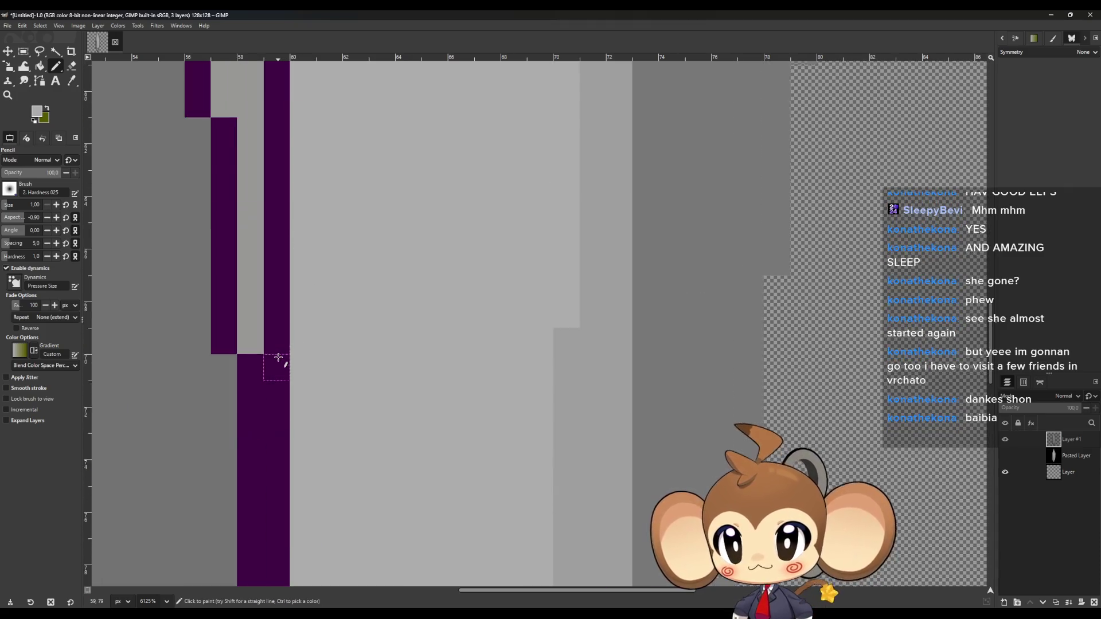
{"action": "left_click", "coordinate": [277, 498]}
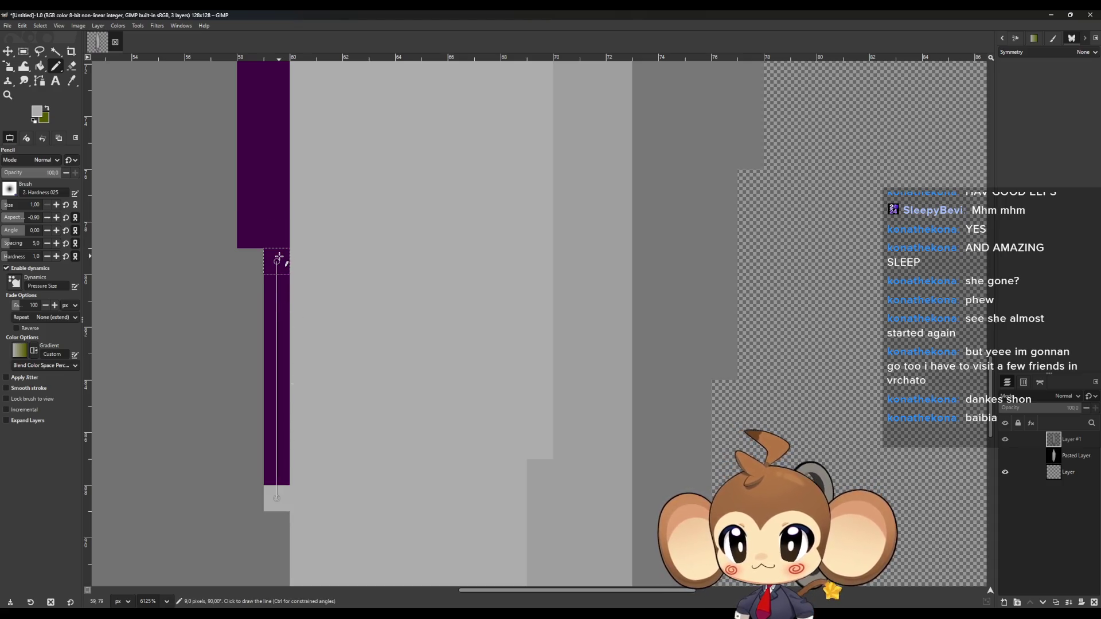
{"action": "left_click", "coordinate": [276, 309], "text": "shift"}
{"action": "scroll", "coordinate": [277, 288], "scroll_direction": "up", "scroll_amount": 4}
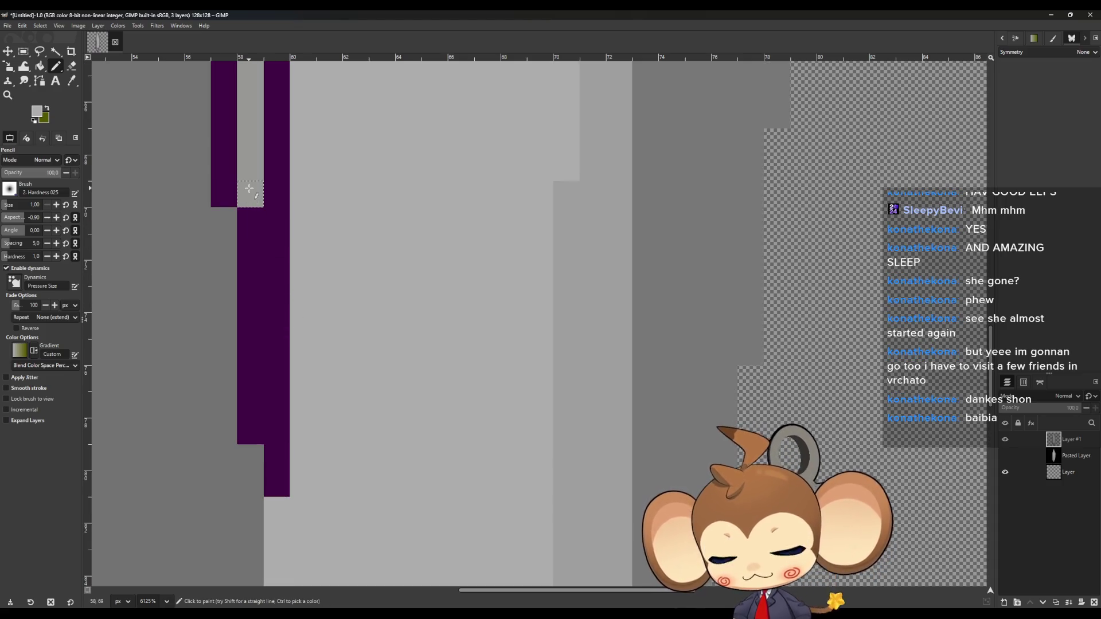
{"action": "key", "text": "o"}
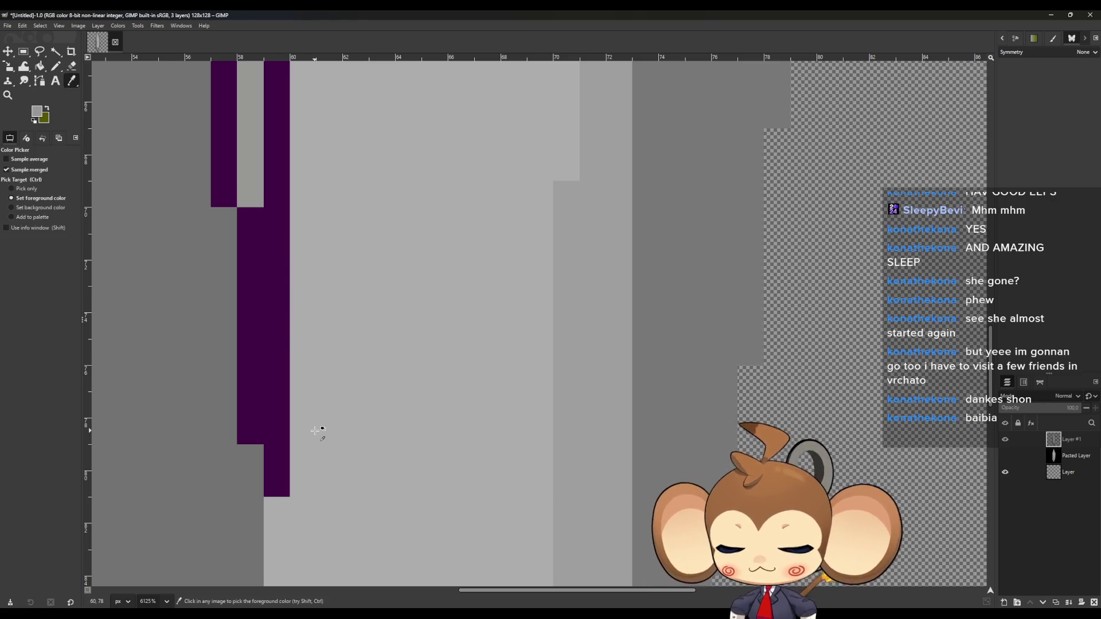
{"action": "scroll", "coordinate": [275, 439], "scroll_direction": "down", "scroll_amount": 4}
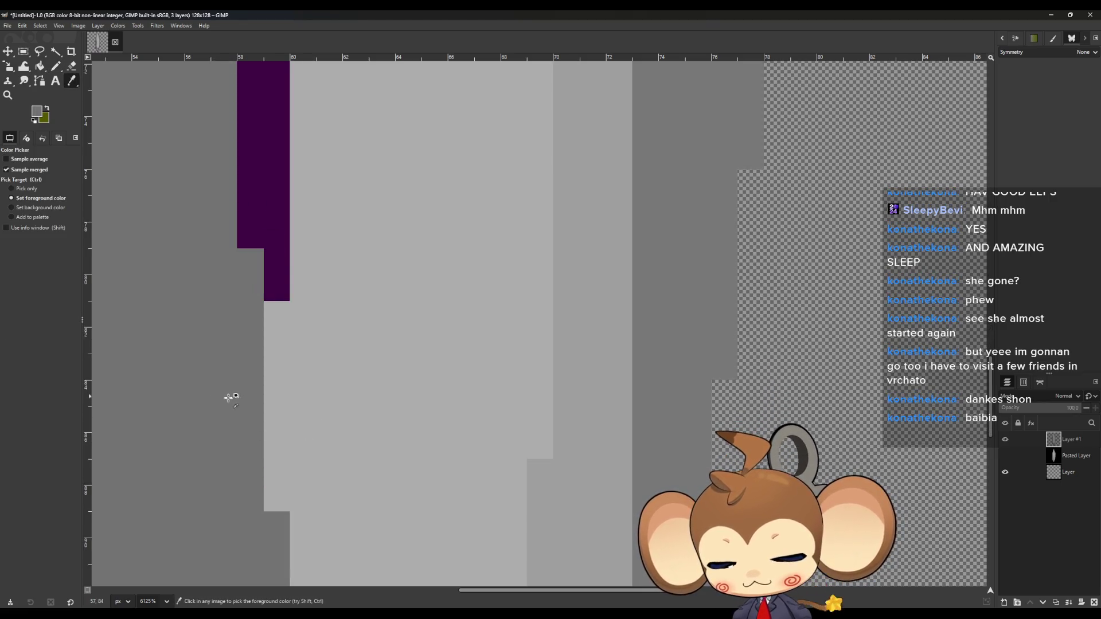
{"action": "key", "text": "n"}
{"action": "left_click", "coordinate": [277, 314]}
{"action": "left_click", "coordinate": [278, 496], "text": "shift"}
{"action": "scroll", "coordinate": [302, 355], "scroll_direction": "down", "scroll_amount": 4}
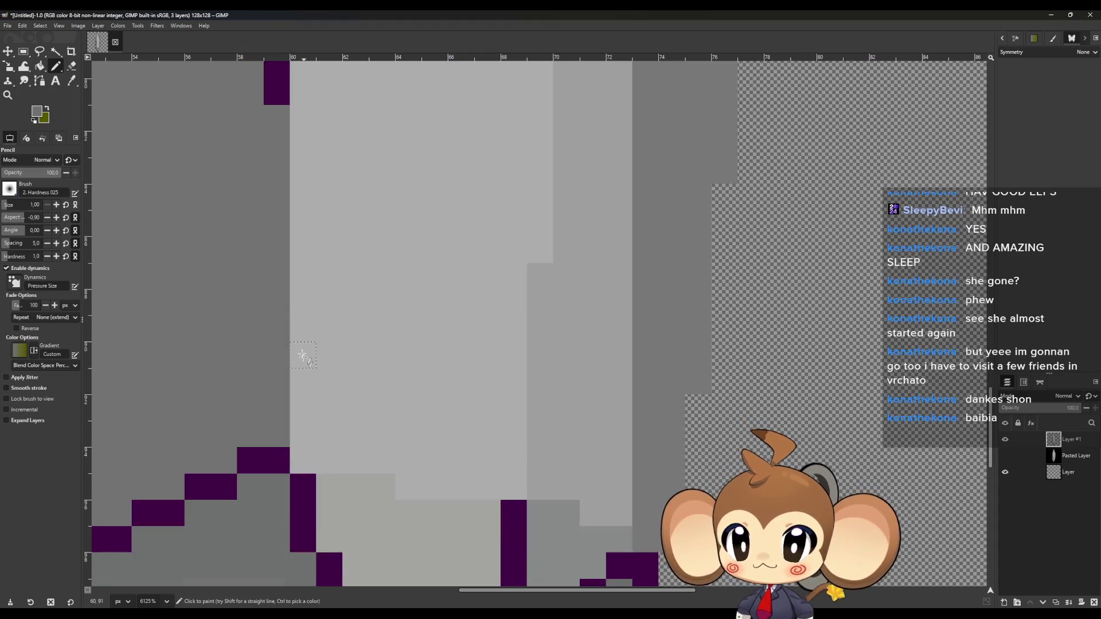
Repaint the light column dark grey and turn the purple stair block grey
{"action": "left_click", "coordinate": [298, 313]}
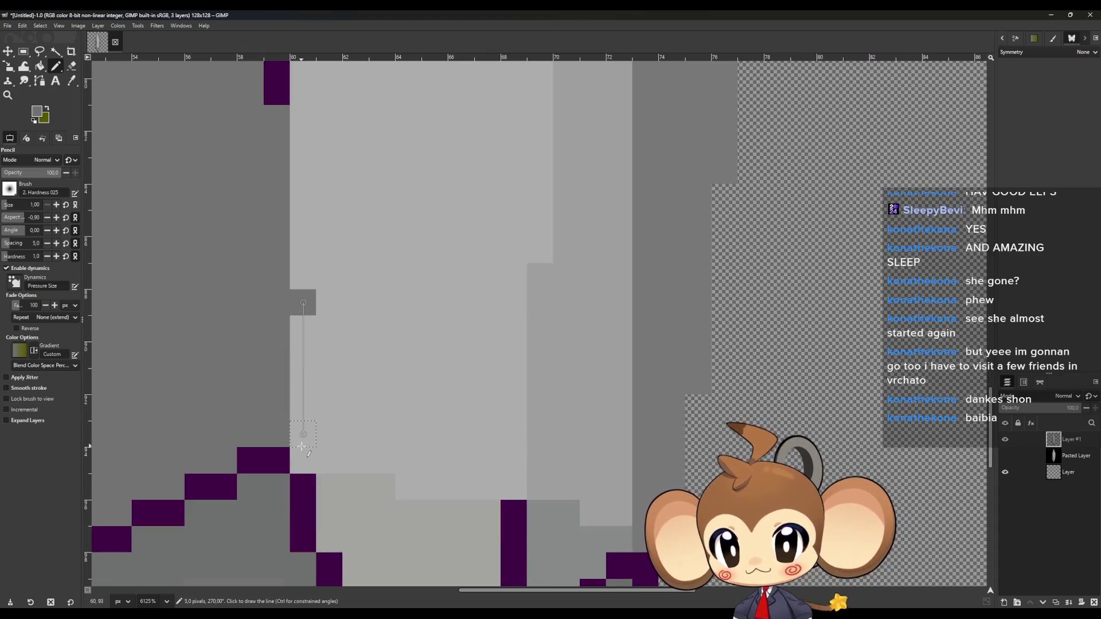
{"action": "left_click", "coordinate": [302, 446], "text": "shift"}
{"action": "left_click", "coordinate": [310, 453]}
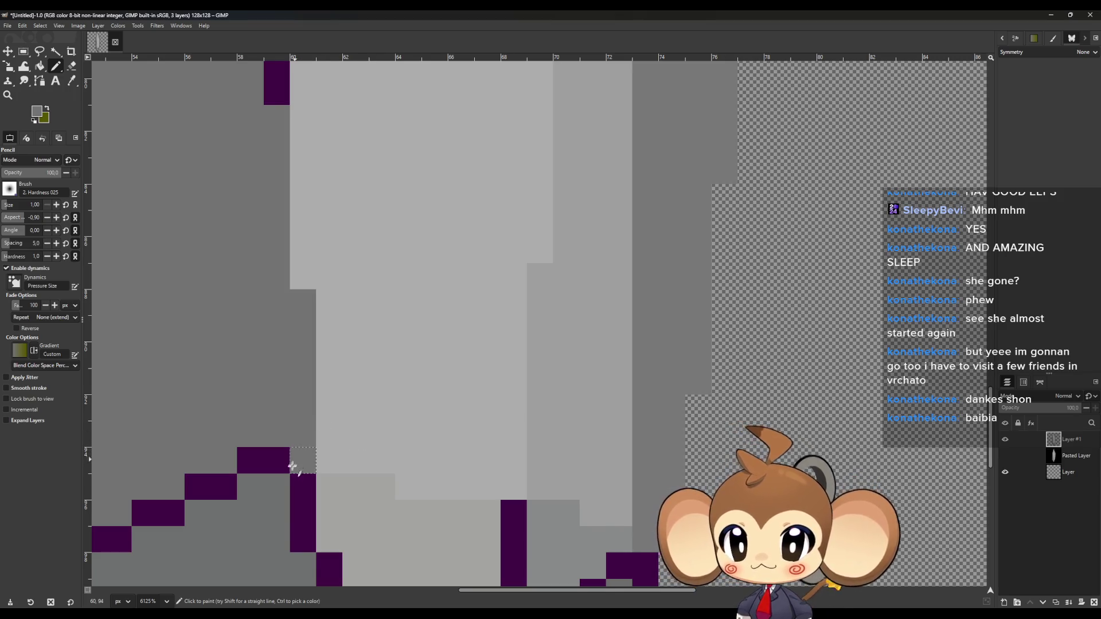
{"action": "scroll", "coordinate": [292, 467], "scroll_direction": "down", "scroll_amount": 2}
{"action": "key", "text": "o"}
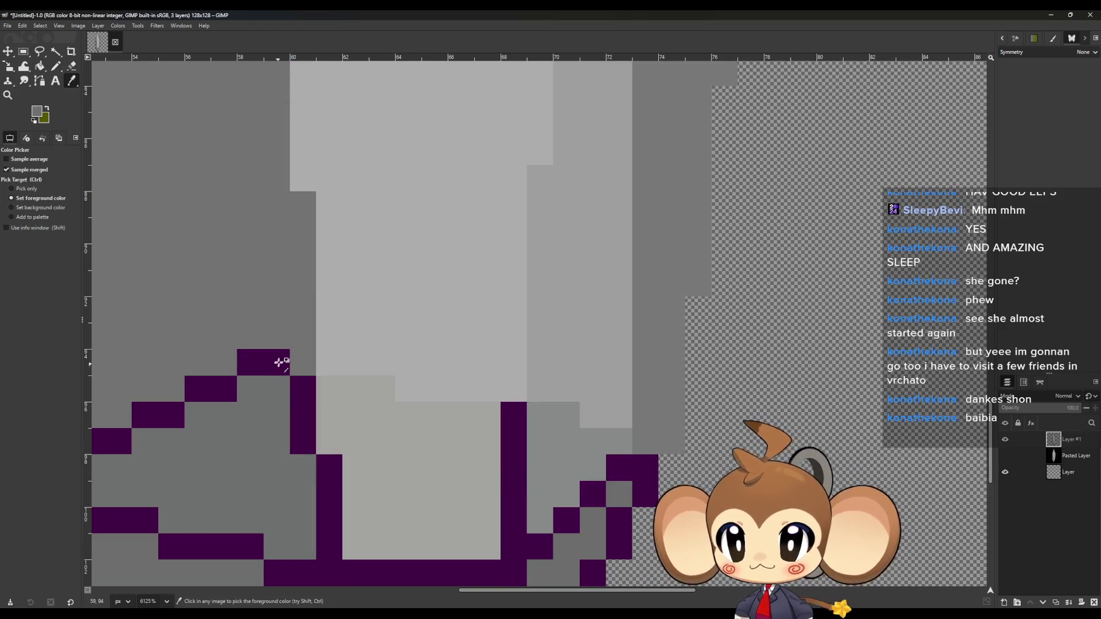
{"action": "key", "text": "n"}
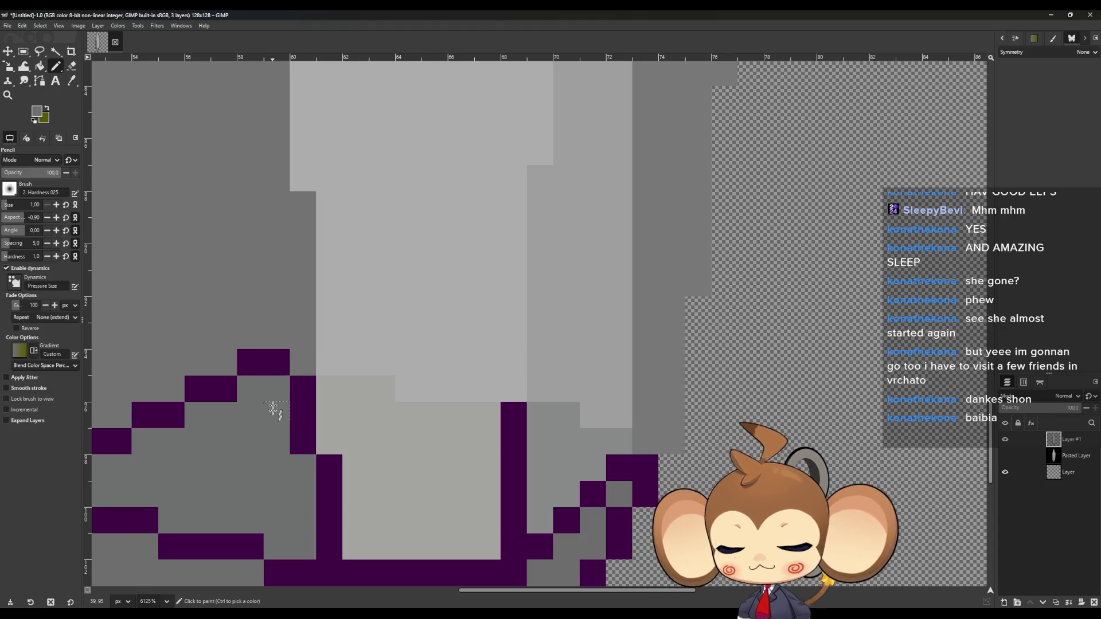
{"action": "key", "text": "o"}
{"action": "key", "text": "n"}
{"action": "left_click", "coordinate": [277, 362]}
{"action": "left_click", "coordinate": [250, 362]}
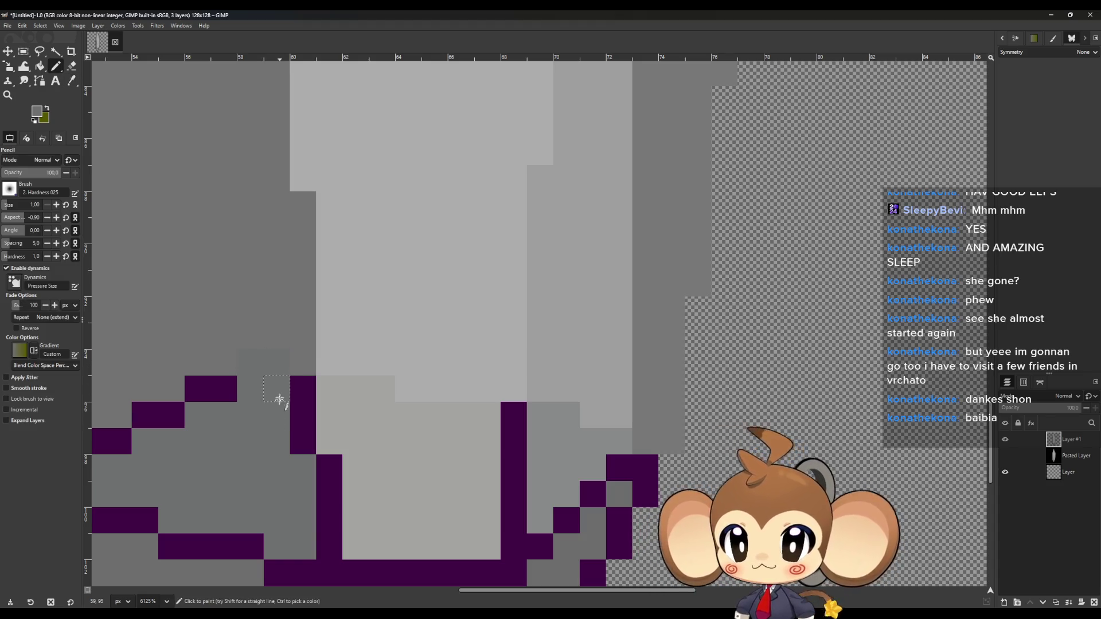
{"action": "scroll", "coordinate": [331, 427], "scroll_direction": "down", "scroll_amount": 4}
{"action": "scroll", "coordinate": [331, 427], "scroll_direction": "up", "scroll_amount": 3}
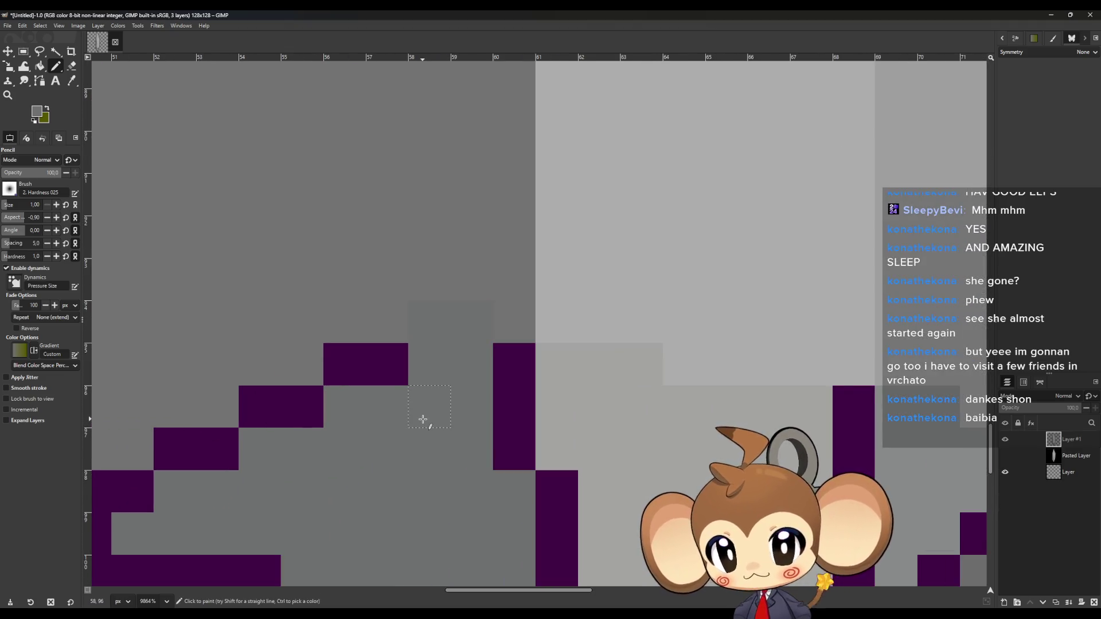
Paint the purple stair pixels and the left column's bottom purple pixels grey
{"action": "key", "text": "o"}
{"action": "key", "text": "n"}
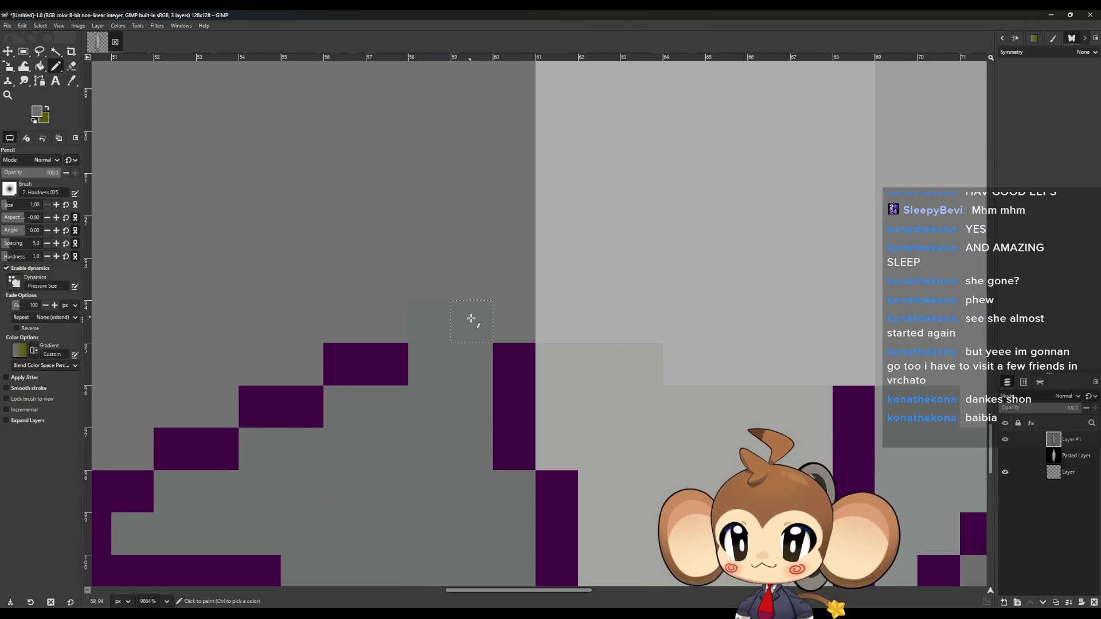
{"action": "mouse_move", "coordinate": [391, 359]}
{"action": "left_mouse_down"}
{"action": "mouse_move", "coordinate": [320, 413]}
{"action": "mouse_move", "coordinate": [275, 421]}
{"action": "mouse_move", "coordinate": [172, 474]}
{"action": "left_mouse_up"}
{"action": "scroll", "coordinate": [310, 410], "scroll_direction": "down", "scroll_amount": 1}
{"action": "scroll", "coordinate": [319, 480], "scroll_direction": "down", "scroll_amount": 1}
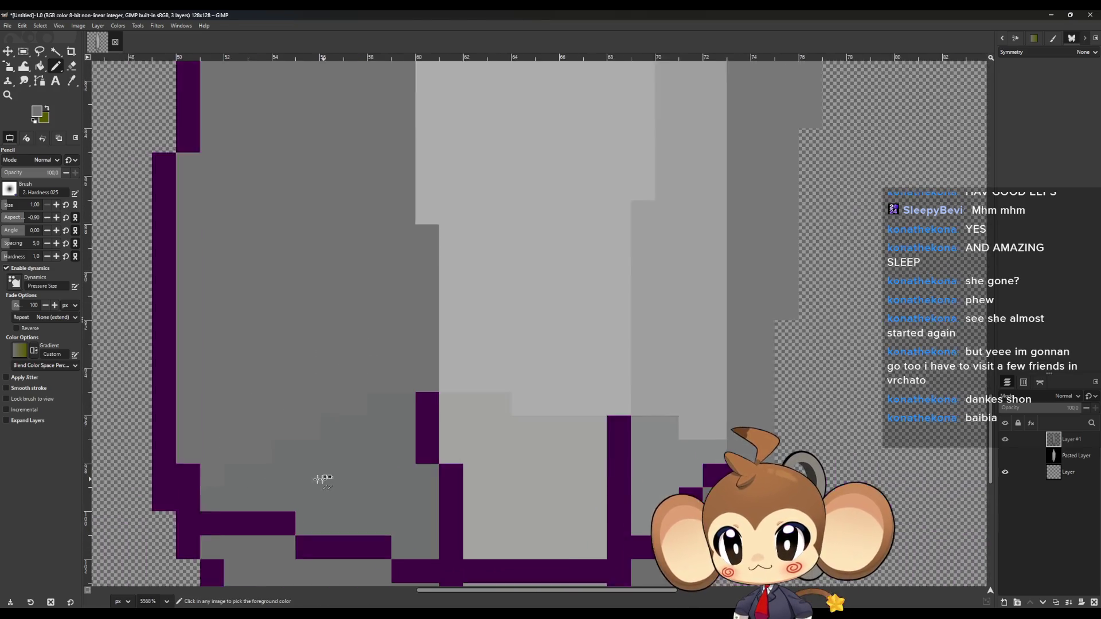
{"action": "scroll", "coordinate": [187, 499], "scroll_direction": "up", "scroll_amount": 2}
{"action": "mouse_move", "coordinate": [260, 502]}
{"action": "left_mouse_down"}
{"action": "mouse_move", "coordinate": [239, 467]}
{"action": "mouse_move", "coordinate": [228, 505]}
{"action": "mouse_move", "coordinate": [216, 423]}
{"action": "mouse_move", "coordinate": [226, 380]}
{"action": "mouse_move", "coordinate": [218, 573]}
{"action": "left_mouse_up"}
Overpaint the two left purple columns with grey
{"action": "scroll", "coordinate": [226, 381], "scroll_direction": "up", "scroll_amount": 5}
{"action": "left_click", "coordinate": [251, 310]}
{"action": "scroll", "coordinate": [246, 332], "scroll_direction": "up", "scroll_amount": 10}
{"action": "left_click", "coordinate": [252, 351], "text": "shift"}
{"action": "left_click", "coordinate": [294, 315]}
{"action": "scroll", "coordinate": [296, 324], "scroll_direction": "up", "scroll_amount": 10}
{"action": "left_click", "coordinate": [293, 386], "text": "shift"}
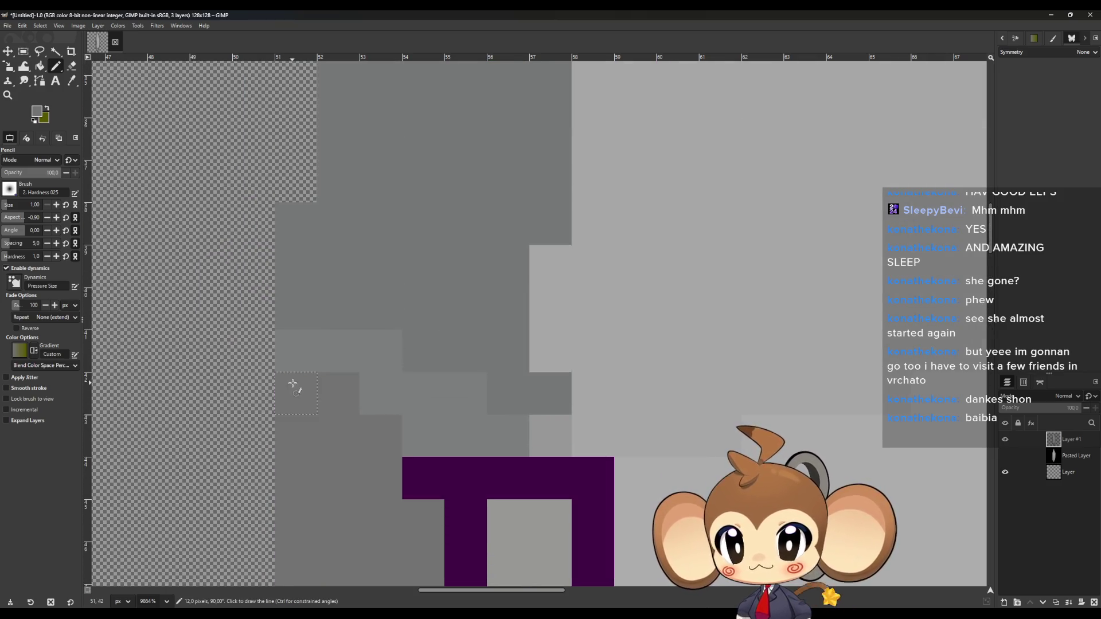
{"action": "scroll", "coordinate": [431, 372], "scroll_direction": "down", "scroll_amount": 5}
{"action": "scroll", "coordinate": [430, 372], "scroll_direction": "up", "scroll_amount": 3}
Paint the bar's top-left purple pixel and the left purple column grey top to bottom
{"action": "left_click", "coordinate": [424, 244]}
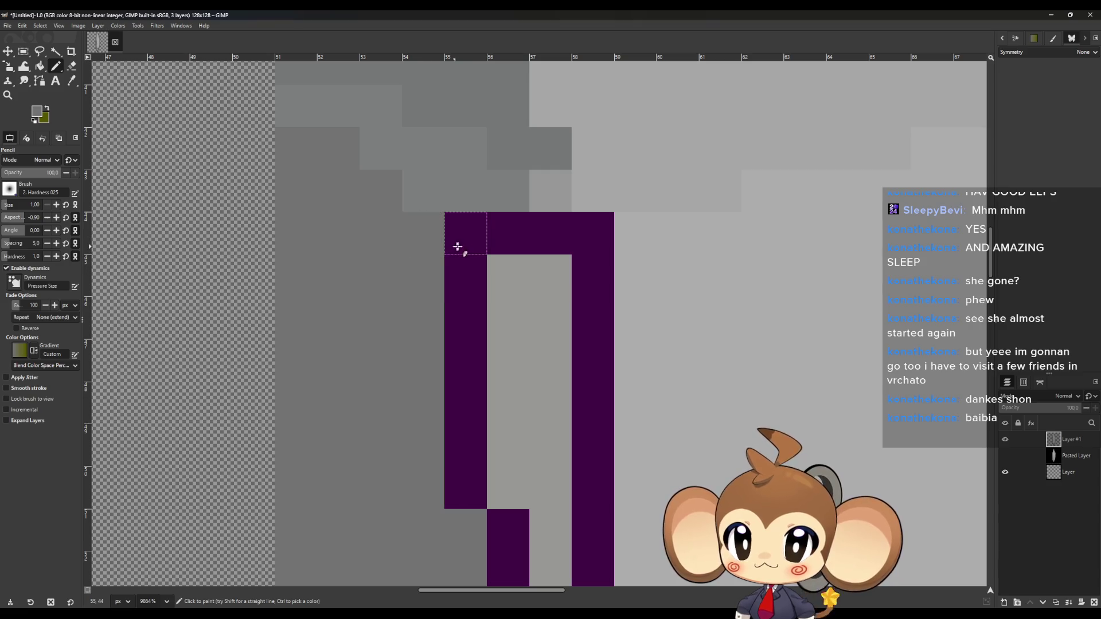
{"action": "left_click_drag", "start_coordinate": [460, 246], "coordinate": [462, 487]}
{"action": "key", "text": "o"}
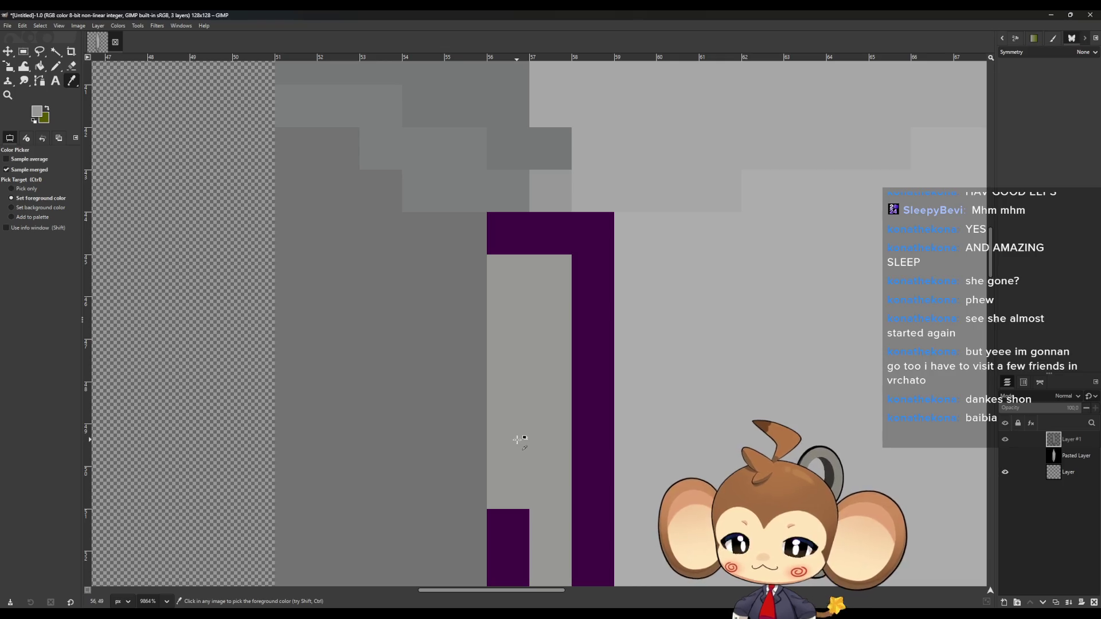
{"action": "key", "text": "n"}
{"action": "left_click_drag", "start_coordinate": [504, 235], "coordinate": [595, 239]}
{"action": "scroll", "coordinate": [590, 253], "scroll_direction": "down", "scroll_amount": 4}
{"action": "scroll", "coordinate": [590, 253], "scroll_direction": "up", "scroll_amount": 3}
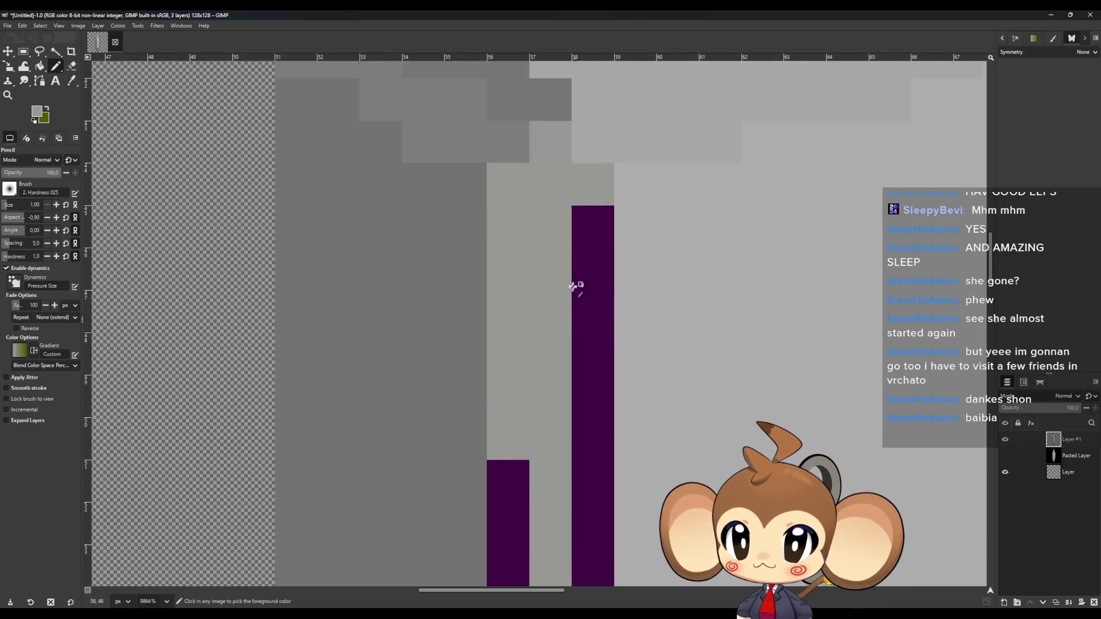
{"action": "scroll", "coordinate": [576, 287], "scroll_direction": "down", "scroll_amount": 3}
Paint purple column 58 and the remaining purple columns grey with straight lines
{"action": "left_click", "coordinate": [580, 256]}
{"action": "left_click", "coordinate": [585, 503], "text": "shift"}
{"action": "scroll", "coordinate": [610, 546], "scroll_direction": "down", "scroll_amount": 5}
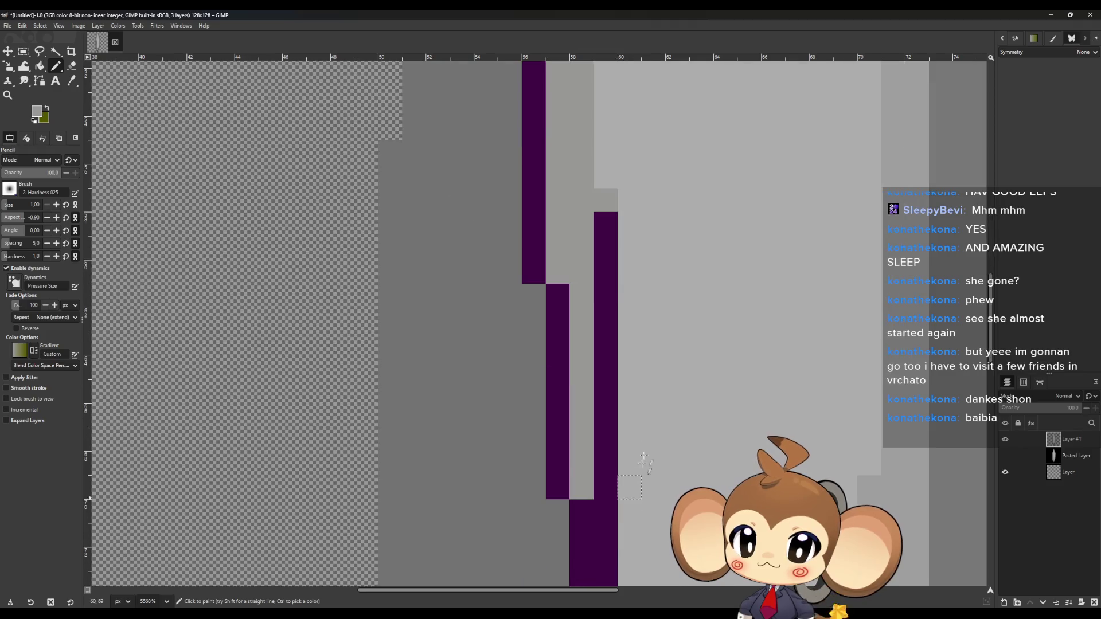
{"action": "scroll", "coordinate": [644, 460], "scroll_direction": "down", "scroll_amount": 5}
{"action": "left_click_drag", "start_coordinate": [602, 455], "coordinate": [602, 504]}
{"action": "left_click_drag", "start_coordinate": [580, 457], "coordinate": [576, 256]}
{"action": "scroll", "coordinate": [570, 300], "scroll_direction": "up", "scroll_amount": 2}
{"action": "scroll", "coordinate": [560, 438], "scroll_direction": "up", "scroll_amount": 2}
{"action": "left_click_drag", "start_coordinate": [561, 438], "coordinate": [561, 234]}
{"action": "scroll", "coordinate": [557, 371], "scroll_direction": "up", "scroll_amount": 5}
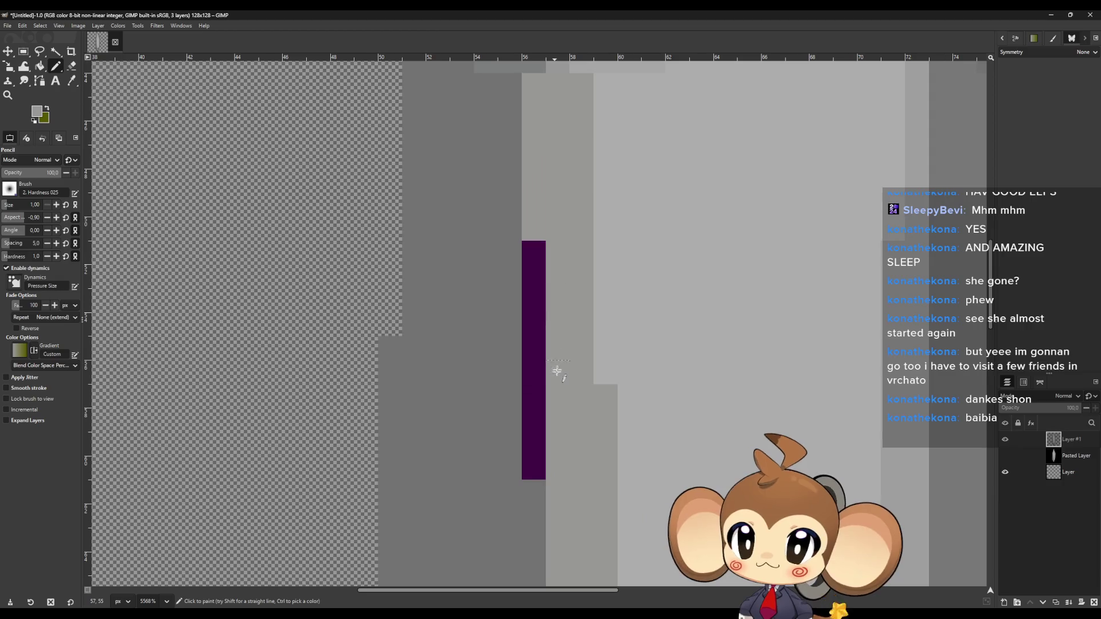
{"action": "left_click_drag", "start_coordinate": [535, 463], "coordinate": [536, 246]}
{"action": "scroll", "coordinate": [563, 400], "scroll_direction": "down", "scroll_amount": 4}
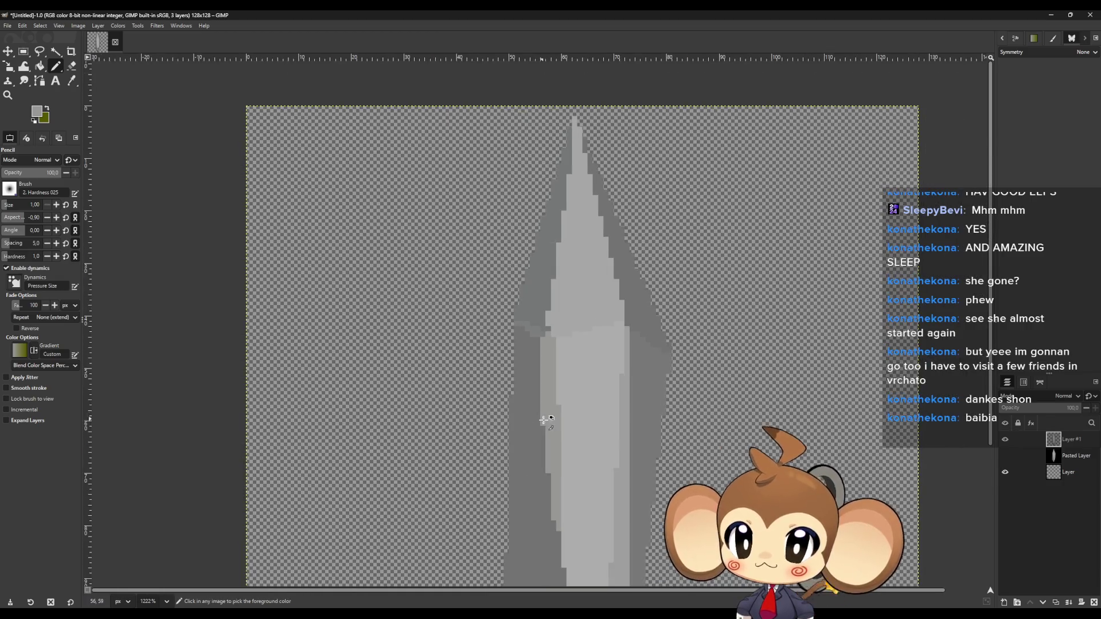
Paint the centre column's purple pixels grey with a sampled colour
{"action": "scroll", "coordinate": [612, 483], "scroll_direction": "down", "scroll_amount": 5}
{"action": "scroll", "coordinate": [474, 381], "scroll_direction": "down", "scroll_amount": 2}
{"action": "scroll", "coordinate": [465, 404], "scroll_direction": "up", "scroll_amount": 4}
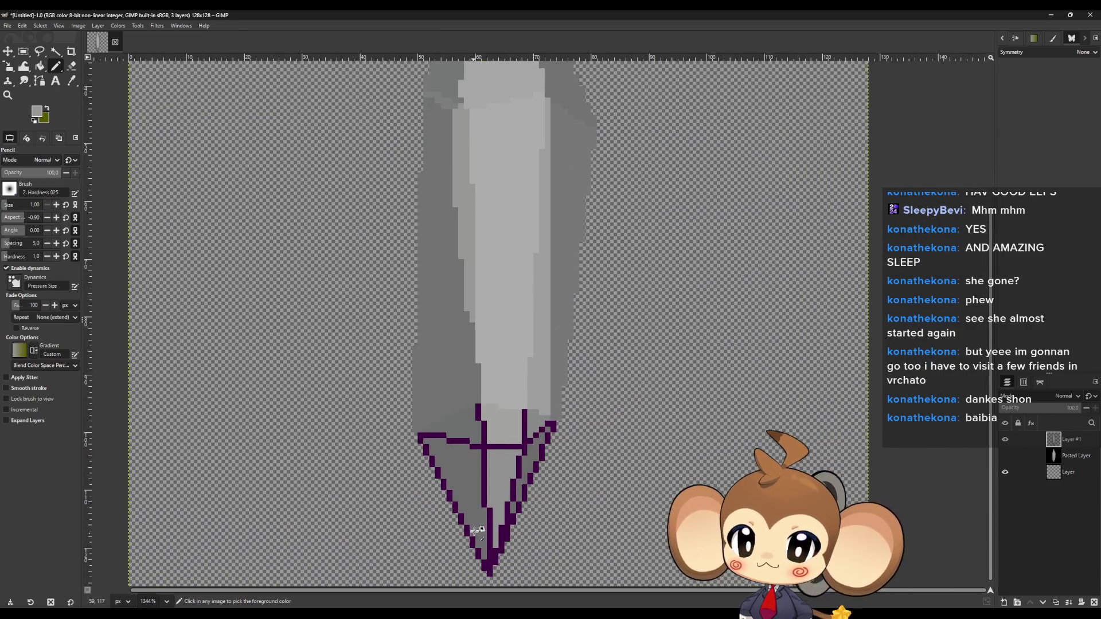
{"action": "scroll", "coordinate": [465, 405], "scroll_direction": "up", "scroll_amount": 2}
{"action": "key", "text": "o"}
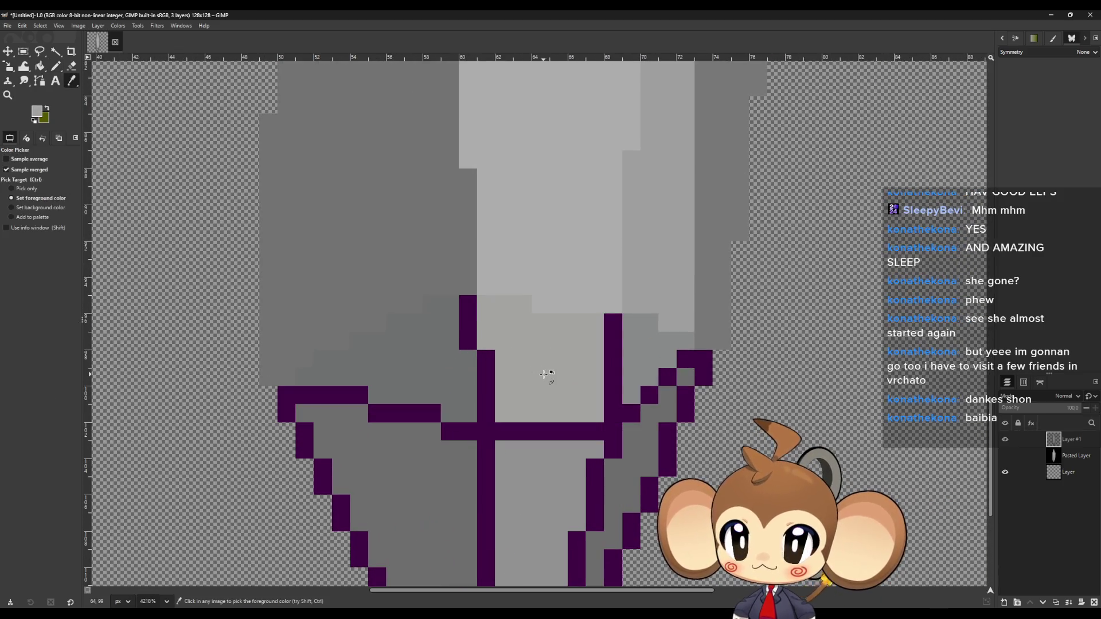
{"action": "key", "text": "n"}
{"action": "left_click_drag", "start_coordinate": [467, 301], "coordinate": [470, 335]}
{"action": "left_click_drag", "start_coordinate": [489, 368], "coordinate": [485, 400]}
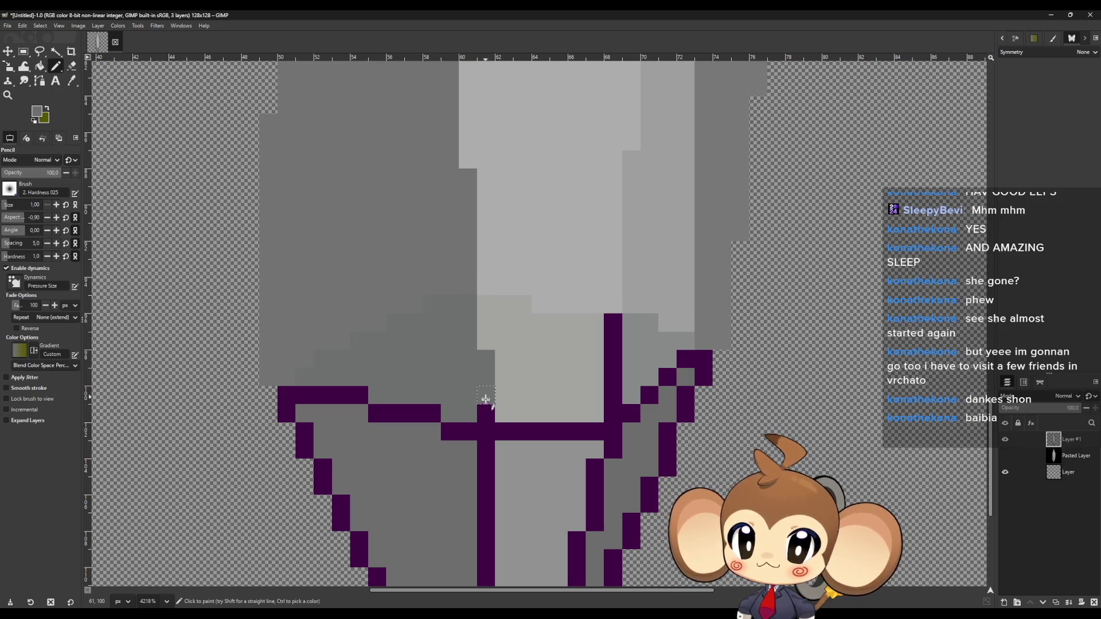
Paint the right purple column light grey and a right-edge outline pixel darker grey
{"action": "key", "text": "o"}
{"action": "left_click", "coordinate": [579, 379]}
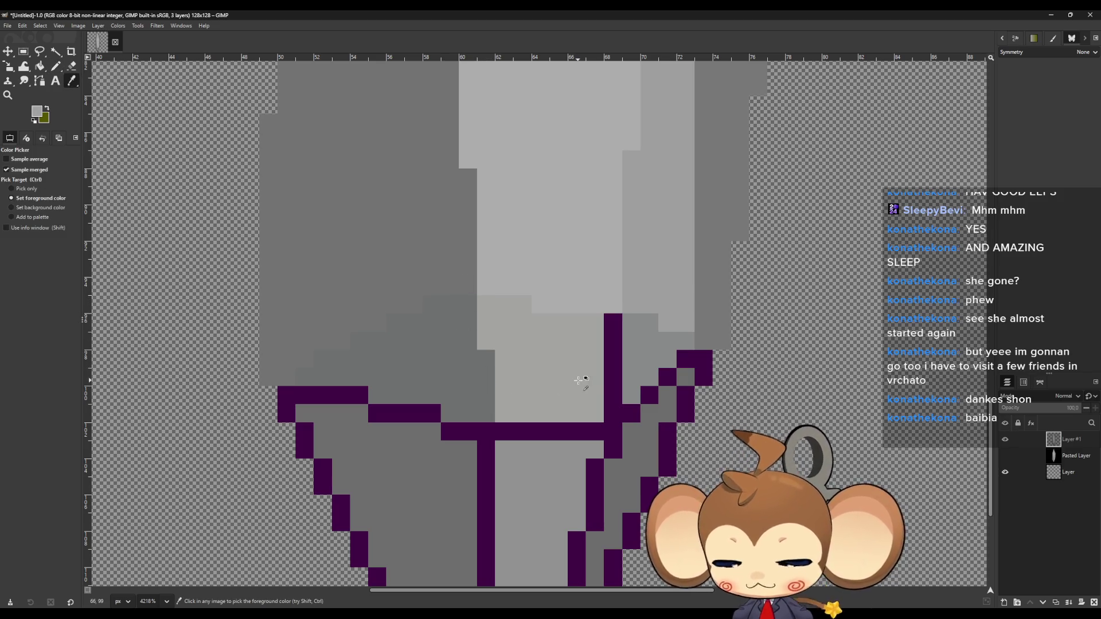
{"action": "key", "text": "n"}
{"action": "left_click_drag", "start_coordinate": [612, 320], "coordinate": [612, 384]}
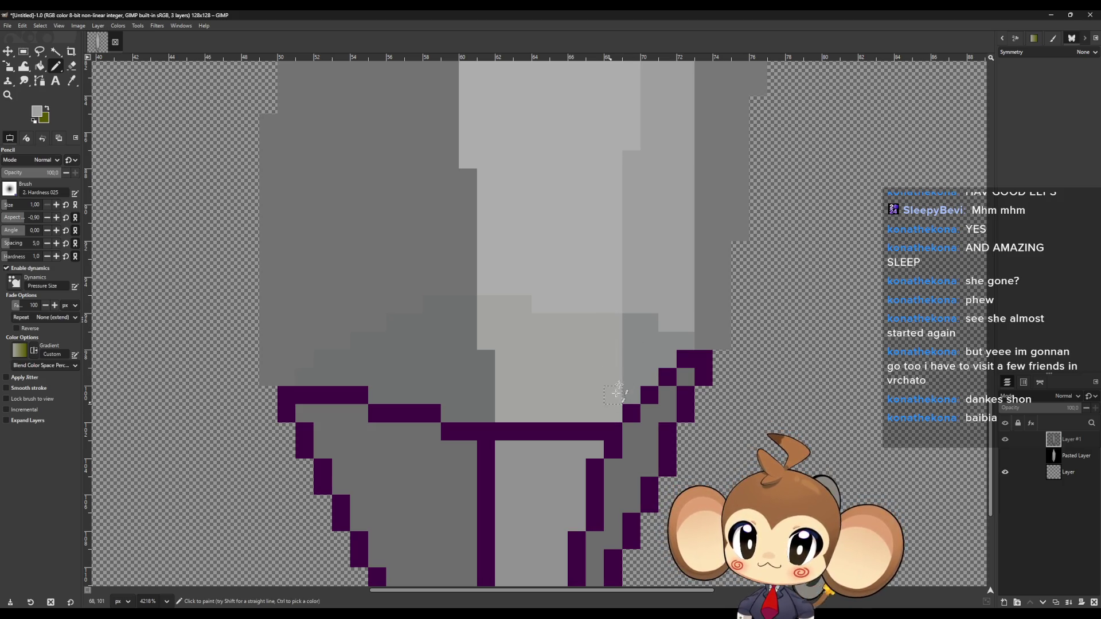
{"action": "key", "text": "o"}
{"action": "left_click", "coordinate": [645, 355]}
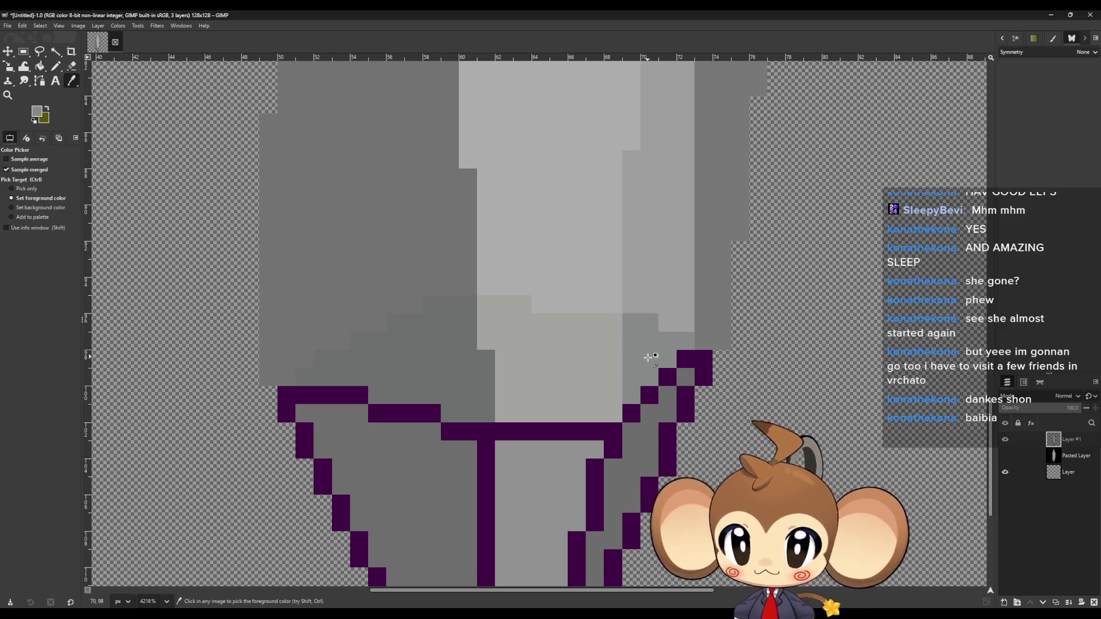
{"action": "key", "text": "n"}
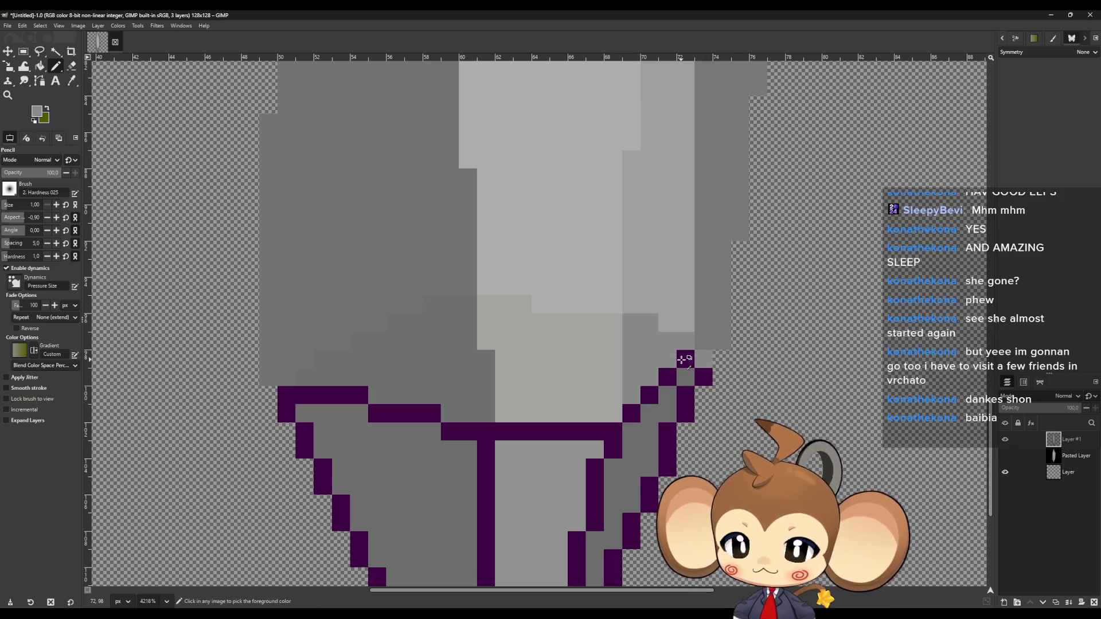
{"action": "left_click", "coordinate": [703, 360]}
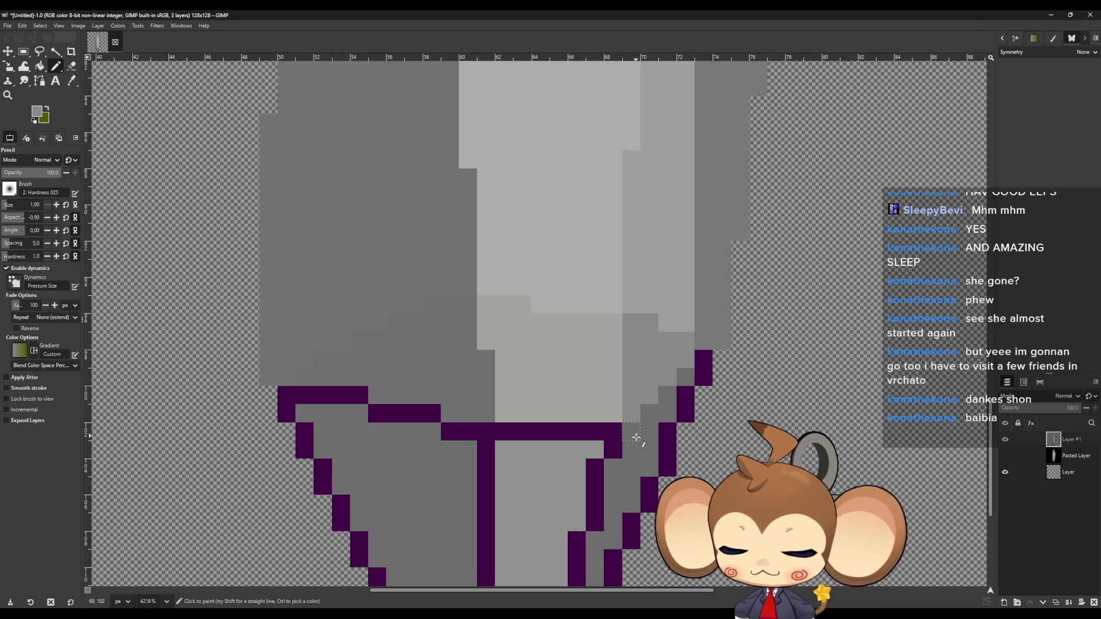
Paint the right-edge purple pixels and the diagonal purple edge right of the T grey
{"action": "key", "text": "o"}
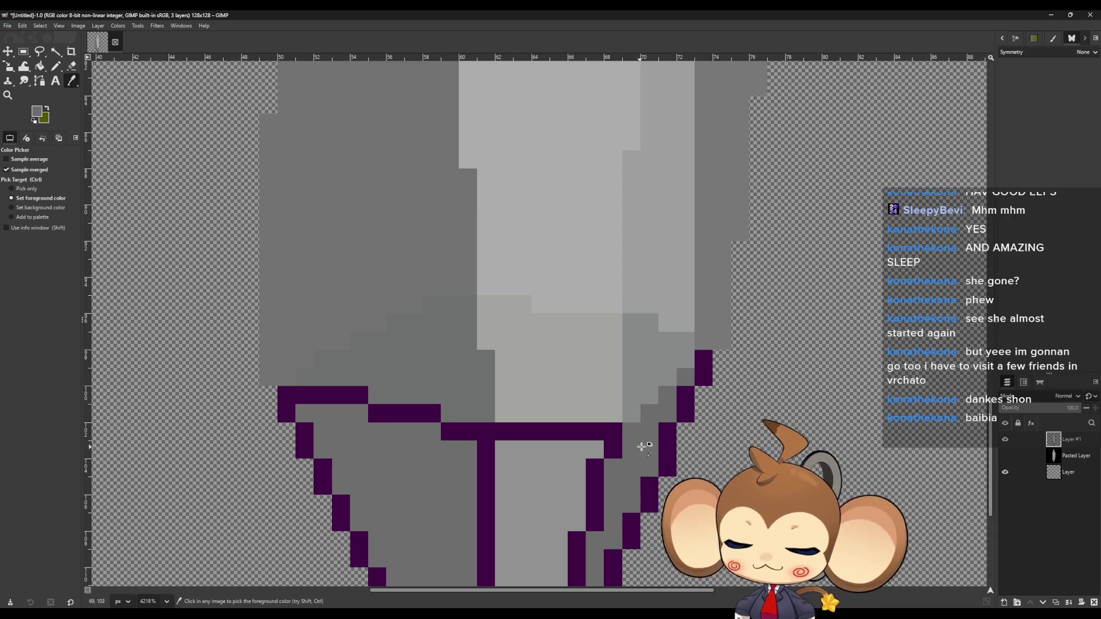
{"action": "key", "text": "n"}
{"action": "left_click_drag", "start_coordinate": [703, 359], "coordinate": [703, 375]}
{"action": "left_click", "coordinate": [686, 395]}
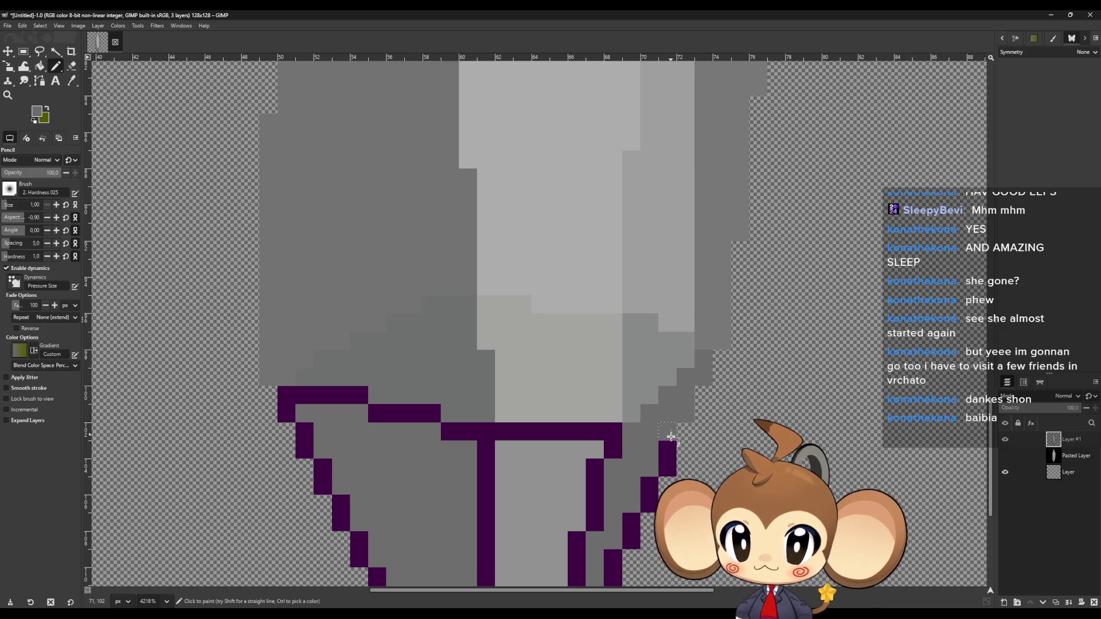
{"action": "scroll", "coordinate": [671, 437], "scroll_direction": "down", "scroll_amount": 2}
{"action": "left_click_drag", "start_coordinate": [654, 345], "coordinate": [594, 481]}
{"action": "scroll", "coordinate": [592, 479], "scroll_direction": "down", "scroll_amount": 1}
{"action": "mouse_move", "coordinate": [577, 405]}
{"action": "left_mouse_down"}
{"action": "mouse_move", "coordinate": [581, 421]}
{"action": "mouse_move", "coordinate": [561, 460]}
{"action": "left_mouse_up"}
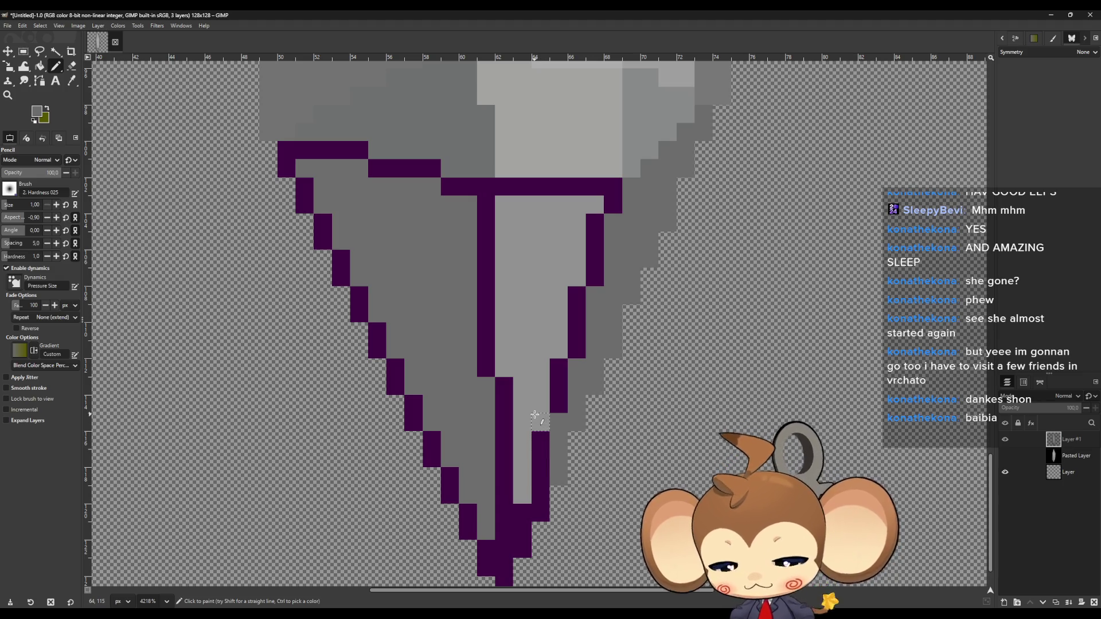
Paint the purple central column down to the tip and the remaining right-edge pixels grey
{"action": "key", "text": "o"}
{"action": "key", "text": "n"}
{"action": "scroll", "coordinate": [539, 431], "scroll_direction": "down", "scroll_amount": 1}
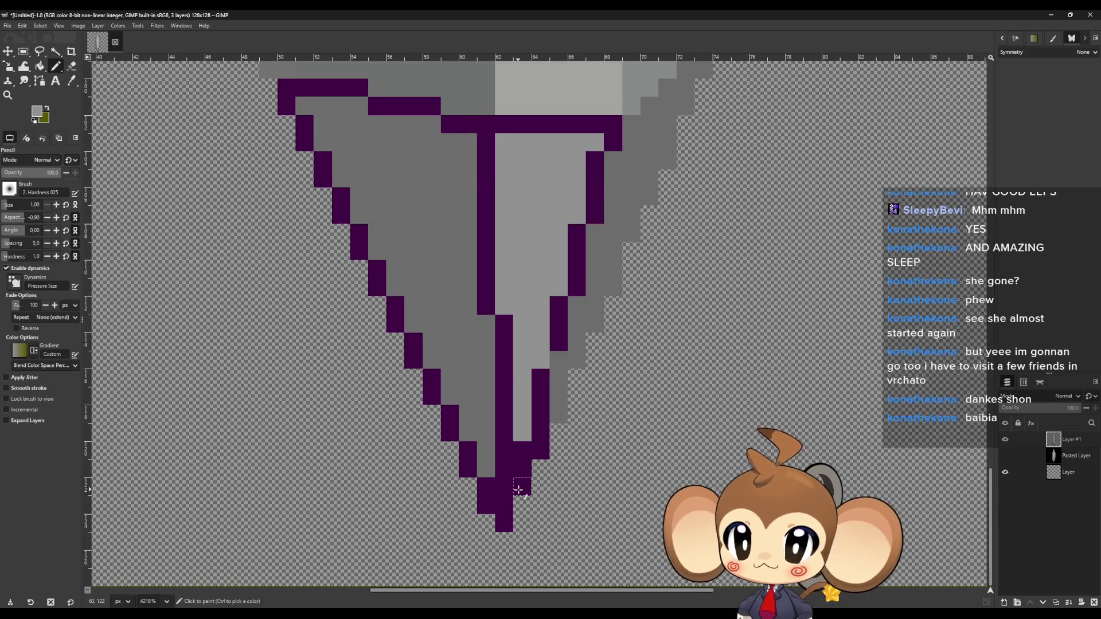
{"action": "mouse_move", "coordinate": [504, 517]}
{"action": "left_mouse_down"}
{"action": "mouse_move", "coordinate": [504, 327]}
{"action": "mouse_move", "coordinate": [524, 458]}
{"action": "mouse_move", "coordinate": [544, 450]}
{"action": "mouse_move", "coordinate": [539, 383]}
{"action": "left_mouse_up"}
{"action": "scroll", "coordinate": [556, 319], "scroll_direction": "up", "scroll_amount": 2}
{"action": "mouse_move", "coordinate": [556, 343]}
{"action": "left_mouse_down"}
{"action": "mouse_move", "coordinate": [556, 319]}
{"action": "mouse_move", "coordinate": [575, 381]}
{"action": "mouse_move", "coordinate": [602, 315]}
{"action": "mouse_move", "coordinate": [597, 260]}
{"action": "left_mouse_up"}
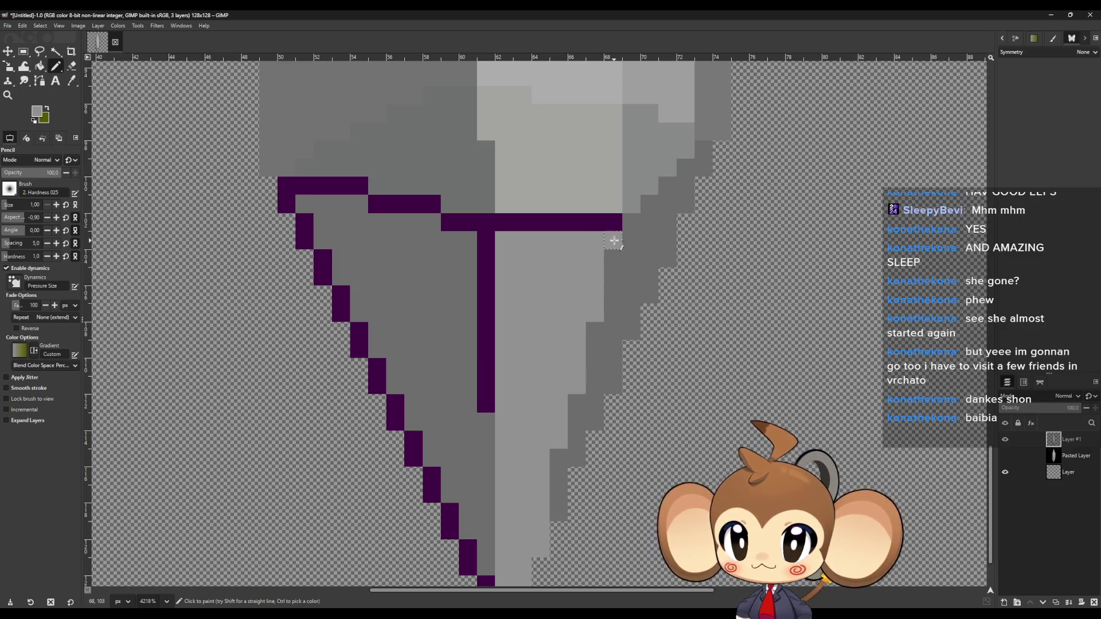
Paint the purple horizontal bar, left diagonal outline and pixels near the tip grey
{"action": "left_click", "coordinate": [503, 224], "text": "shift"}
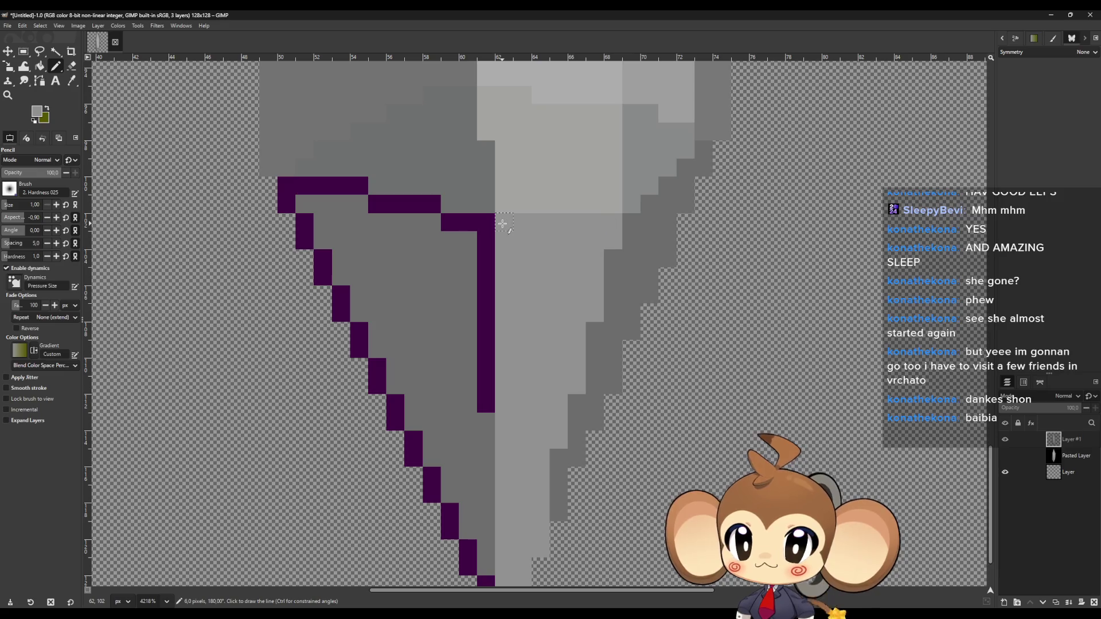
{"action": "key", "text": "o"}
{"action": "key", "text": "n"}
{"action": "mouse_move", "coordinate": [487, 223]}
{"action": "left_mouse_down"}
{"action": "mouse_move", "coordinate": [364, 192]}
{"action": "mouse_move", "coordinate": [292, 189]}
{"action": "mouse_move", "coordinate": [306, 237]}
{"action": "mouse_move", "coordinate": [361, 247]}
{"action": "mouse_move", "coordinate": [377, 285]}
{"action": "left_mouse_up"}
{"action": "left_click", "coordinate": [340, 313]}
{"action": "scroll", "coordinate": [341, 312], "scroll_direction": "down", "scroll_amount": 2}
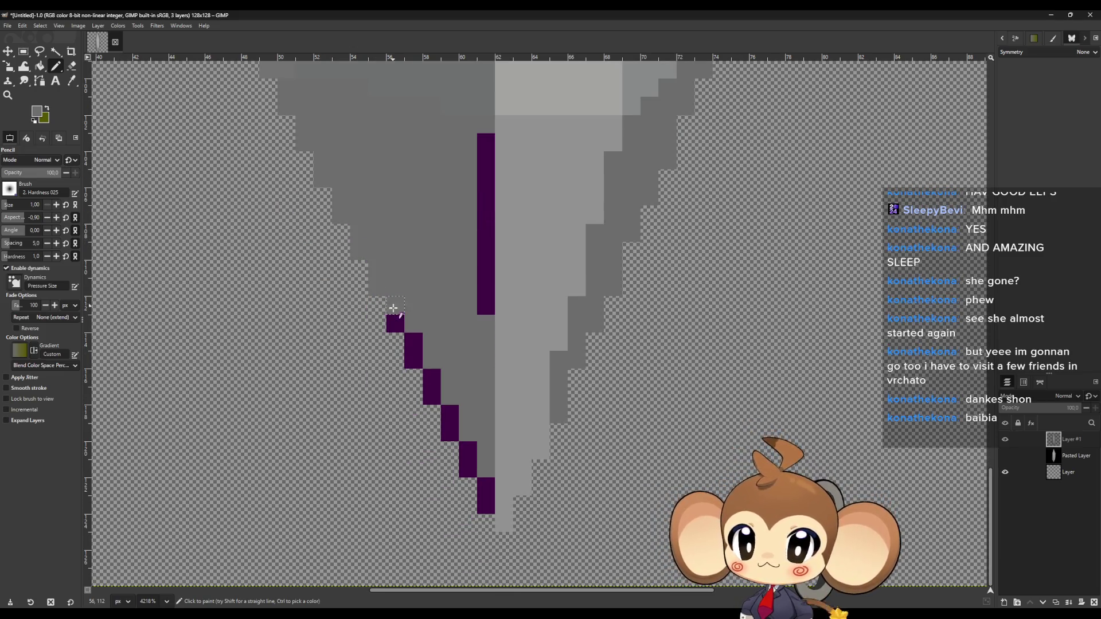
{"action": "left_click_drag", "start_coordinate": [414, 344], "coordinate": [465, 445]}
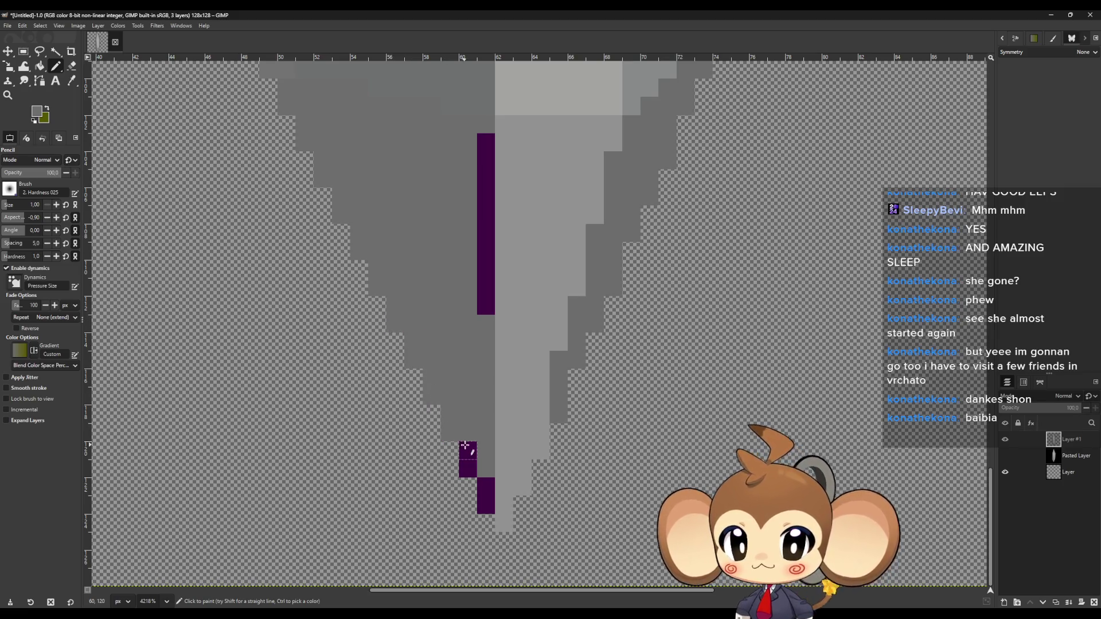
{"action": "left_click_drag", "start_coordinate": [486, 483], "coordinate": [487, 505]}
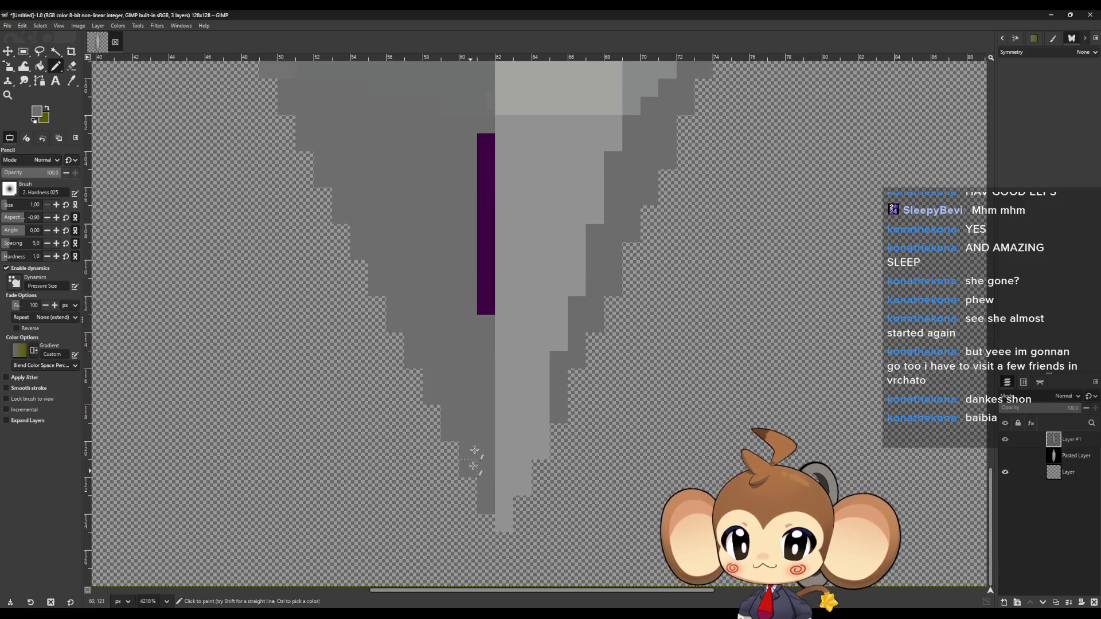
{"action": "scroll", "coordinate": [476, 447], "scroll_direction": "up", "scroll_amount": 3}
{"action": "left_click_drag", "start_coordinate": [484, 445], "coordinate": [484, 290]}
{"action": "scroll", "coordinate": [473, 400], "scroll_direction": "down", "scroll_amount": 5, "text": "ctrl"}
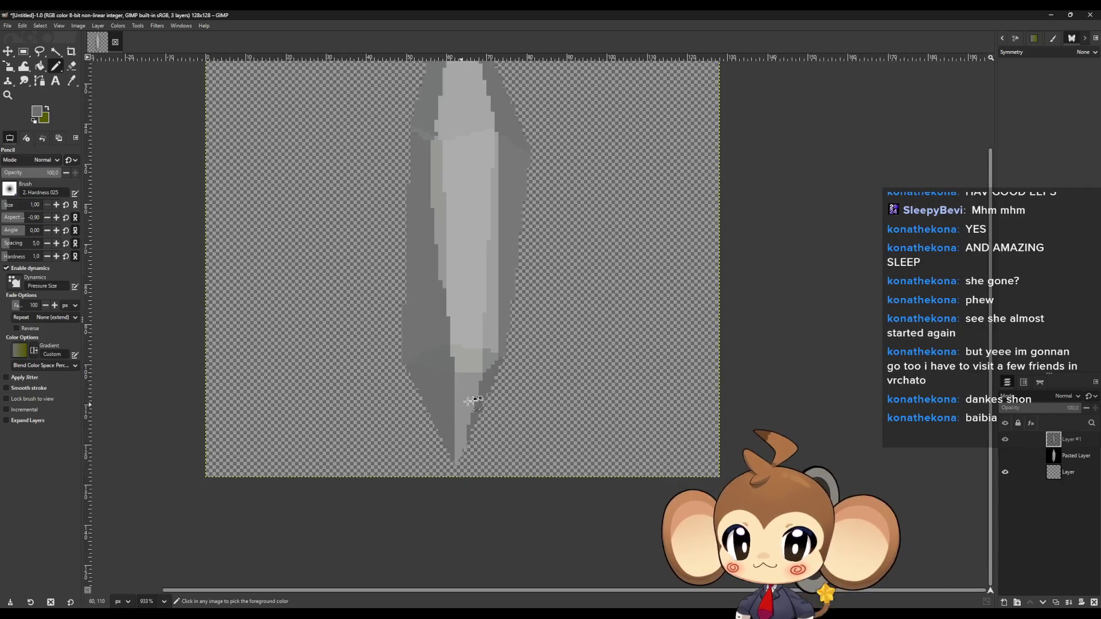
{"action": "scroll", "coordinate": [534, 396], "scroll_direction": "down", "scroll_amount": 1, "text": "ctrl"}
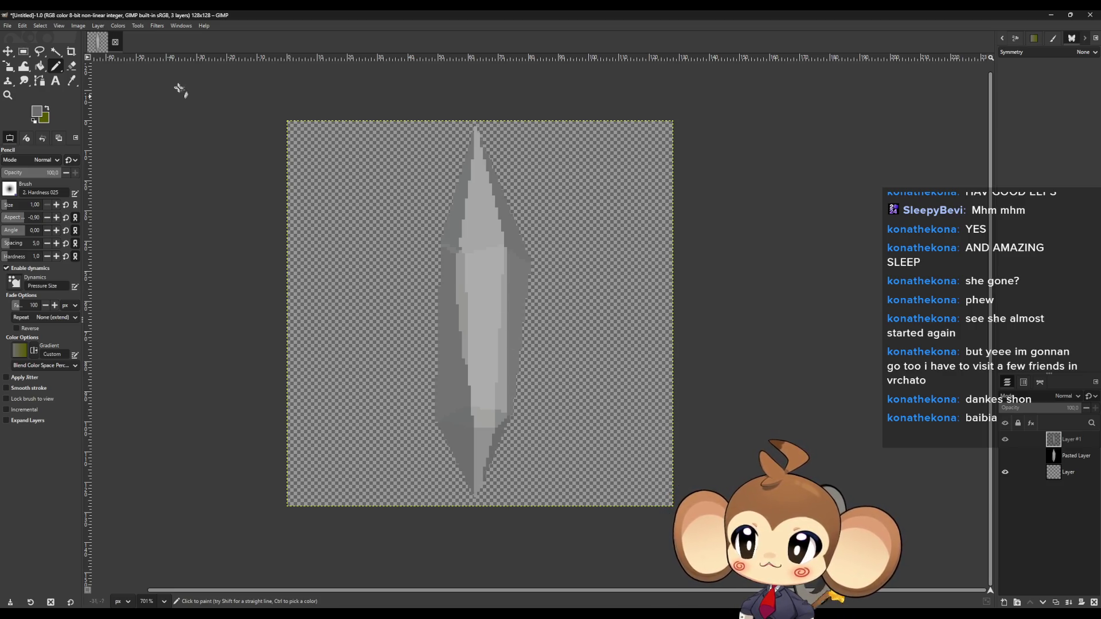
{"action": "left_click", "coordinate": [7, 26]}
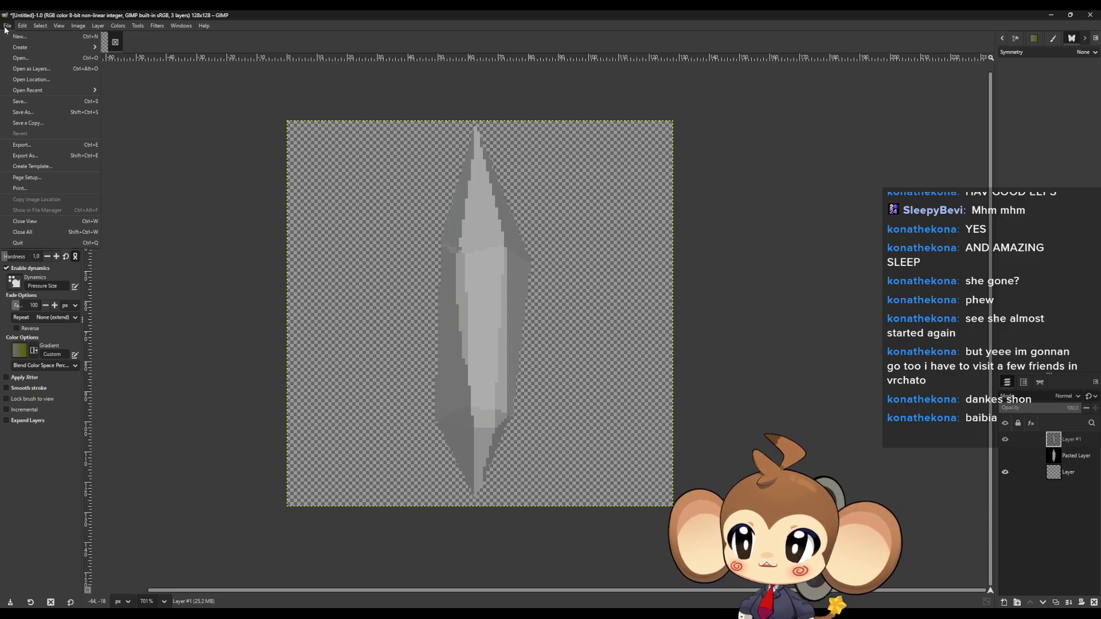
Open Save Image and browse to D:/Workspace/Projects/Weltenbaum/2D/UIElements/OrblingIcons
{"action": "left_click", "coordinate": [48, 114]}
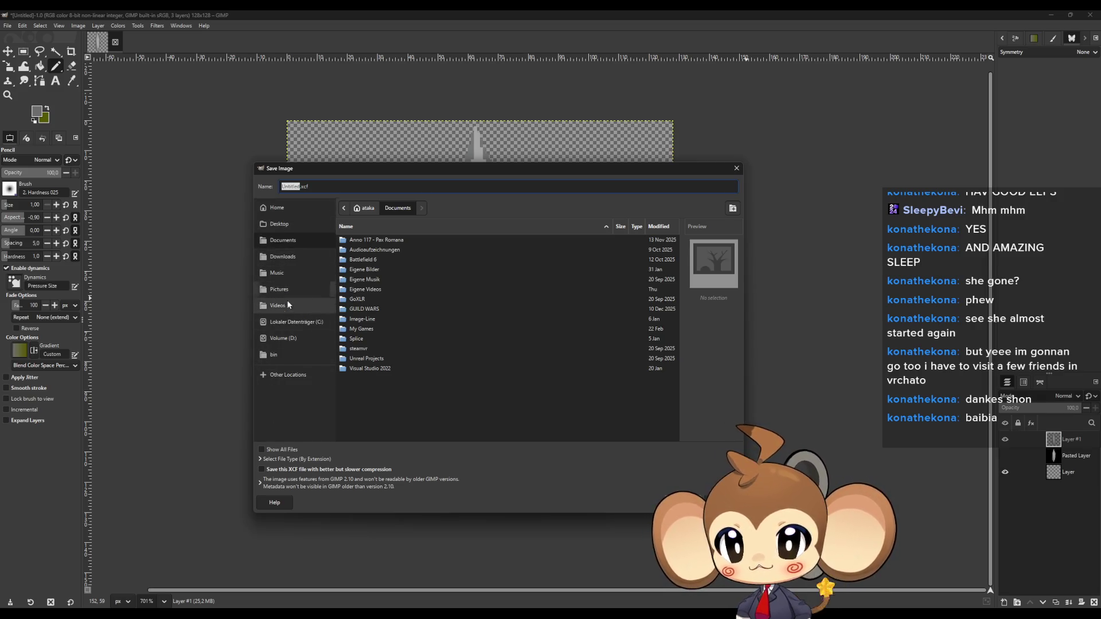
{"action": "left_click", "coordinate": [285, 338]}
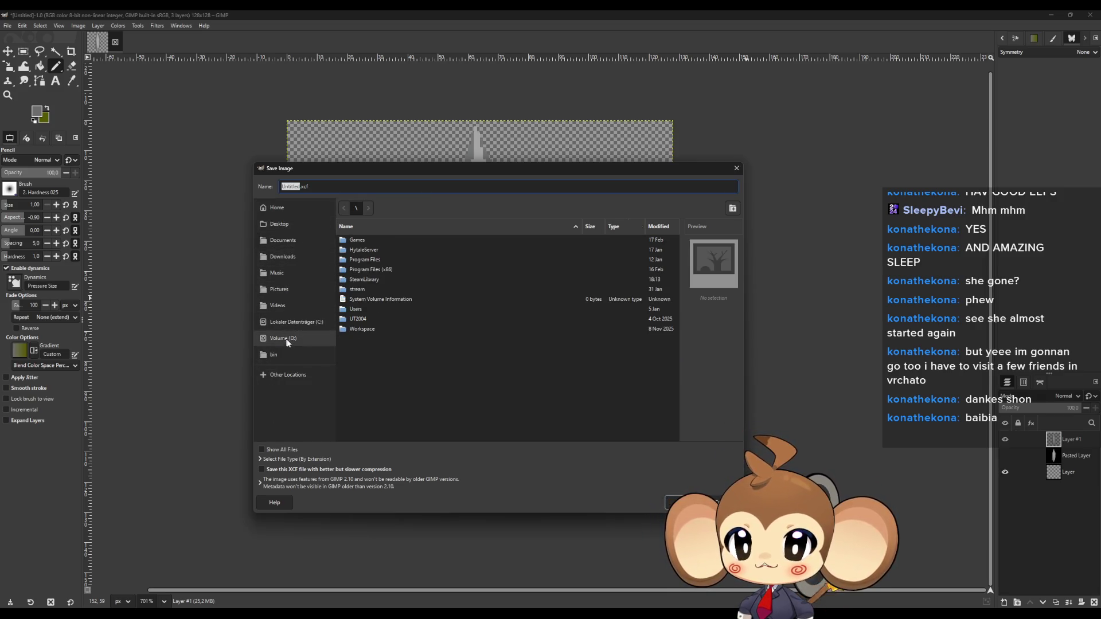
{"action": "double_click", "coordinate": [366, 328]}
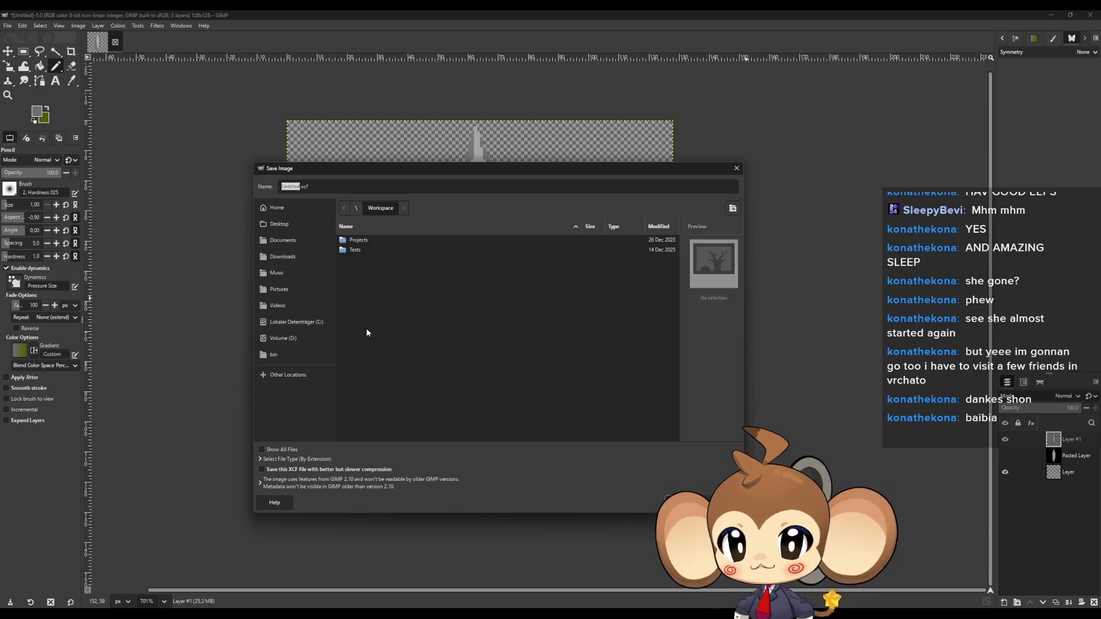
{"action": "double_click", "coordinate": [362, 240]}
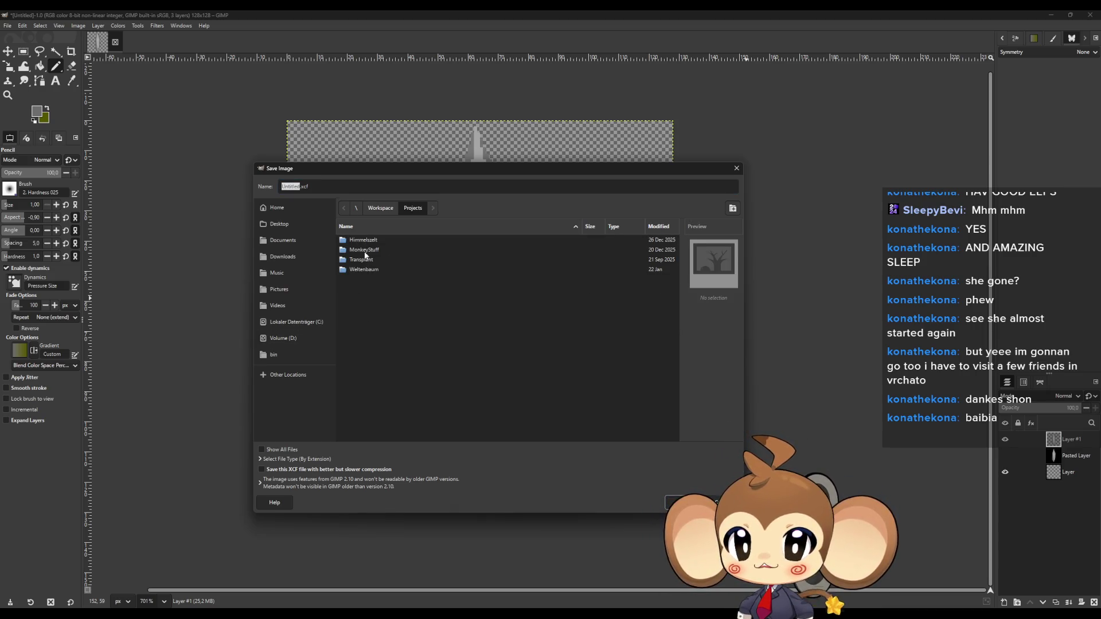
{"action": "double_click", "coordinate": [360, 269]}
{"action": "double_click", "coordinate": [360, 241]}
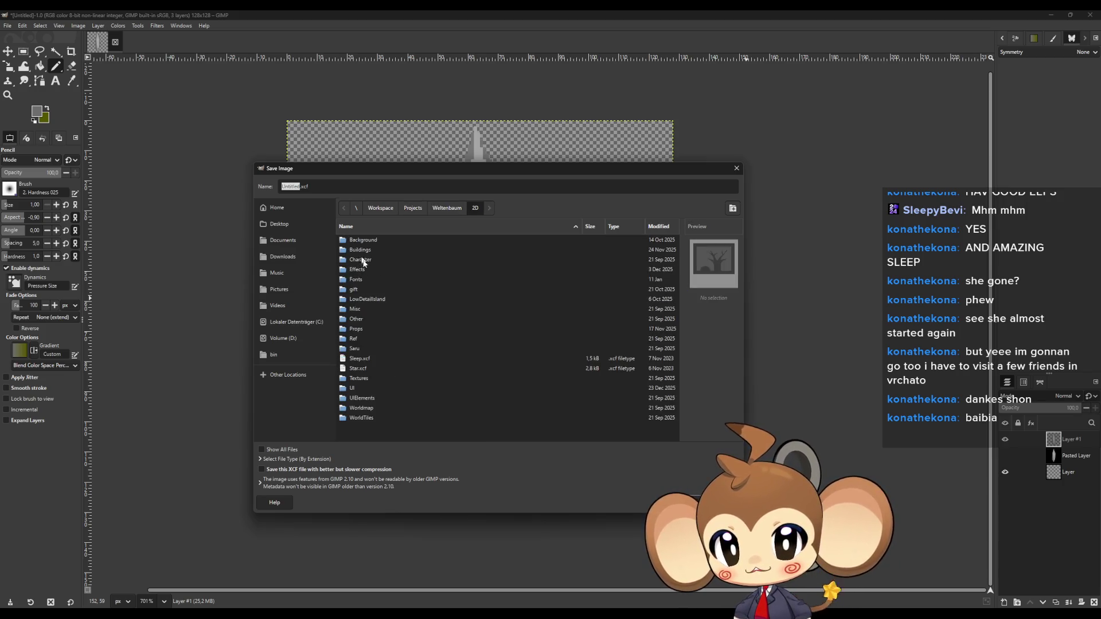
{"action": "double_click", "coordinate": [355, 389]}
{"action": "left_click", "coordinate": [475, 208]}
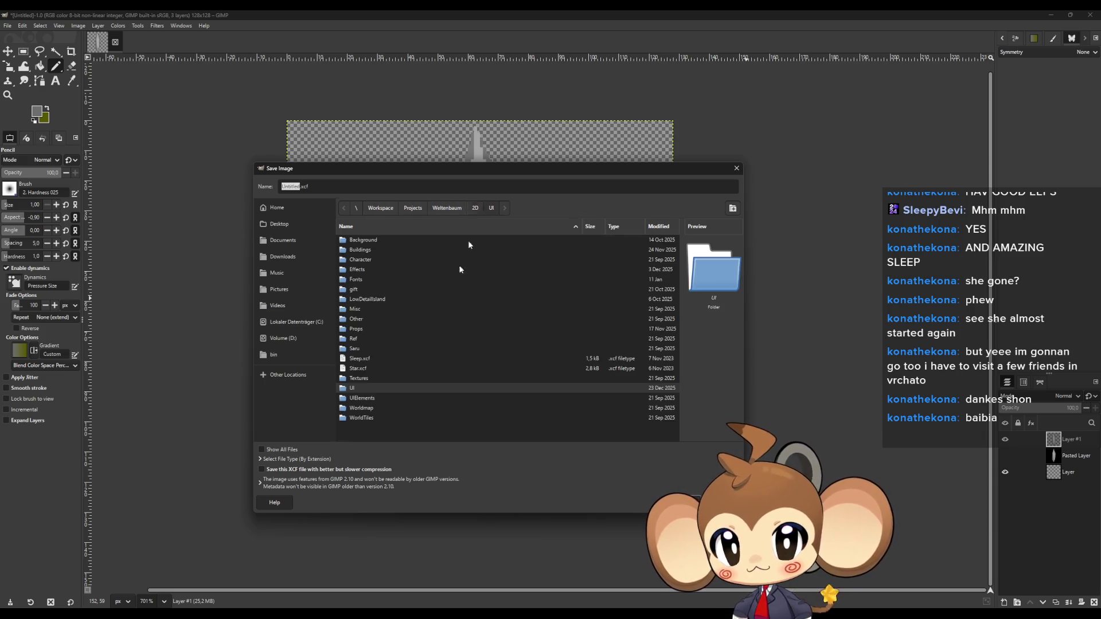
{"action": "double_click", "coordinate": [365, 399]}
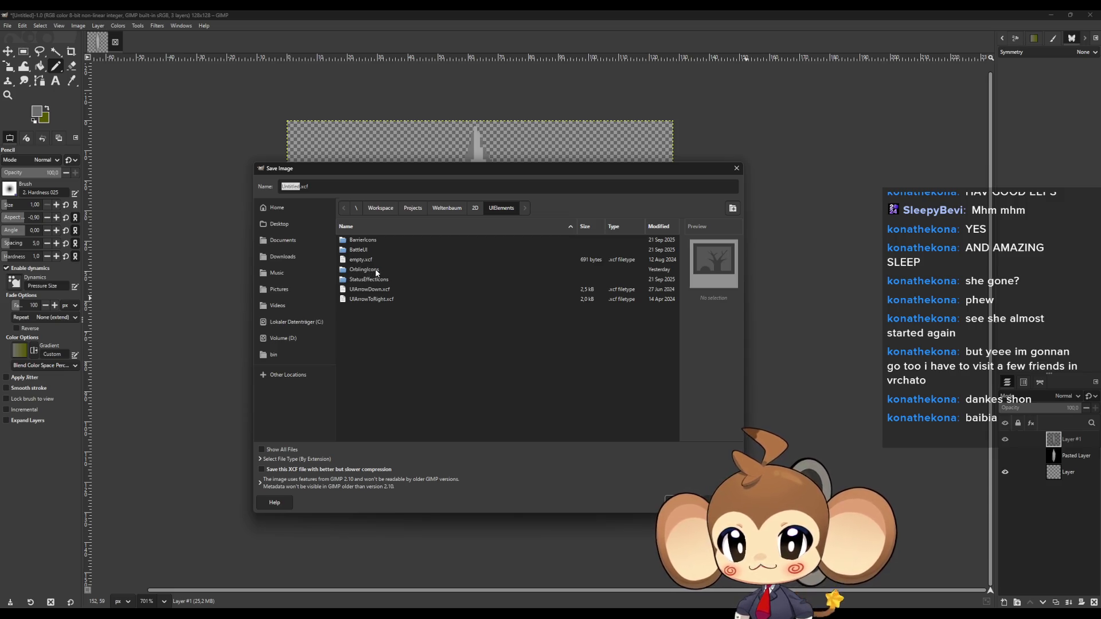
{"action": "double_click", "coordinate": [377, 272]}
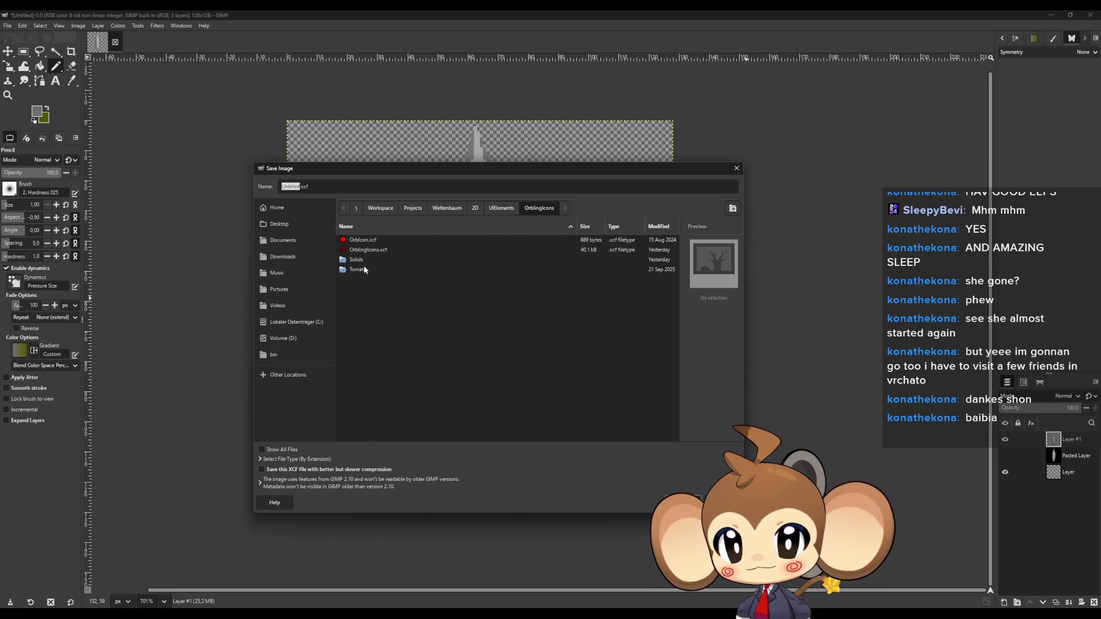
{"action": "double_click", "coordinate": [361, 261]}
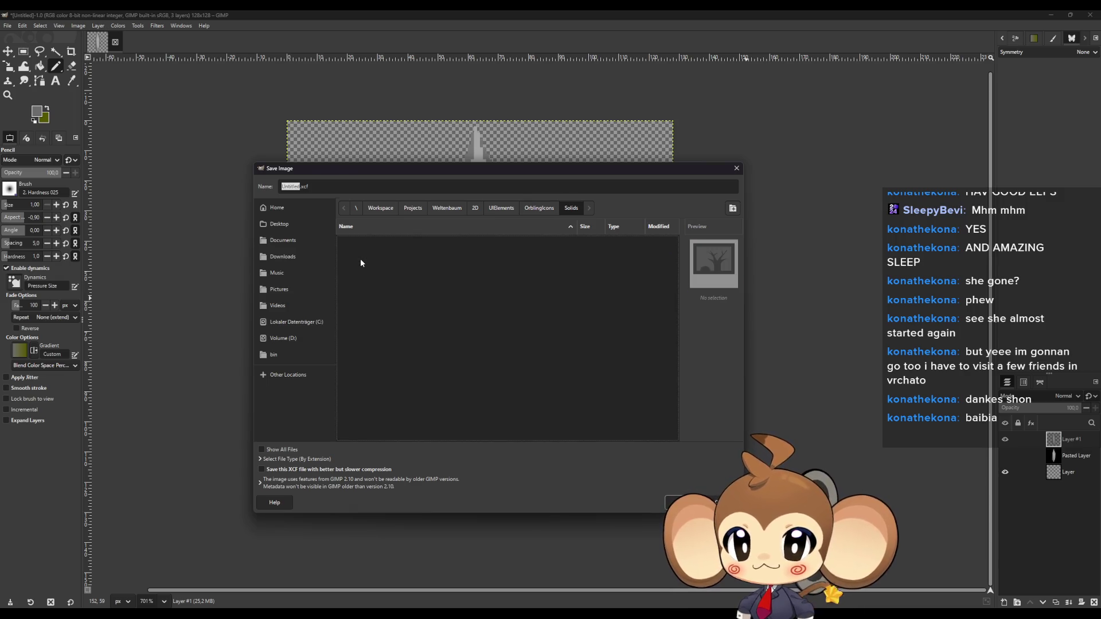
{"action": "left_click", "coordinate": [540, 208]}
Create a new Crystals folder inside OrblingIcons
{"action": "right_click", "coordinate": [377, 332]}
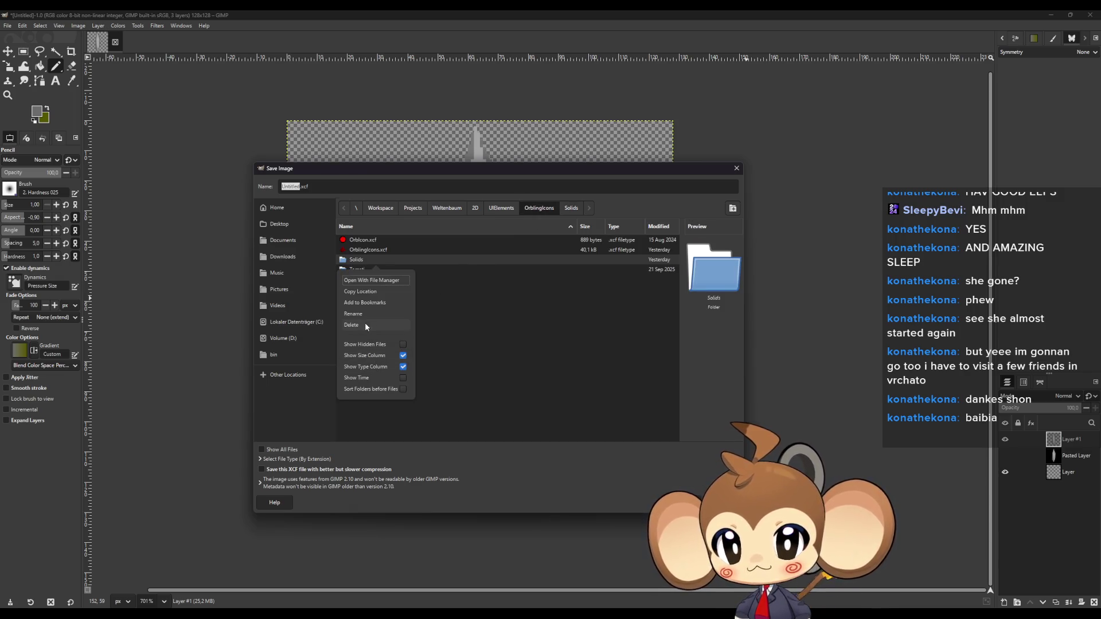
{"action": "right_click", "coordinate": [486, 332]}
{"action": "right_click", "coordinate": [489, 319]}
{"action": "left_click", "coordinate": [733, 206]}
{"action": "type", "text": "Crysta"}
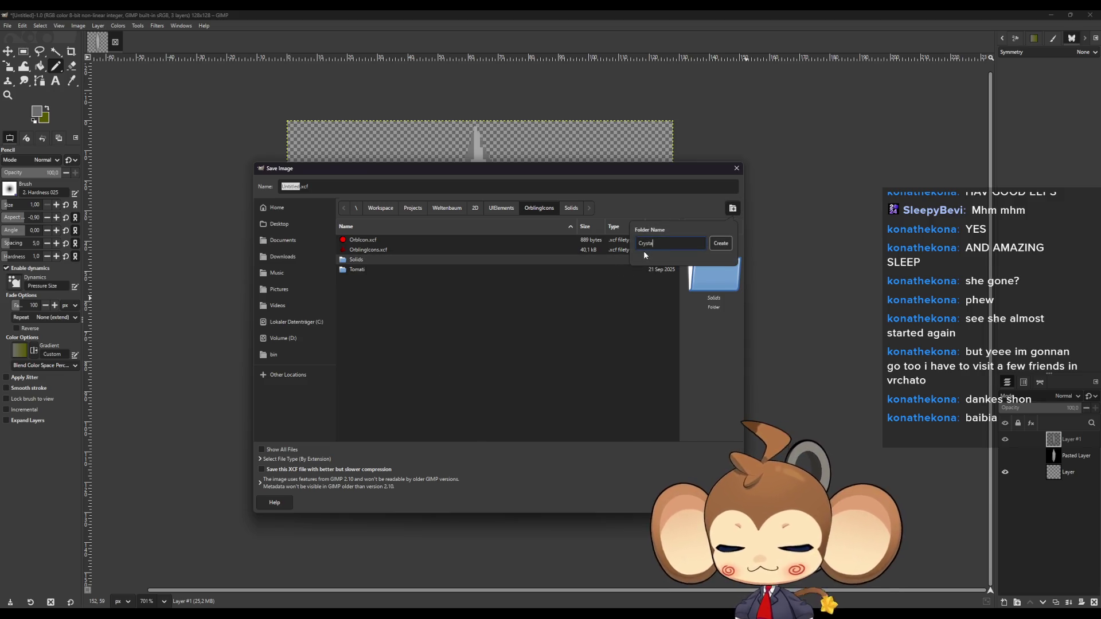
{"action": "type", "text": "ls"}
{"action": "key", "text": "Return"}
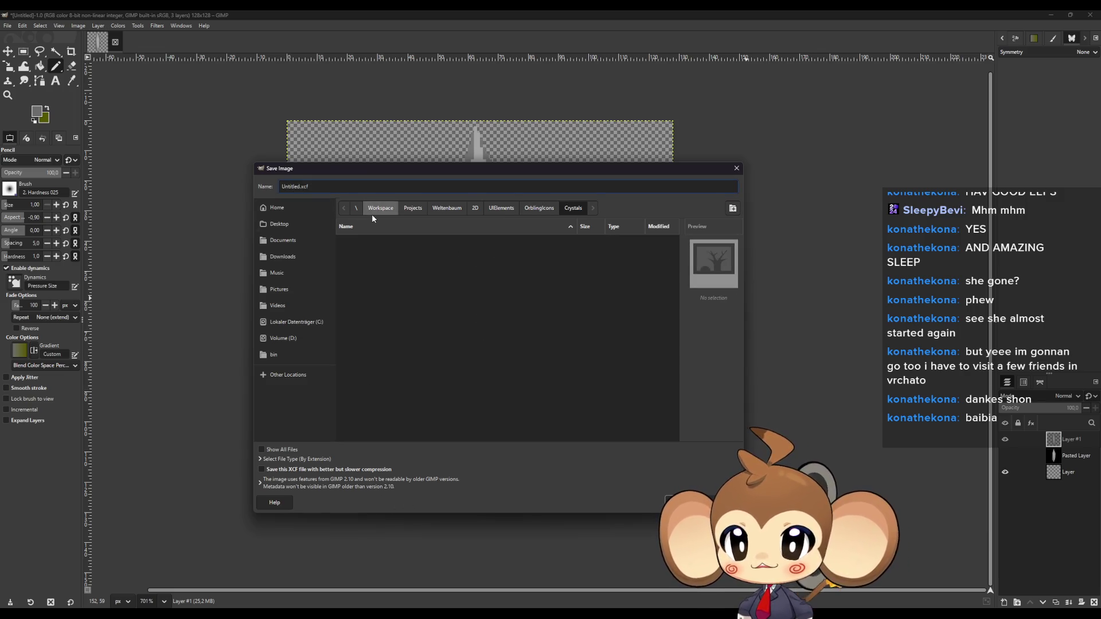
Rename the file to IntroCrystal and save it as IntroCrystal.xcf
{"action": "key", "text": "BackSpace"}
{"action": "key", "text": "BackSpace"}
{"action": "key", "text": "BackSpace"}
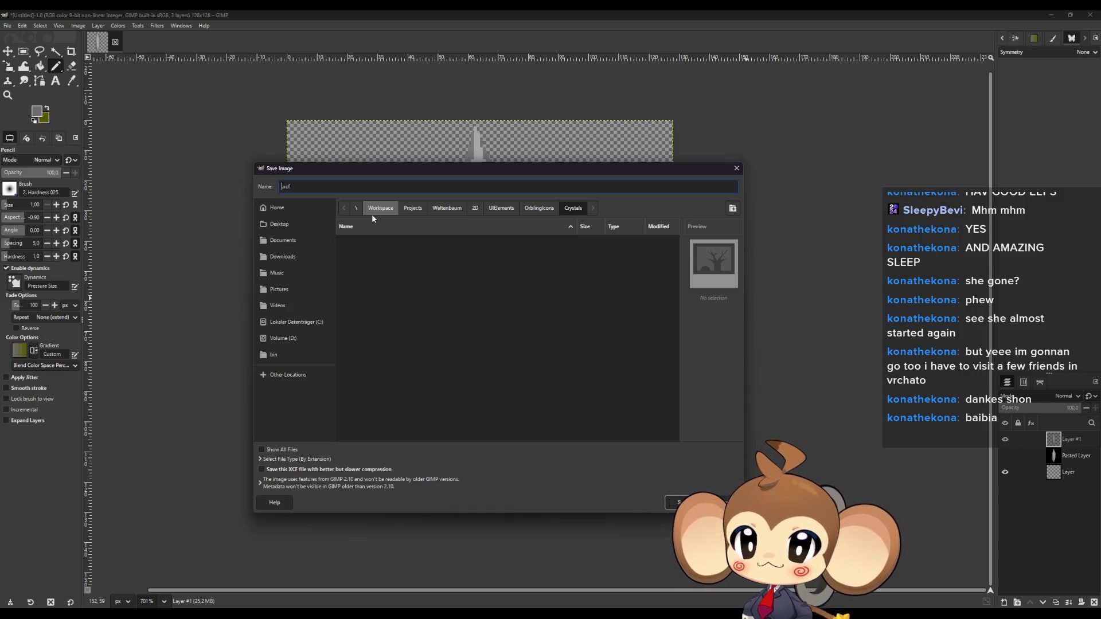
{"action": "type", "text": "IntroC"}
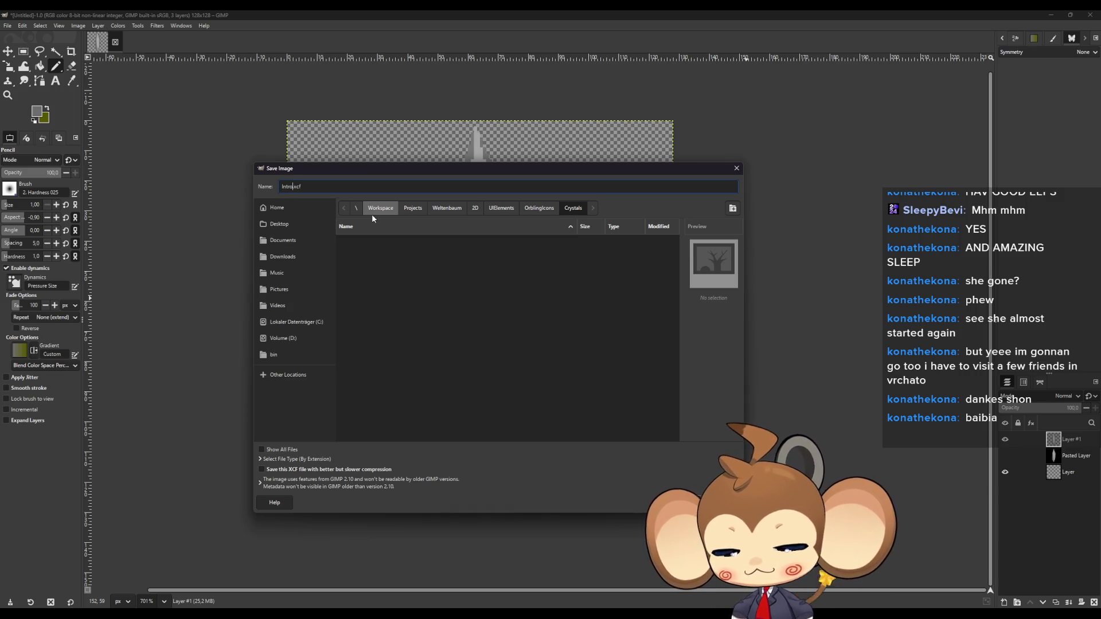
{"action": "type", "text": "rystal"}
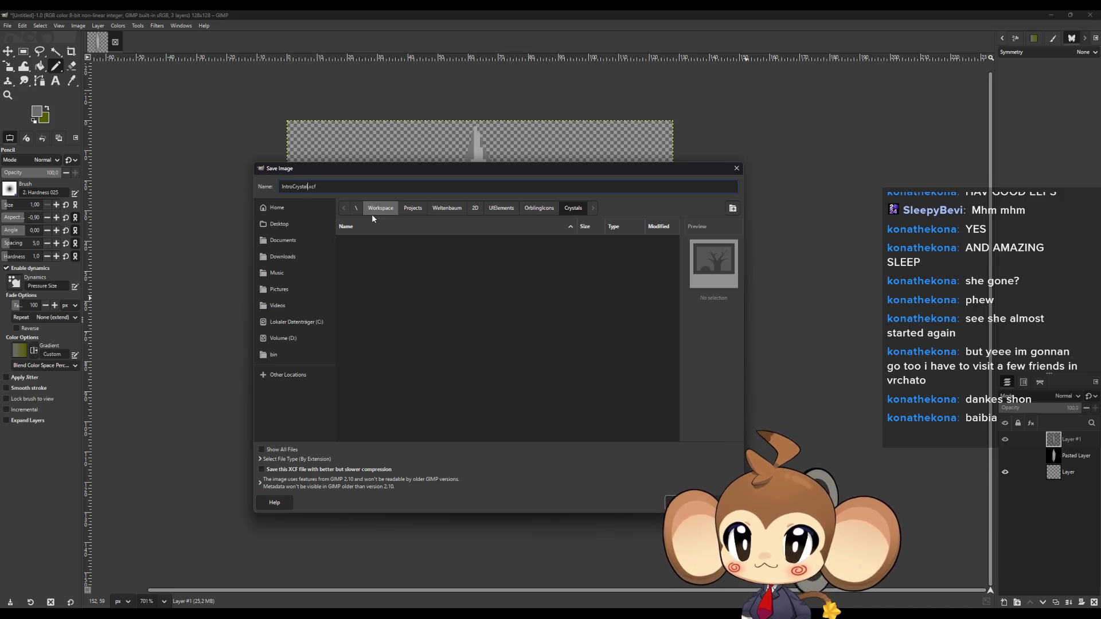
{"action": "left_click", "coordinate": [677, 503]}
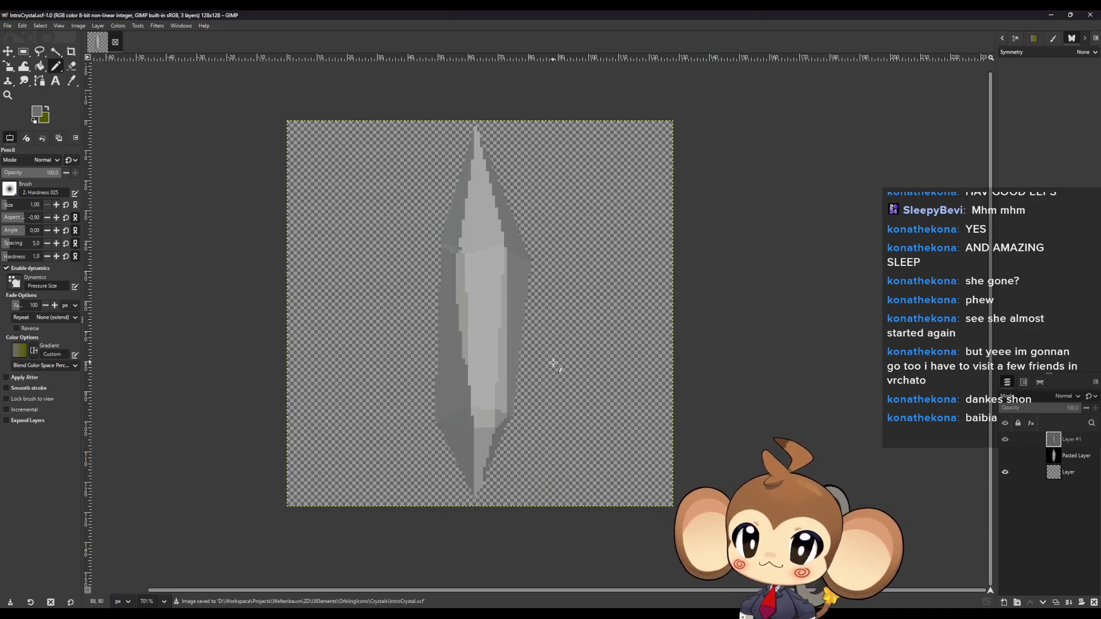
{"action": "left_click", "coordinate": [7, 25]}
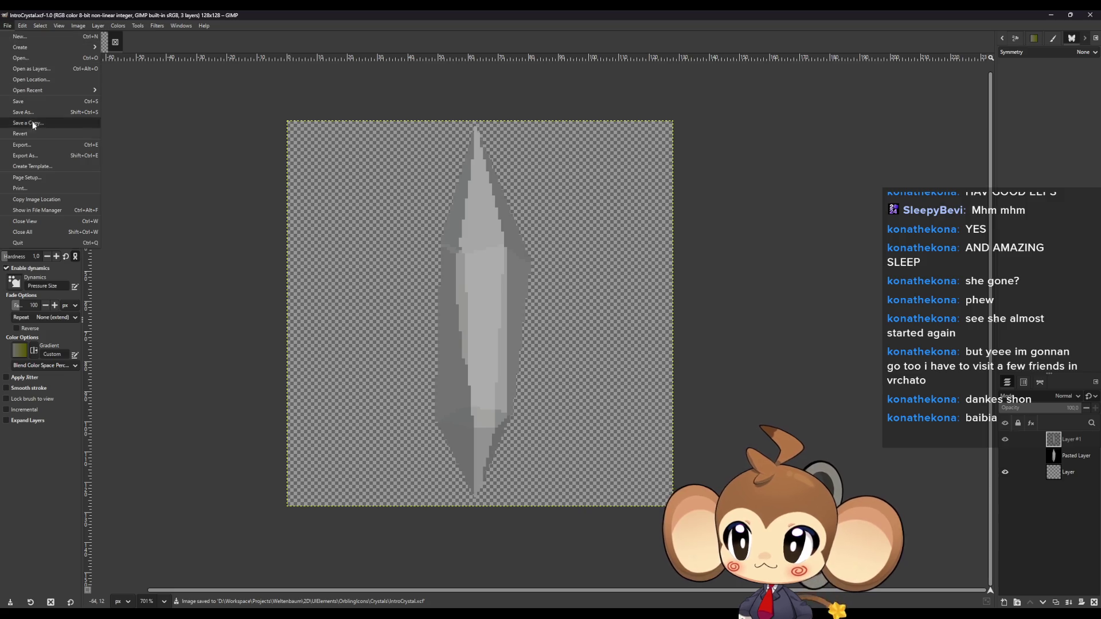
Attempt an export under the .xcf name, dismiss the extension error and cancel
{"action": "left_click", "coordinate": [40, 158]}
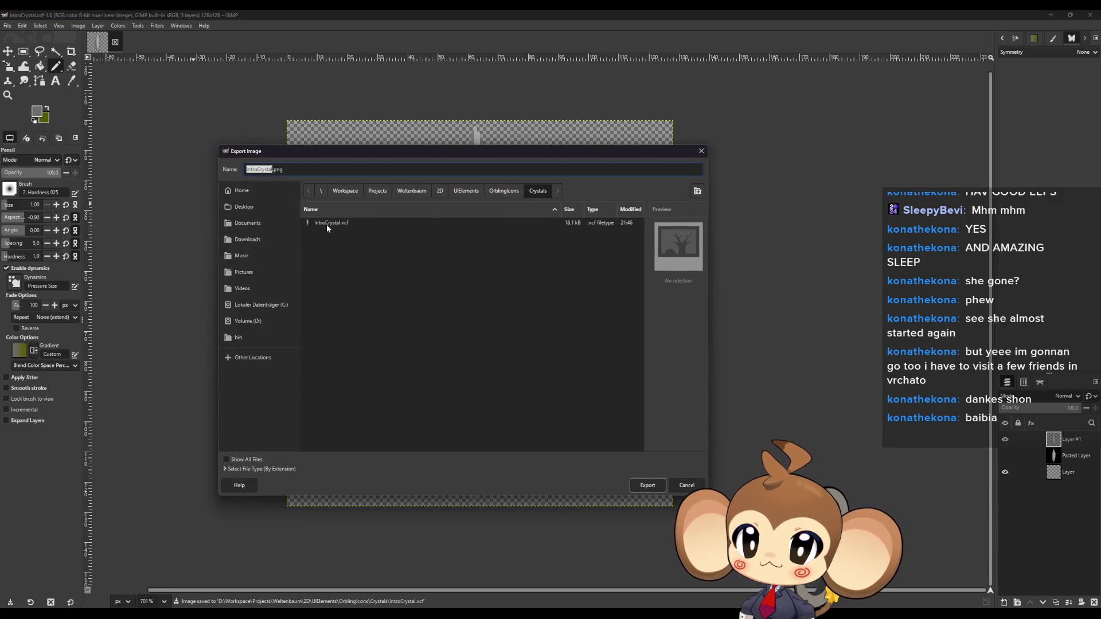
{"action": "left_click", "coordinate": [648, 486]}
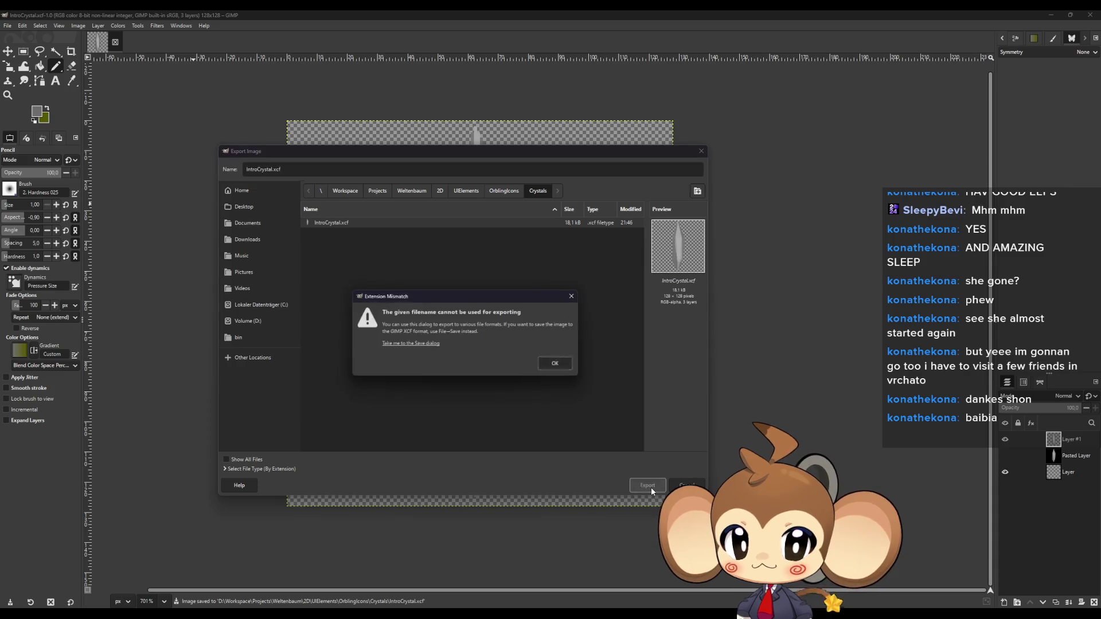
{"action": "left_click", "coordinate": [578, 295]}
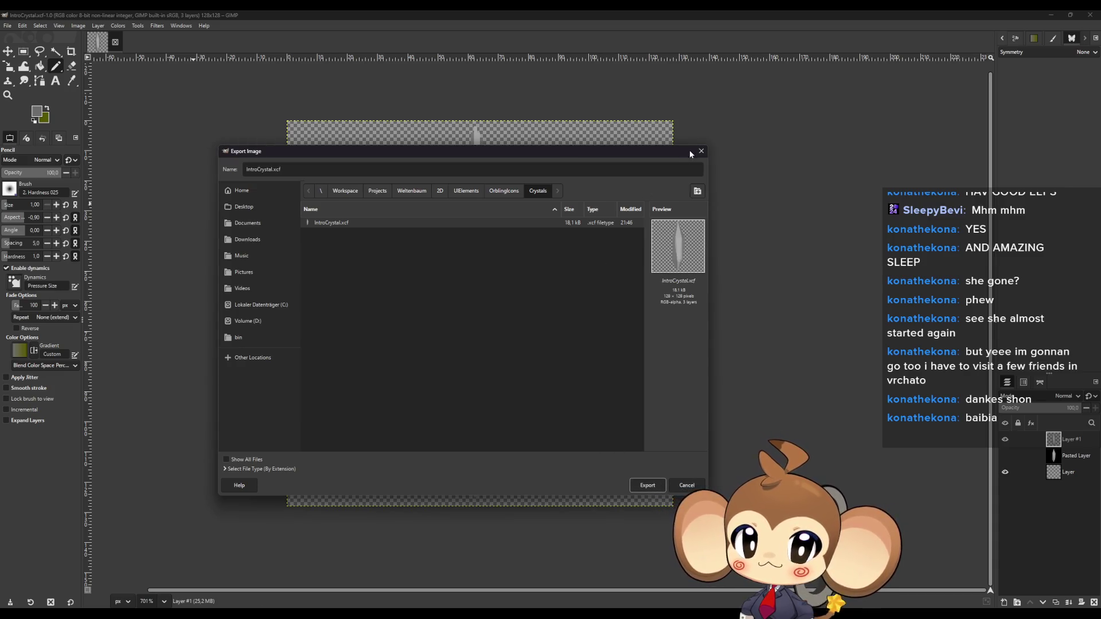
{"action": "left_click", "coordinate": [701, 151]}
Export the crystal as IntroCrystal.png with default options, then minimize GIMP
{"action": "left_click", "coordinate": [7, 25]}
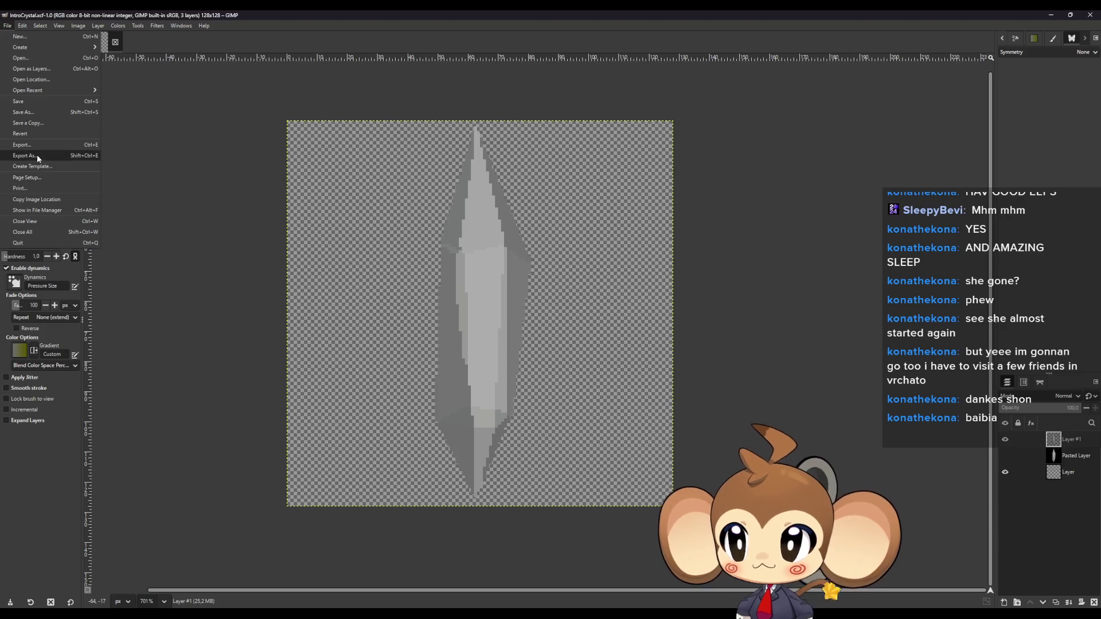
{"action": "left_click", "coordinate": [26, 155]}
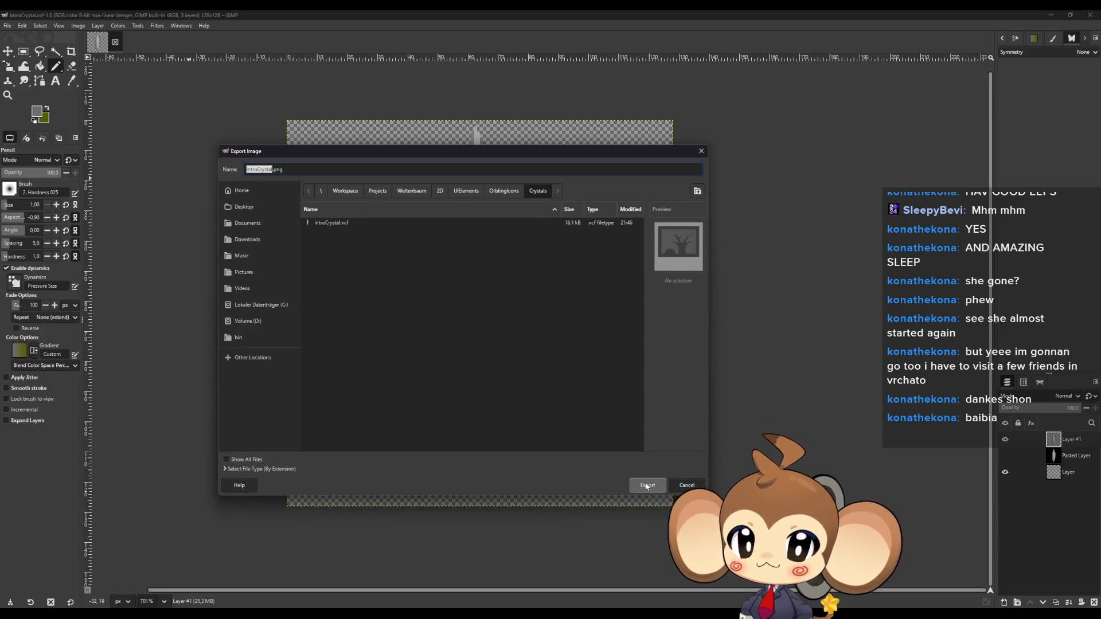
{"action": "key", "text": "Return"}
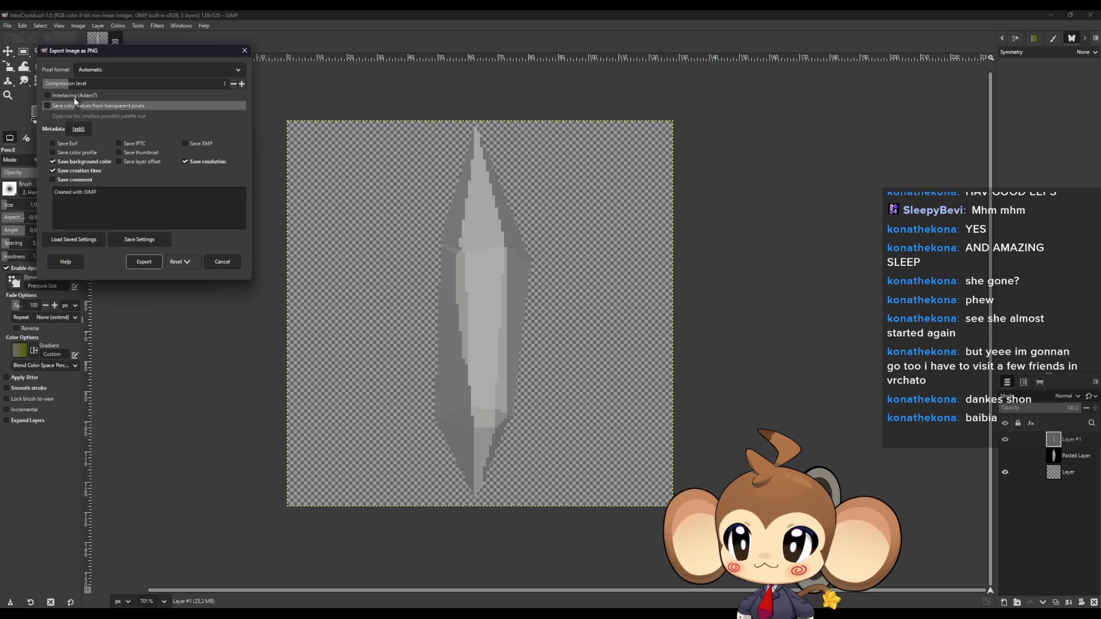
{"action": "key", "text": "Return"}
{"action": "key", "text": "ctrl+s"}
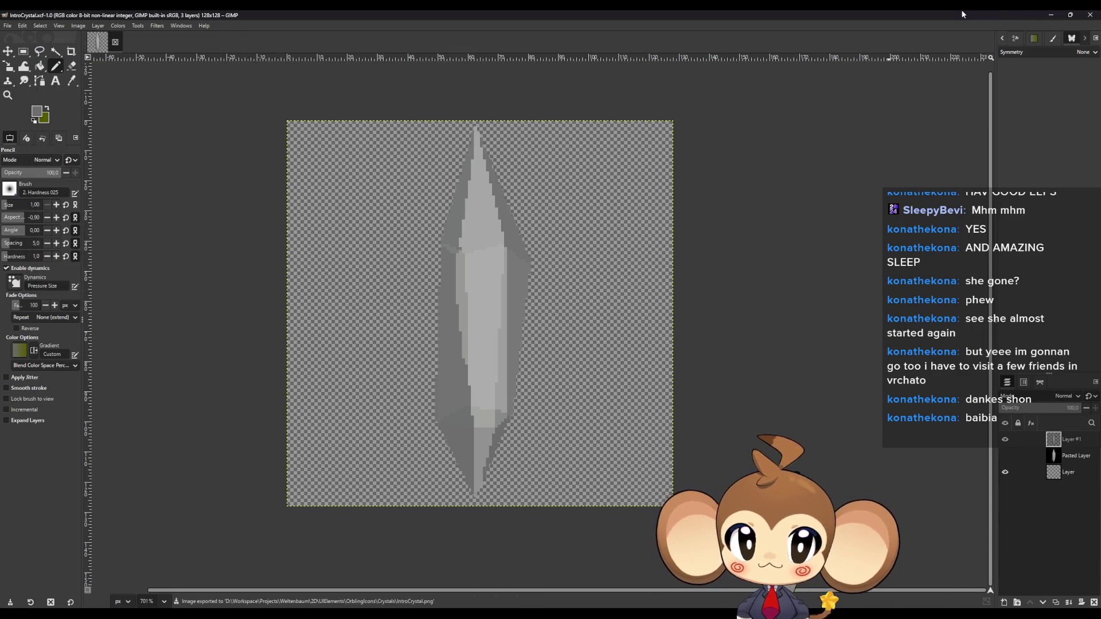
{"action": "left_click", "coordinate": [1051, 16]}
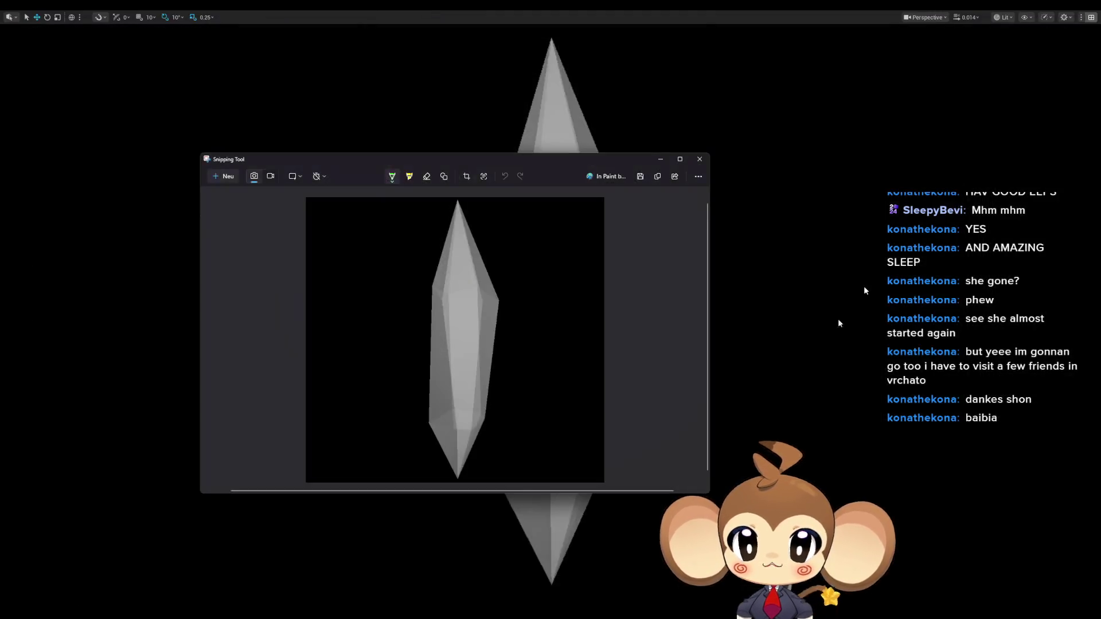
Close Snipping Tool, exit fullscreen, and browse to Content/2D/UIElements/OrblingIcons in the Content Browser
{"action": "left_click", "coordinate": [700, 158]}
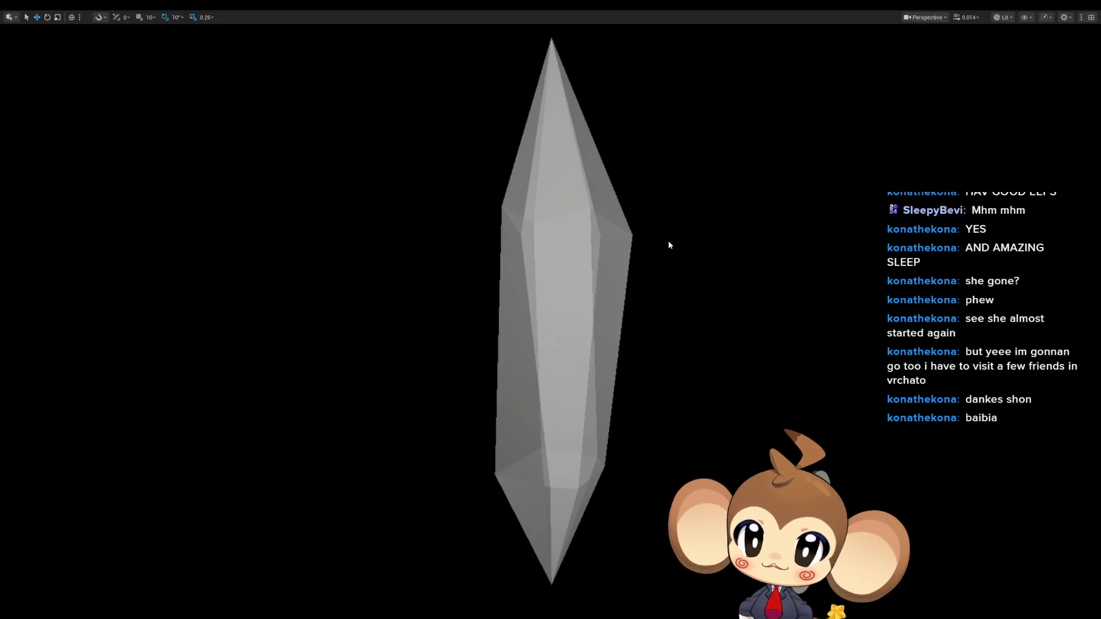
{"action": "key", "text": "F11"}
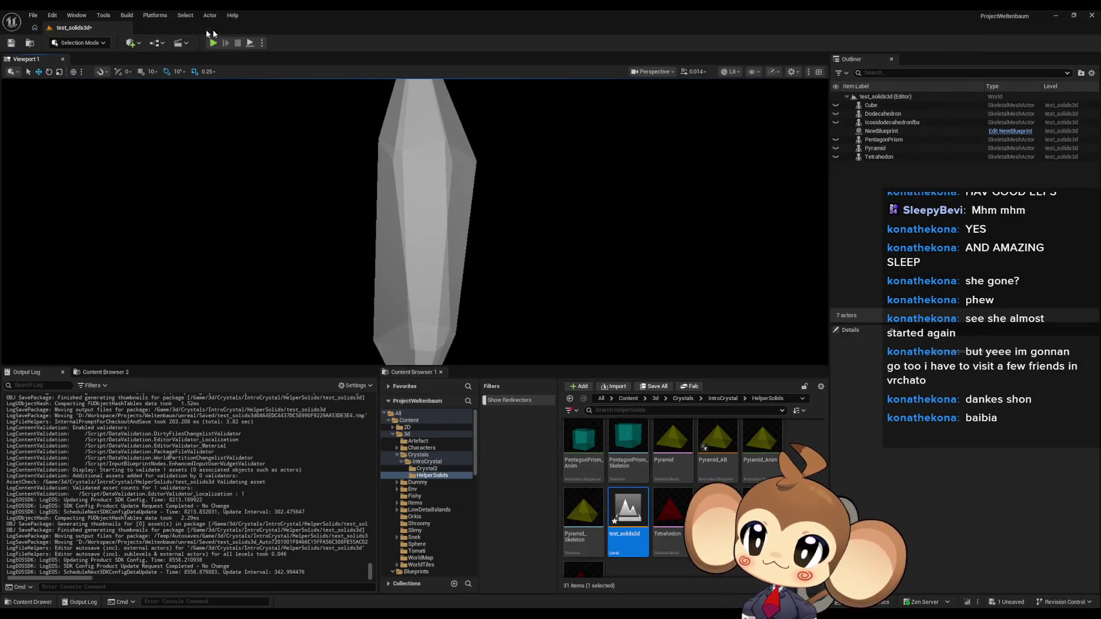
{"action": "scroll", "coordinate": [654, 499], "scroll_direction": "down", "scroll_amount": 1}
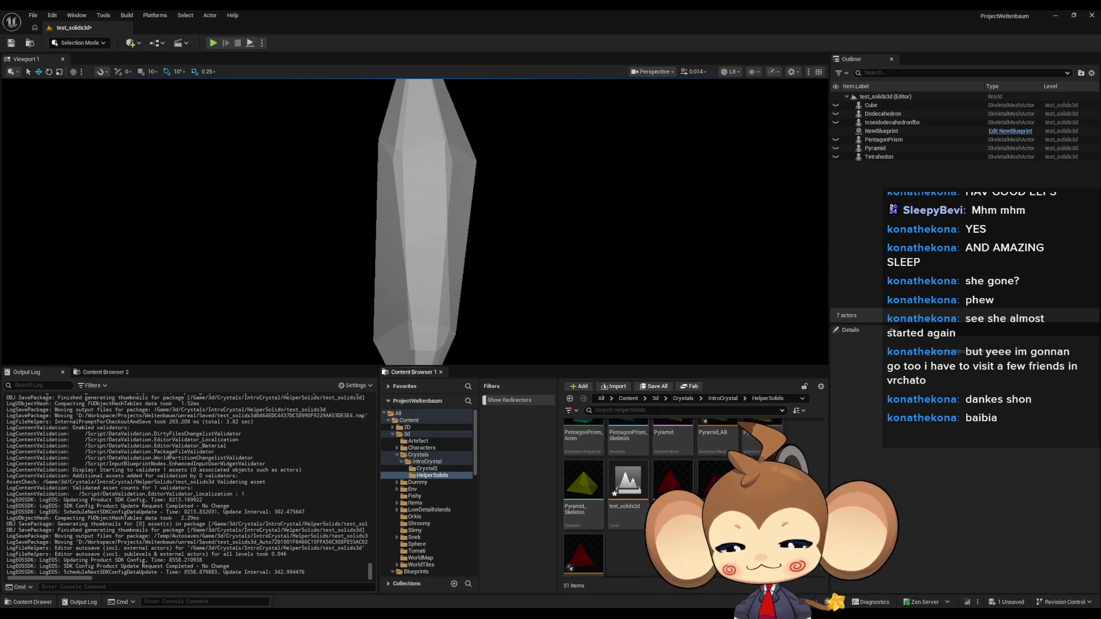
{"action": "scroll", "coordinate": [654, 498], "scroll_direction": "up", "scroll_amount": 1}
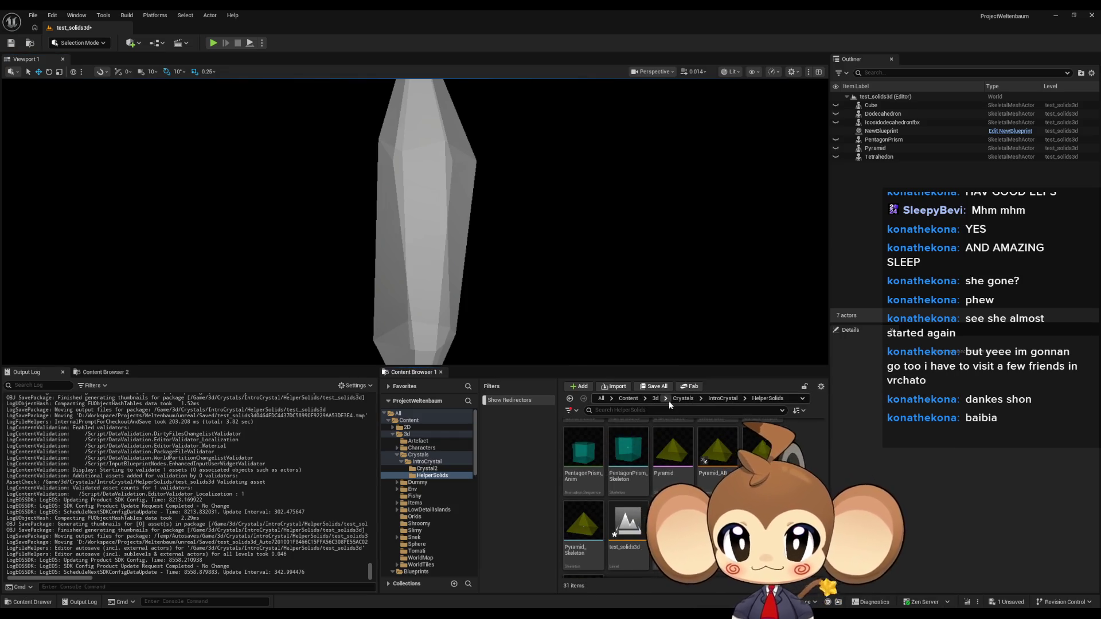
{"action": "left_click", "coordinate": [641, 399]}
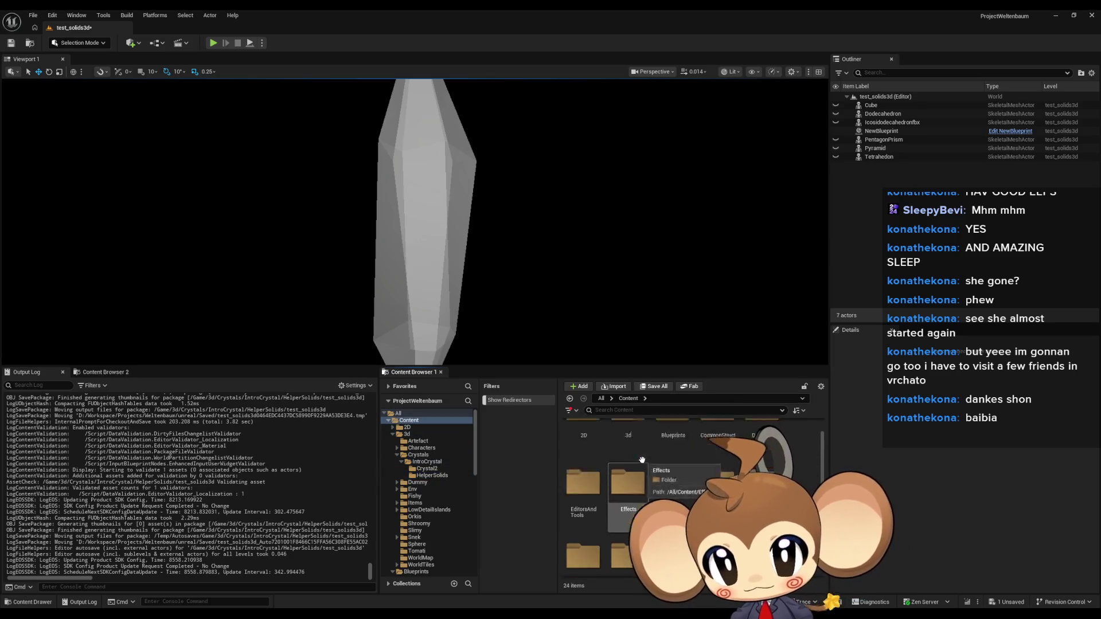
{"action": "double_click", "coordinate": [583, 440]}
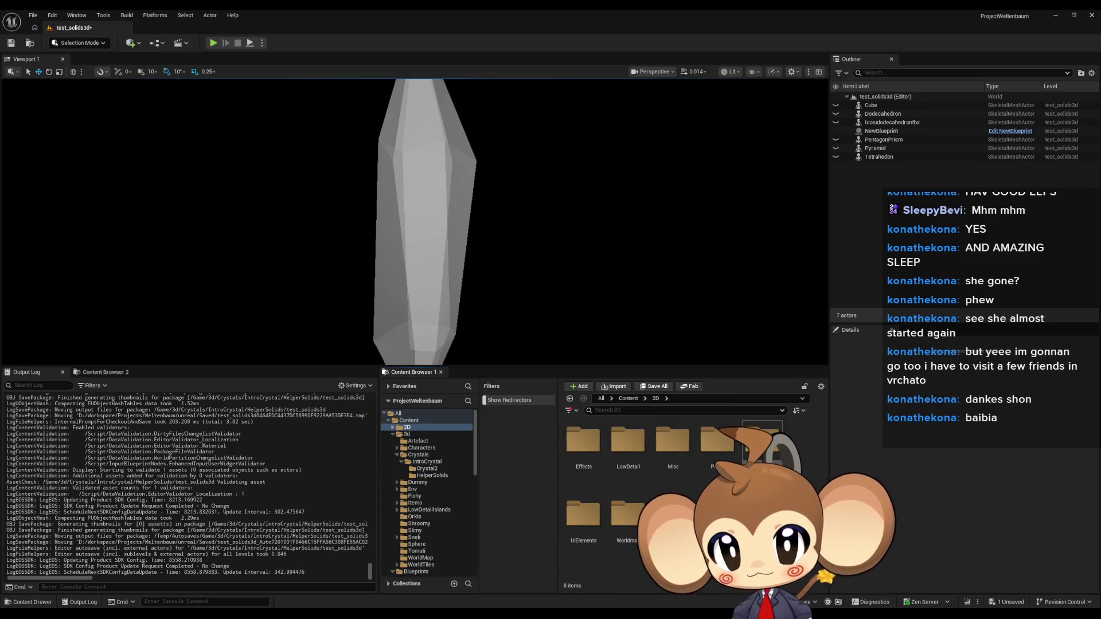
{"action": "double_click", "coordinate": [597, 510]}
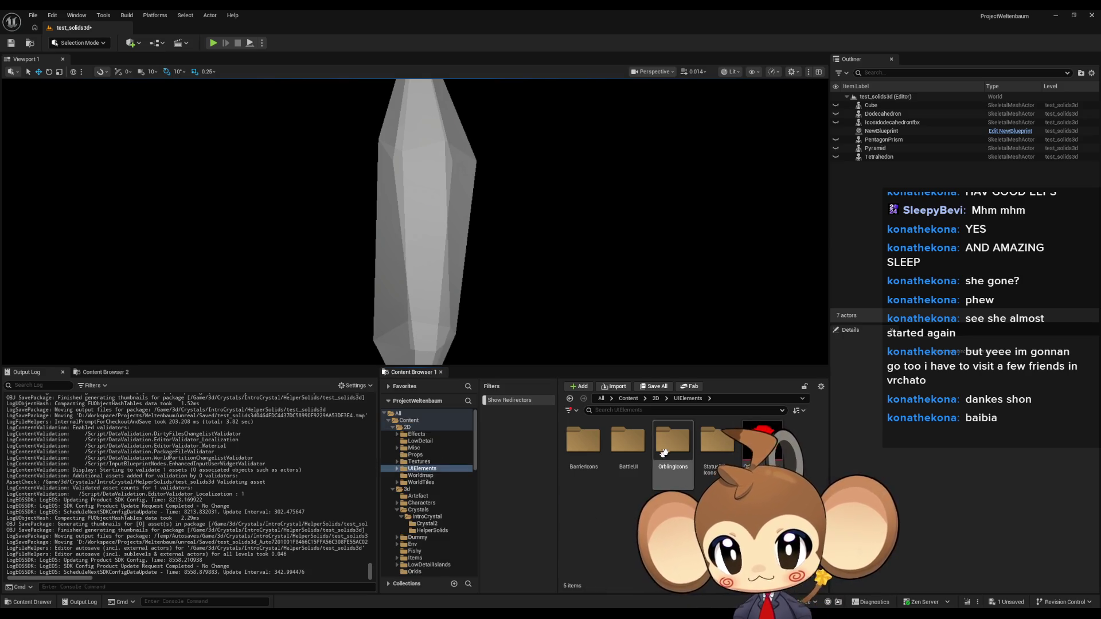
{"action": "double_click", "coordinate": [668, 450]}
Create a new folder named Crystals in OrblingIcons and open it
{"action": "right_click", "coordinate": [740, 471]}
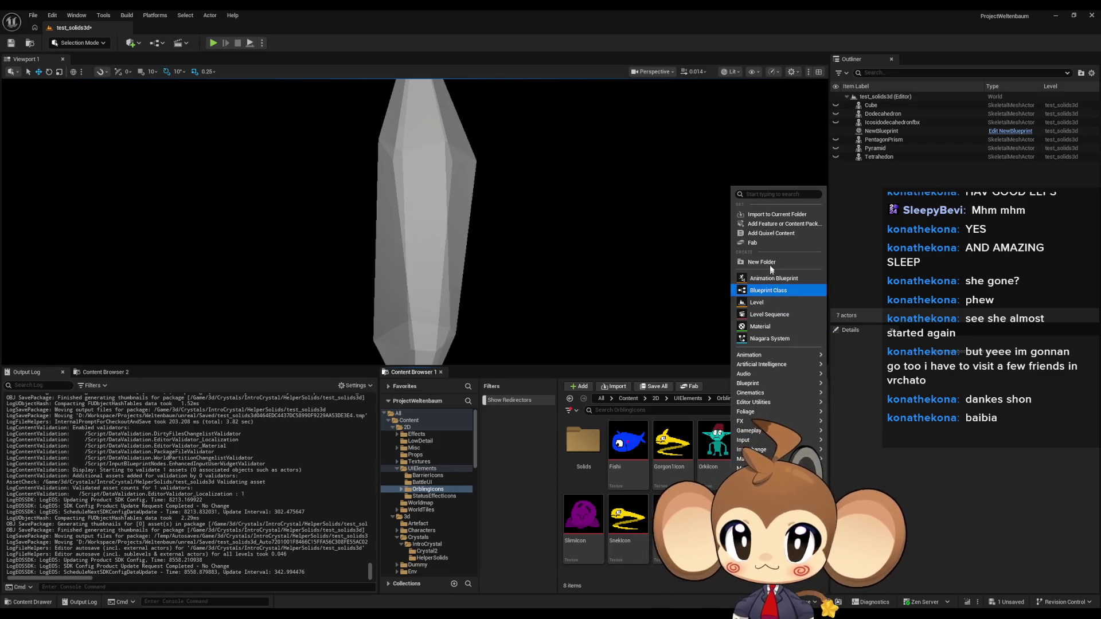
{"action": "left_click", "coordinate": [745, 291]}
{"action": "type", "text": "Crystals"}
{"action": "key", "text": "Return"}
{"action": "double_click", "coordinate": [581, 467]}
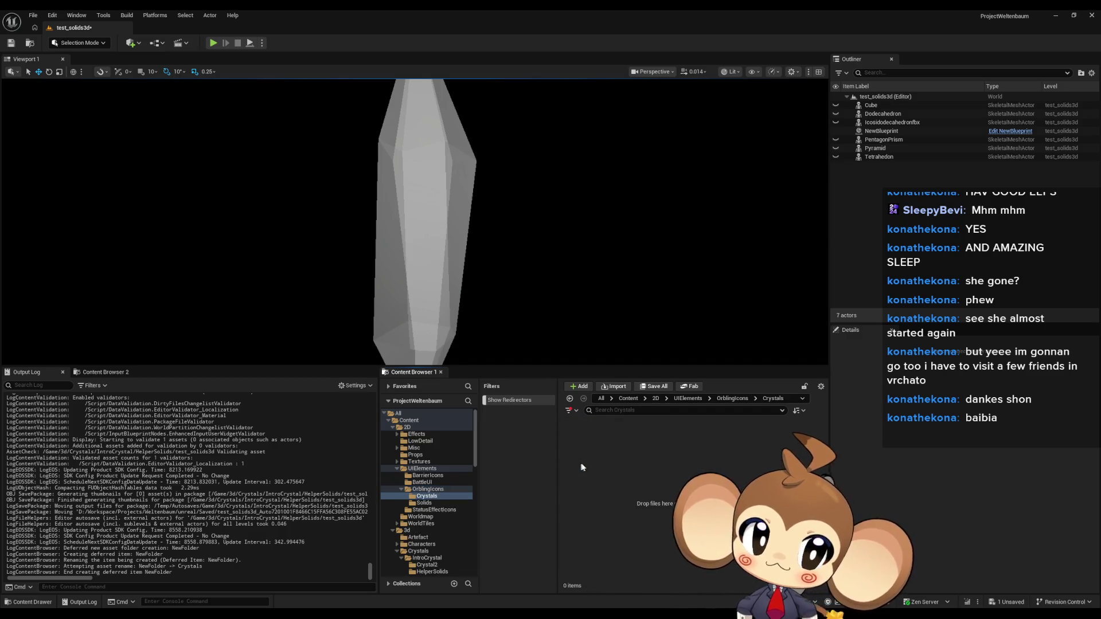
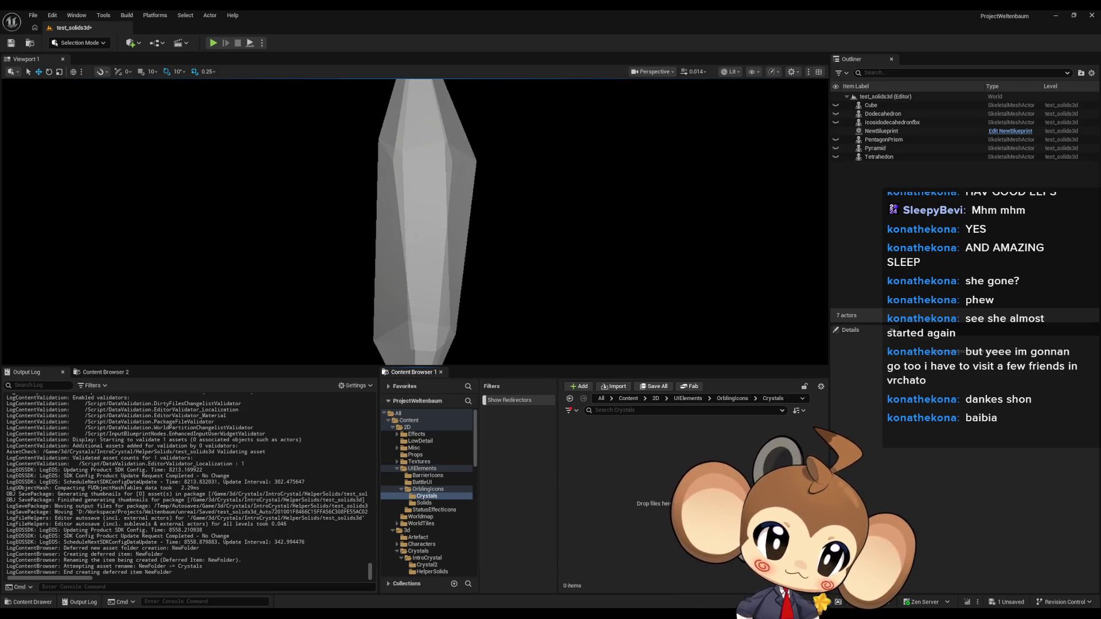
Import IntroCrystal into Crystals: NoMipmaps, UI texture group, Nearest filter, Uncompressed (RGBA8) compression
{"action": "left_click_drag", "start_coordinate": [580, 418], "coordinate": [625, 472]}
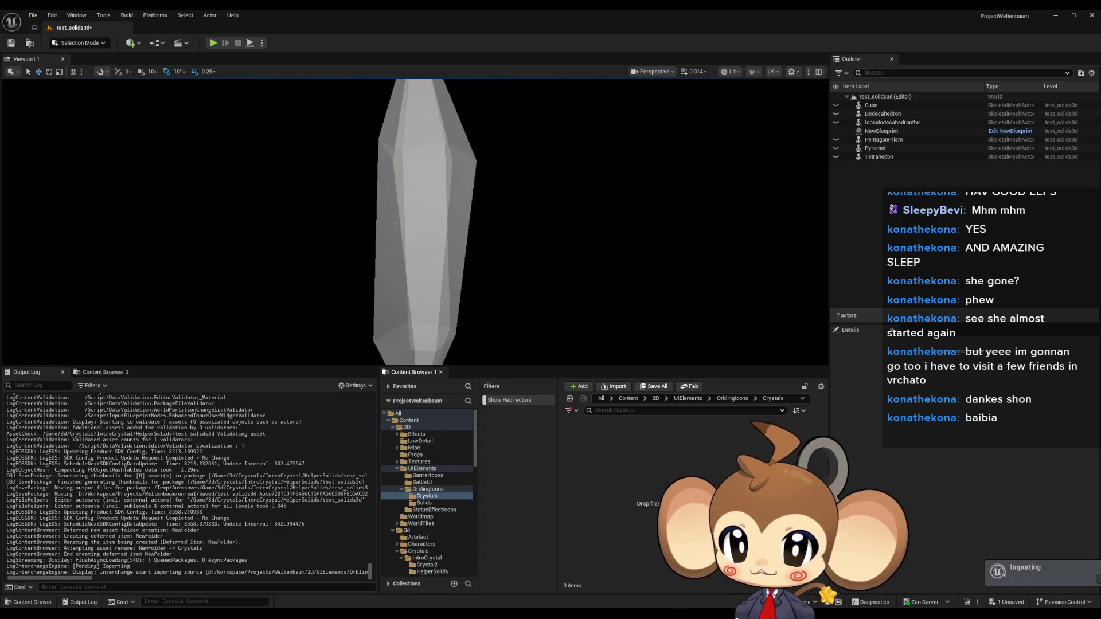
{"action": "double_click", "coordinate": [583, 445]}
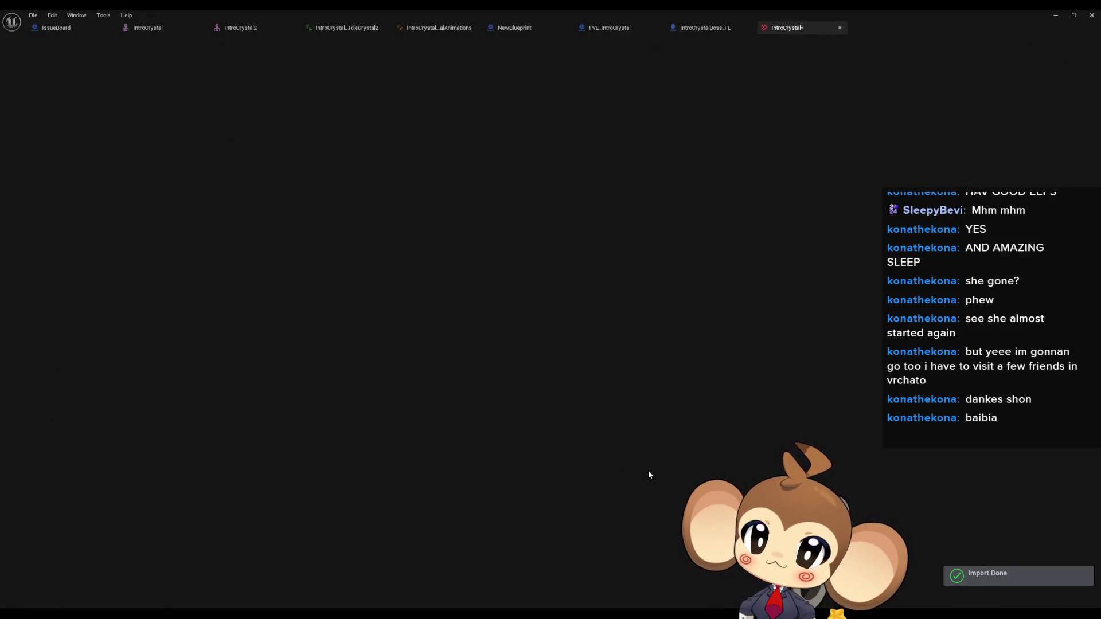
{"action": "left_click", "coordinate": [964, 173]}
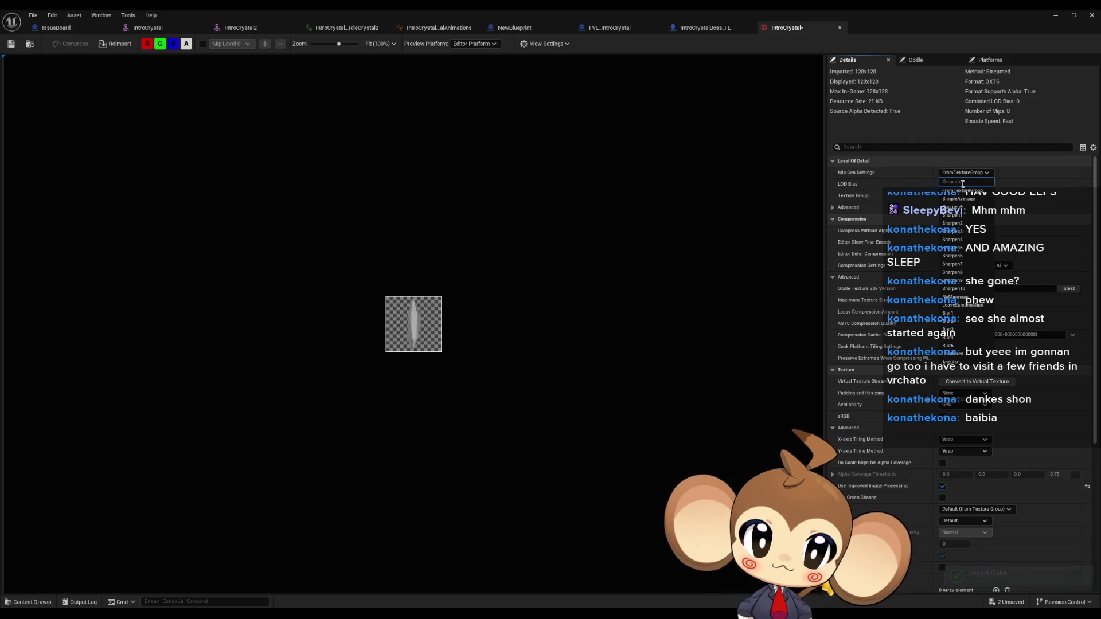
{"action": "left_click", "coordinate": [958, 248]}
{"action": "left_click", "coordinate": [963, 195]}
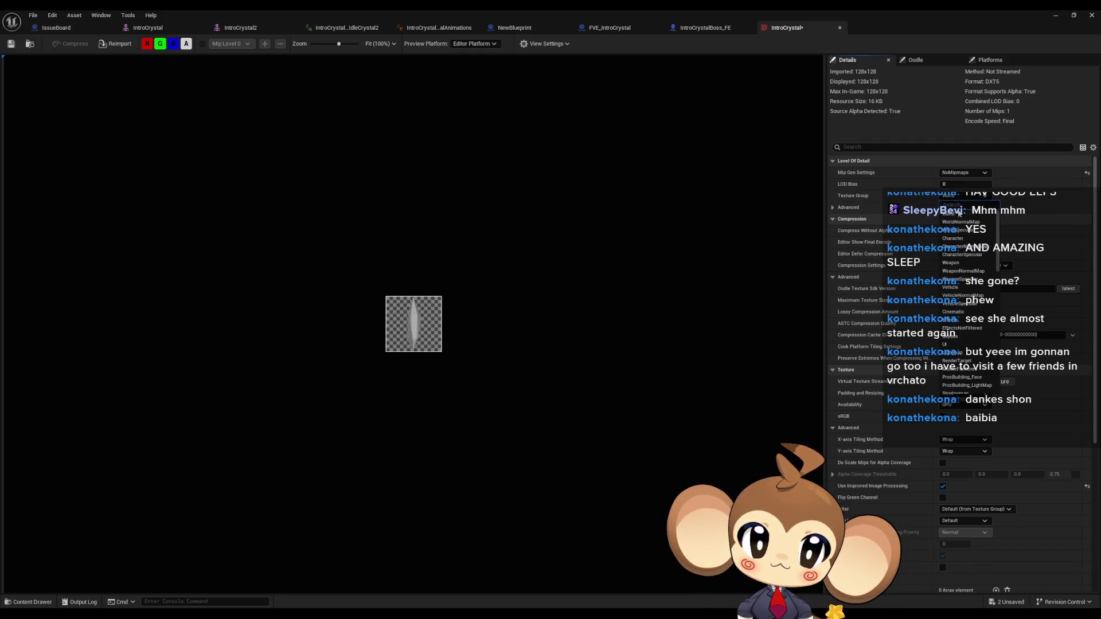
{"action": "left_click", "coordinate": [956, 347]}
{"action": "scroll", "coordinate": [955, 327], "scroll_direction": "down", "scroll_amount": 3}
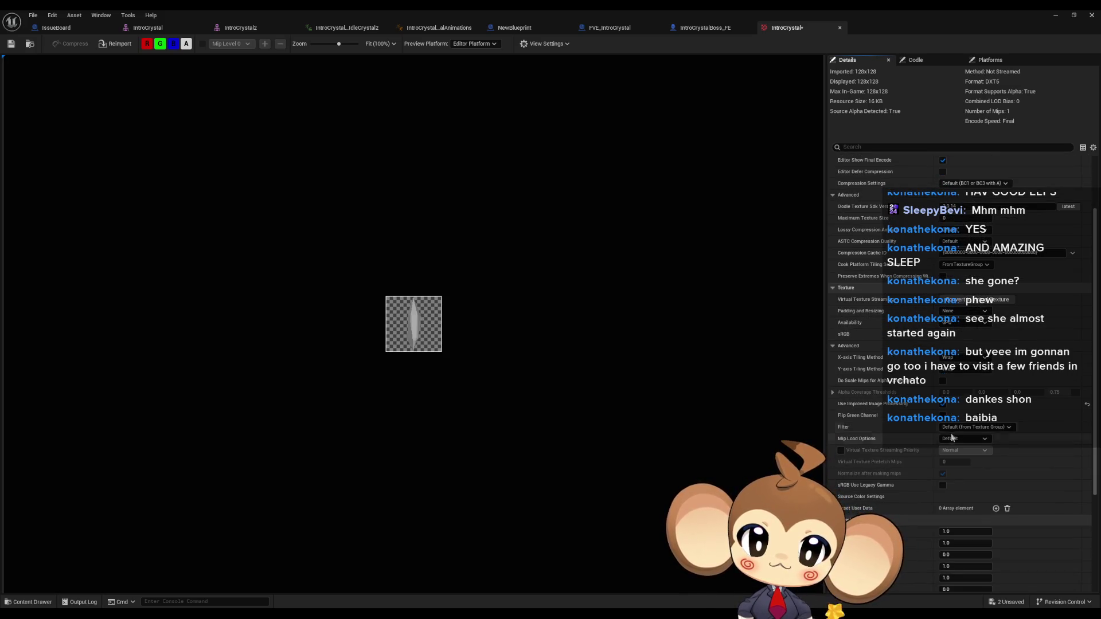
{"action": "left_click", "coordinate": [957, 428]}
{"action": "left_click", "coordinate": [956, 437]}
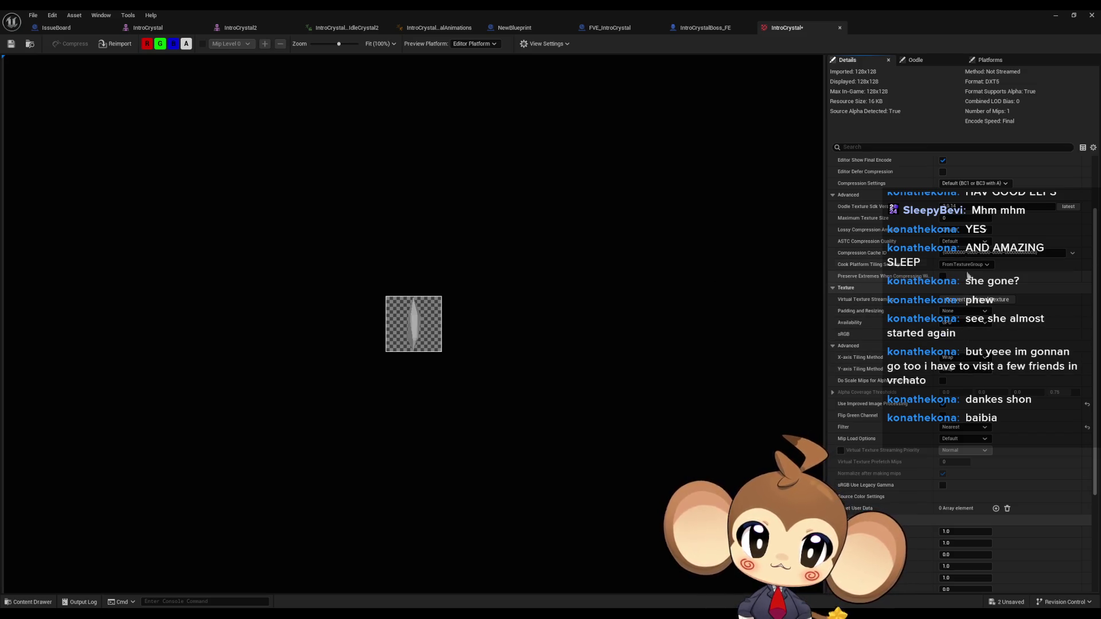
{"action": "scroll", "coordinate": [973, 370], "scroll_direction": "up", "scroll_amount": 2}
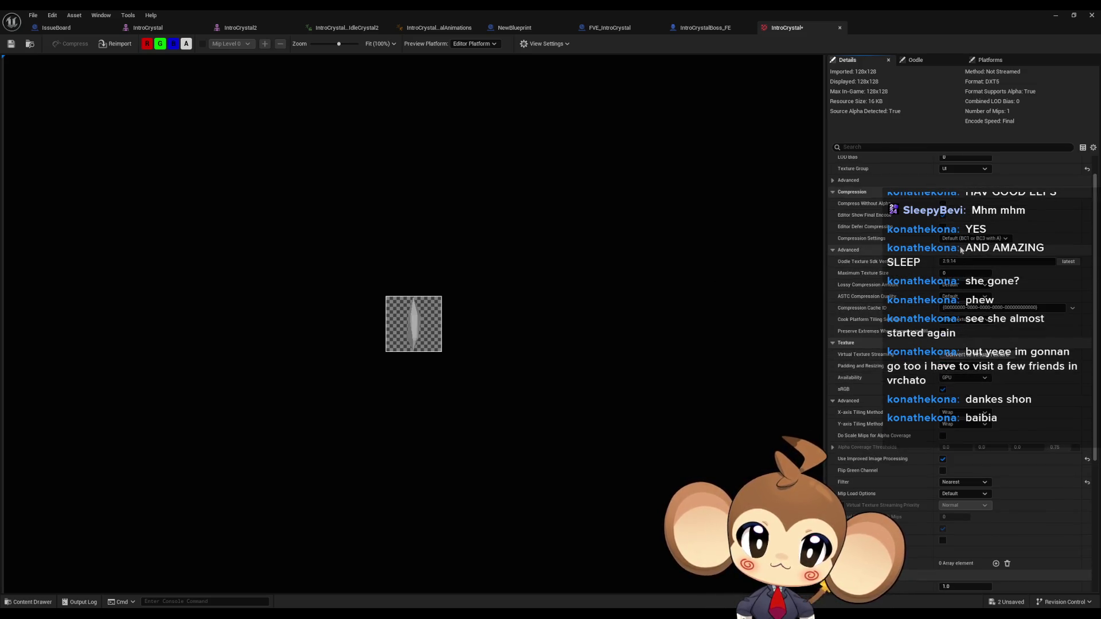
{"action": "left_click", "coordinate": [974, 238]}
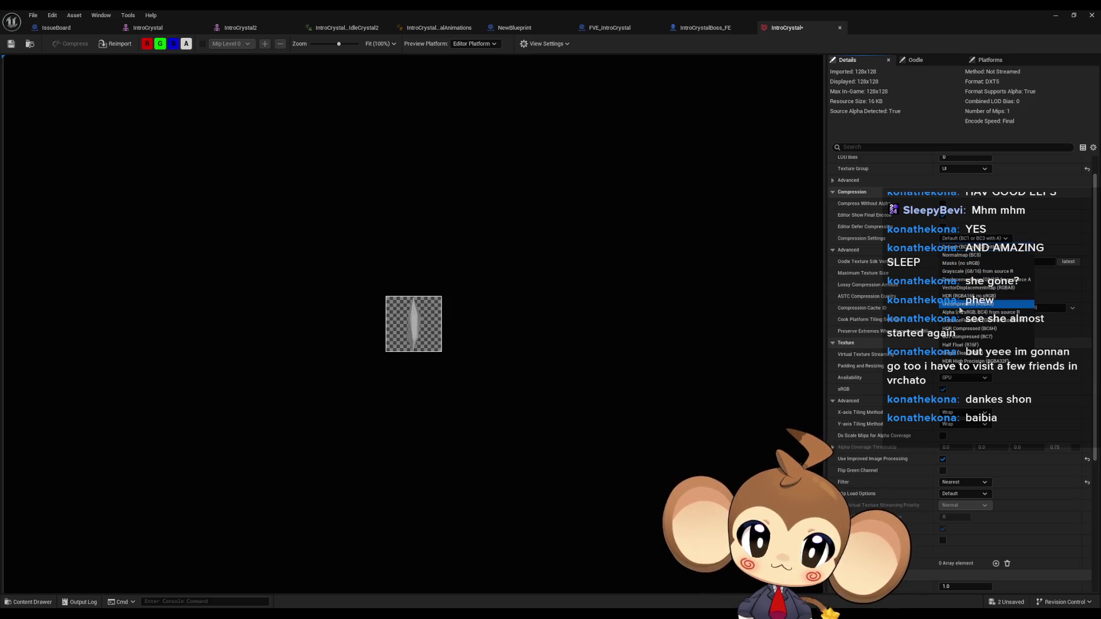
{"action": "left_click", "coordinate": [963, 304]}
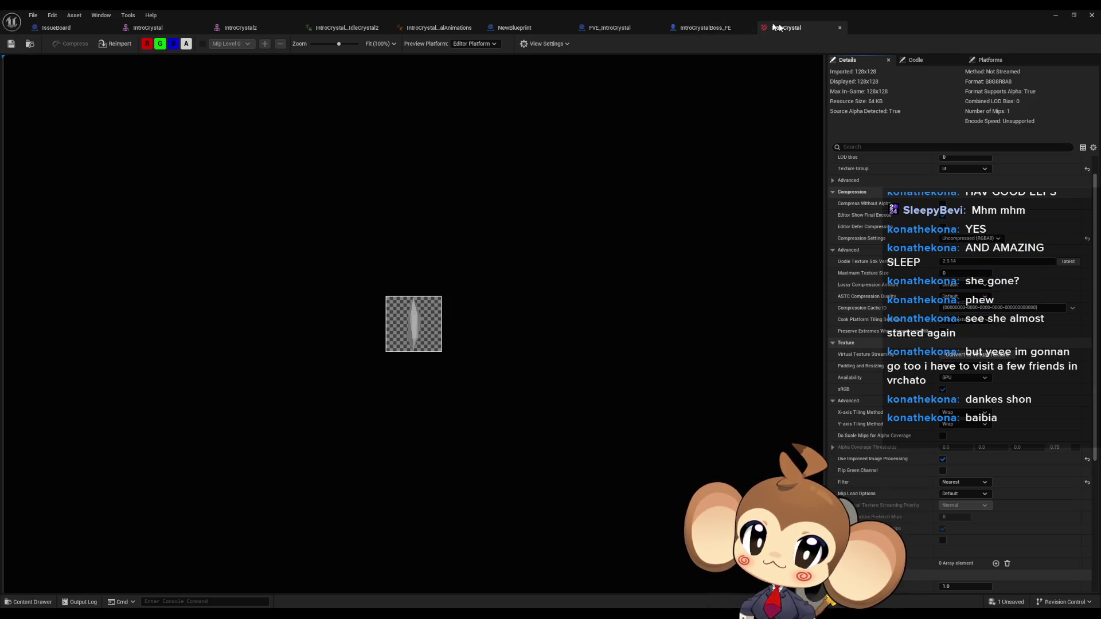
Close the IntroCrystal texture editor and move the blueprint editor window aside
{"action": "middle_click", "coordinate": [775, 27]}
{"action": "double_click", "coordinate": [774, 15]}
{"action": "mouse_move", "coordinate": [629, 103]}
{"action": "left_mouse_down"}
{"action": "mouse_move", "coordinate": [313, 29]}
{"action": "mouse_move", "coordinate": [393, 58]}
{"action": "left_mouse_up"}
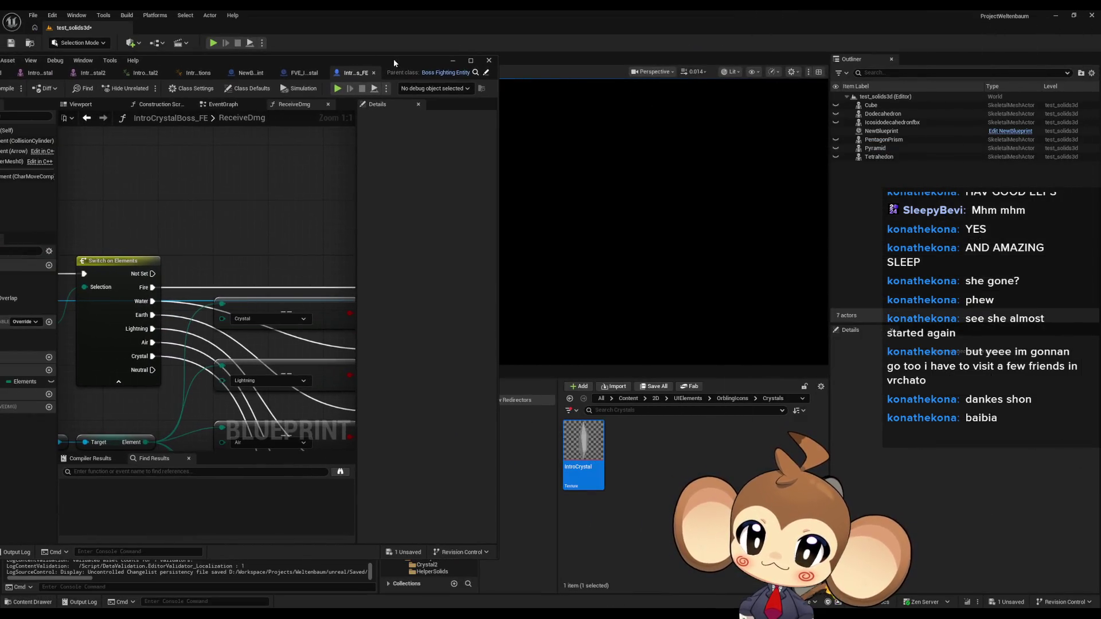
Browse to Content > Materials > OrblingIcon in the Content Browser
{"action": "left_click", "coordinate": [627, 399]}
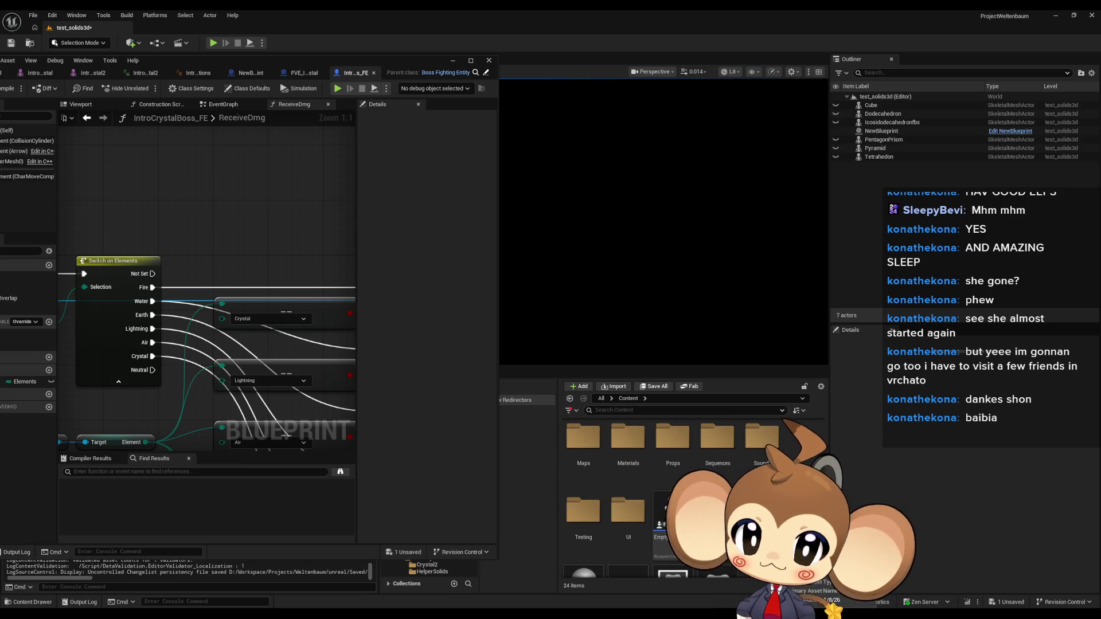
{"action": "double_click", "coordinate": [628, 437]}
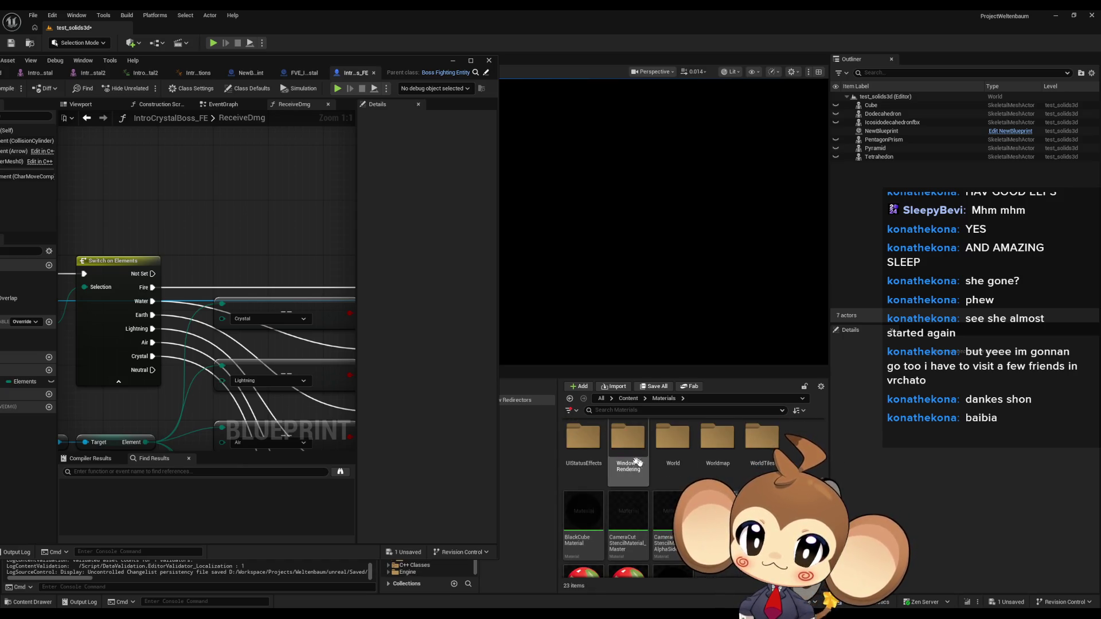
{"action": "scroll", "coordinate": [597, 512], "scroll_direction": "up", "scroll_amount": 3}
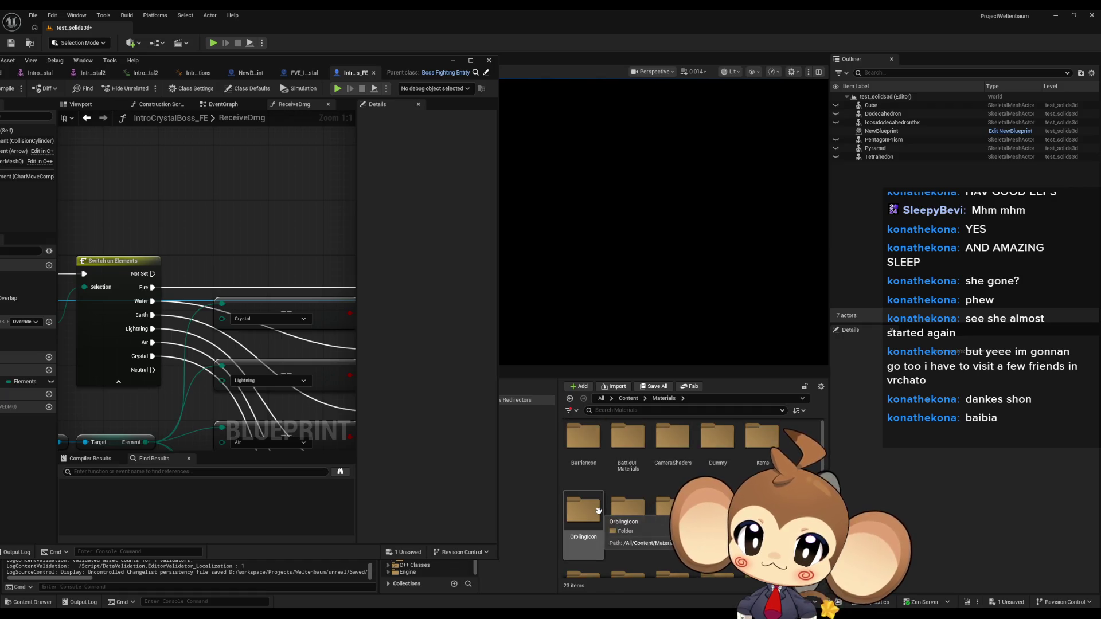
{"action": "double_click", "coordinate": [583, 456]}
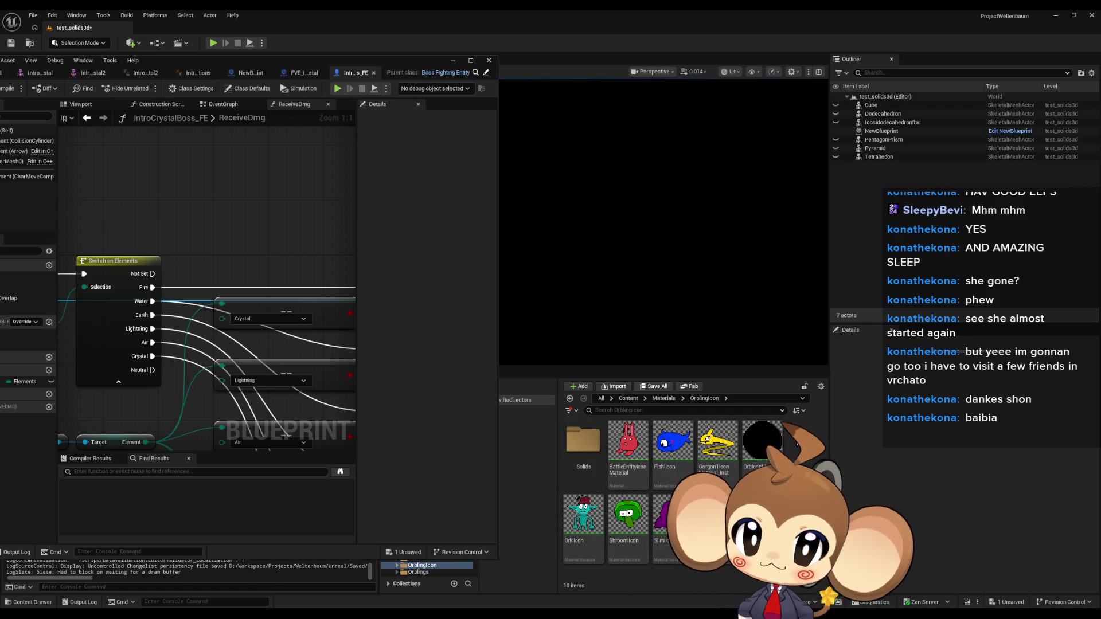
Create a new folder named Crystal inside OrblingIcon
{"action": "right_click", "coordinate": [797, 461]}
{"action": "key", "text": "Escape"}
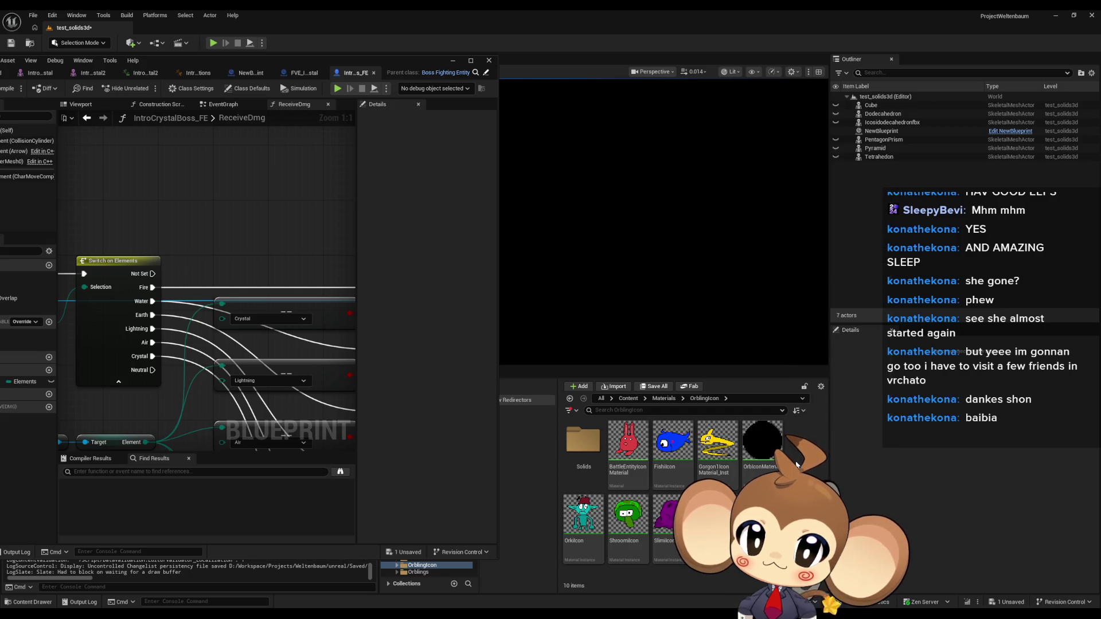
{"action": "right_click", "coordinate": [797, 463]}
{"action": "left_click", "coordinate": [847, 182]}
{"action": "type", "text": "Crystal"}
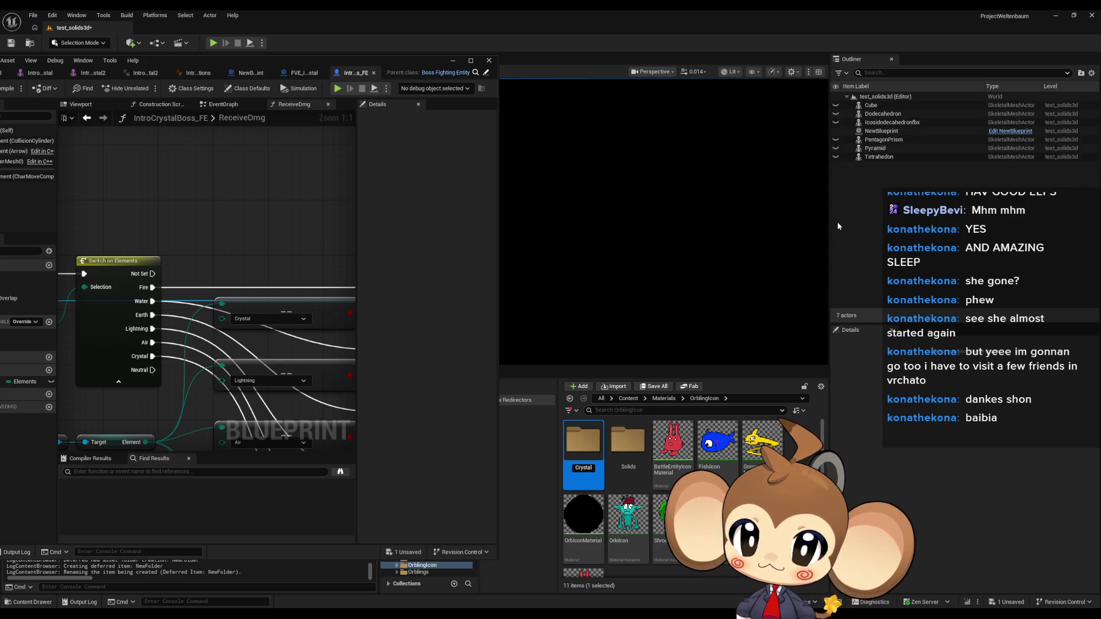
{"action": "scroll", "coordinate": [731, 477], "scroll_direction": "down", "scroll_amount": 2}
{"action": "scroll", "coordinate": [731, 478], "scroll_direction": "up", "scroll_amount": 2}
{"action": "scroll", "coordinate": [694, 487], "scroll_direction": "down", "scroll_amount": 1}
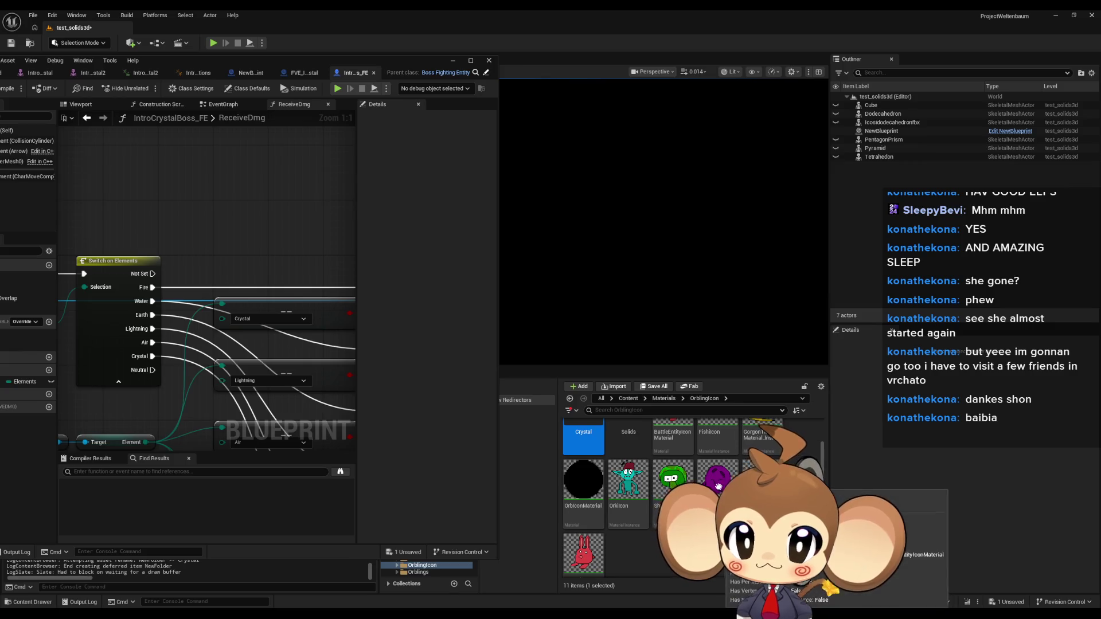
{"action": "scroll", "coordinate": [718, 487], "scroll_direction": "up", "scroll_amount": 2}
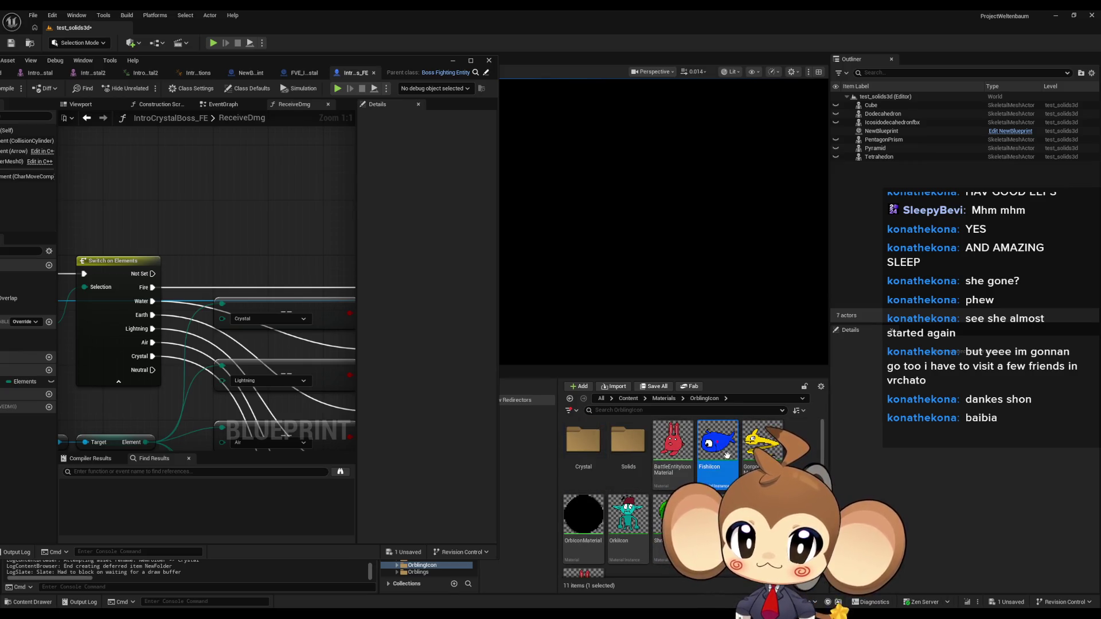
Check the Solids folder, then open BattleEntityIconMaterial in the material editor
{"action": "double_click", "coordinate": [637, 443]}
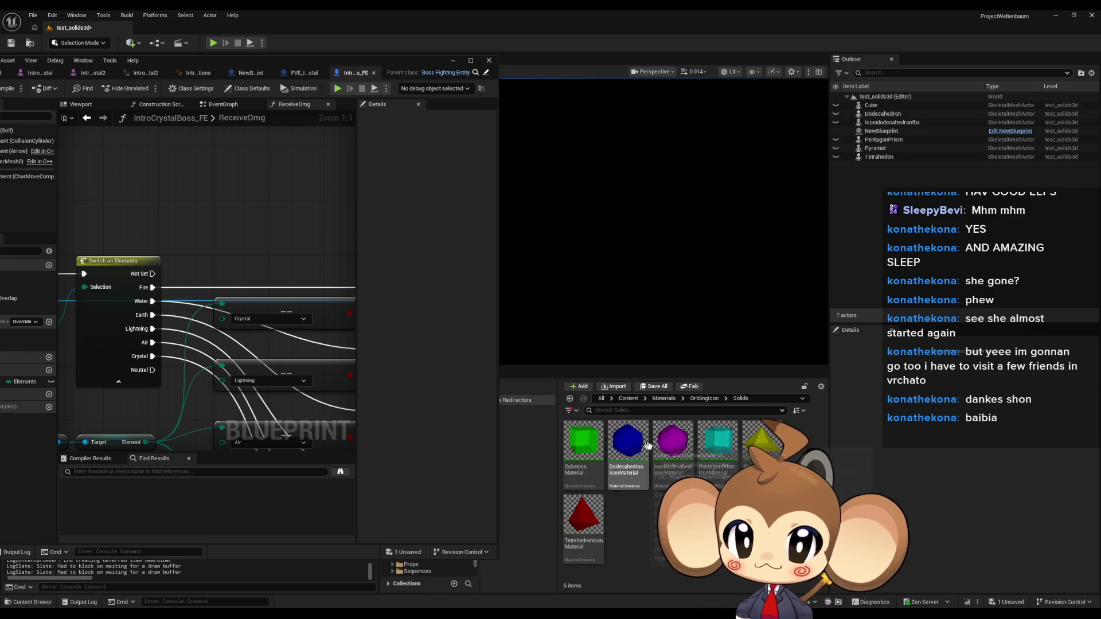
{"action": "left_click", "coordinate": [705, 398]}
{"action": "scroll", "coordinate": [690, 473], "scroll_direction": "down", "scroll_amount": 2}
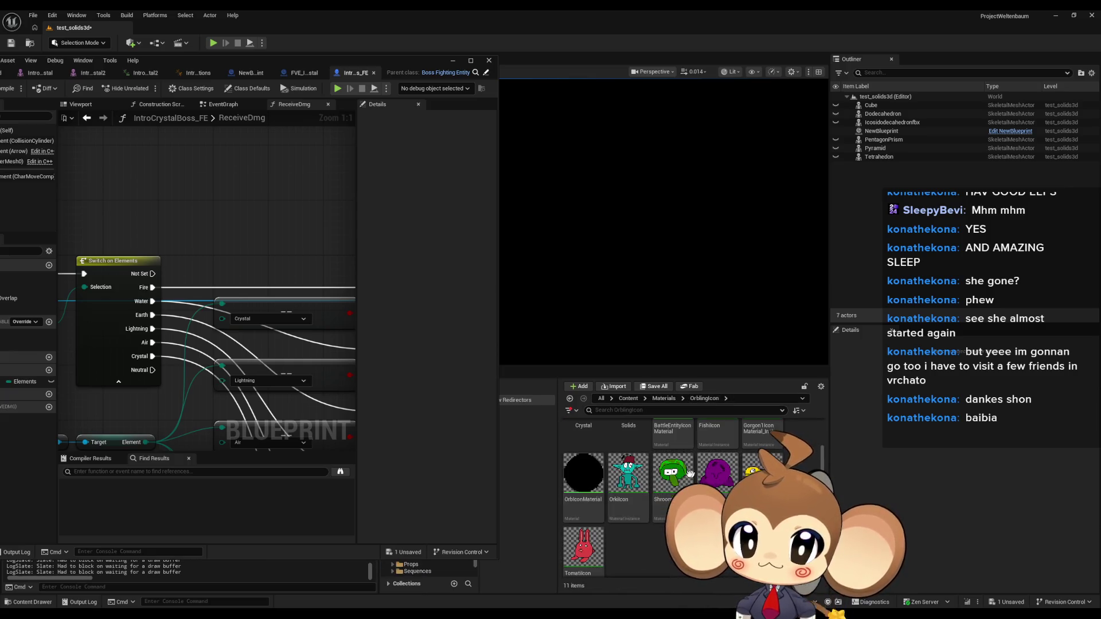
{"action": "scroll", "coordinate": [694, 493], "scroll_direction": "down", "scroll_amount": 1}
{"action": "left_click", "coordinate": [583, 534]}
{"action": "scroll", "coordinate": [676, 440], "scroll_direction": "up", "scroll_amount": 4}
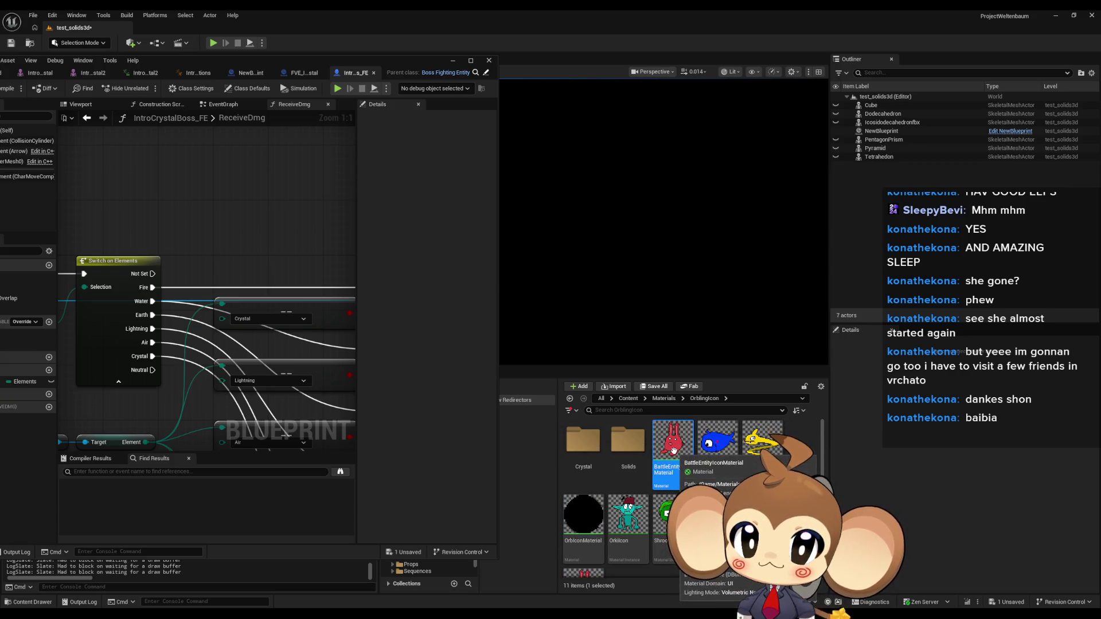
{"action": "double_click", "coordinate": [680, 446]}
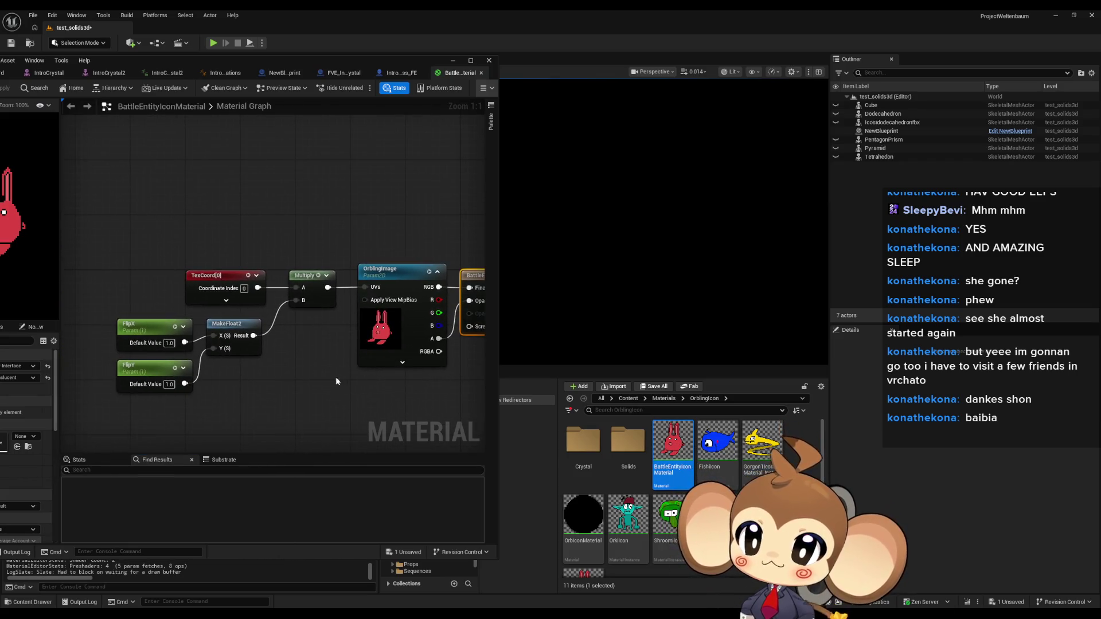
Add a Constant4Vector node (0,0,0,0) below the OrblingImage texture node and maximize the editor
{"action": "mouse_move", "coordinate": [380, 237]}
{"action": "left_mouse_down"}
{"action": "mouse_move", "coordinate": [414, 395]}
{"action": "mouse_move", "coordinate": [368, 400]}
{"action": "left_mouse_up"}
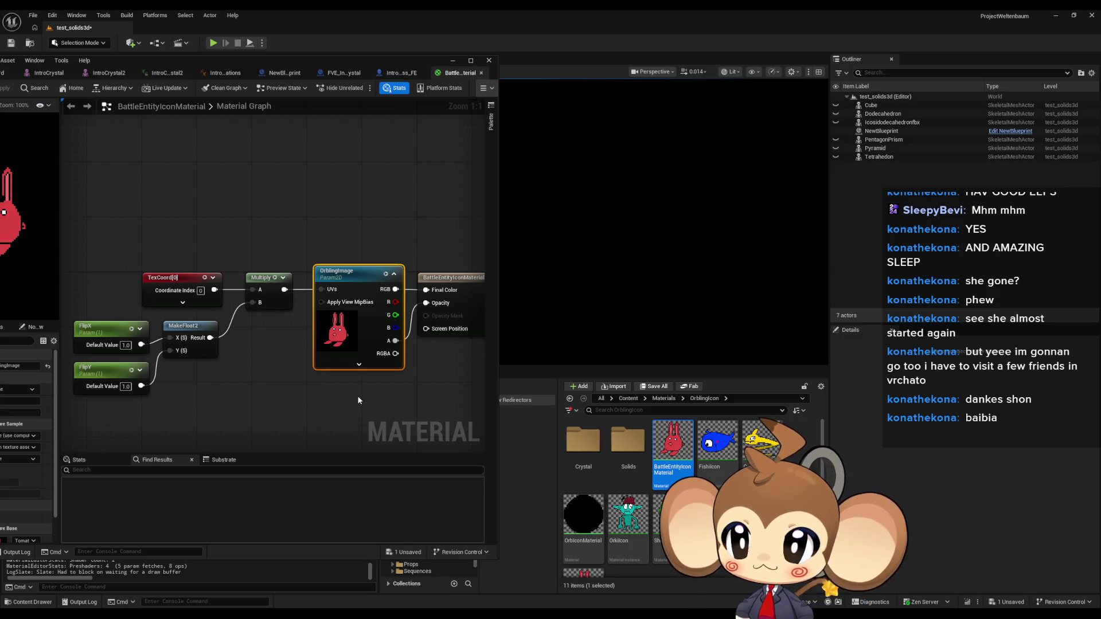
{"action": "left_click_drag", "start_coordinate": [373, 400], "coordinate": [287, 372]}
{"action": "left_click", "coordinate": [281, 375]}
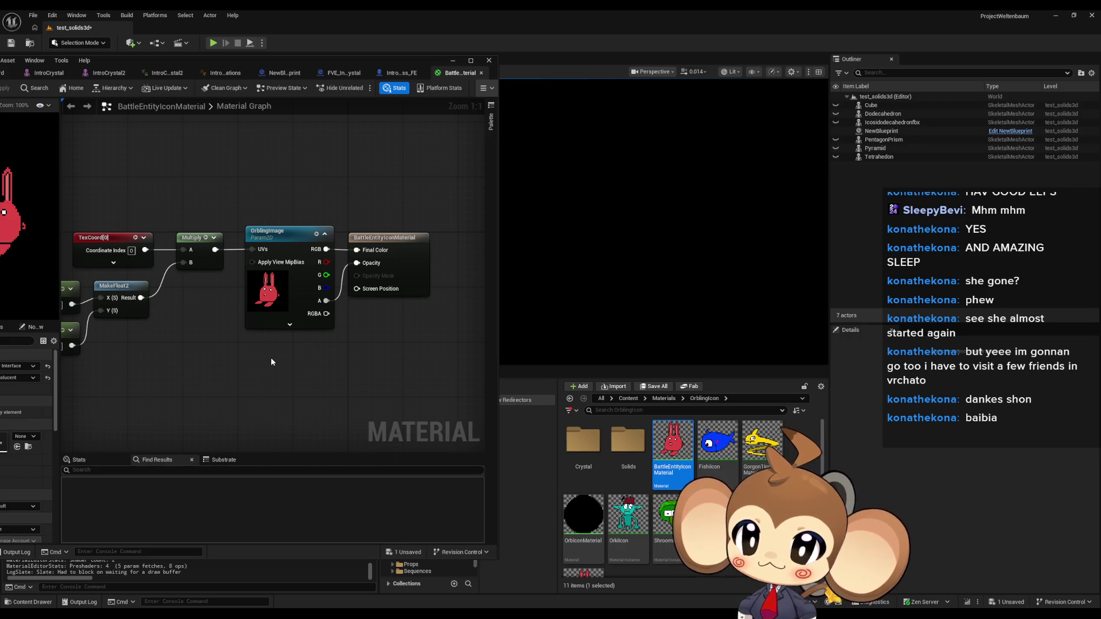
{"action": "left_click", "coordinate": [272, 362]}
{"action": "mouse_move", "coordinate": [327, 61]}
{"action": "left_mouse_down"}
{"action": "mouse_move", "coordinate": [361, 98]}
{"action": "mouse_move", "coordinate": [407, 3]}
{"action": "left_mouse_up"}
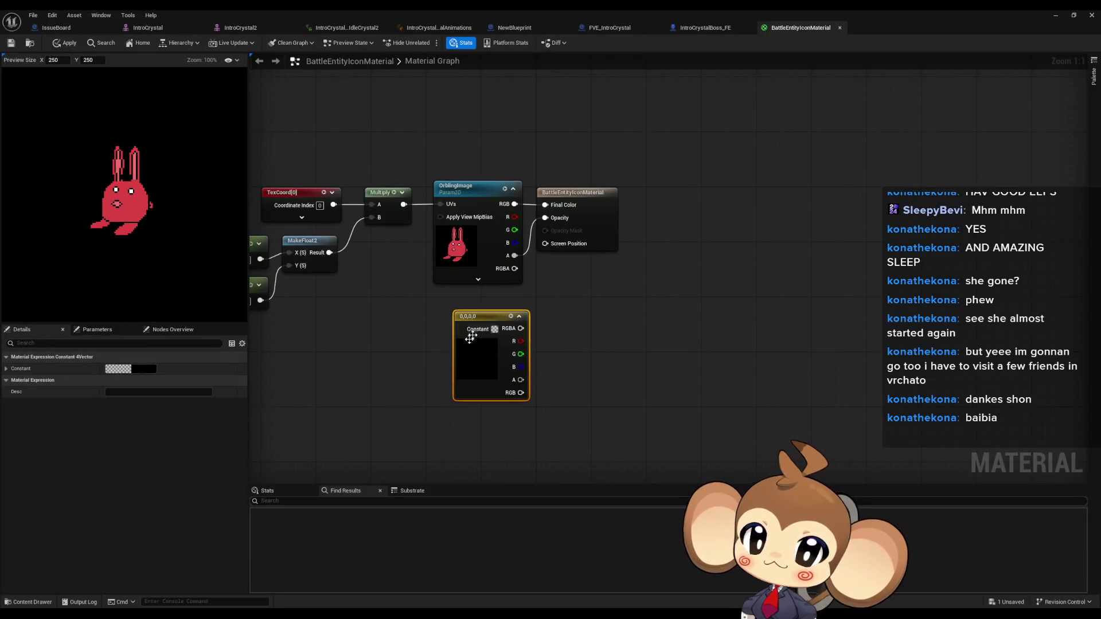
Convert the constant into a vector parameter named ColorShift and tidy the node layout
{"action": "right_click", "coordinate": [483, 315]}
{"action": "left_click", "coordinate": [527, 345]}
{"action": "type", "text": "ColorShift"}
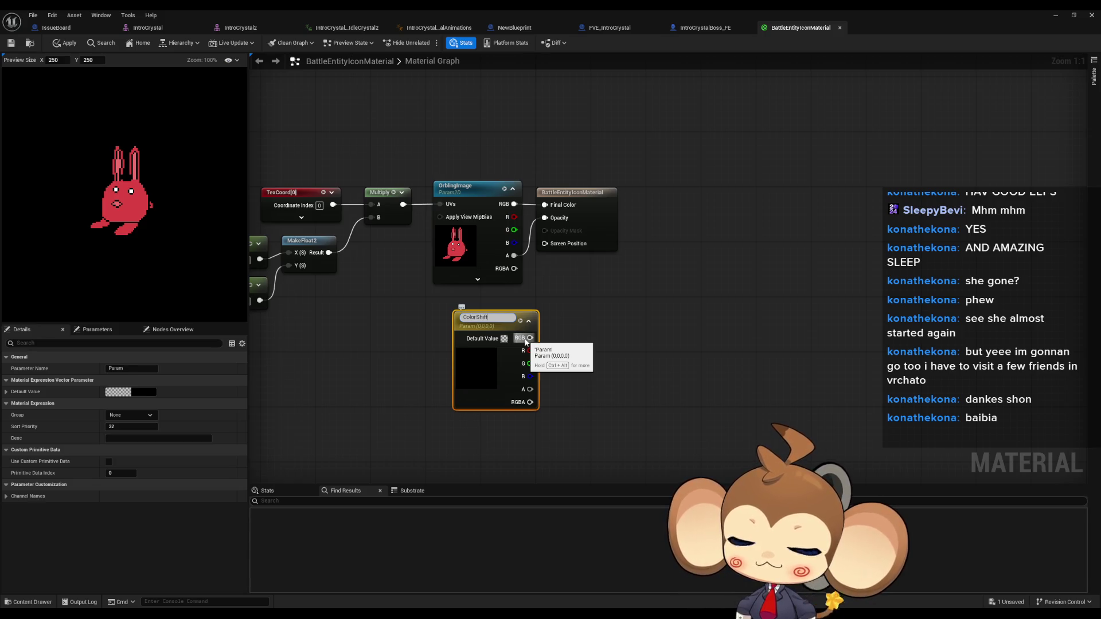
{"action": "key", "text": "Return"}
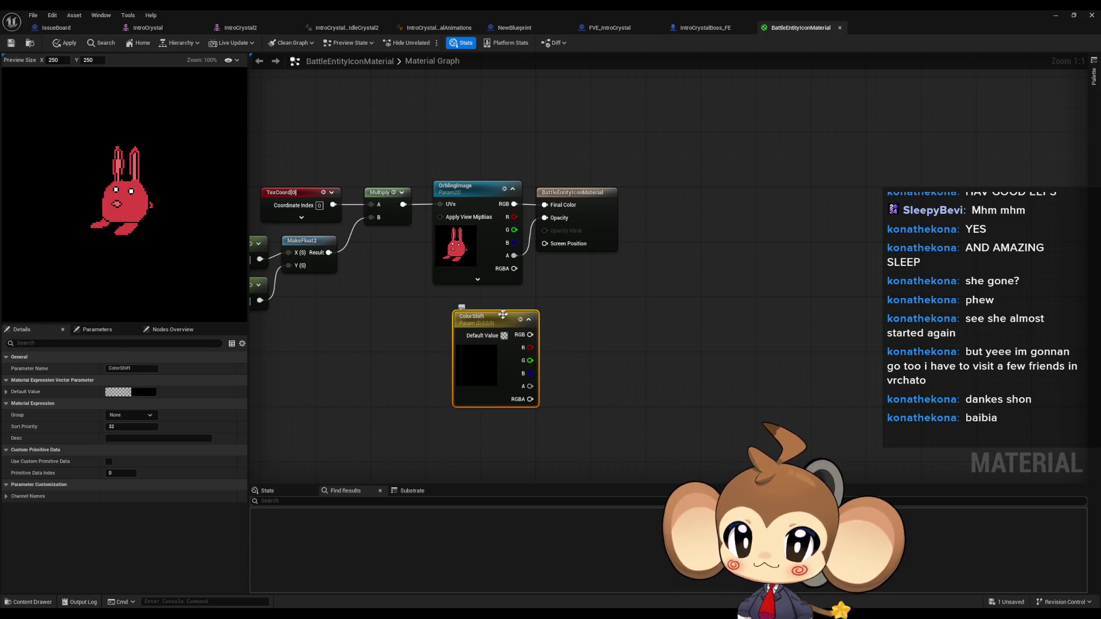
{"action": "left_click_drag", "start_coordinate": [498, 321], "coordinate": [484, 307]}
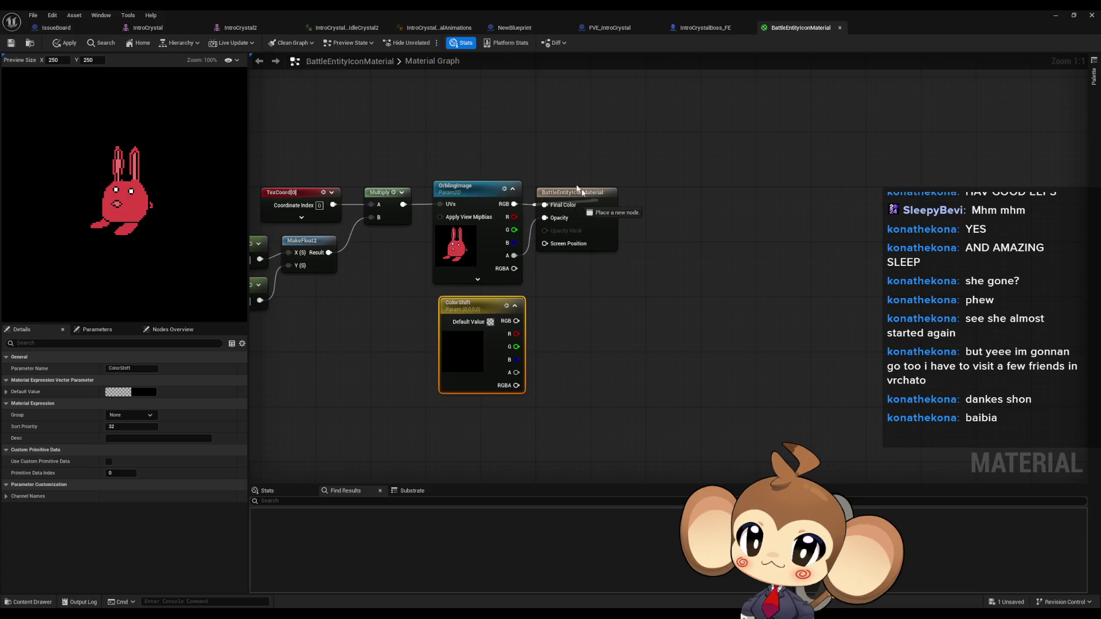
{"action": "left_click_drag", "start_coordinate": [580, 190], "coordinate": [656, 183]}
Multiply OrblingImage's RGB by ColorShift and feed the result into Final Color
{"action": "mouse_move", "coordinate": [514, 203]}
{"action": "left_mouse_down"}
{"action": "mouse_move", "coordinate": [555, 256]}
{"action": "mouse_move", "coordinate": [556, 287]}
{"action": "mouse_move", "coordinate": [529, 317]}
{"action": "left_mouse_up"}
{"action": "type", "text": "multiply"}
{"action": "key", "text": "Return"}
{"action": "left_click", "coordinate": [523, 318]}
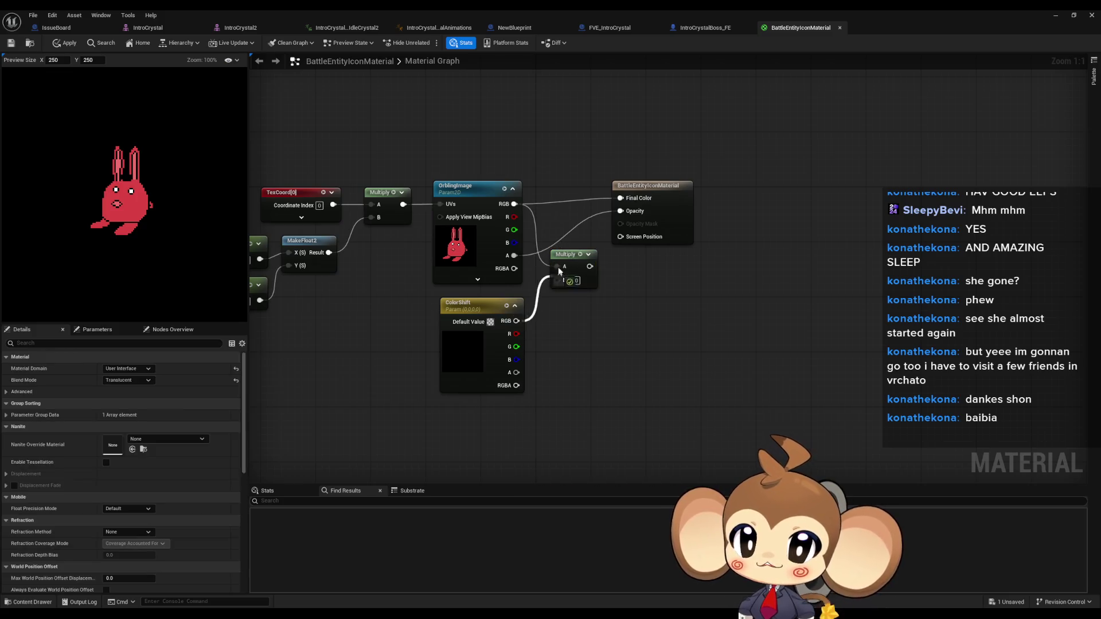
{"action": "left_click_drag", "start_coordinate": [589, 266], "coordinate": [621, 211]}
Set the ColorShift default value to white using the colour picker's eyedropper
{"action": "left_click", "coordinate": [478, 307]}
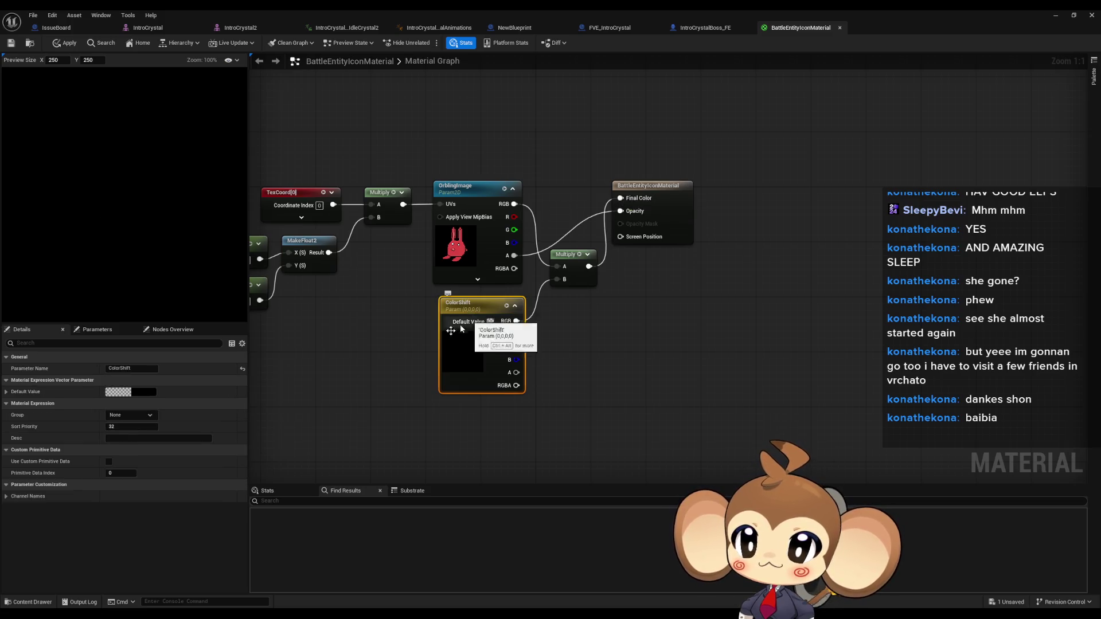
{"action": "left_click", "coordinate": [142, 392]}
{"action": "left_click_drag", "start_coordinate": [277, 472], "coordinate": [282, 359]}
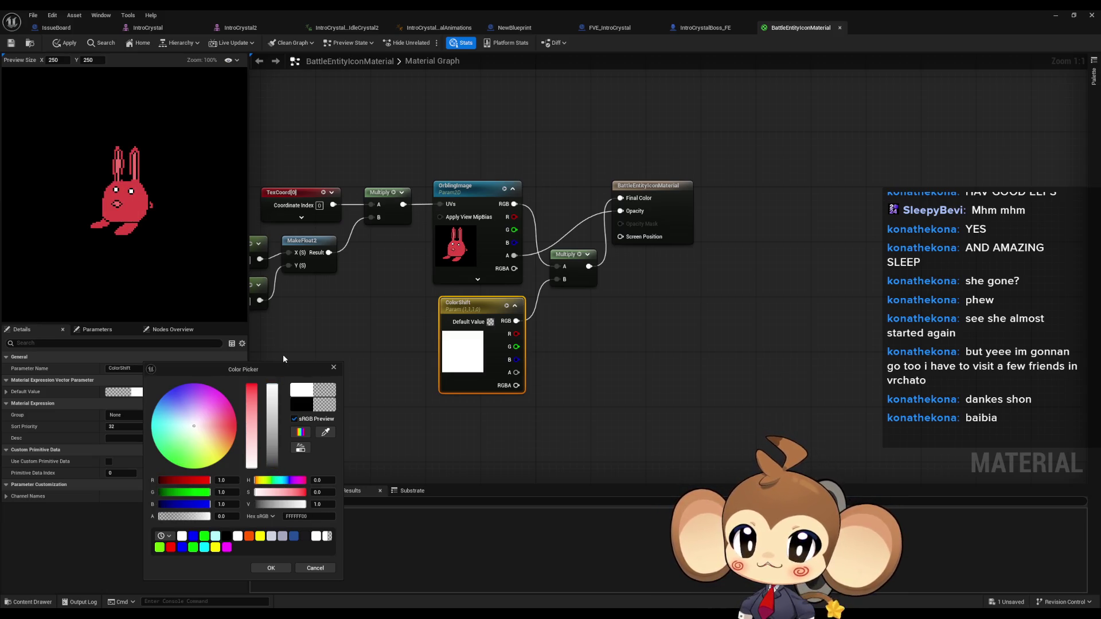
{"action": "mouse_move", "coordinate": [195, 427]}
{"action": "left_mouse_down"}
{"action": "mouse_move", "coordinate": [208, 440]}
{"action": "mouse_move", "coordinate": [166, 427]}
{"action": "mouse_move", "coordinate": [221, 404]}
{"action": "mouse_move", "coordinate": [237, 430]}
{"action": "mouse_move", "coordinate": [231, 447]}
{"action": "mouse_move", "coordinate": [161, 452]}
{"action": "left_mouse_up"}
{"action": "left_click", "coordinate": [315, 568]}
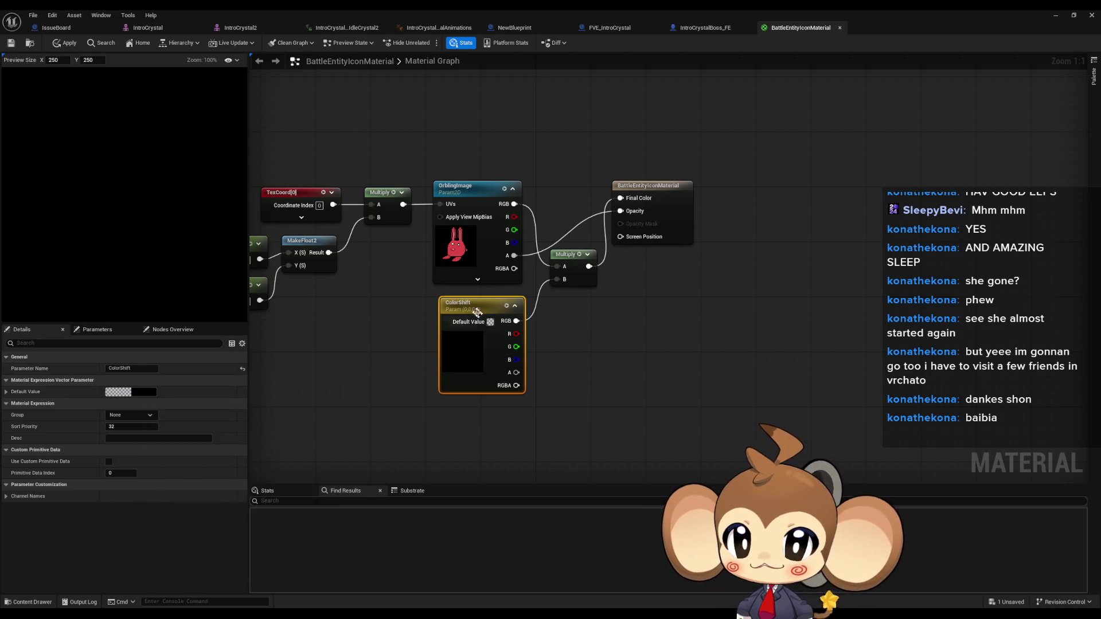
{"action": "left_click", "coordinate": [136, 394]}
{"action": "left_click", "coordinate": [321, 434]}
{"action": "left_click", "coordinate": [266, 568]}
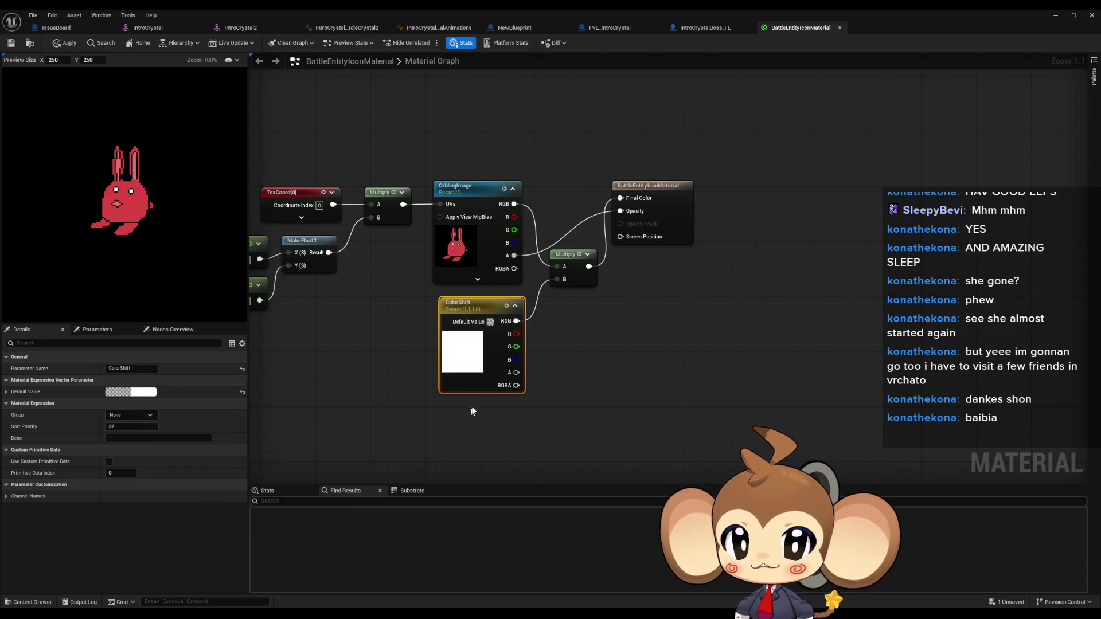
{"action": "left_click", "coordinate": [628, 403]}
{"action": "left_click_drag", "start_coordinate": [627, 404], "coordinate": [641, 405]}
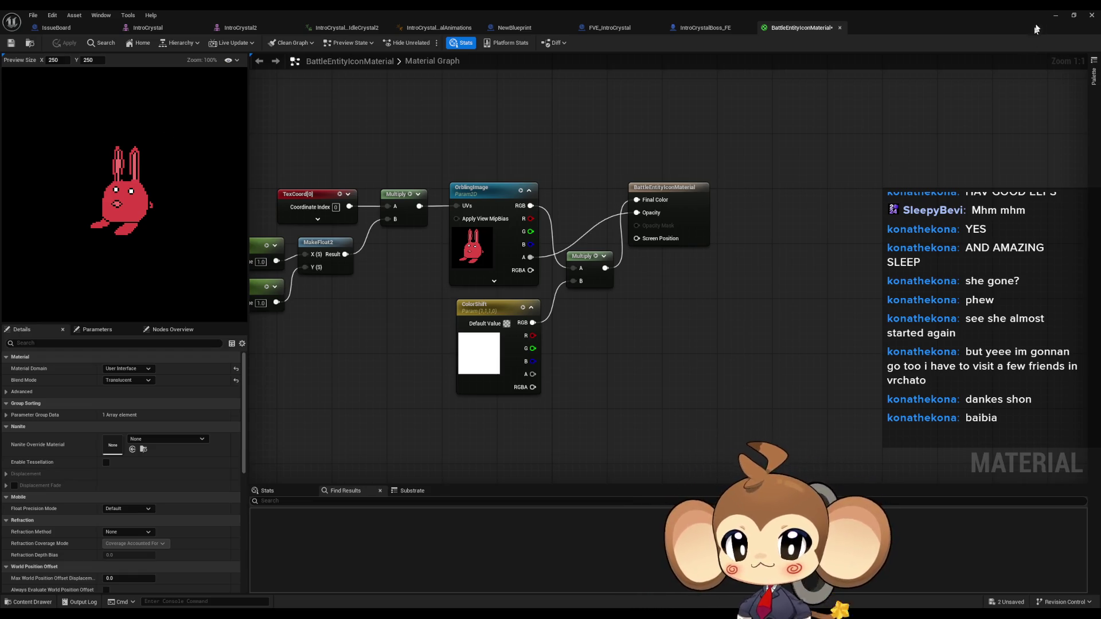
Create material instance IntroCrystalIconMaterial from BattleEntityIconMaterial and move it into Crystal
{"action": "left_click", "coordinate": [1073, 15]}
{"action": "left_click", "coordinate": [1059, 17]}
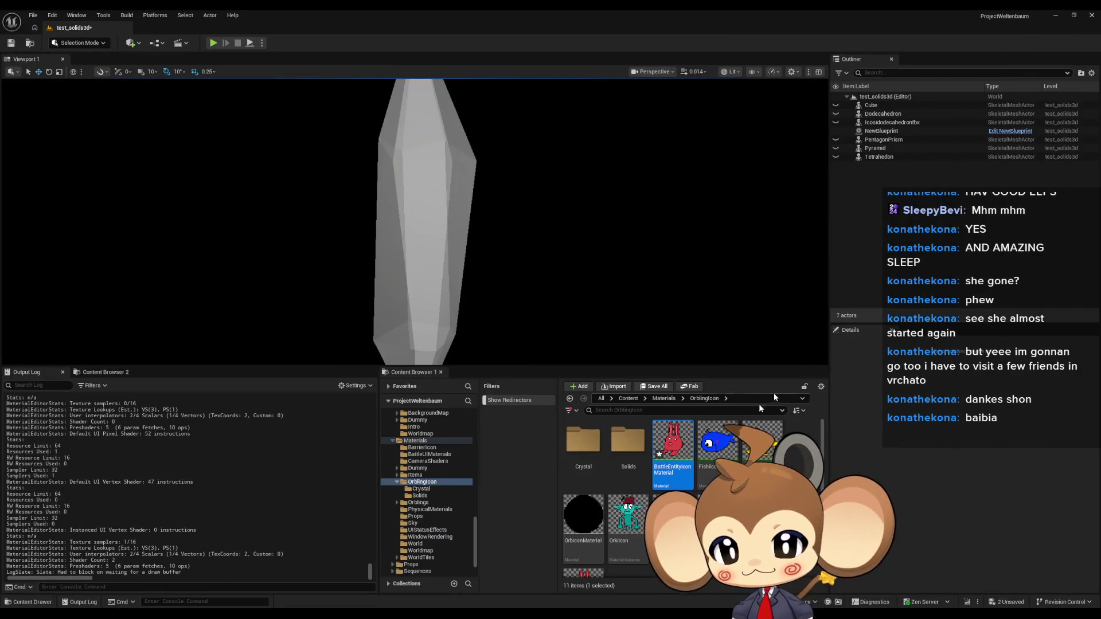
{"action": "right_click", "coordinate": [675, 457]}
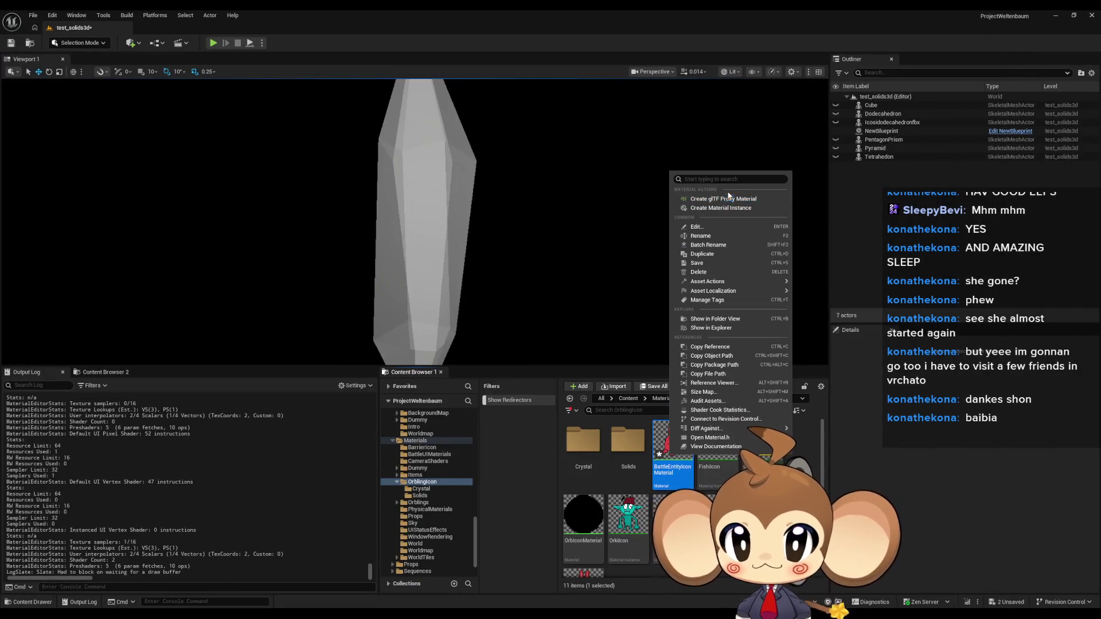
{"action": "left_click", "coordinate": [774, 208]}
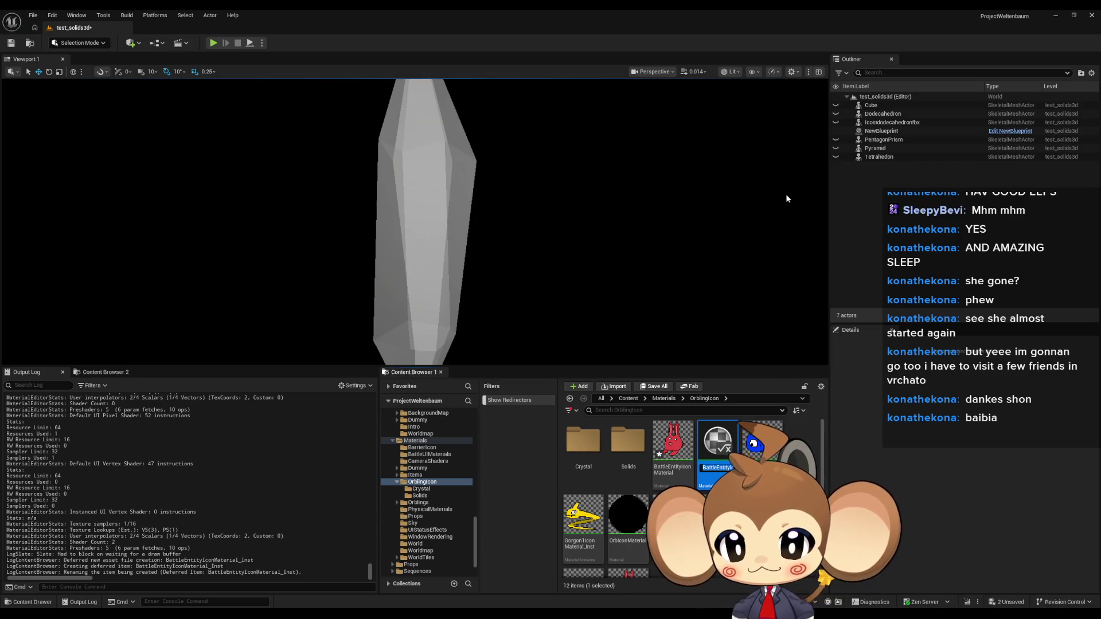
{"action": "type", "text": "Cr"}
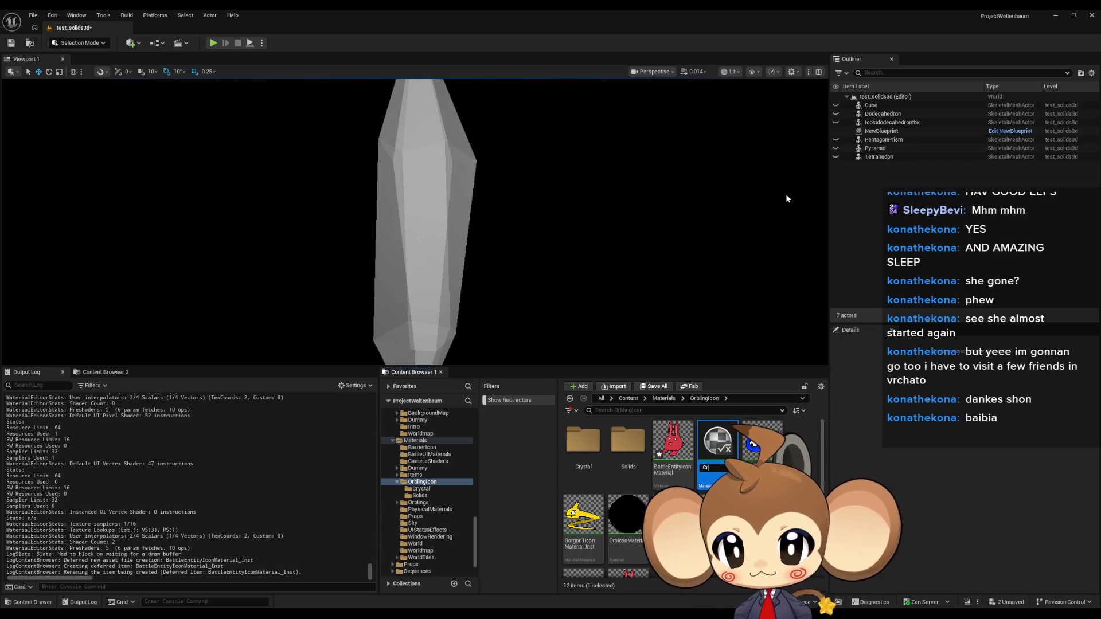
{"action": "type", "text": "ystalIc"}
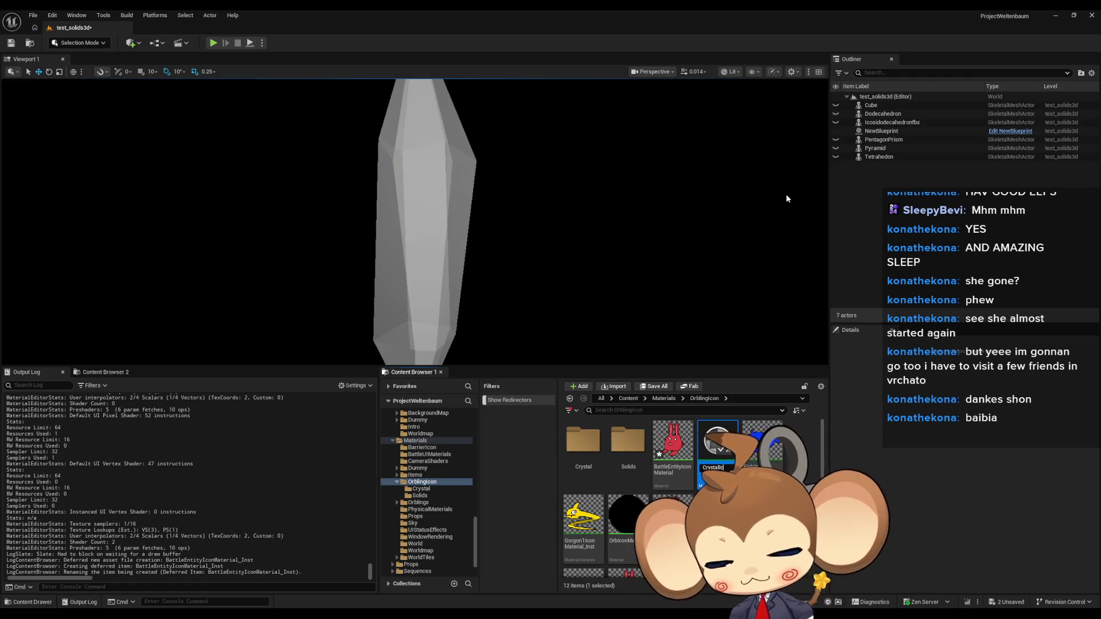
{"action": "type", "text": "Intro"}
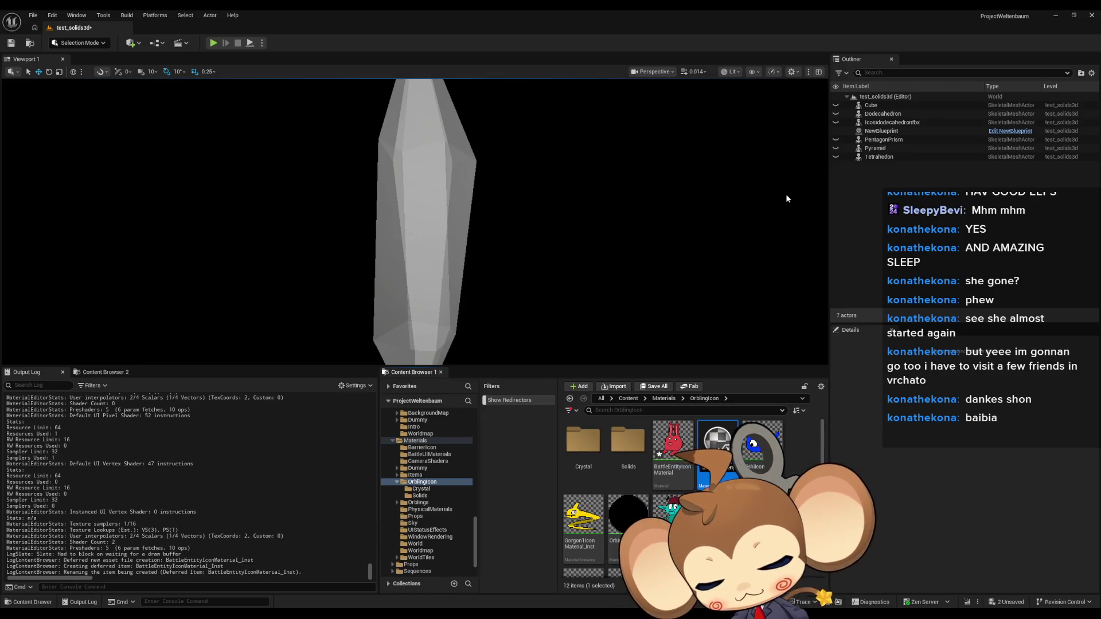
{"action": "key", "text": "Return"}
{"action": "left_click_drag", "start_coordinate": [586, 494], "coordinate": [585, 456]}
{"action": "left_click", "coordinate": [625, 473]}
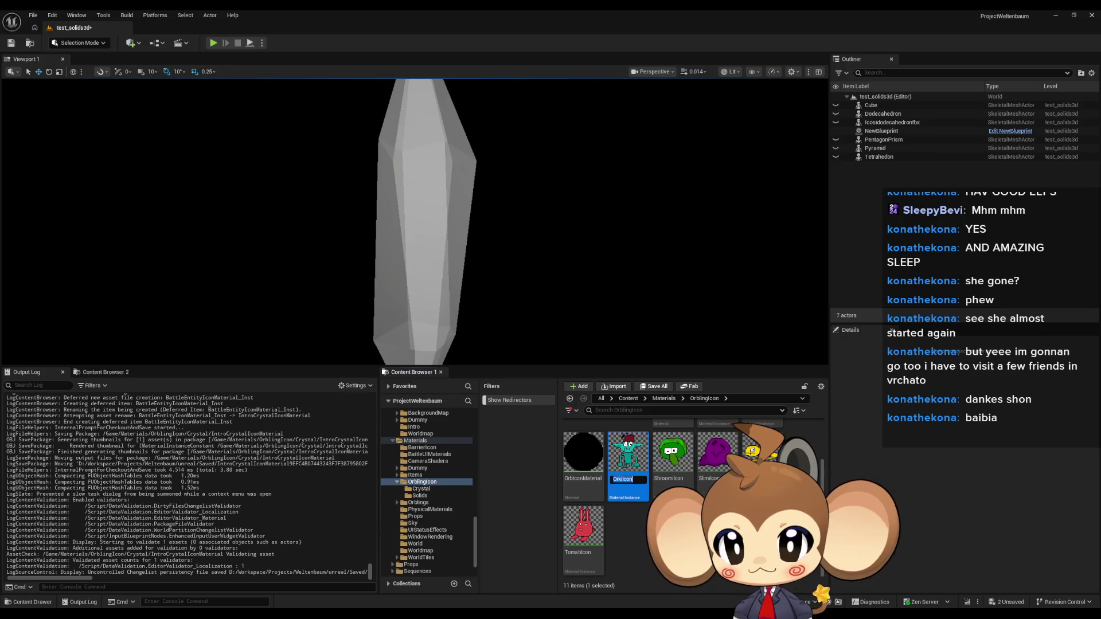
Rename the Orki, Shroom and Slimi icons to OrkiIconMaterial, ShroomIconMaterial and SlimiIconMaterial
{"action": "type", "text": "Material"}
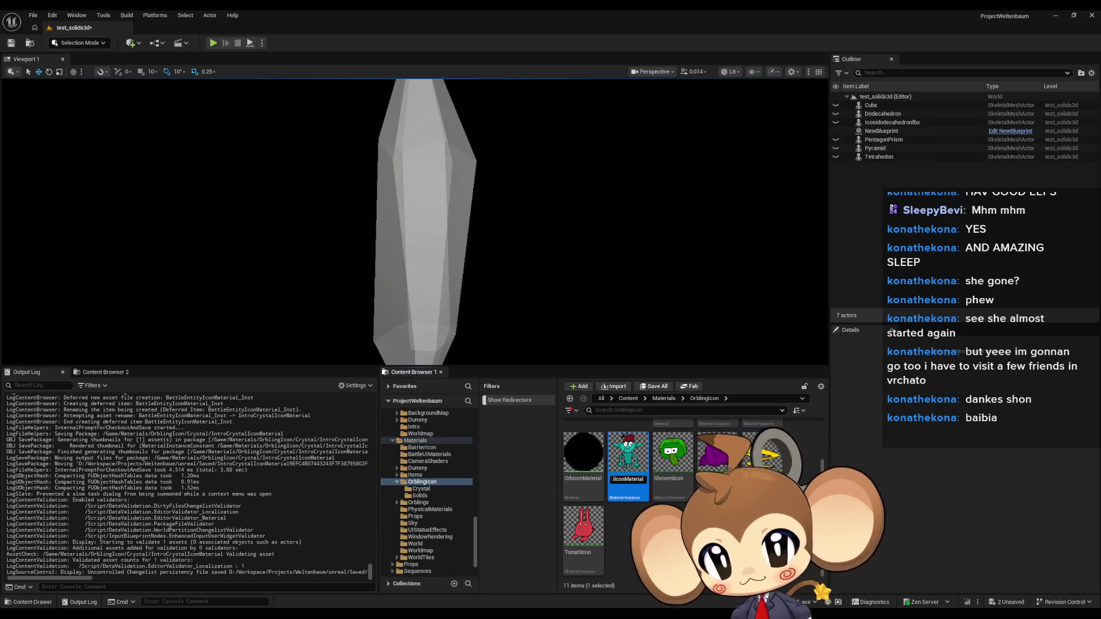
{"action": "key", "text": "Return"}
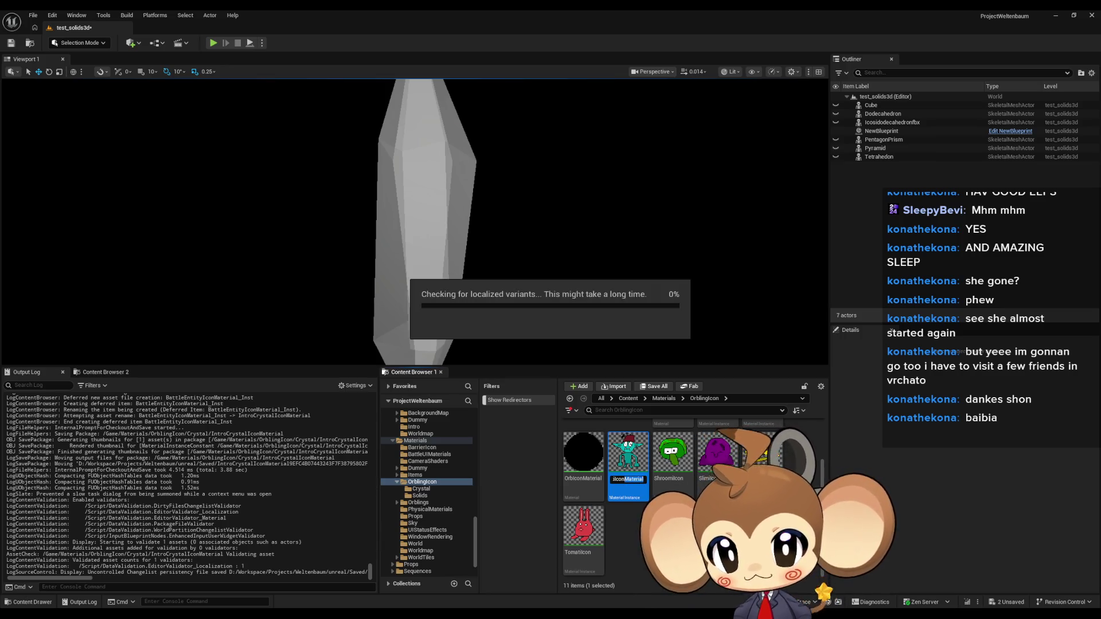
{"action": "left_click", "coordinate": [673, 453]}
{"action": "key", "text": "F2"}
{"action": "type", "text": "Material"}
{"action": "key", "text": "Return"}
{"action": "left_click", "coordinate": [717, 453]}
{"action": "key", "text": "F2"}
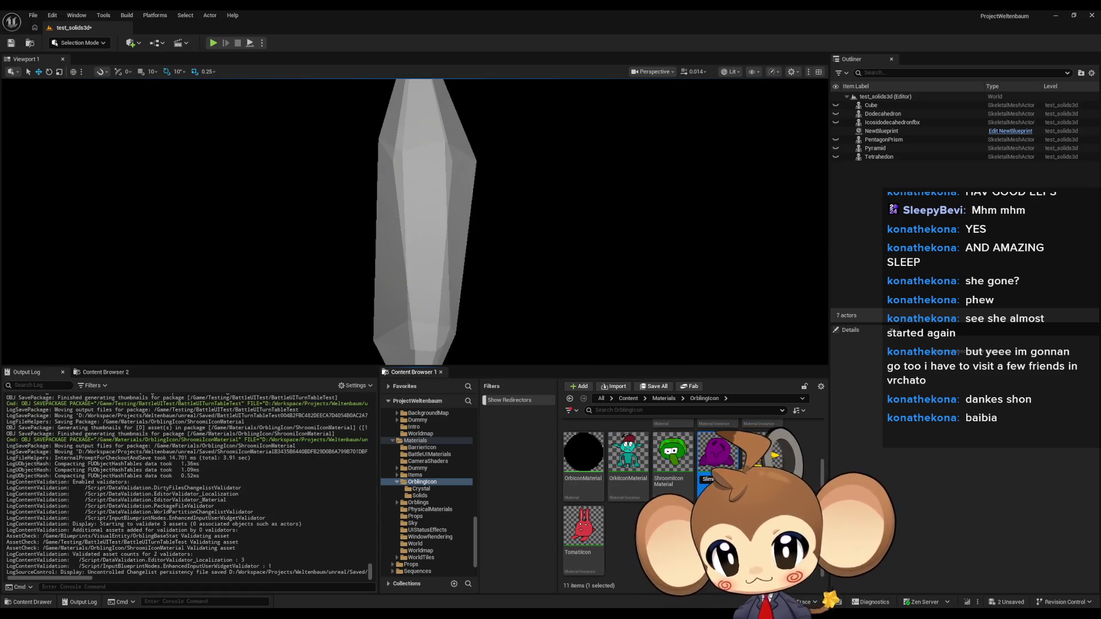
{"action": "type", "text": "Material"}
{"action": "key", "text": "Return"}
Add the Material suffix to the Snek, Tomati and Fishi icon names
{"action": "left_click", "coordinate": [763, 453]}
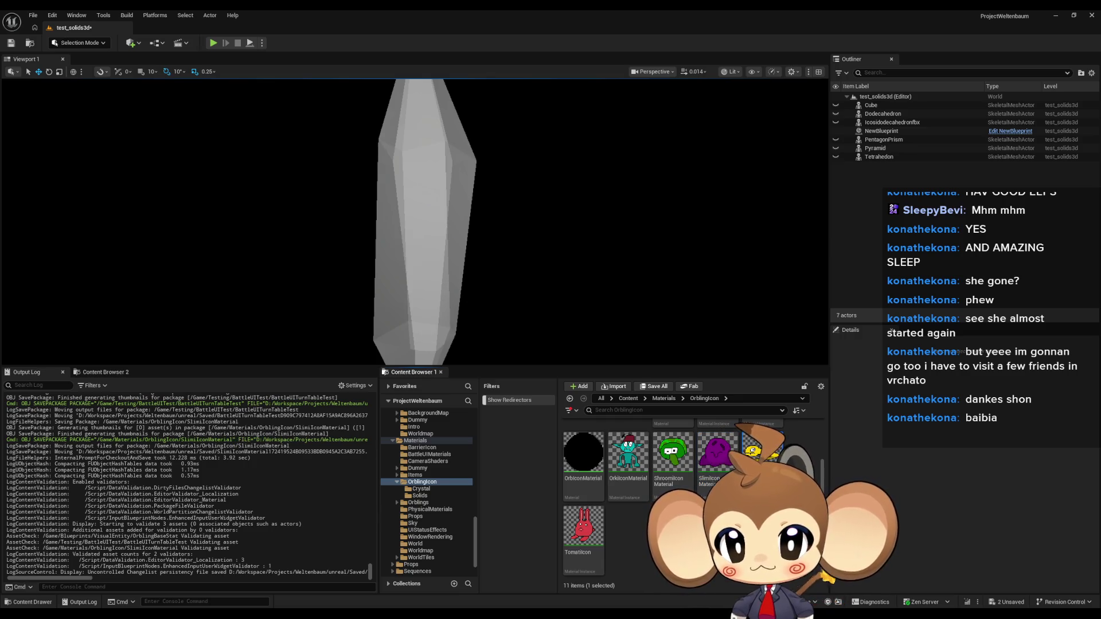
{"action": "key", "text": "F2"}
{"action": "type", "text": "Material"}
{"action": "key", "text": "Return"}
{"action": "left_click", "coordinate": [584, 524]}
{"action": "key", "text": "F2"}
{"action": "type", "text": "Material"}
{"action": "key", "text": "Return"}
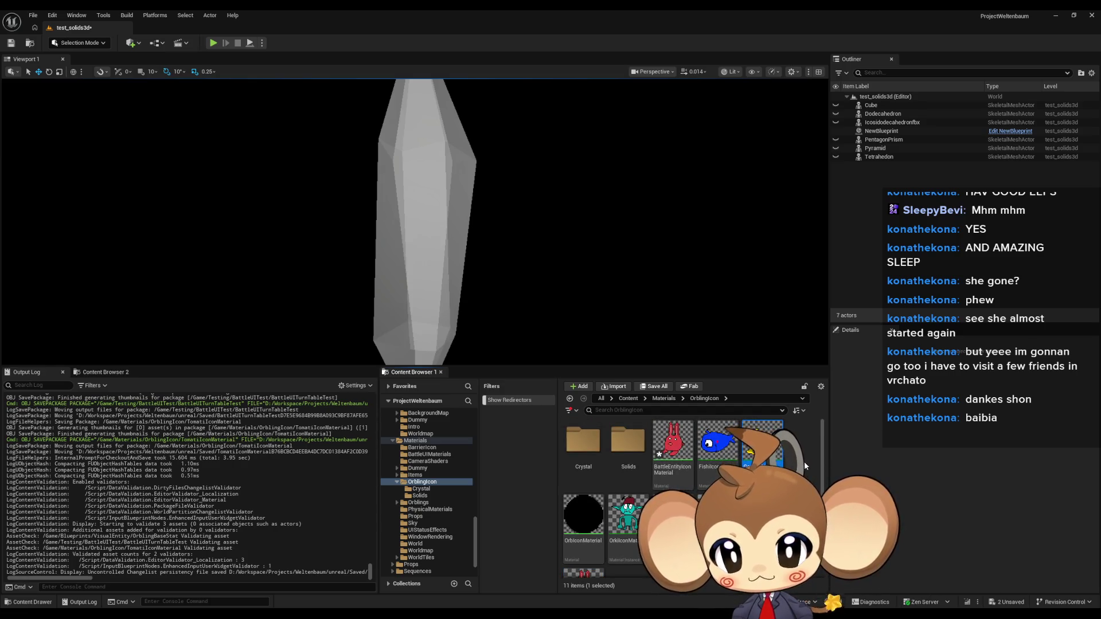
{"action": "key", "text": "Left"}
{"action": "key", "text": "F2"}
{"action": "type", "text": "Material"}
{"action": "key", "text": "Return"}
Open IntroCrystalIconMaterial from the Crystal folder
{"action": "double_click", "coordinate": [628, 441]}
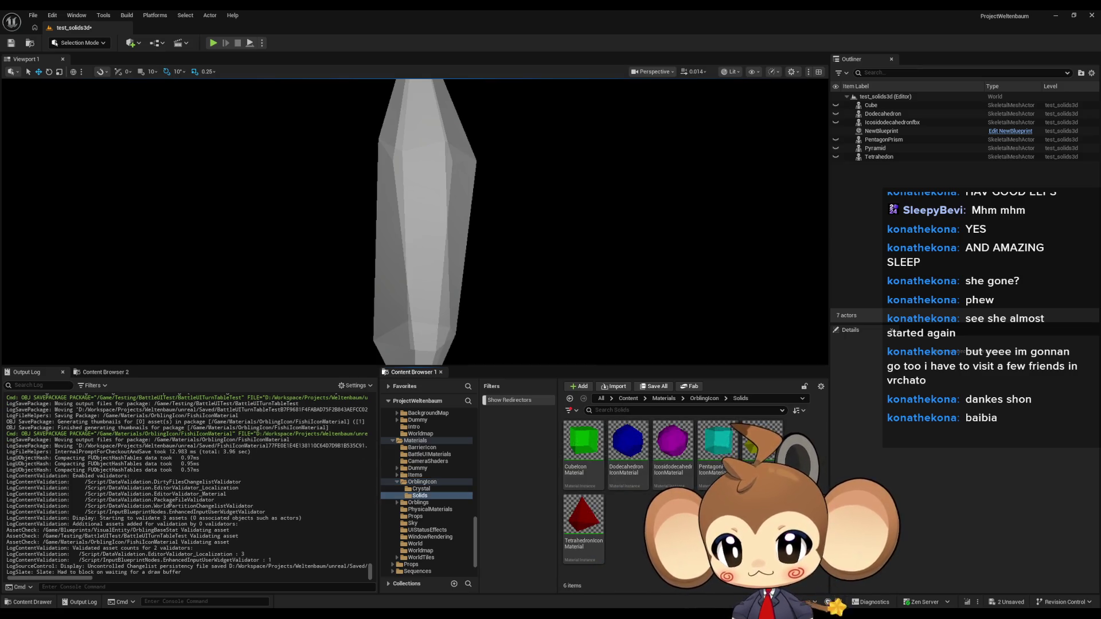
{"action": "left_click", "coordinate": [705, 398]}
{"action": "double_click", "coordinate": [580, 445]}
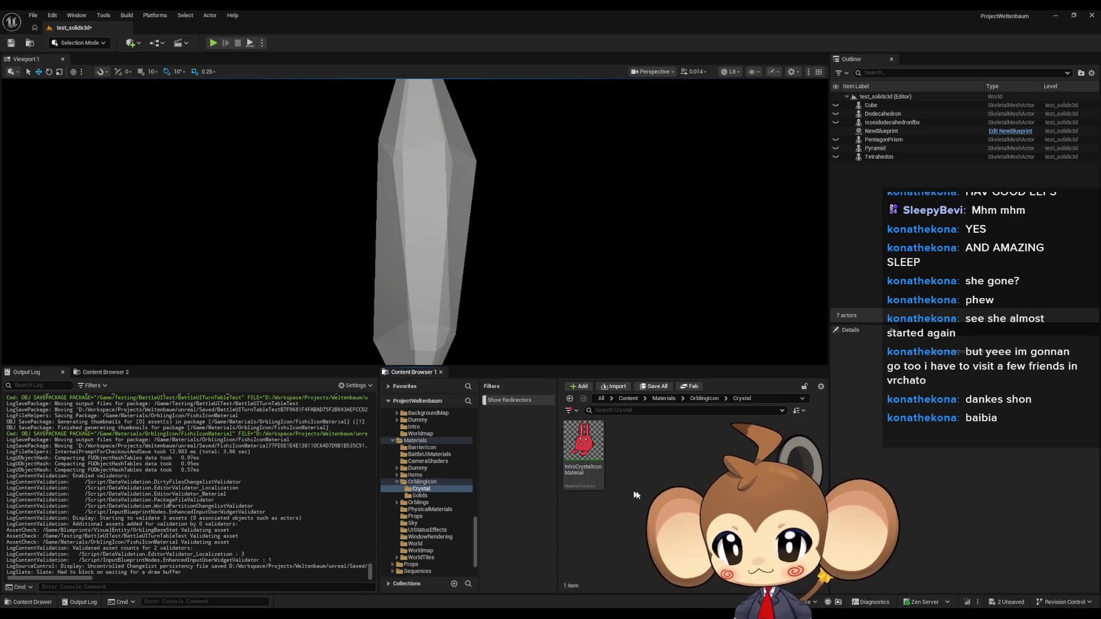
{"action": "double_click", "coordinate": [579, 451]}
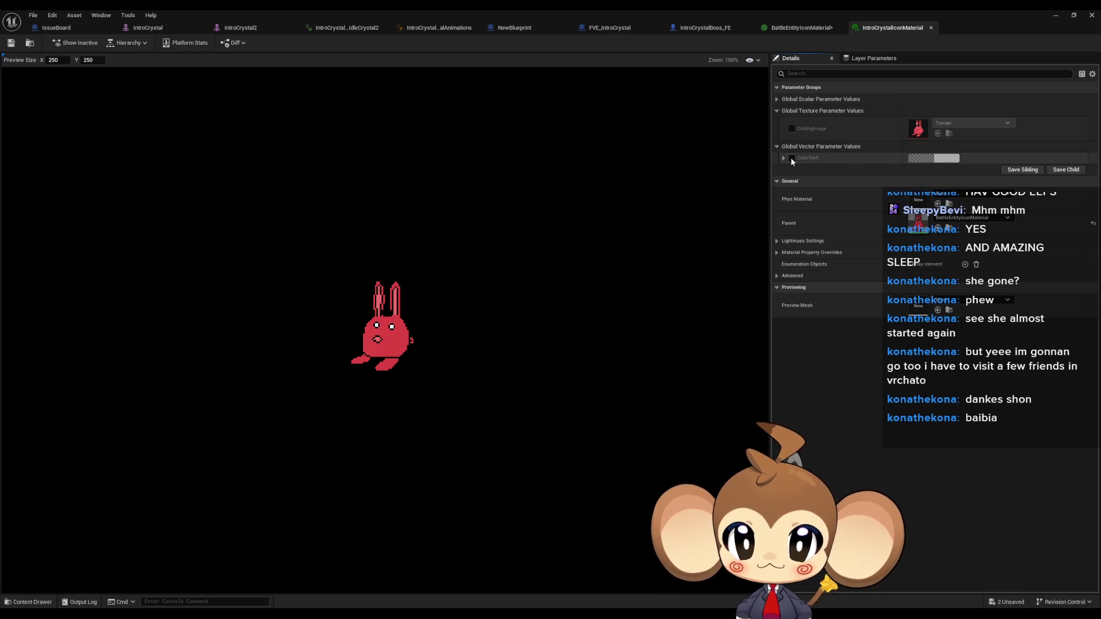
Enable the OrblingImage override and search 'crys' to assign the IntroCrystal texture
{"action": "left_click", "coordinate": [792, 158]}
{"action": "left_click", "coordinate": [791, 158]}
{"action": "left_click", "coordinate": [792, 129]}
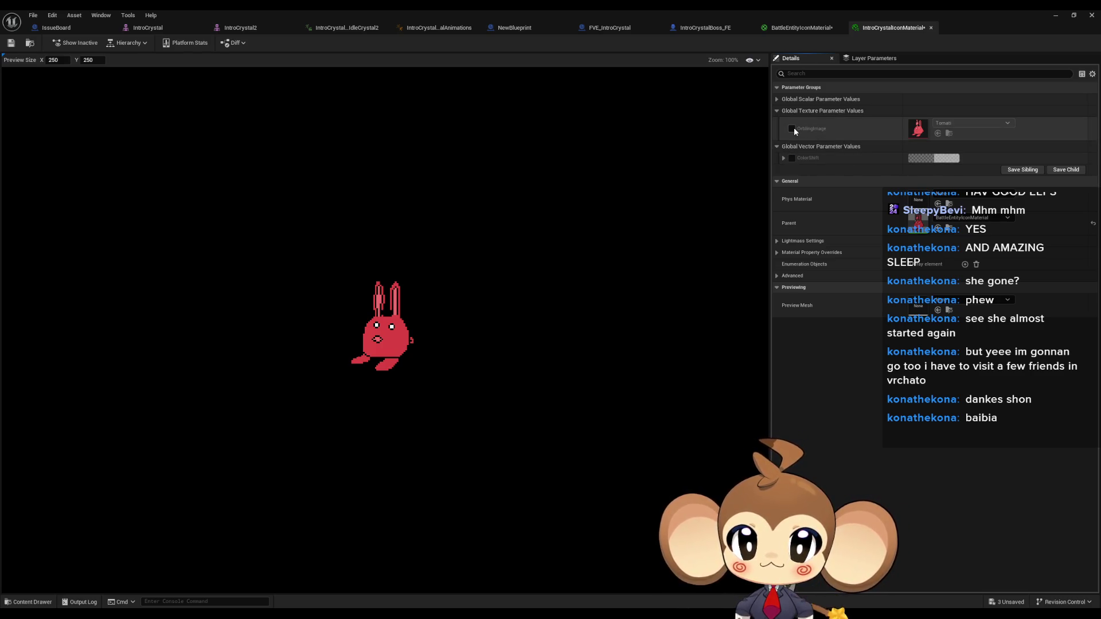
{"action": "left_click", "coordinate": [961, 124]}
{"action": "type", "text": "crys"}
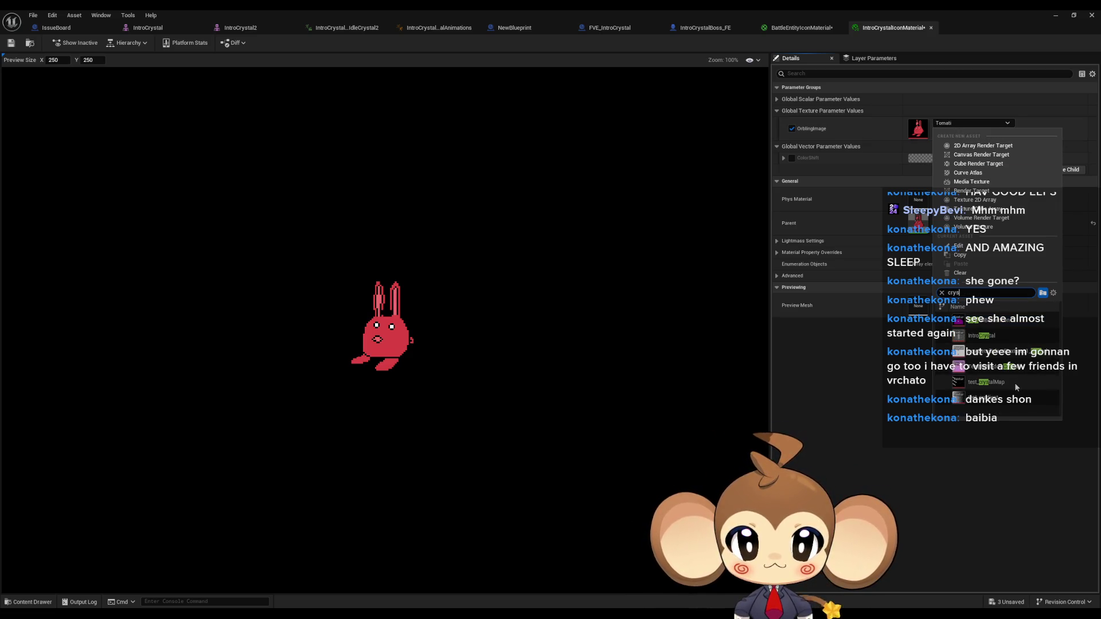
{"action": "left_click", "coordinate": [983, 338]}
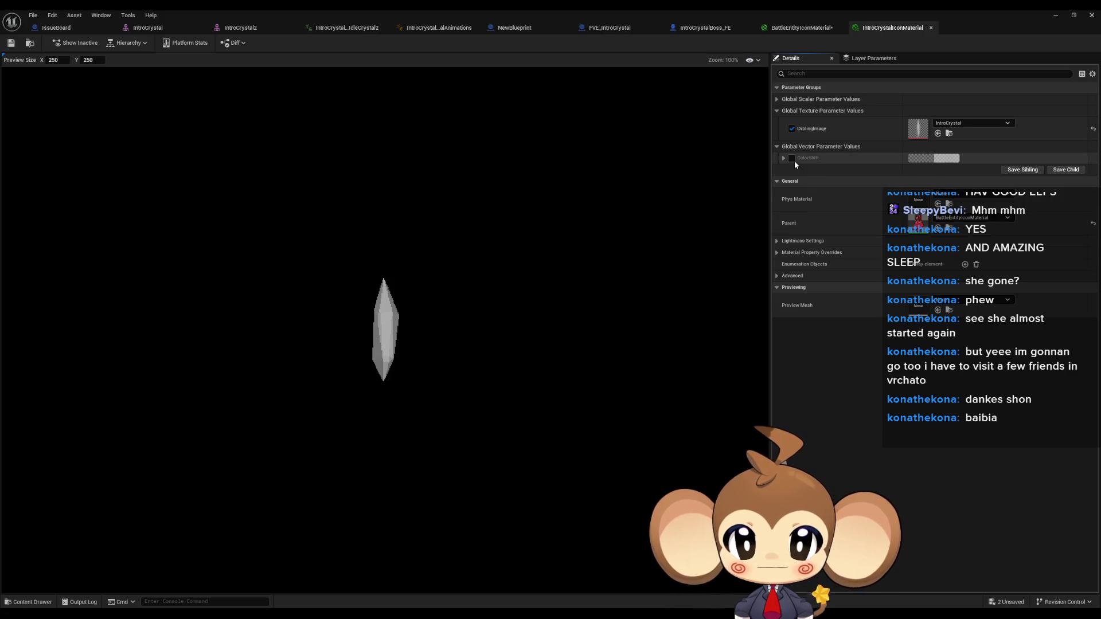
{"action": "double_click", "coordinate": [504, 17]}
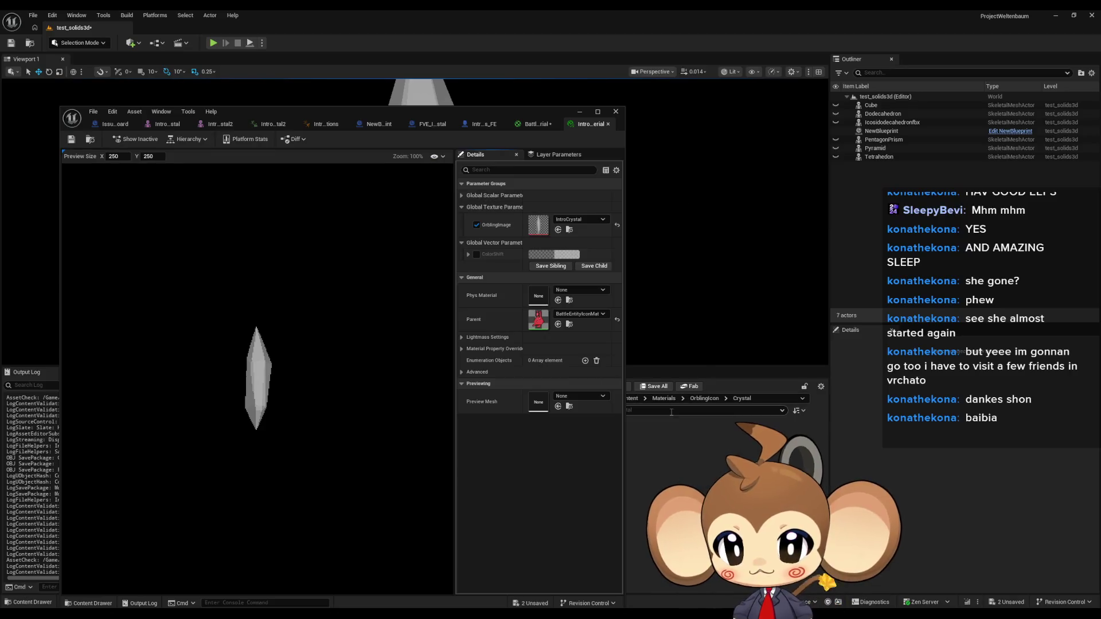
Move the material editor aside and return to the Content root folder
{"action": "left_click_drag", "start_coordinate": [511, 108], "coordinate": [312, 123]}
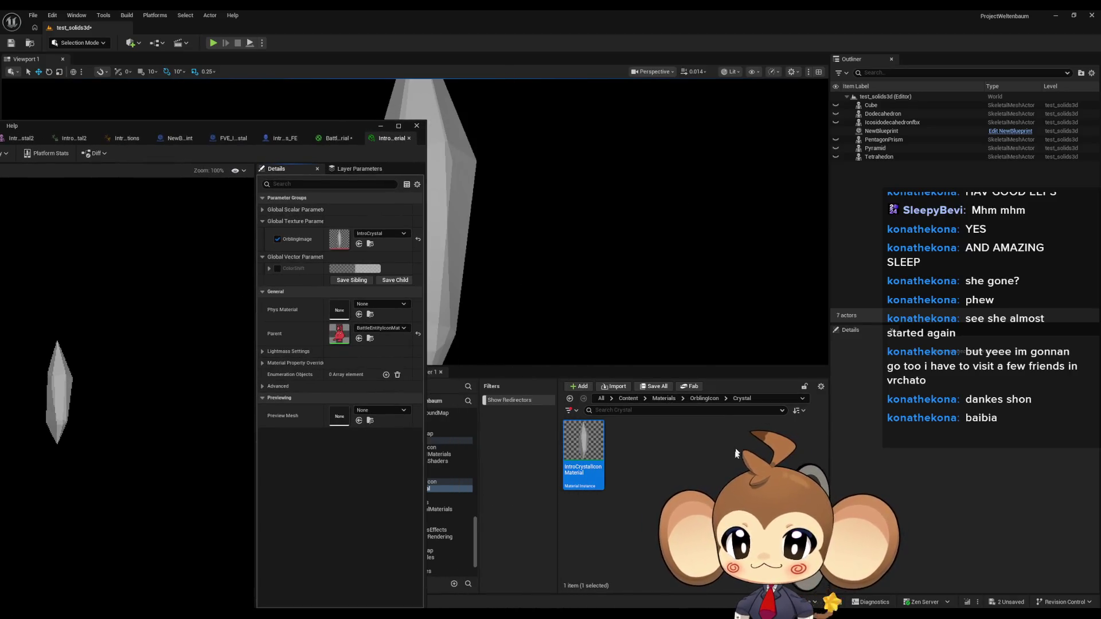
{"action": "left_click", "coordinate": [622, 401]}
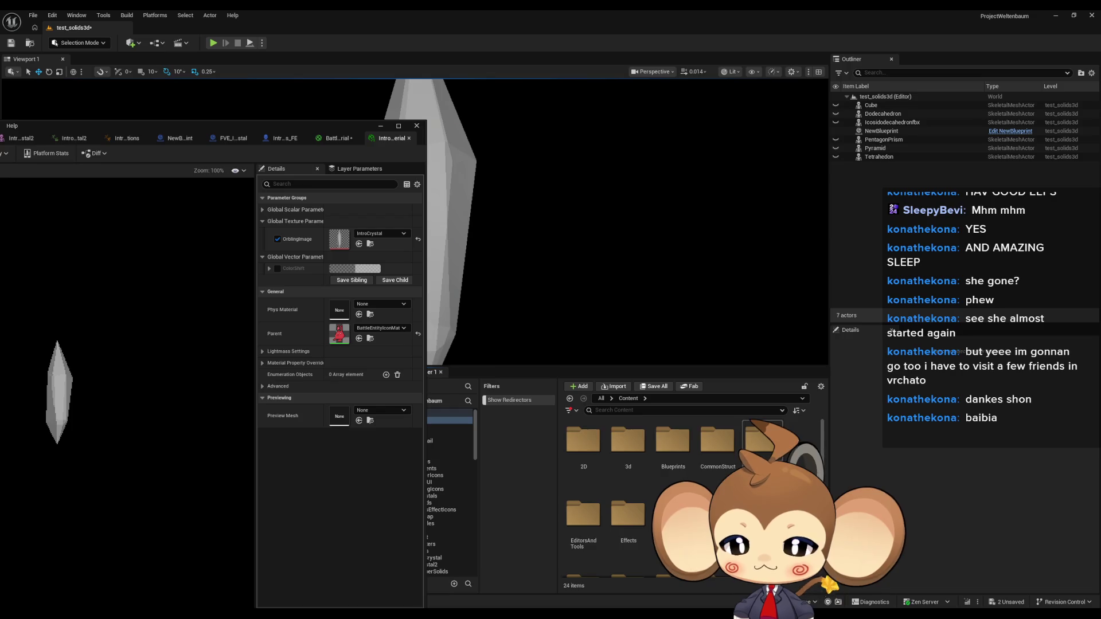
{"action": "scroll", "coordinate": [757, 455], "scroll_direction": "down", "scroll_amount": 1}
{"action": "scroll", "coordinate": [757, 455], "scroll_direction": "down", "scroll_amount": 3}
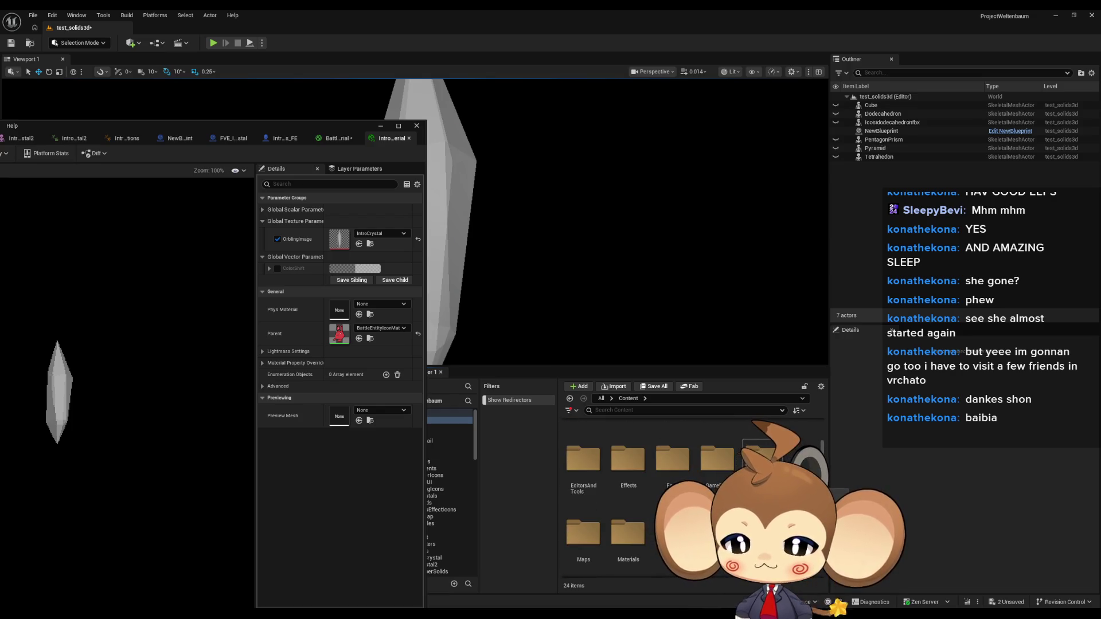
{"action": "scroll", "coordinate": [636, 453], "scroll_direction": "down", "scroll_amount": 10}
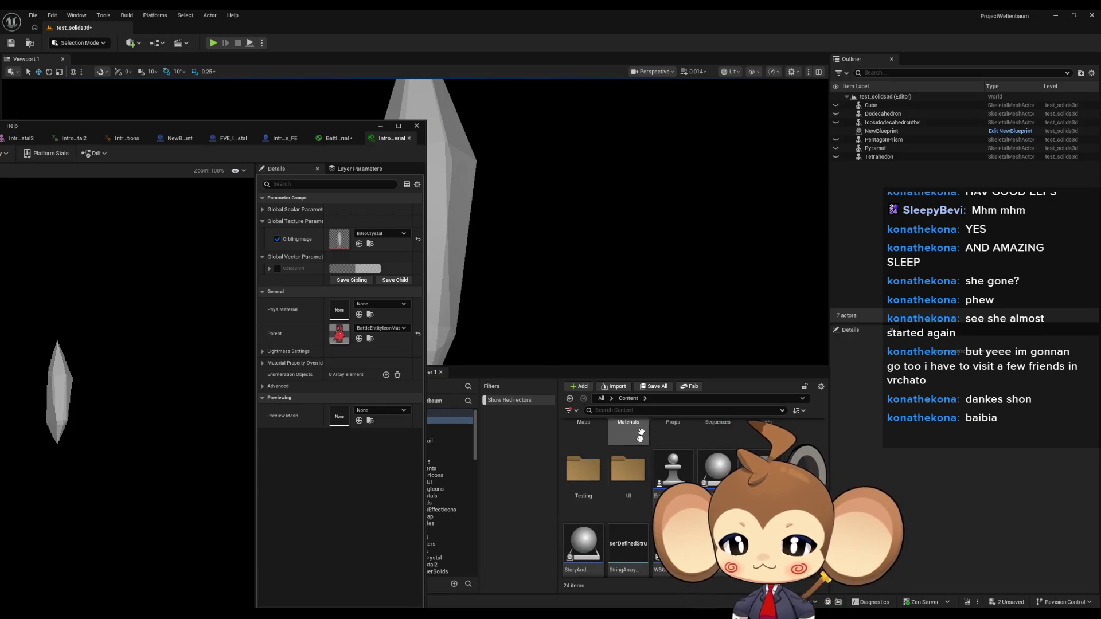
{"action": "scroll", "coordinate": [637, 453], "scroll_direction": "up", "scroll_amount": 5}
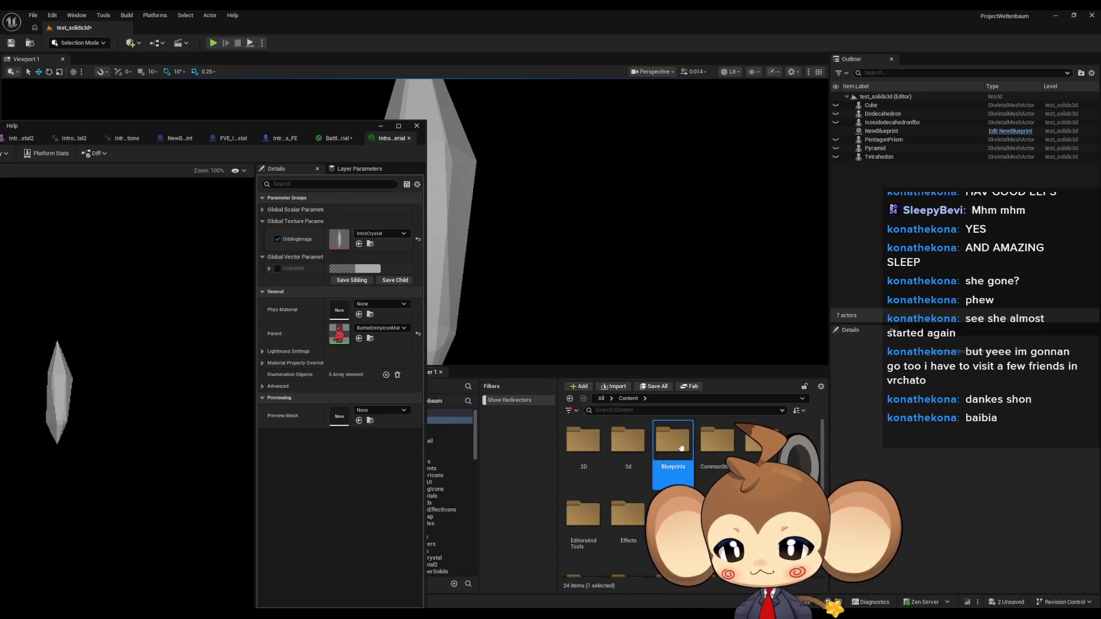
Open Blueprints > VisualEntity and the OrblingBaseStat data table
{"action": "double_click", "coordinate": [671, 476]}
{"action": "scroll", "coordinate": [633, 530], "scroll_direction": "down", "scroll_amount": 2}
{"action": "left_click", "coordinate": [594, 531]}
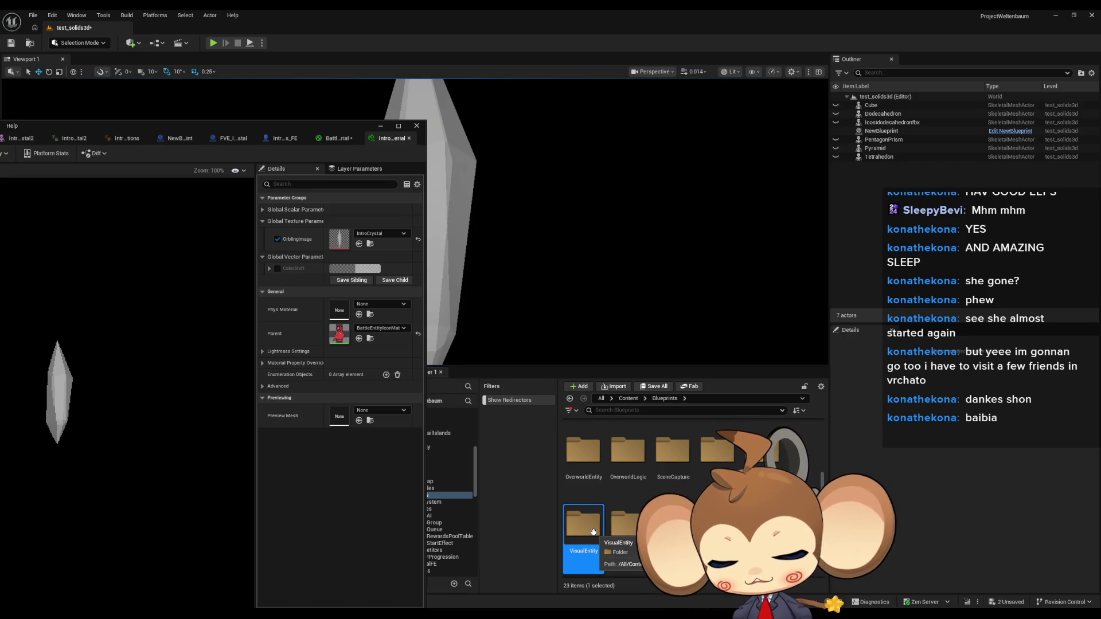
{"action": "scroll", "coordinate": [618, 523], "scroll_direction": "up", "scroll_amount": 2}
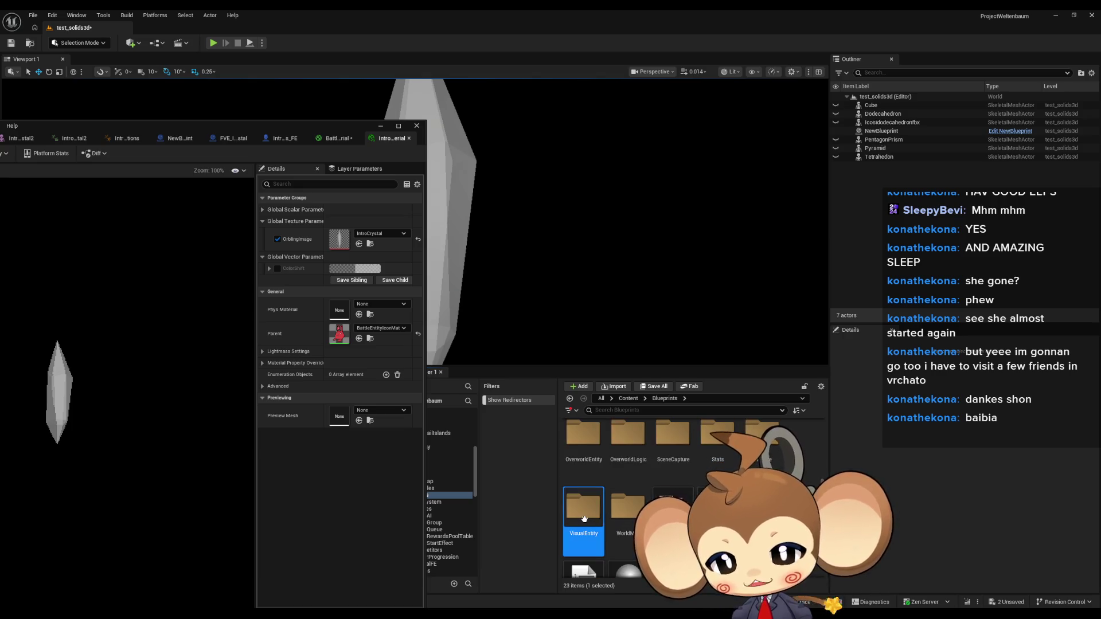
{"action": "double_click", "coordinate": [583, 513]}
{"action": "double_click", "coordinate": [676, 459]}
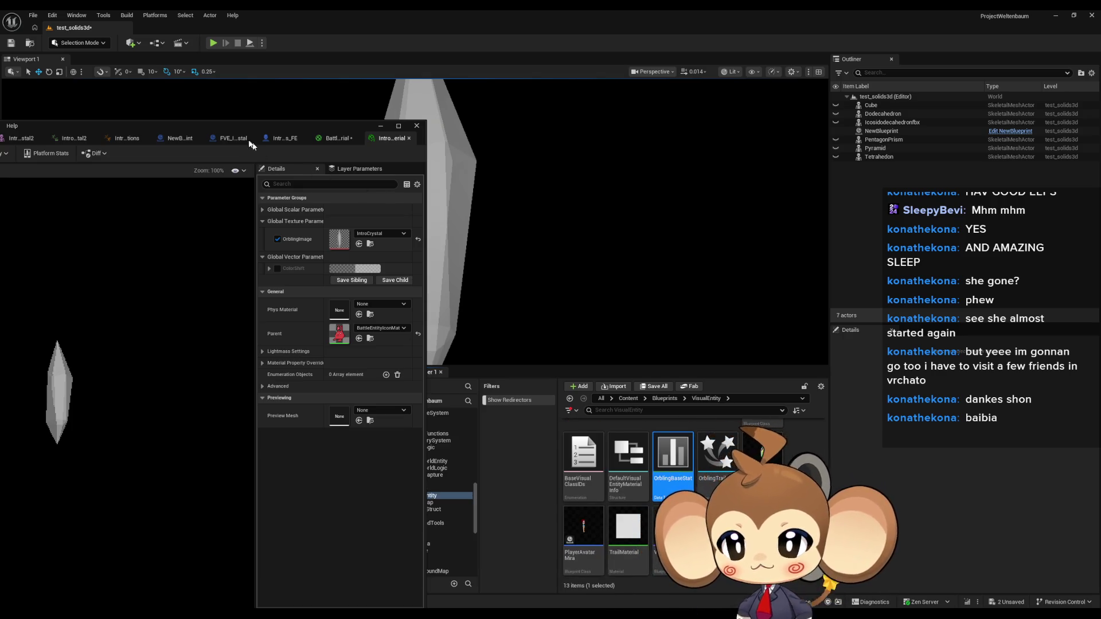
{"action": "mouse_move", "coordinate": [253, 141]}
{"action": "left_mouse_down"}
{"action": "mouse_move", "coordinate": [572, 101]}
{"action": "mouse_move", "coordinate": [548, 100]}
{"action": "left_mouse_up"}
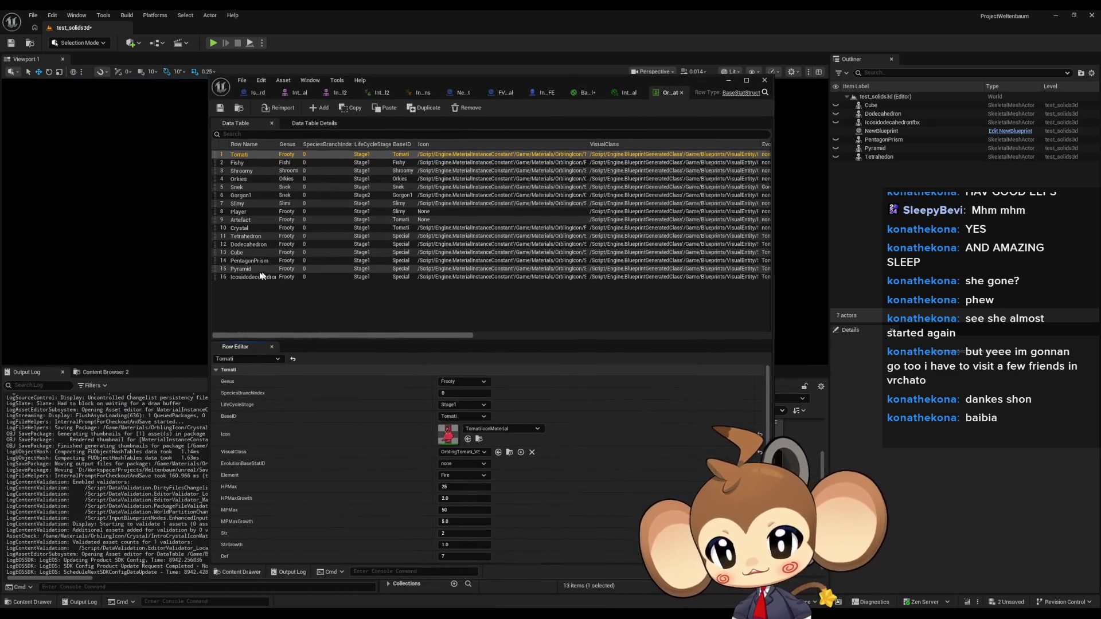
Set the Crystal row's Icon to IntroCrystalIconMaterial, save the table, and minimize its editor
{"action": "left_click", "coordinate": [239, 228]}
{"action": "left_click", "coordinate": [498, 429]}
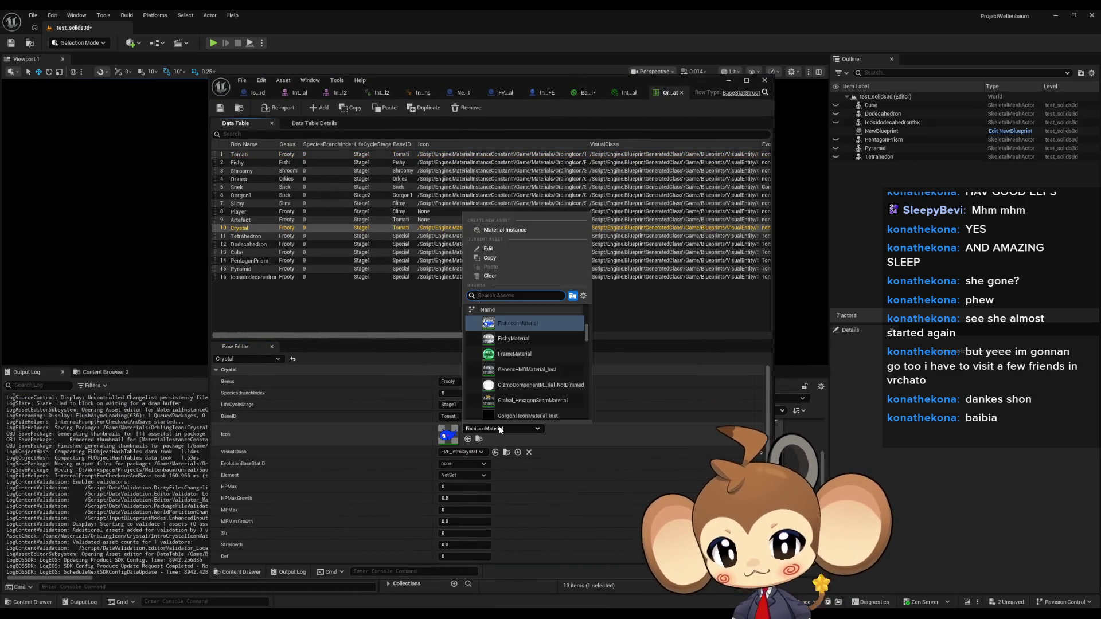
{"action": "type", "text": "crys"}
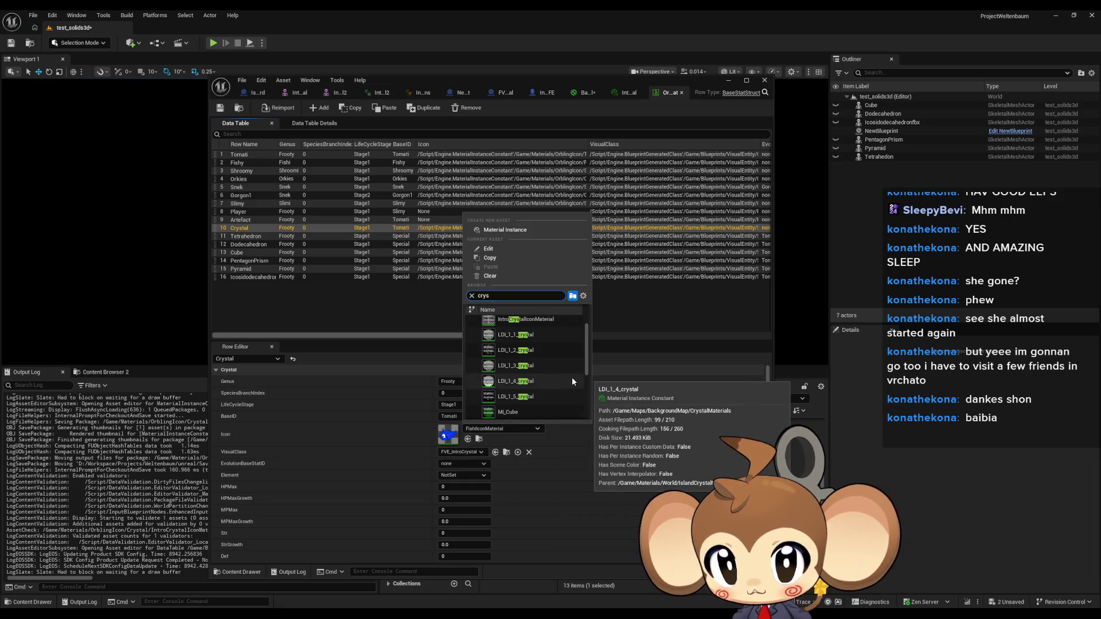
{"action": "scroll", "coordinate": [554, 376], "scroll_direction": "up", "scroll_amount": 2}
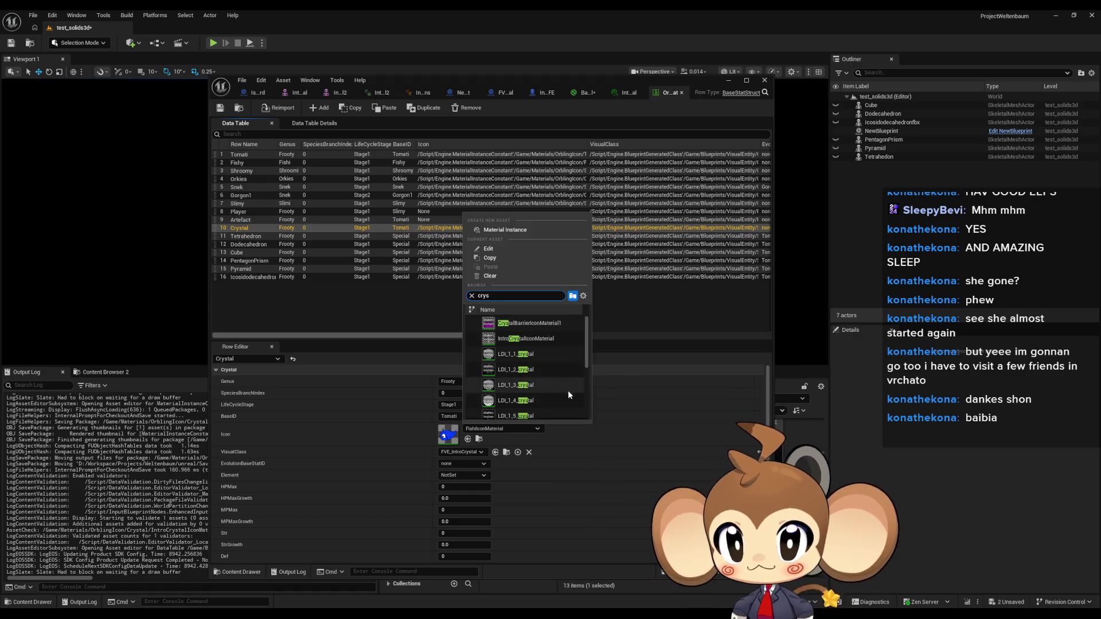
{"action": "left_click", "coordinate": [530, 341]}
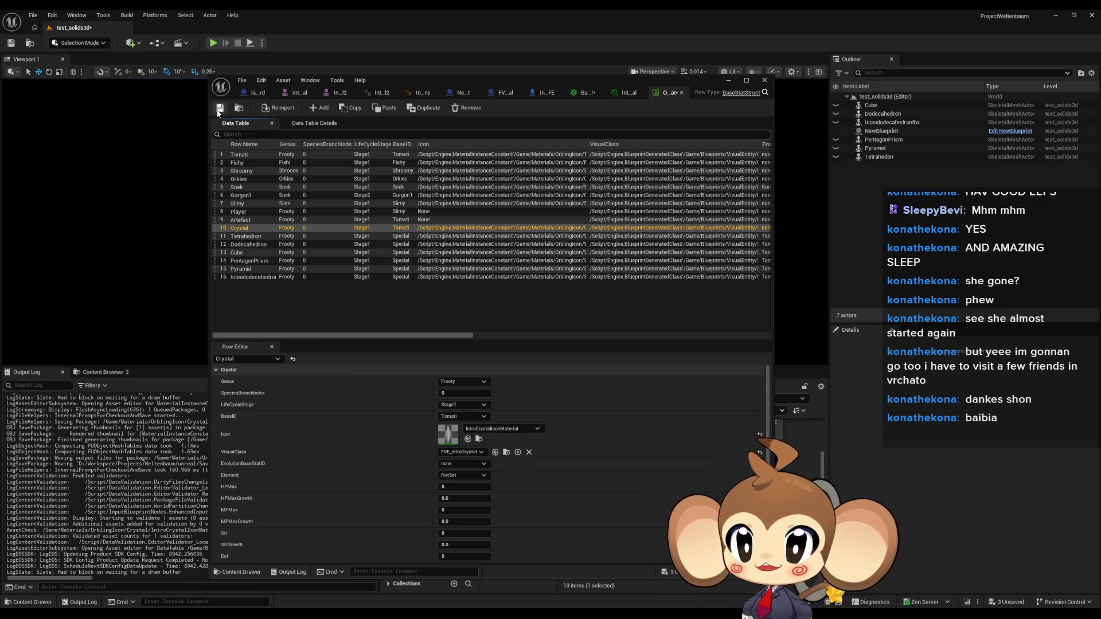
{"action": "left_click", "coordinate": [220, 107]}
{"action": "left_click", "coordinate": [728, 84]}
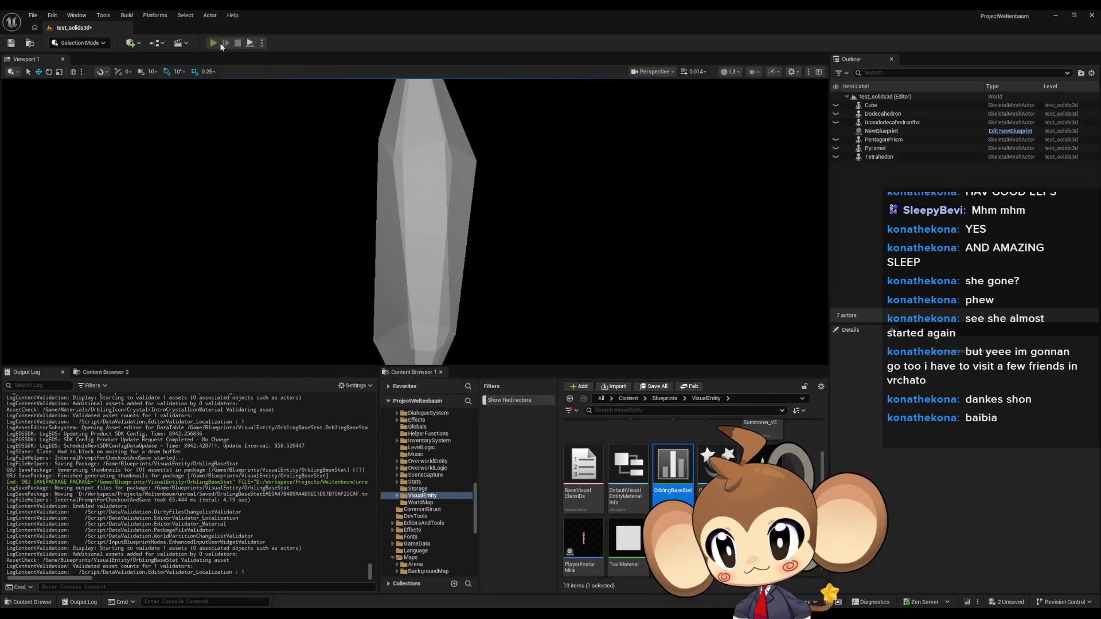
Stop a quick play test, open the Main level saving changed assets, and play it
{"action": "left_click", "coordinate": [217, 42]}
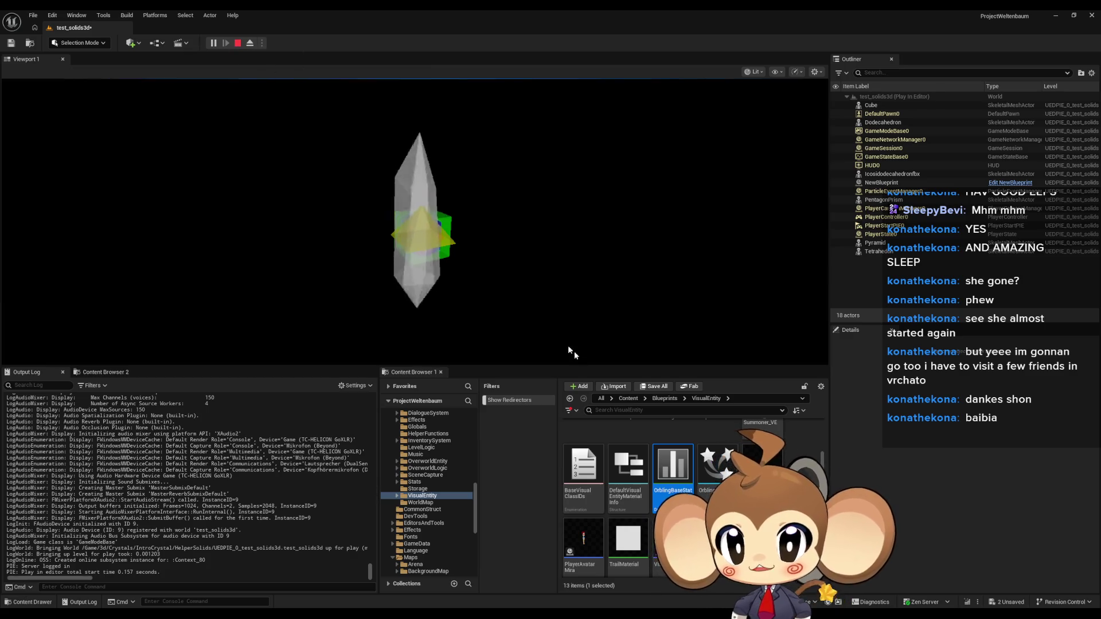
{"action": "key", "text": "Escape"}
{"action": "left_click", "coordinate": [628, 398]}
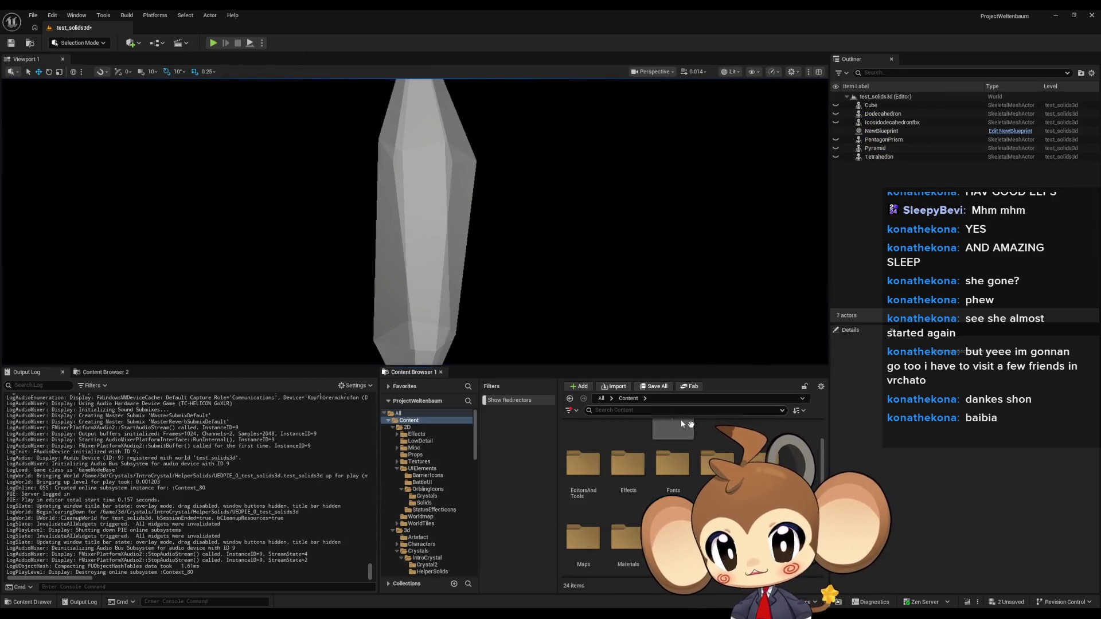
{"action": "double_click", "coordinate": [768, 459]}
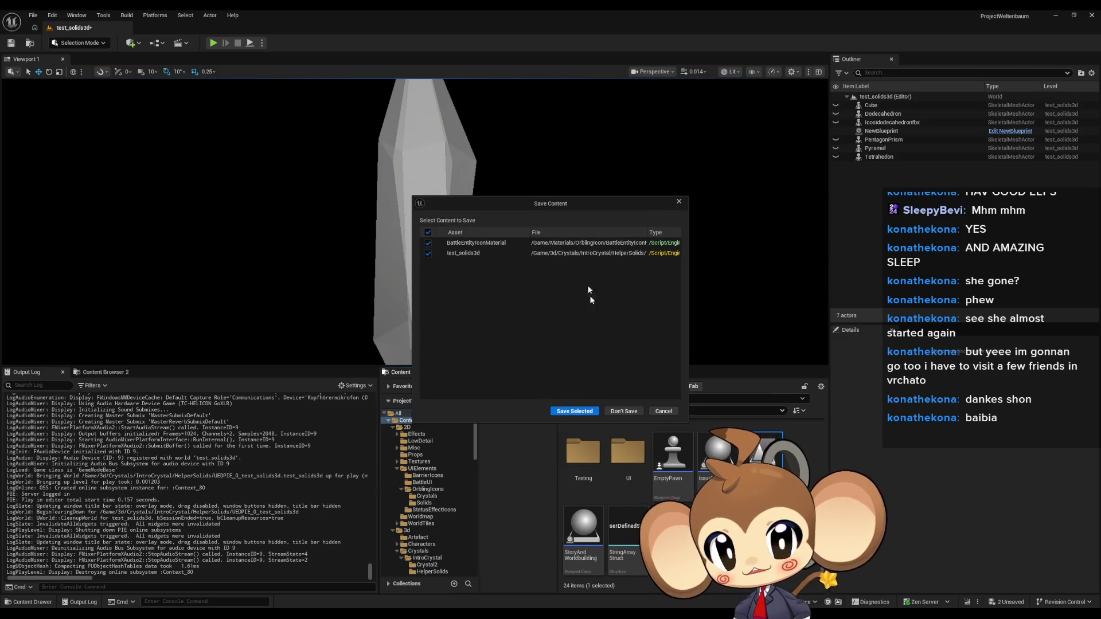
{"action": "left_click", "coordinate": [576, 413]}
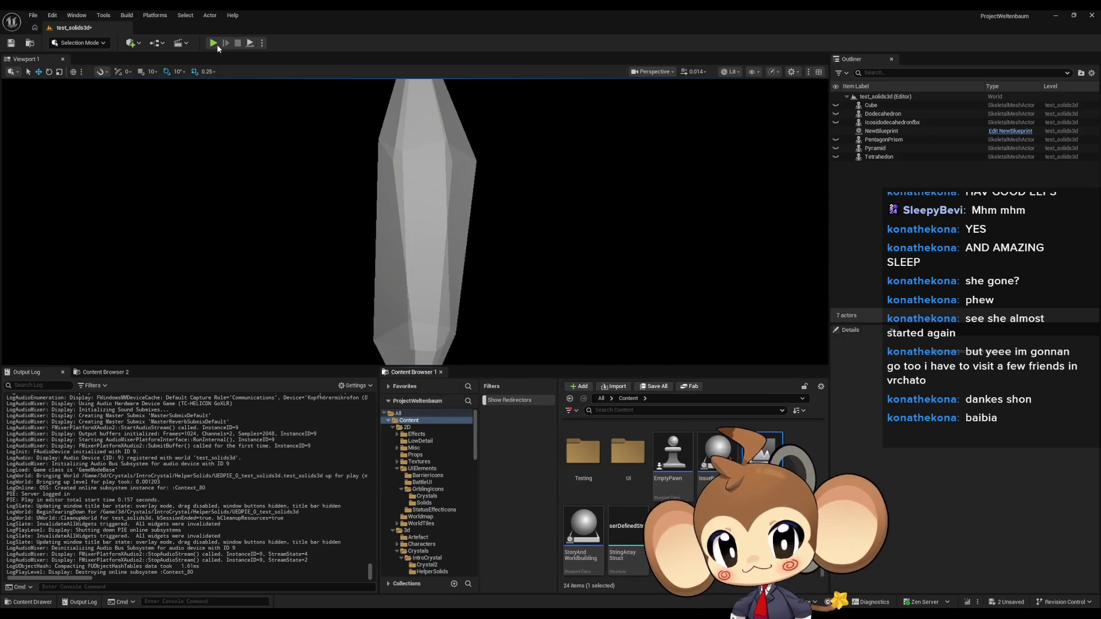
{"action": "left_click", "coordinate": [216, 43]}
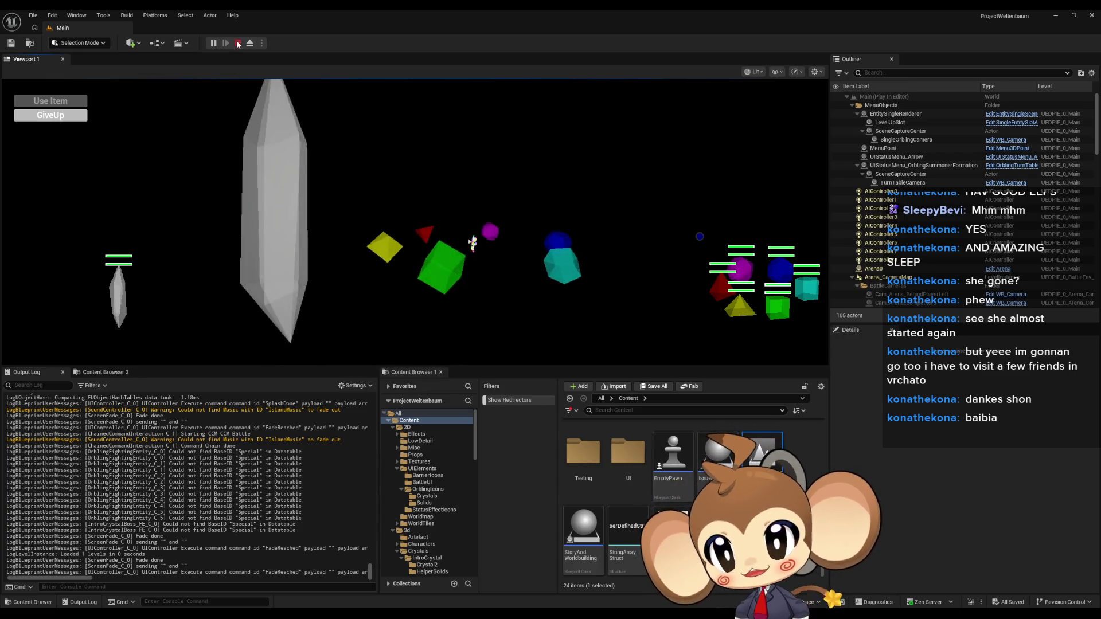
Stop the Main-level play session with Esc
{"action": "key", "text": "Escape"}
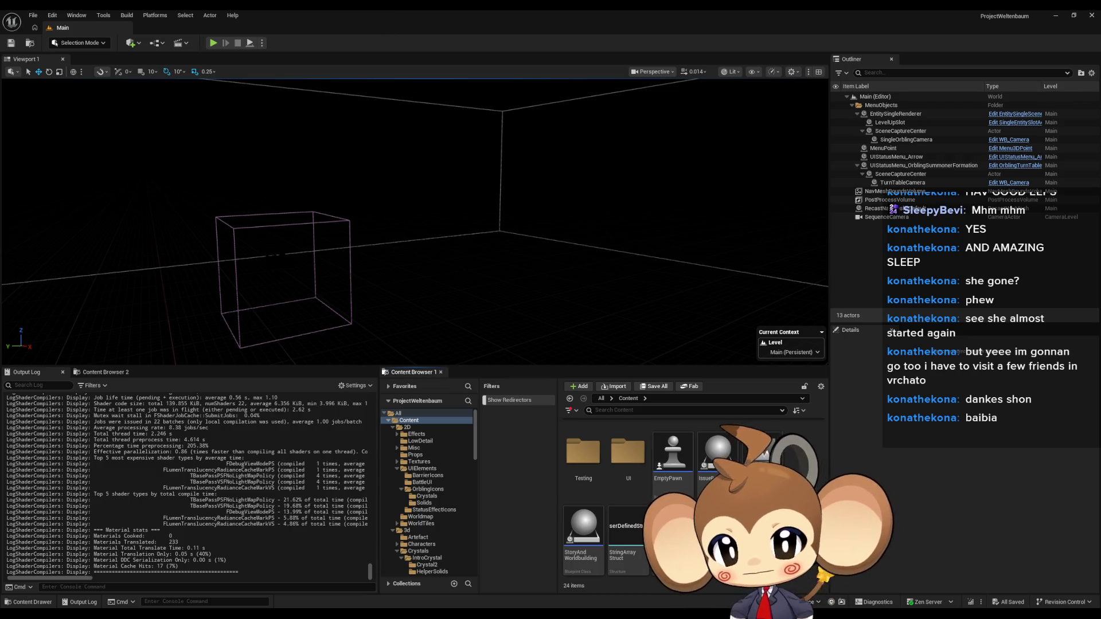
Browse Blueprints > BattleSystem > Abilities > AbilityAssets > SpecialAbilities and open Ability_IntroCrystalColorChange
{"action": "double_click", "coordinate": [627, 453]}
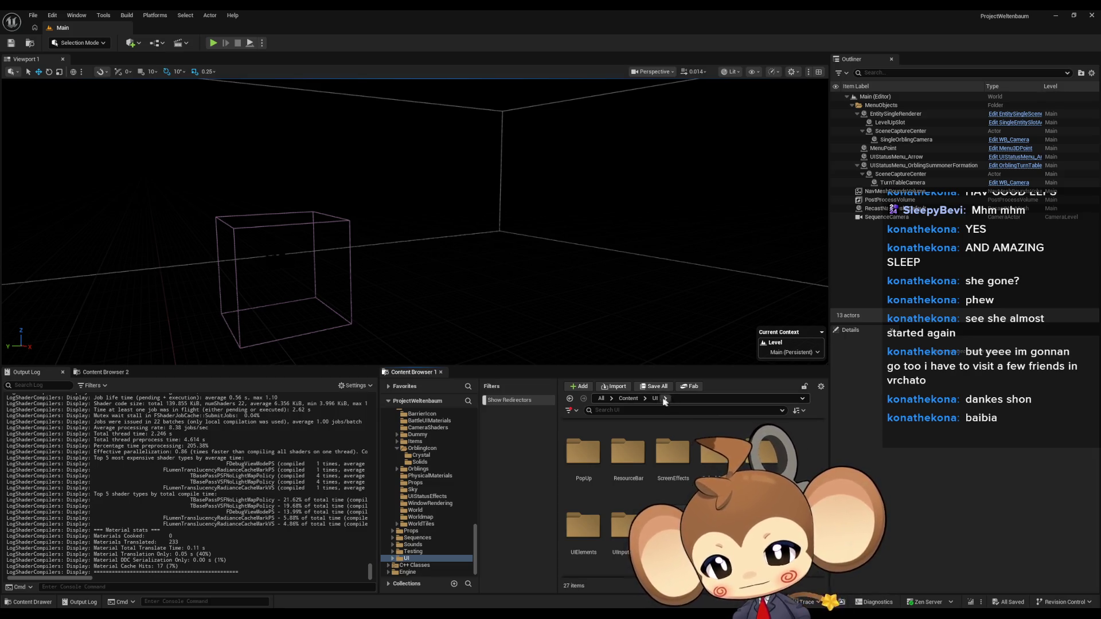
{"action": "key", "text": "alt+Left"}
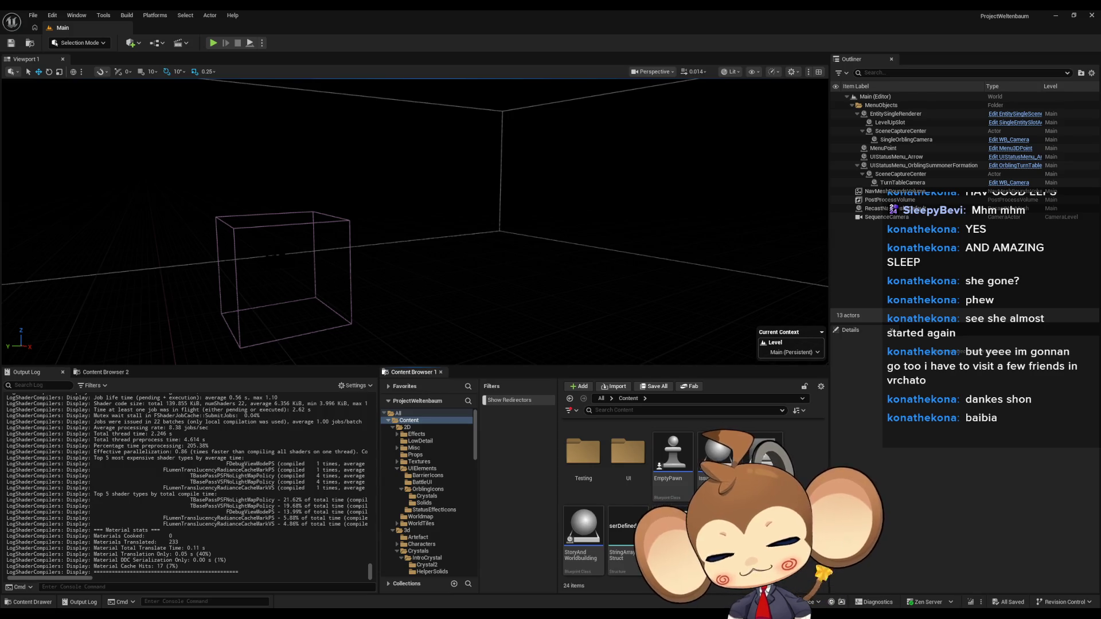
{"action": "scroll", "coordinate": [688, 493], "scroll_direction": "up", "scroll_amount": 5}
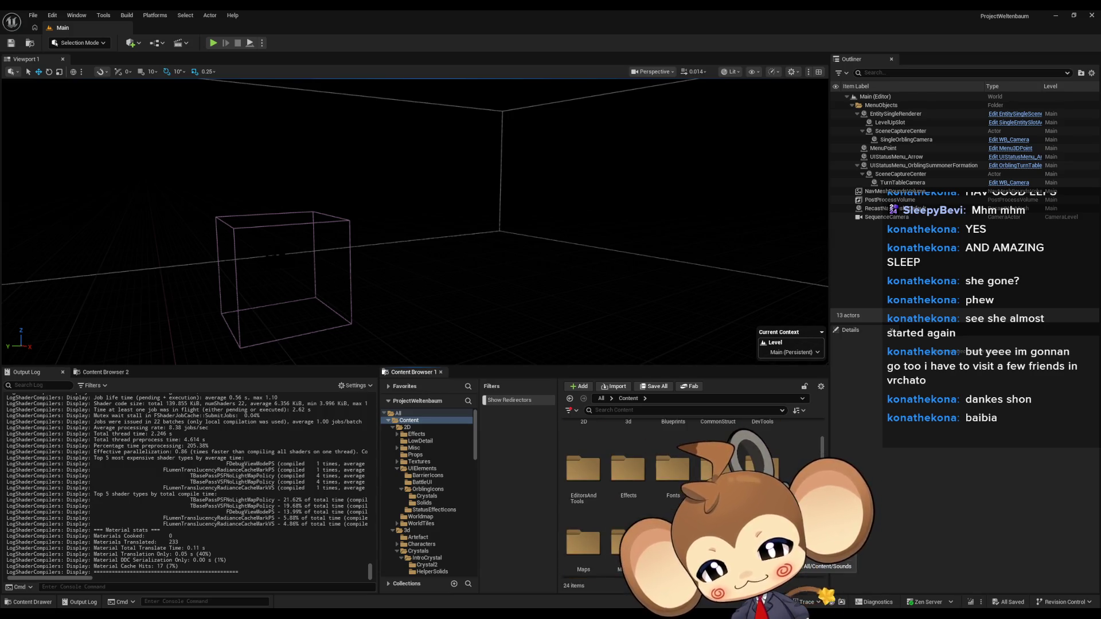
{"action": "scroll", "coordinate": [672, 459], "scroll_direction": "up", "scroll_amount": 2}
{"action": "double_click", "coordinate": [673, 444]}
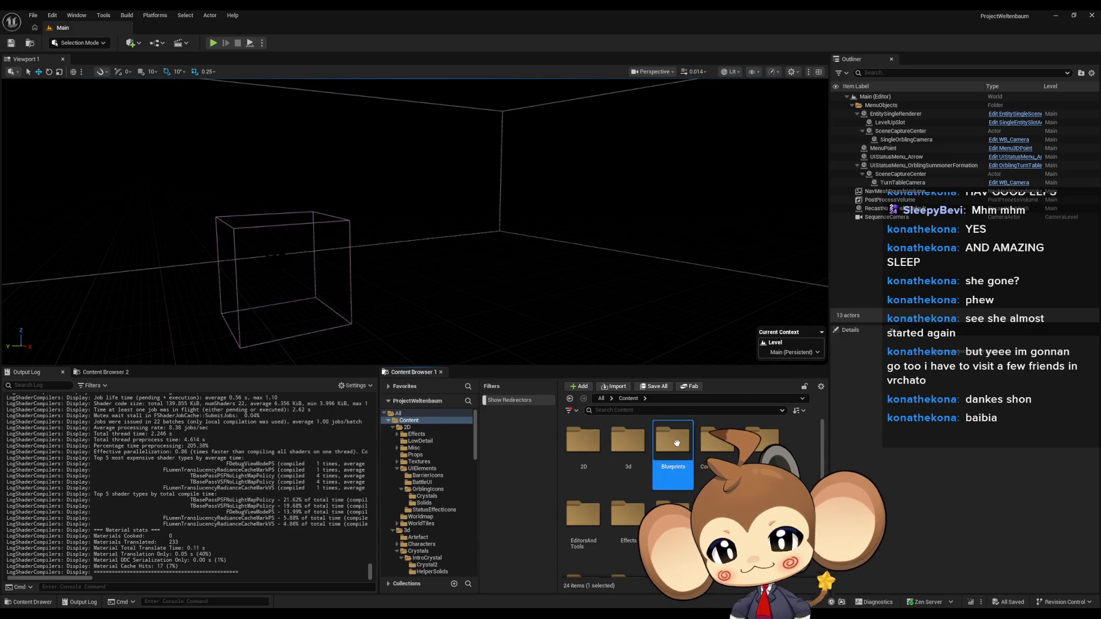
{"action": "double_click", "coordinate": [601, 442]}
{"action": "double_click", "coordinate": [603, 445]}
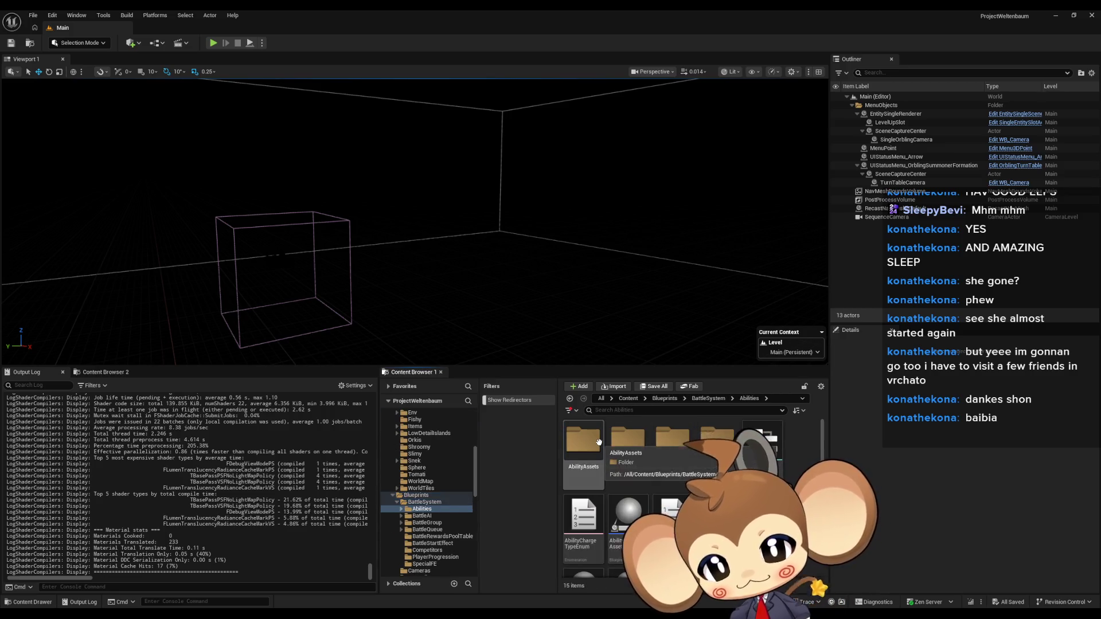
{"action": "double_click", "coordinate": [603, 453]}
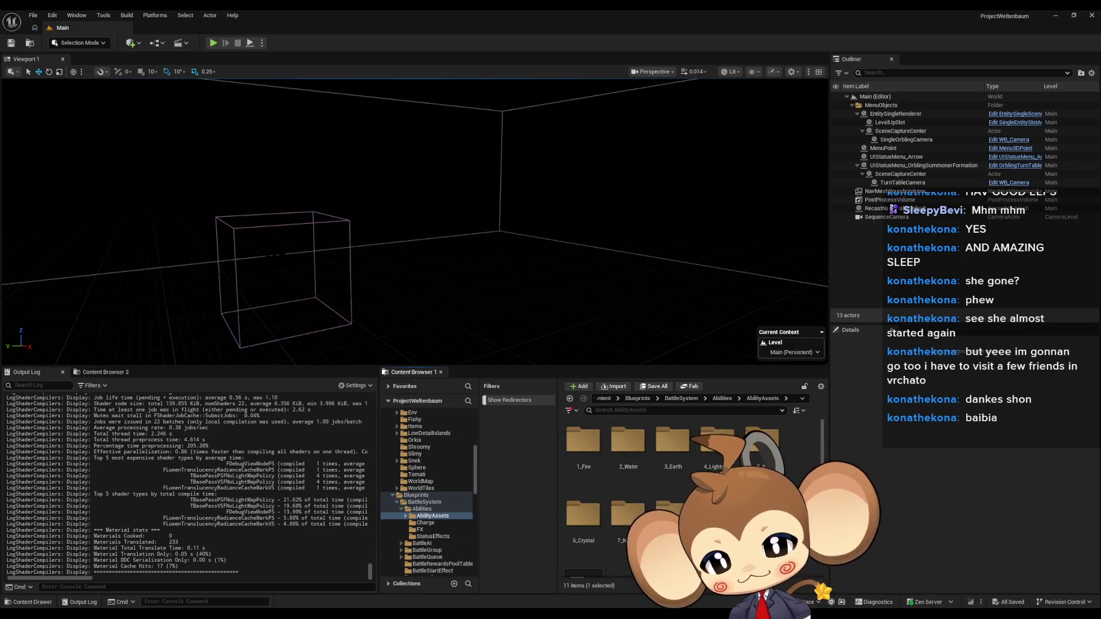
{"action": "double_click", "coordinate": [717, 513]}
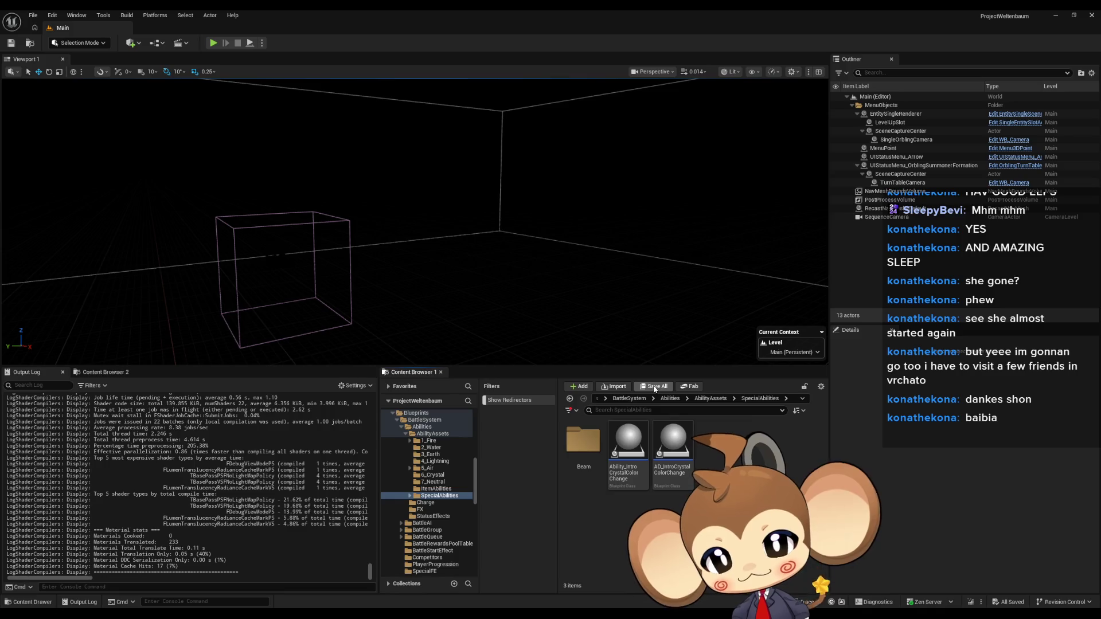
{"action": "double_click", "coordinate": [628, 441]}
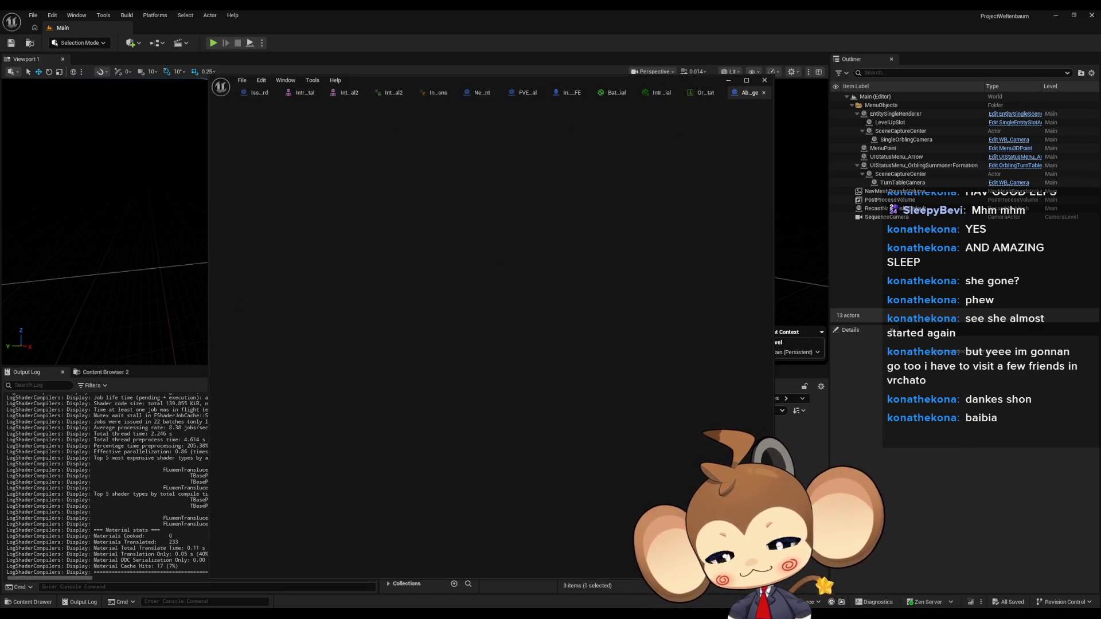
Maximize the blueprint editor and inspect the Change Crystal Element nodes in TimedAbilityActionListener
{"action": "double_click", "coordinate": [445, 78]}
{"action": "mouse_move", "coordinate": [451, 339]}
{"action": "left_mouse_down"}
{"action": "mouse_move", "coordinate": [360, 329]}
{"action": "mouse_move", "coordinate": [460, 325]}
{"action": "left_mouse_up"}
{"action": "double_click", "coordinate": [52, 329]}
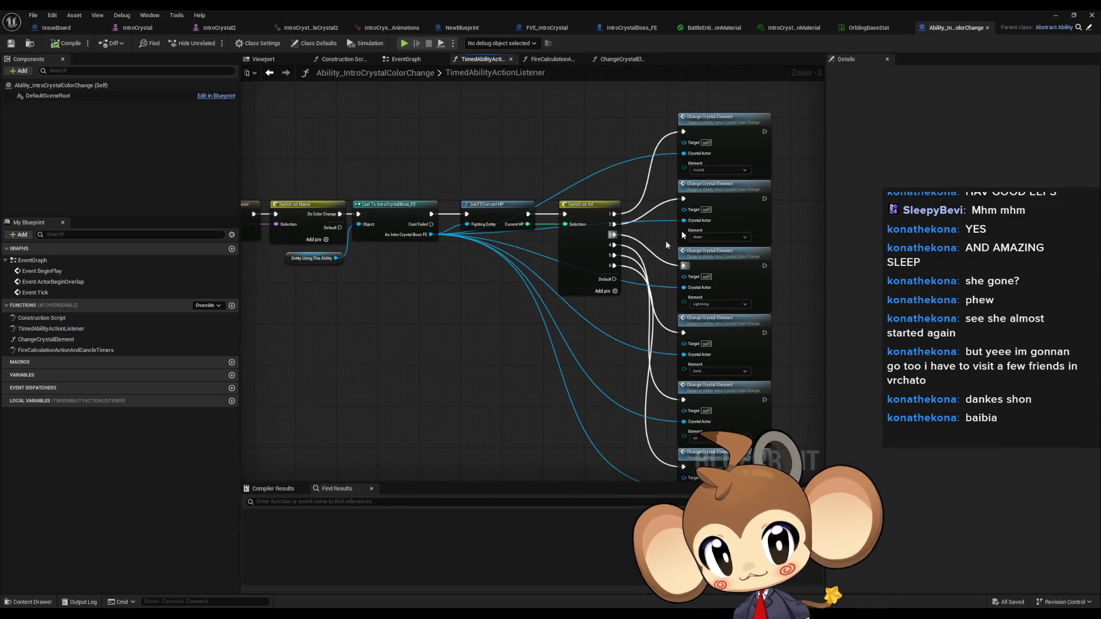
{"action": "left_click", "coordinate": [736, 152]}
{"action": "mouse_move", "coordinate": [735, 164]}
{"action": "left_mouse_down"}
{"action": "mouse_move", "coordinate": [825, 174]}
{"action": "mouse_move", "coordinate": [589, 160]}
{"action": "left_mouse_up"}
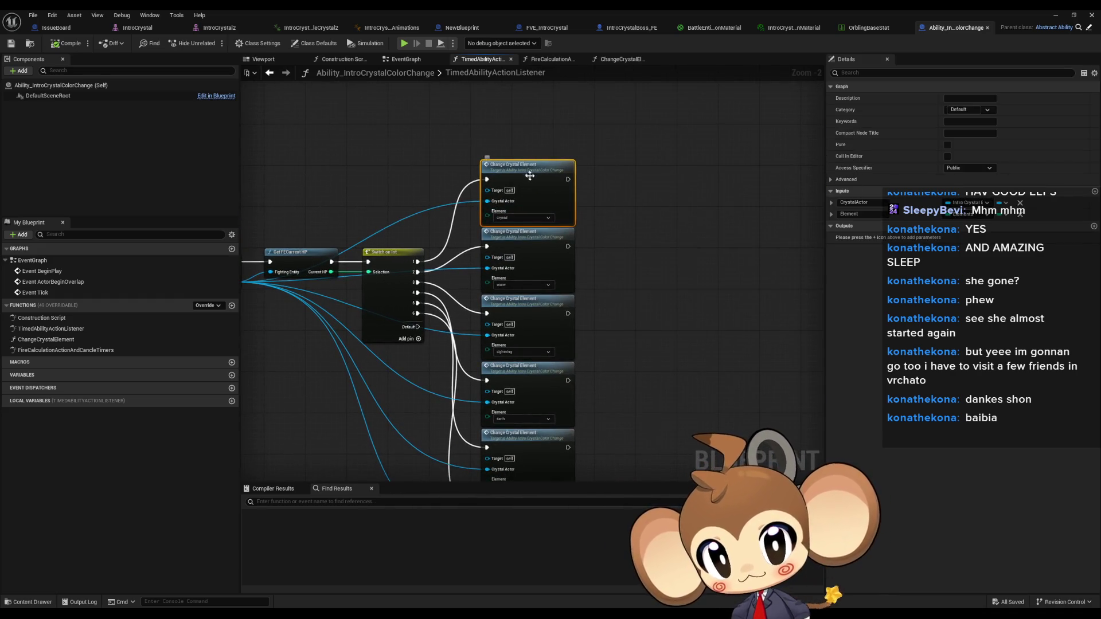
{"action": "scroll", "coordinate": [530, 177], "scroll_direction": "up", "scroll_amount": 2}
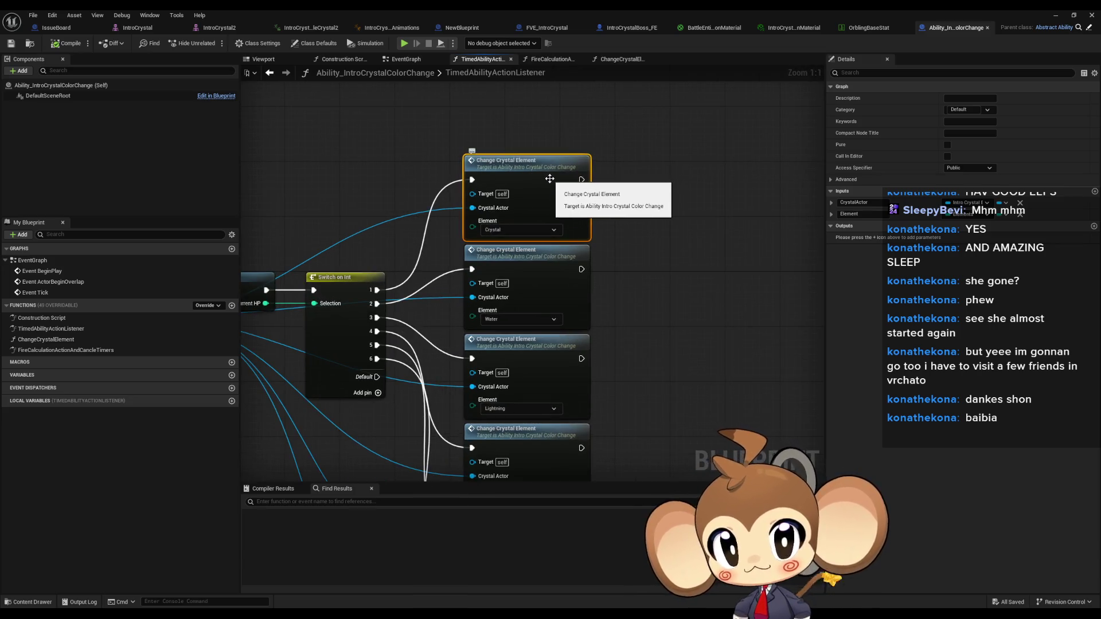
Review the Execute Command VE nodes in ChangeCrystalElement and the Class Defaults, then minimize the editor
{"action": "double_click", "coordinate": [550, 178]}
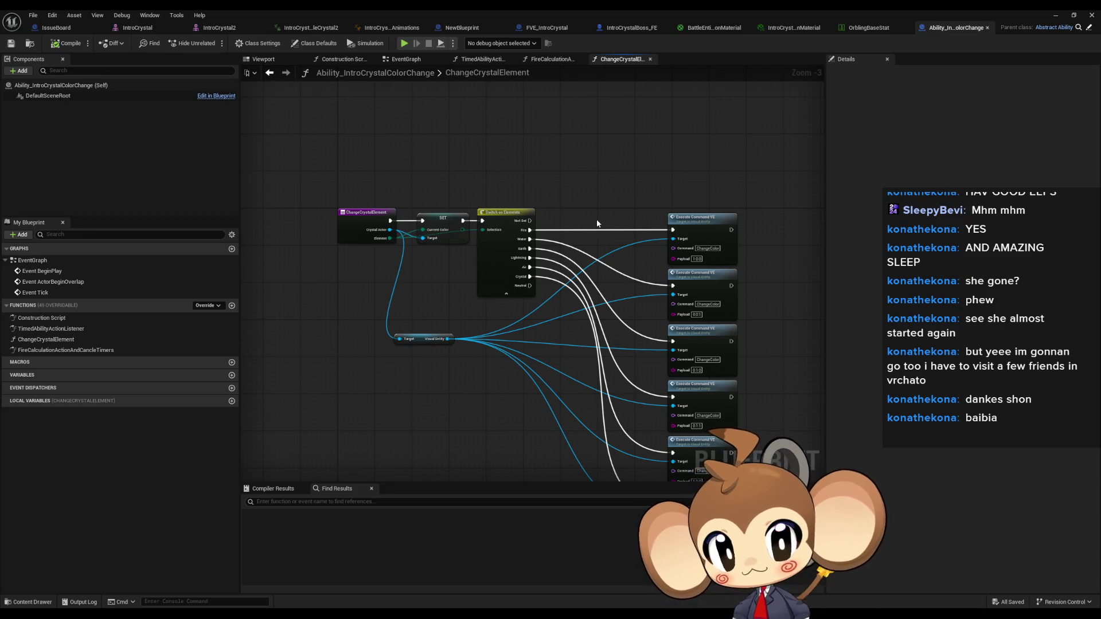
{"action": "left_click", "coordinate": [723, 242]}
{"action": "left_click_drag", "start_coordinate": [749, 256], "coordinate": [659, 258]}
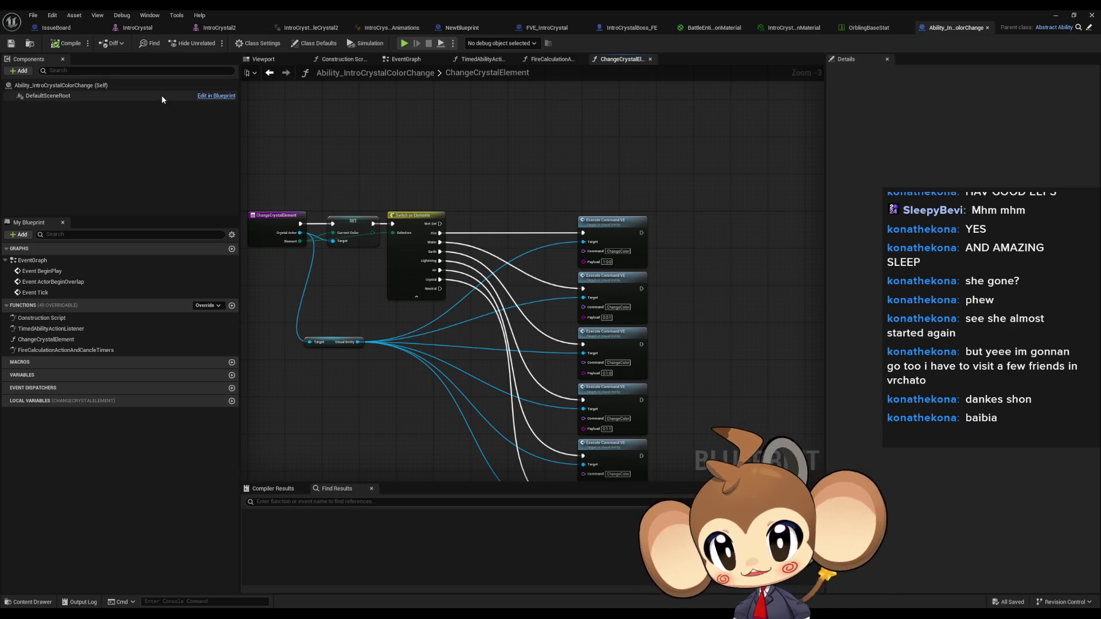
{"action": "left_click", "coordinate": [310, 48]}
{"action": "left_click_drag", "start_coordinate": [660, 252], "coordinate": [594, 277]}
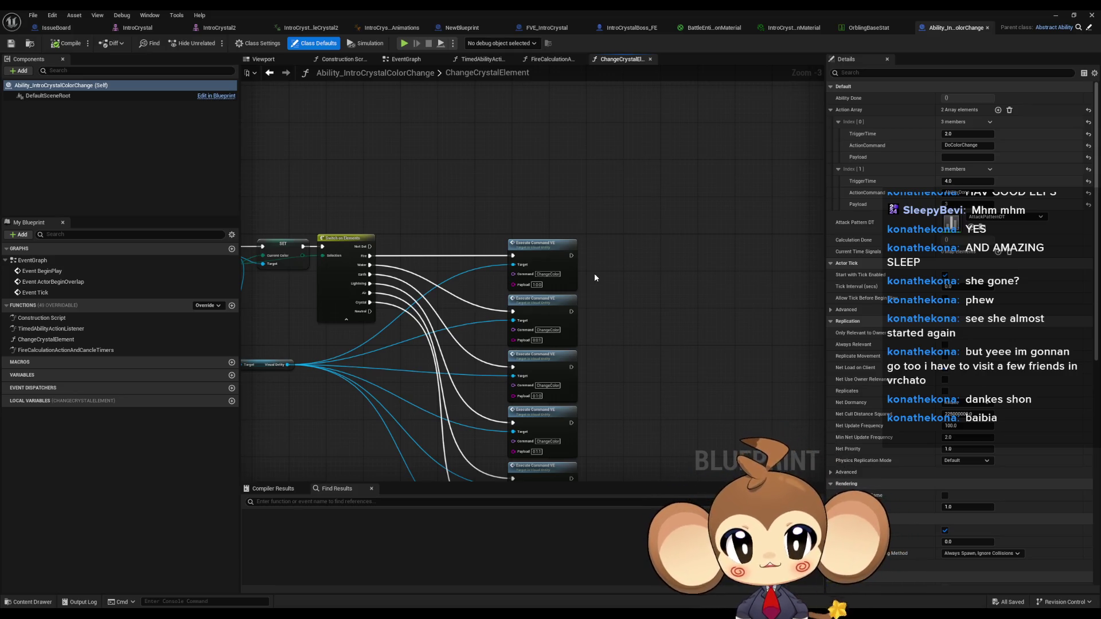
{"action": "left_click", "coordinate": [1054, 15]}
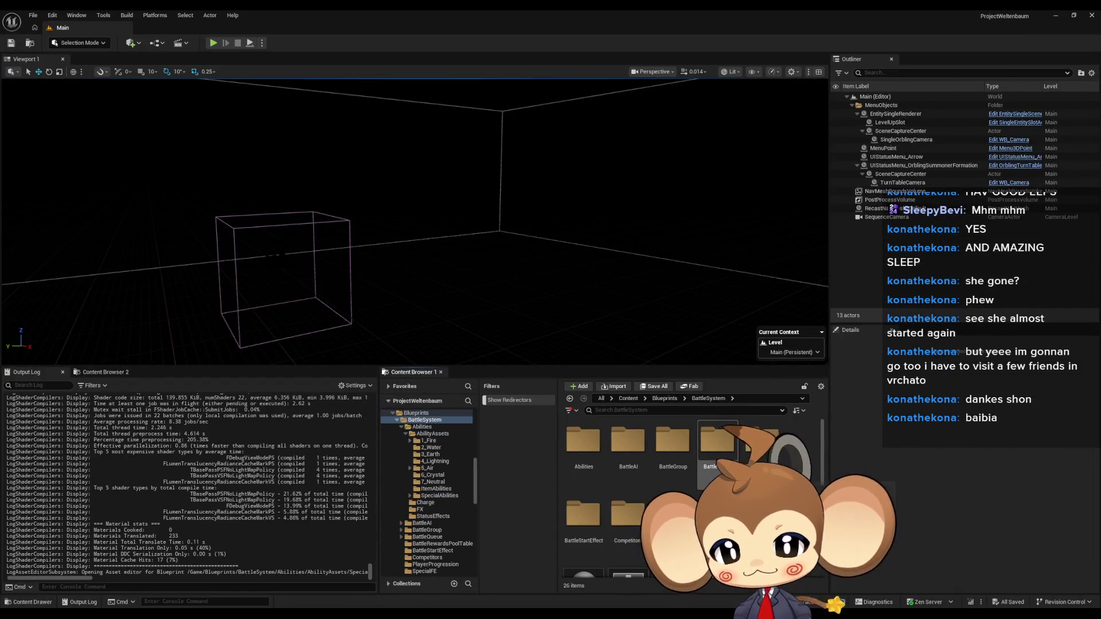
Browse to Content > UI > BattleUI and open the BattleUI_ArtifactDisplayRight widget blueprint
{"action": "left_click", "coordinate": [634, 396]}
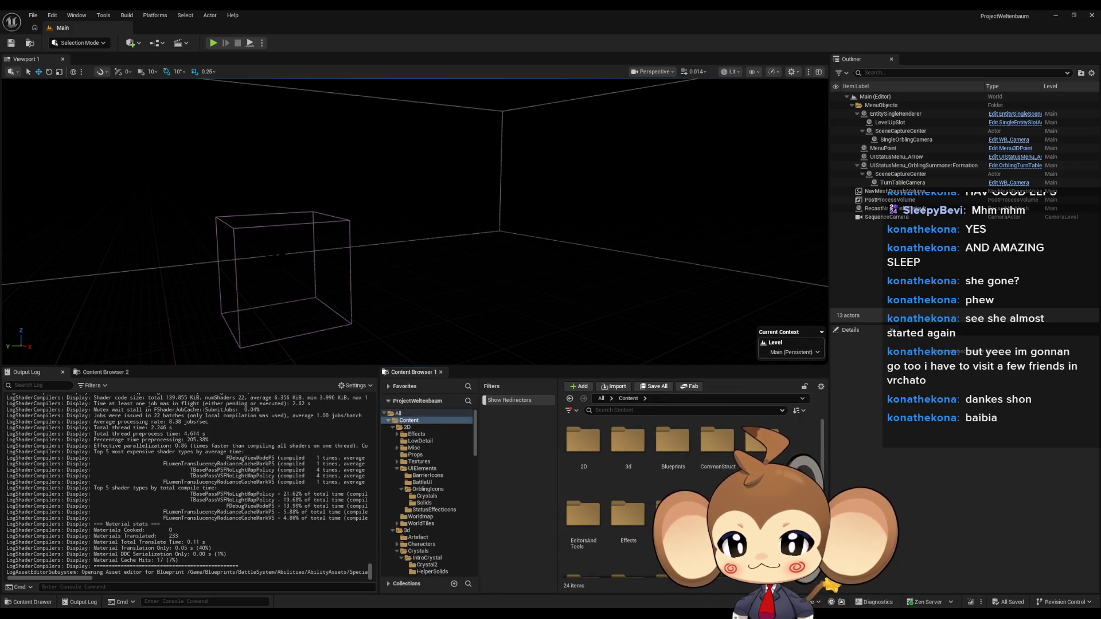
{"action": "double_click", "coordinate": [627, 511]}
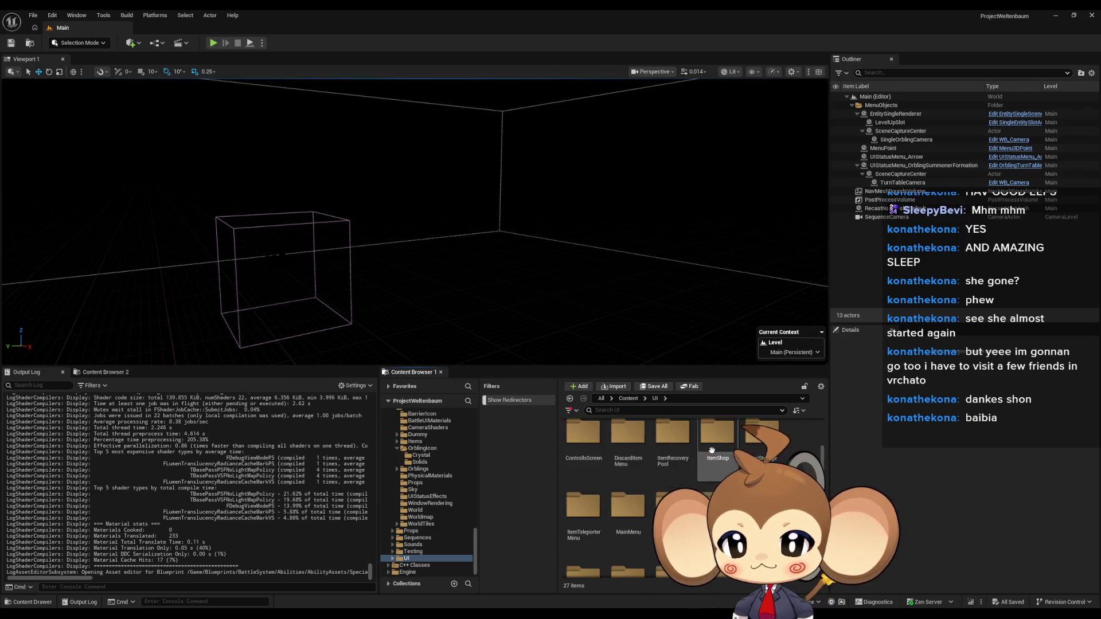
{"action": "scroll", "coordinate": [757, 442], "scroll_direction": "up", "scroll_amount": 3}
{"action": "left_click", "coordinate": [721, 462]}
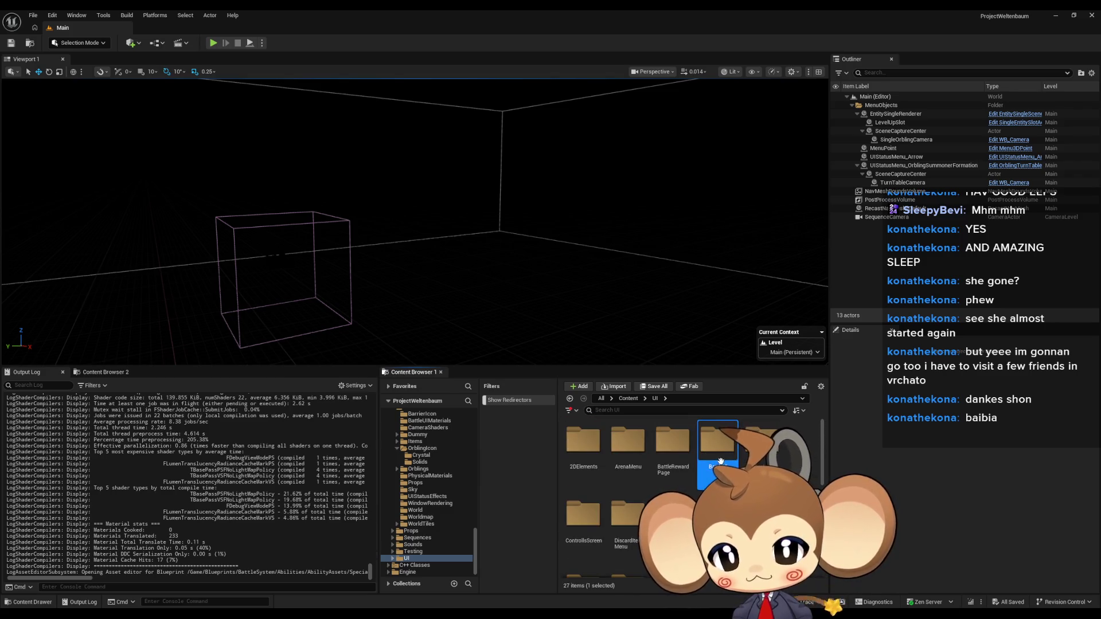
{"action": "double_click", "coordinate": [723, 458]}
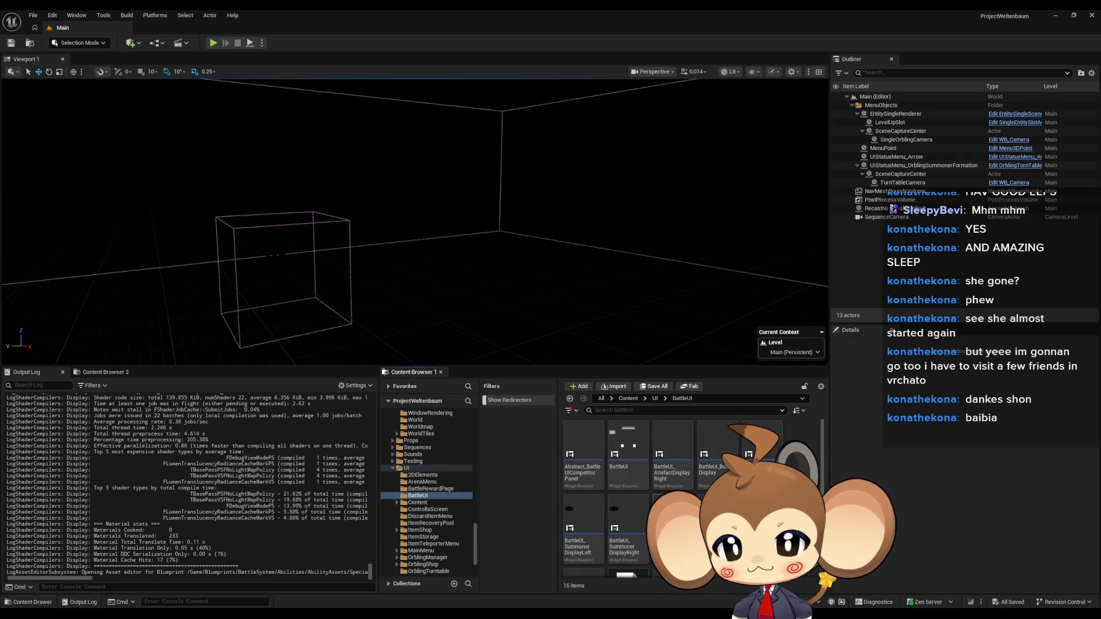
{"action": "double_click", "coordinate": [677, 447]}
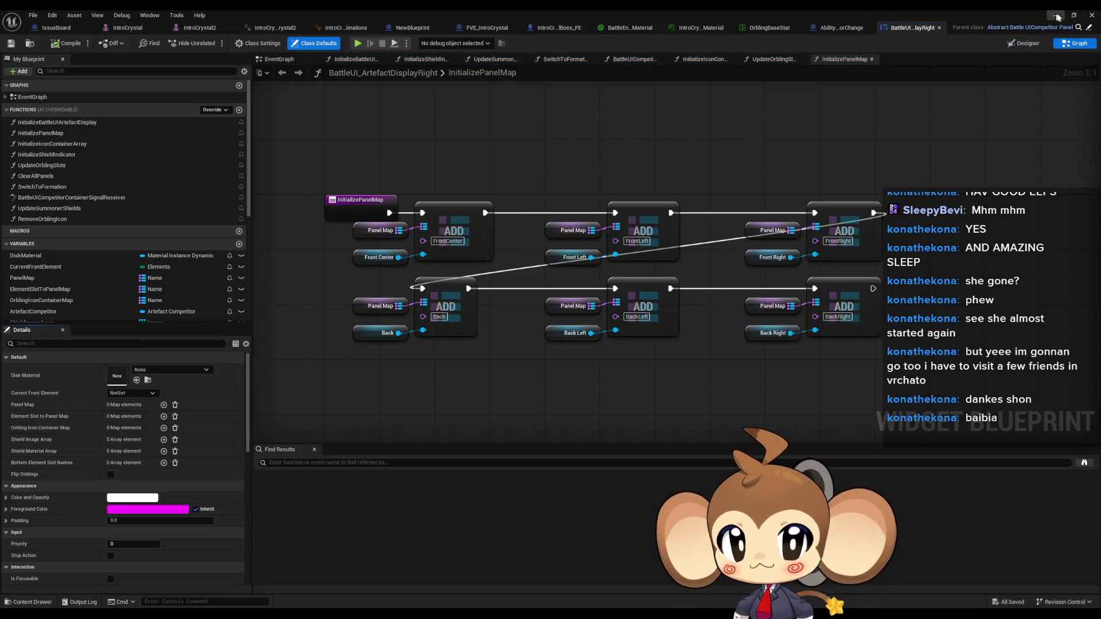
Close BattleUI_ArtefactDisplayRight, float the editor window aside, then briefly reopen and close it again
{"action": "left_click", "coordinate": [939, 28]}
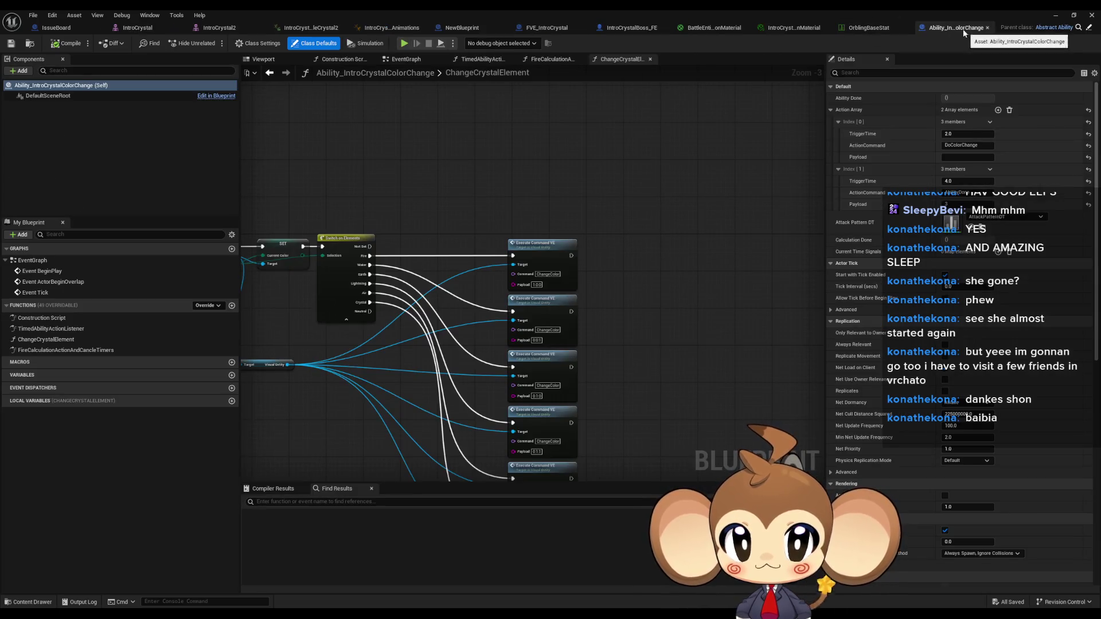
{"action": "double_click", "coordinate": [928, 9]}
{"action": "left_click_drag", "start_coordinate": [655, 76], "coordinate": [359, 194]}
{"action": "left_click", "coordinate": [586, 460]}
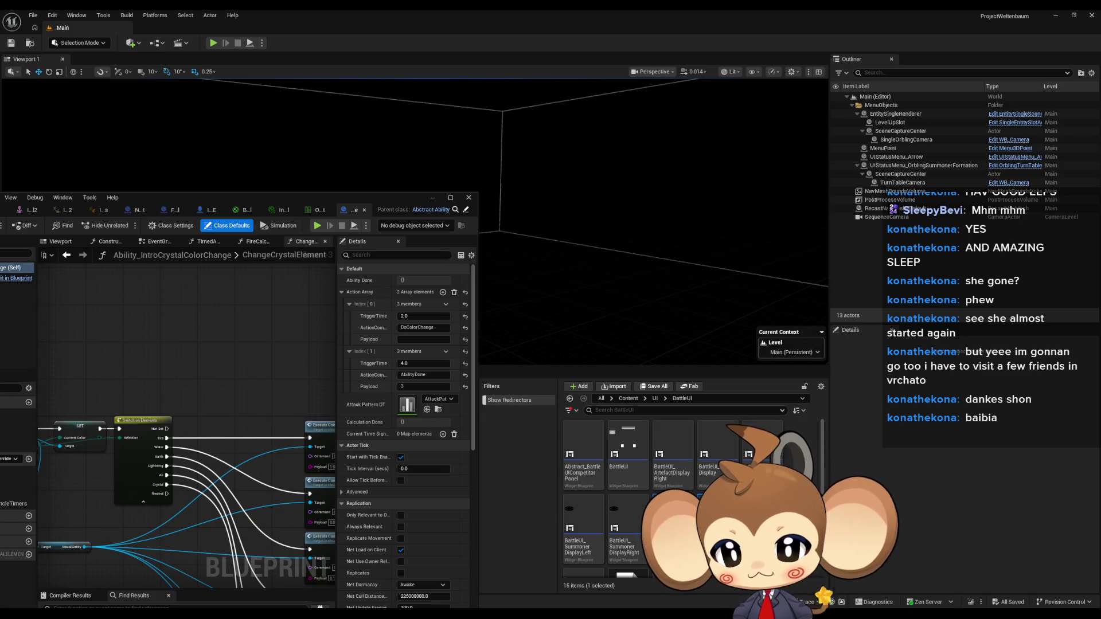
{"action": "mouse_move", "coordinate": [763, 453]}
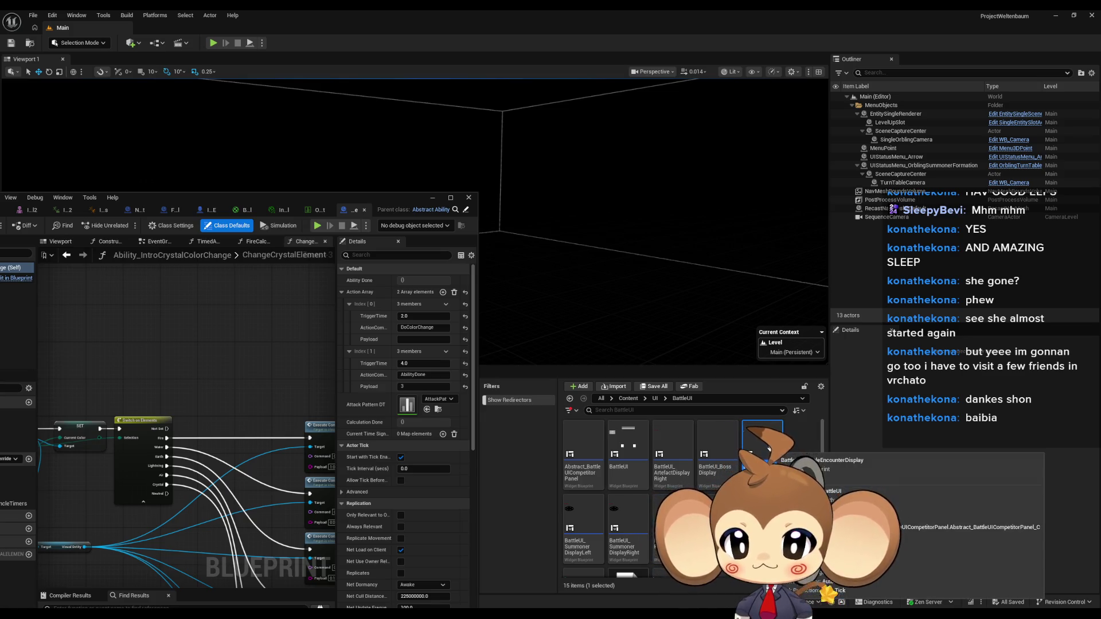
{"action": "left_click", "coordinate": [678, 449]}
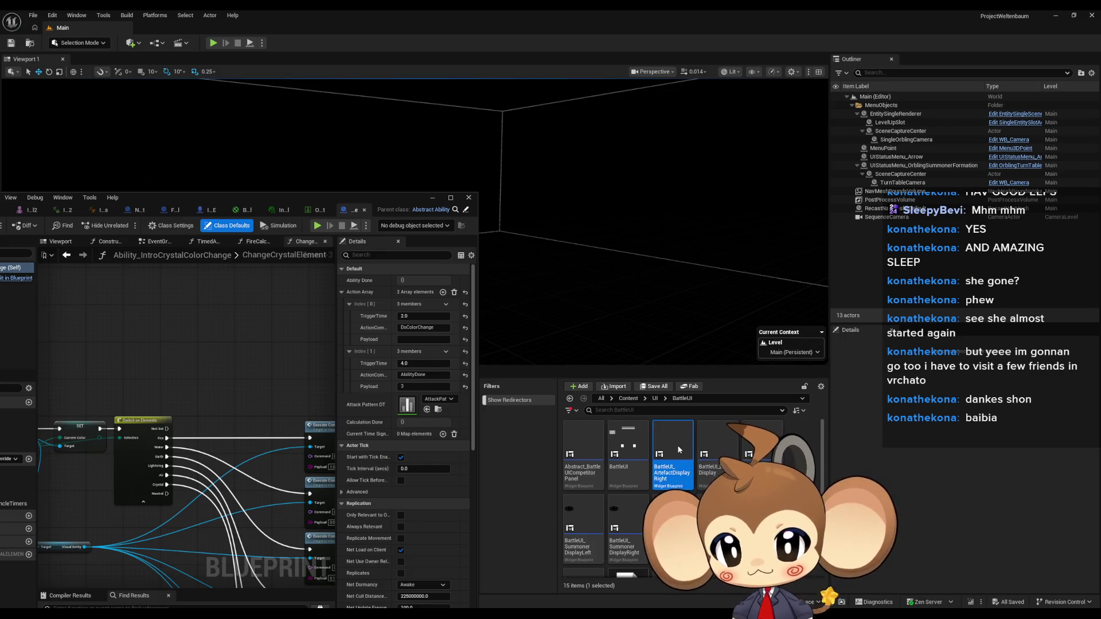
{"action": "double_click", "coordinate": [677, 445]}
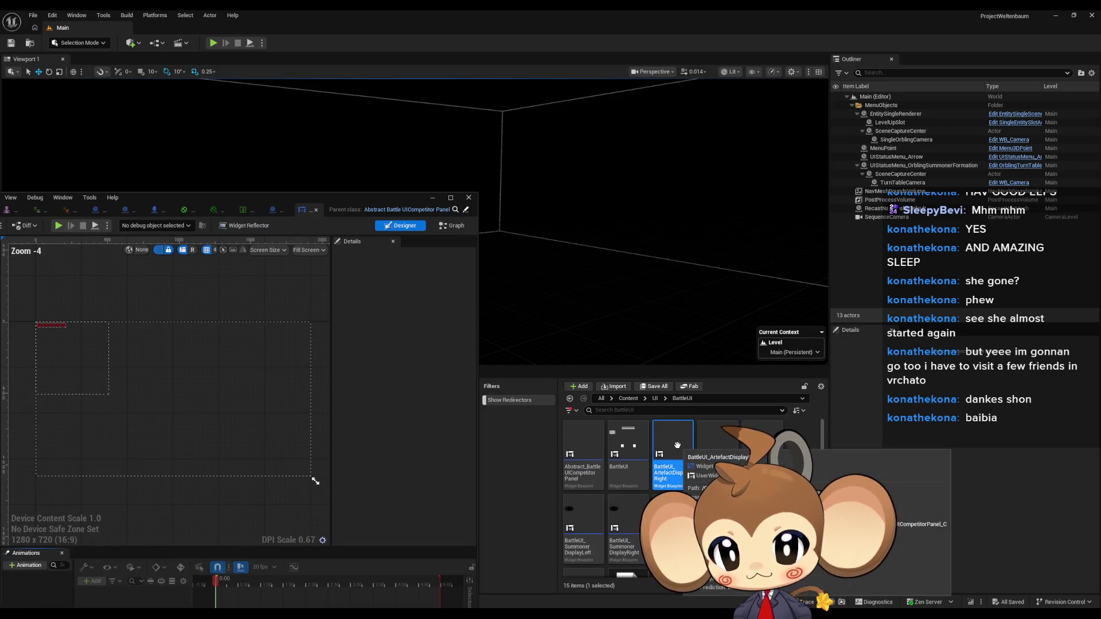
{"action": "left_click", "coordinate": [316, 210]}
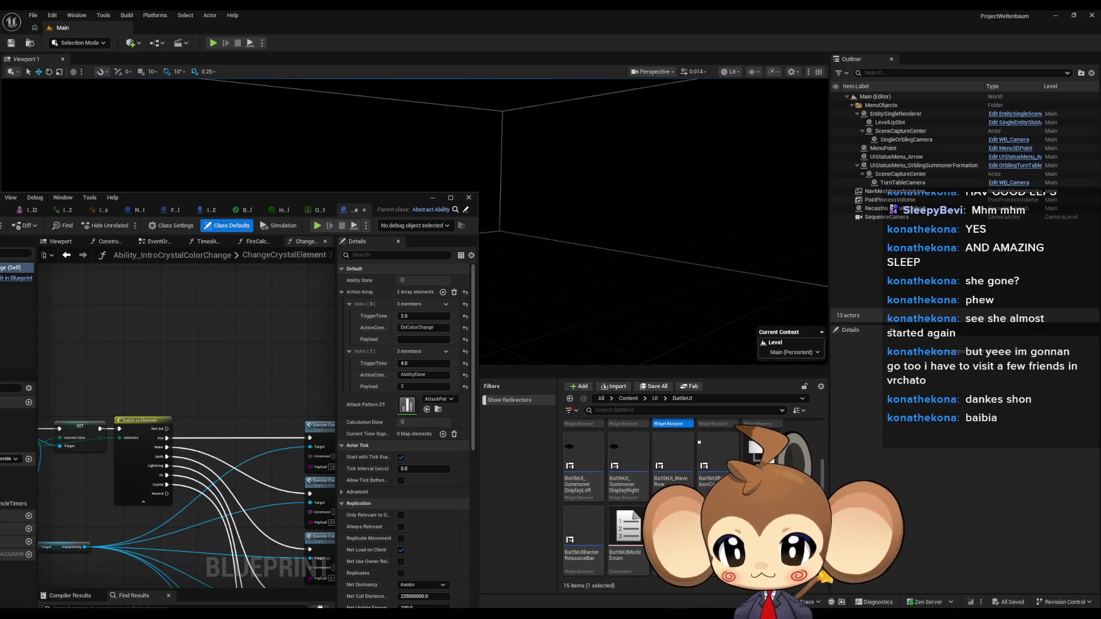
Look over the BattleUI folder's widgets: competitor panel, ArtefactDisplayRight, boss display, summoner display, BattleUI
{"action": "scroll", "coordinate": [688, 493], "scroll_direction": "up", "scroll_amount": 1}
{"action": "scroll", "coordinate": [688, 494], "scroll_direction": "up", "scroll_amount": 1}
{"action": "left_click", "coordinate": [583, 456]}
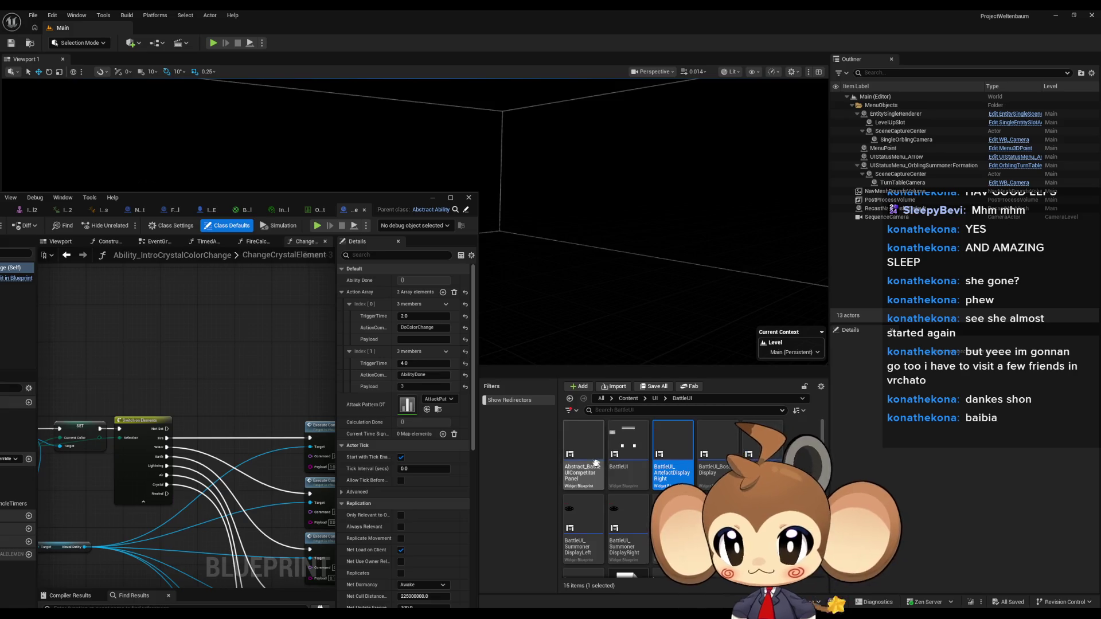
{"action": "left_click", "coordinate": [682, 466]}
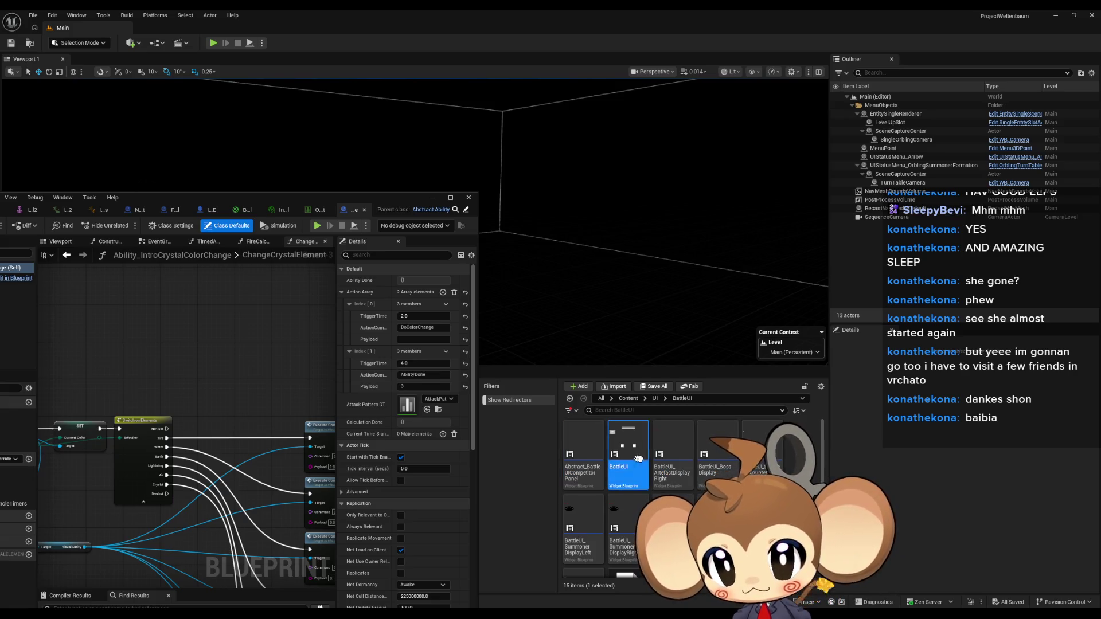
{"action": "left_click", "coordinate": [763, 453]}
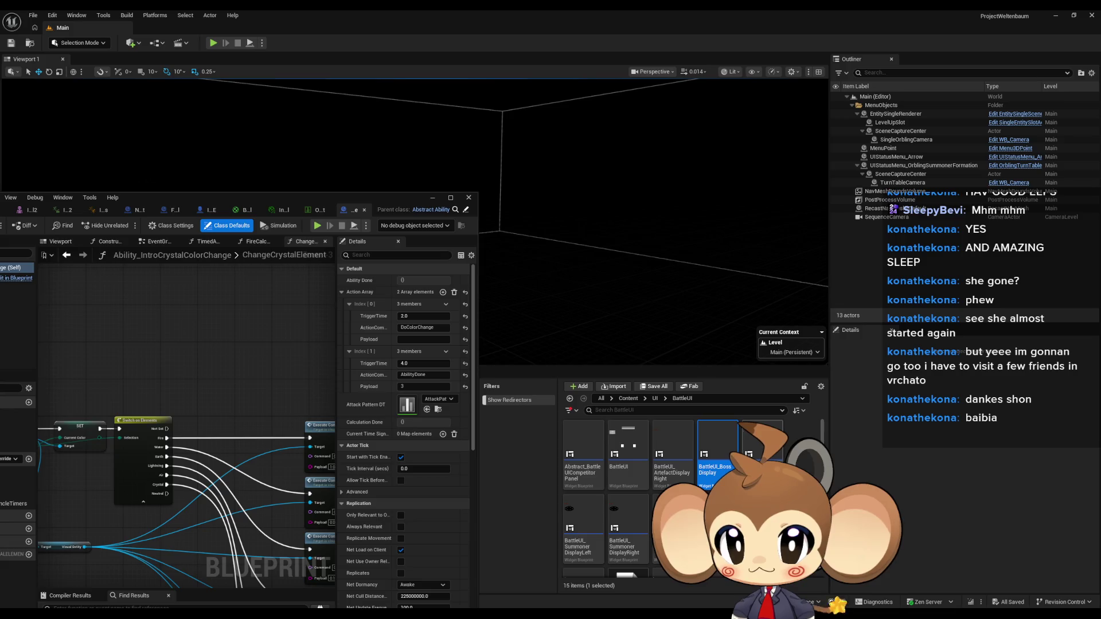
{"action": "scroll", "coordinate": [599, 528], "scroll_direction": "down", "scroll_amount": 1}
{"action": "left_click", "coordinate": [628, 504]}
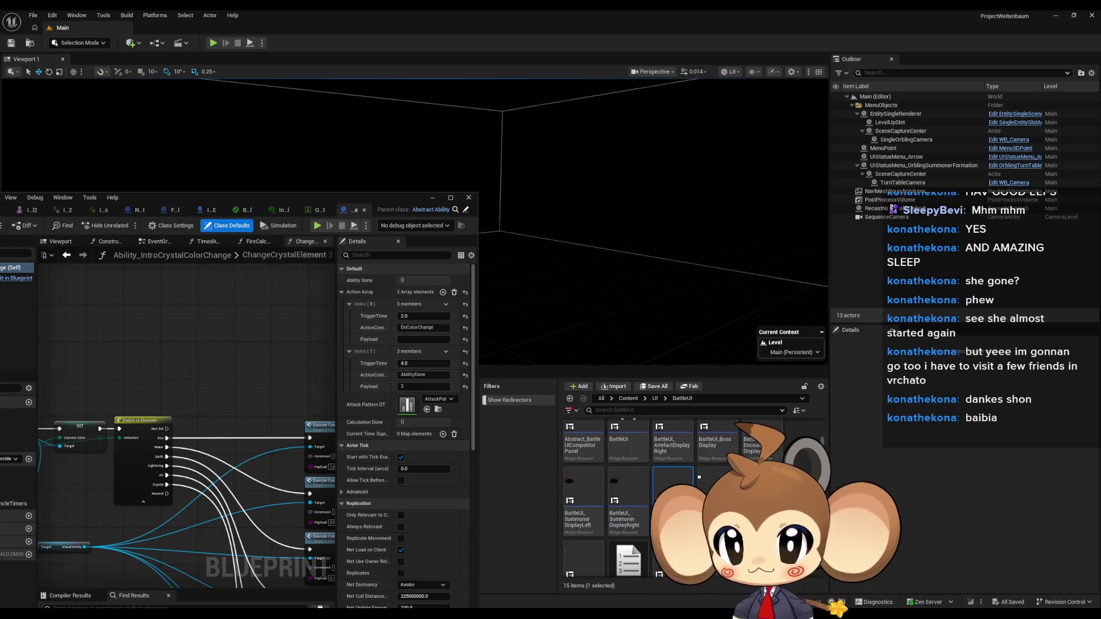
{"action": "scroll", "coordinate": [688, 499], "scroll_direction": "down", "scroll_amount": 1}
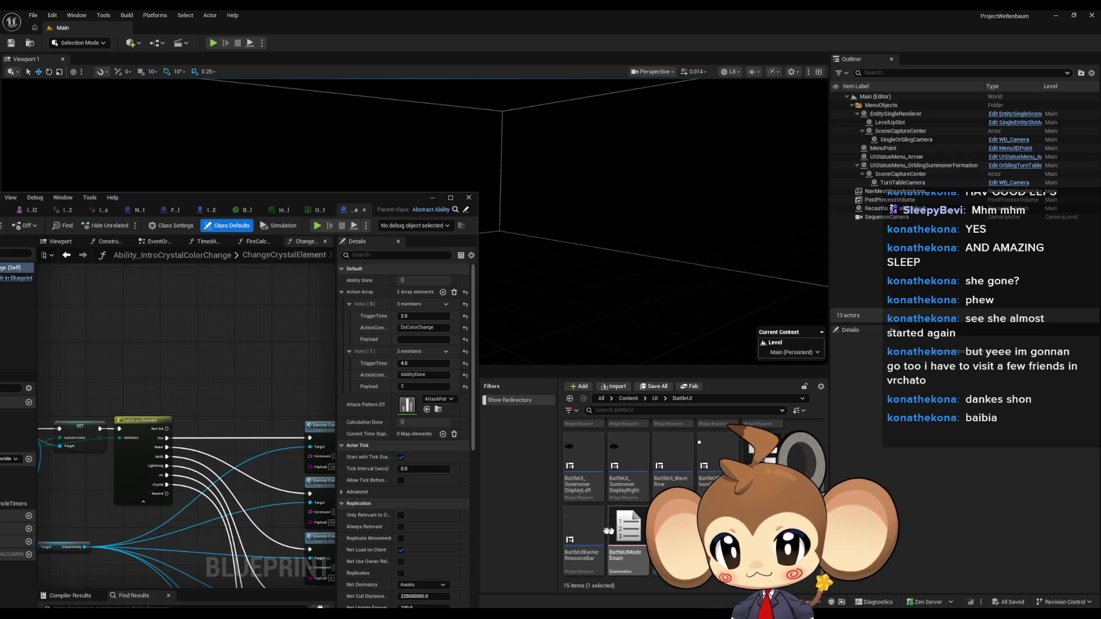
{"action": "scroll", "coordinate": [609, 531], "scroll_direction": "up", "scroll_amount": 1}
{"action": "left_click", "coordinate": [638, 462]}
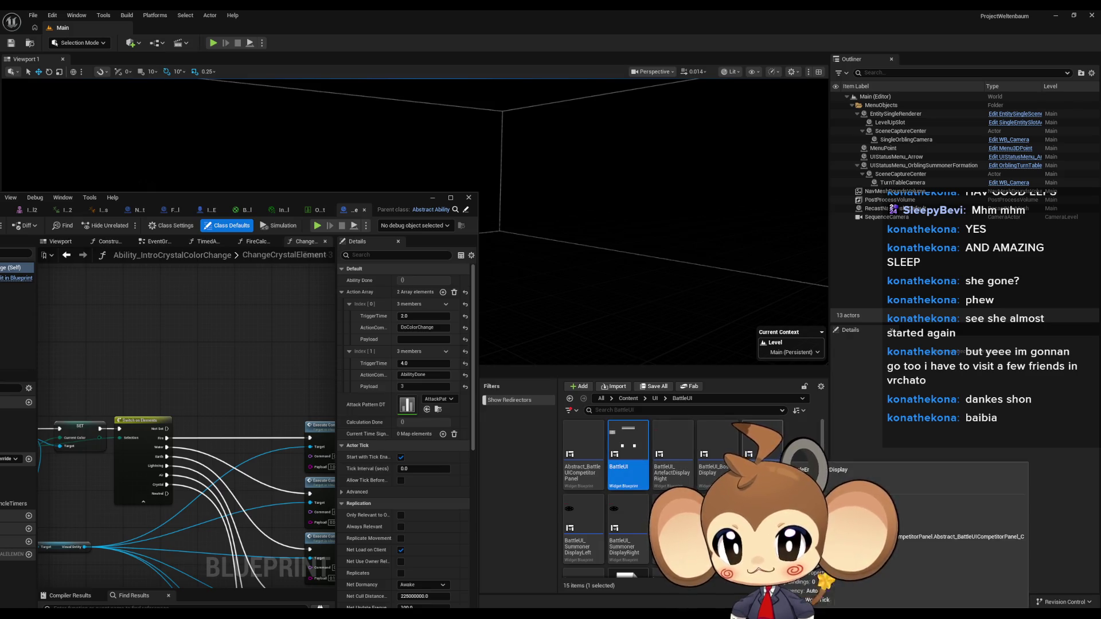
{"action": "scroll", "coordinate": [638, 499], "scroll_direction": "down", "scroll_amount": 1}
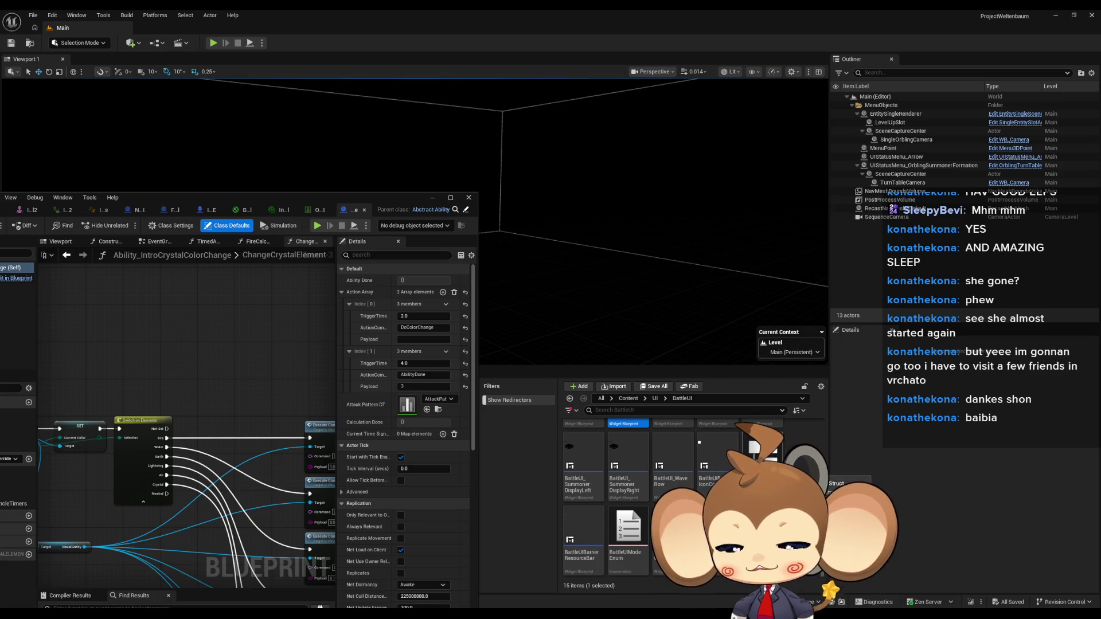
Move the floating editor up and select the BattleUI widget asset in Content > UI > BattleUI
{"action": "left_click_drag", "start_coordinate": [274, 202], "coordinate": [315, 75]}
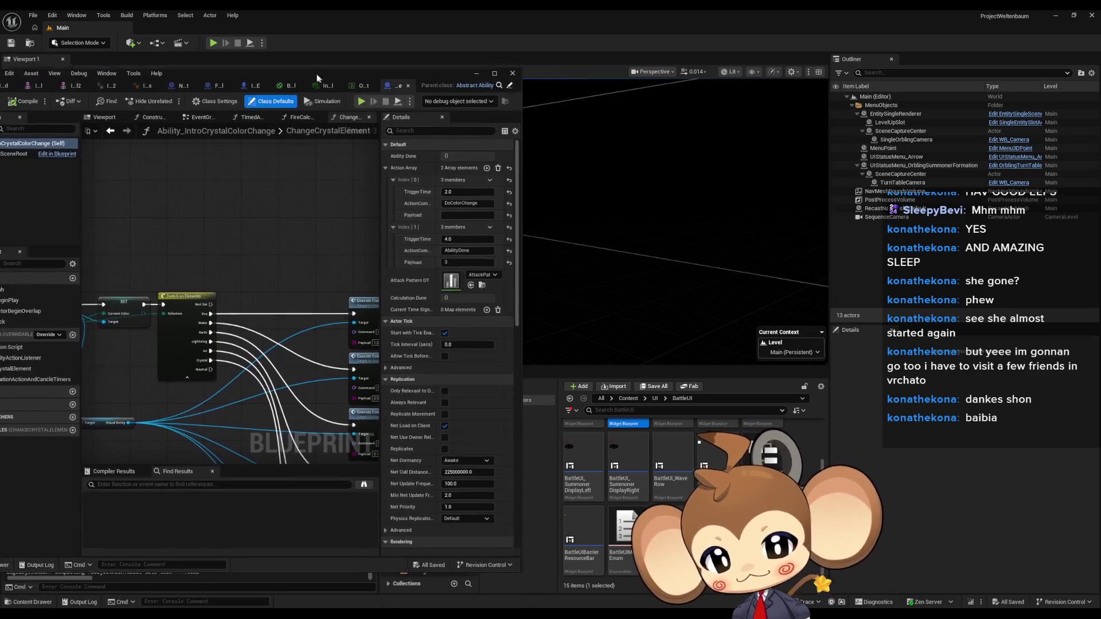
{"action": "left_click", "coordinate": [657, 398]}
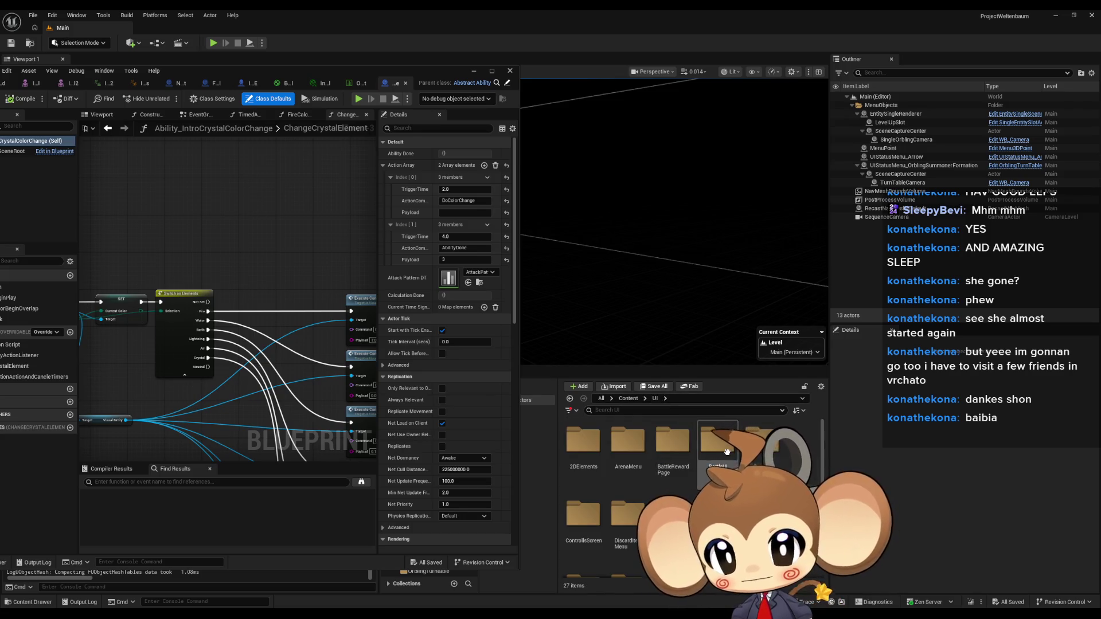
{"action": "double_click", "coordinate": [727, 452]}
{"action": "left_click", "coordinate": [591, 449]}
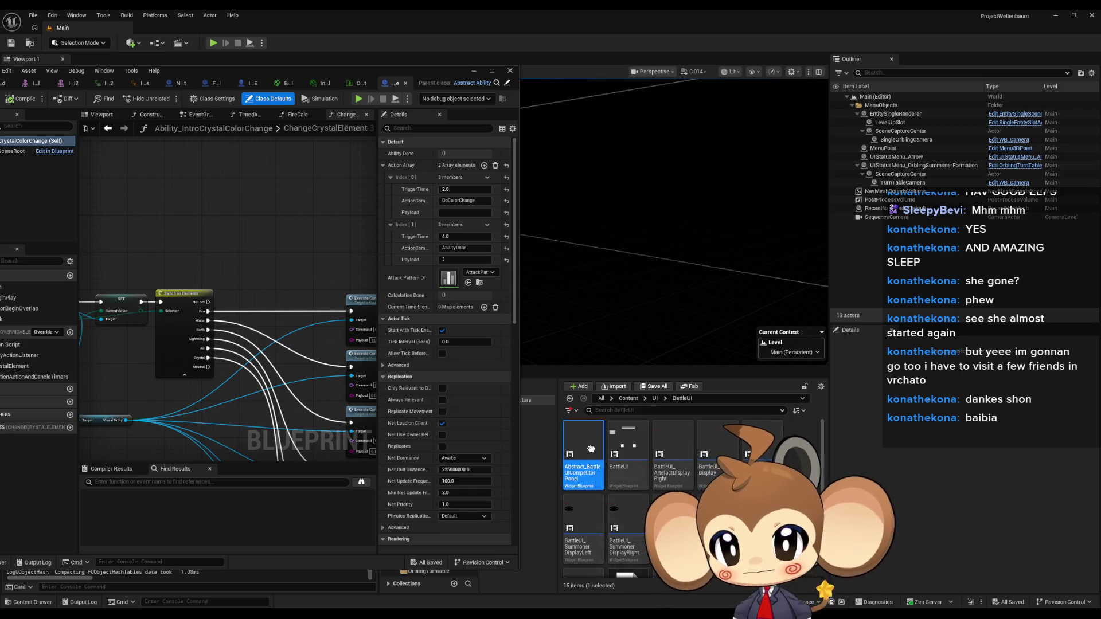
{"action": "left_click", "coordinate": [634, 450]}
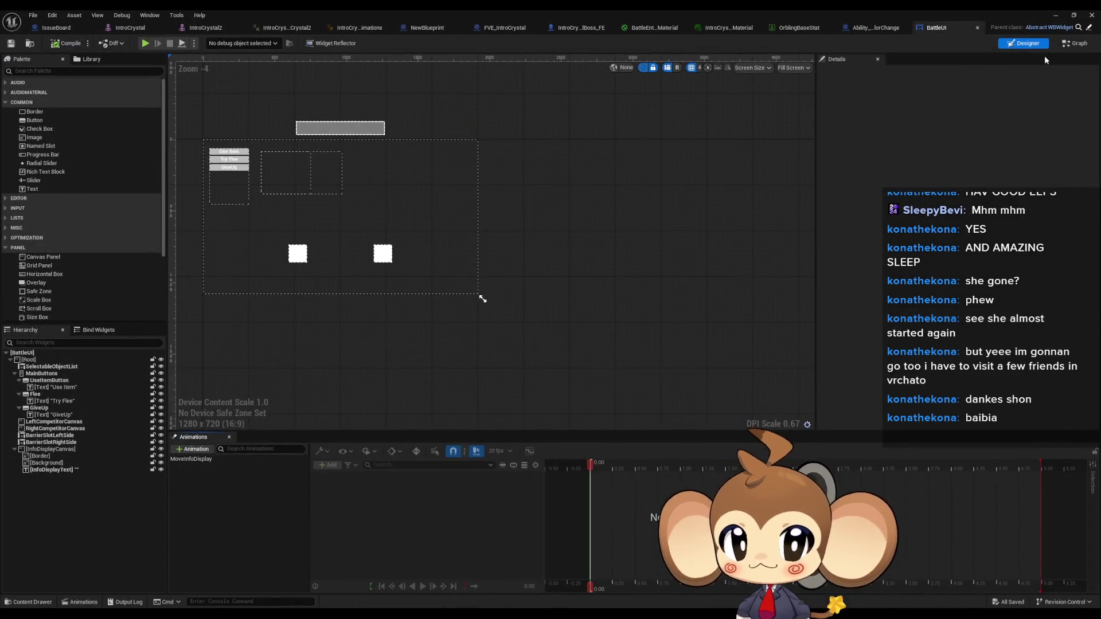
Open BattleUI's InitializeCompetitorPanel graph and select the Create Battle UI Boss Display Widget node
{"action": "left_click", "coordinate": [1075, 44]}
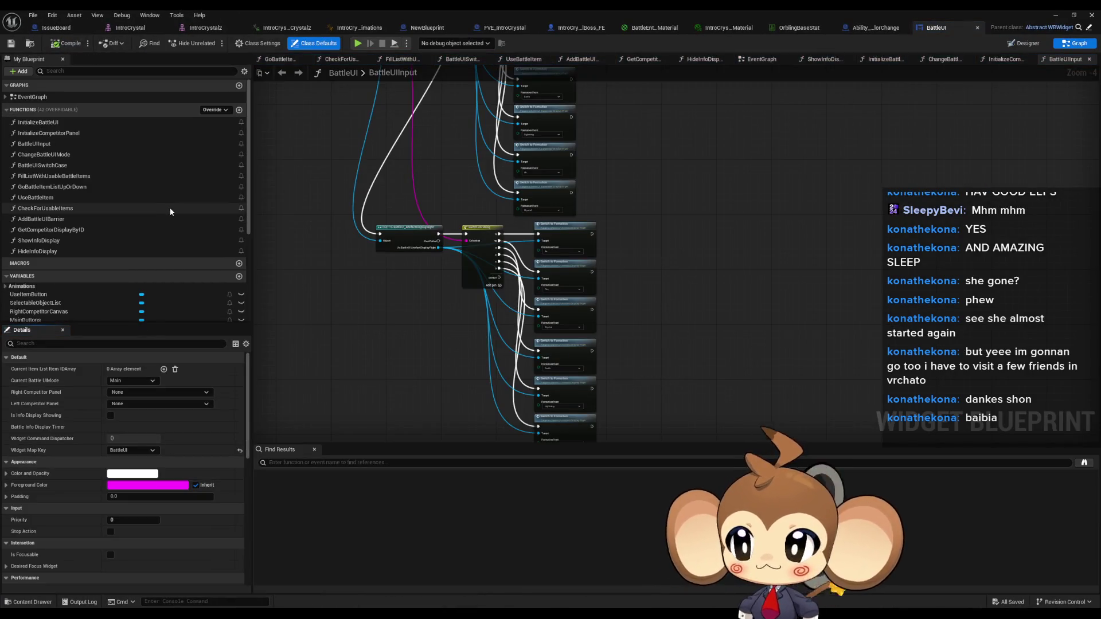
{"action": "left_click", "coordinate": [60, 135]}
{"action": "double_click", "coordinate": [60, 138]}
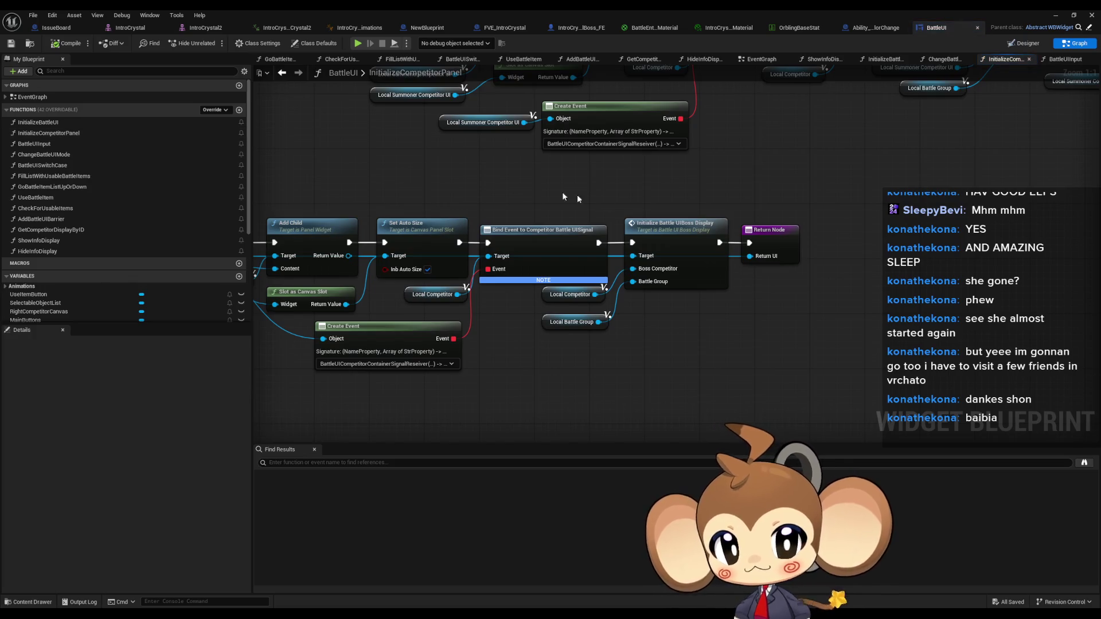
{"action": "scroll", "coordinate": [317, 228], "scroll_direction": "down", "scroll_amount": 3}
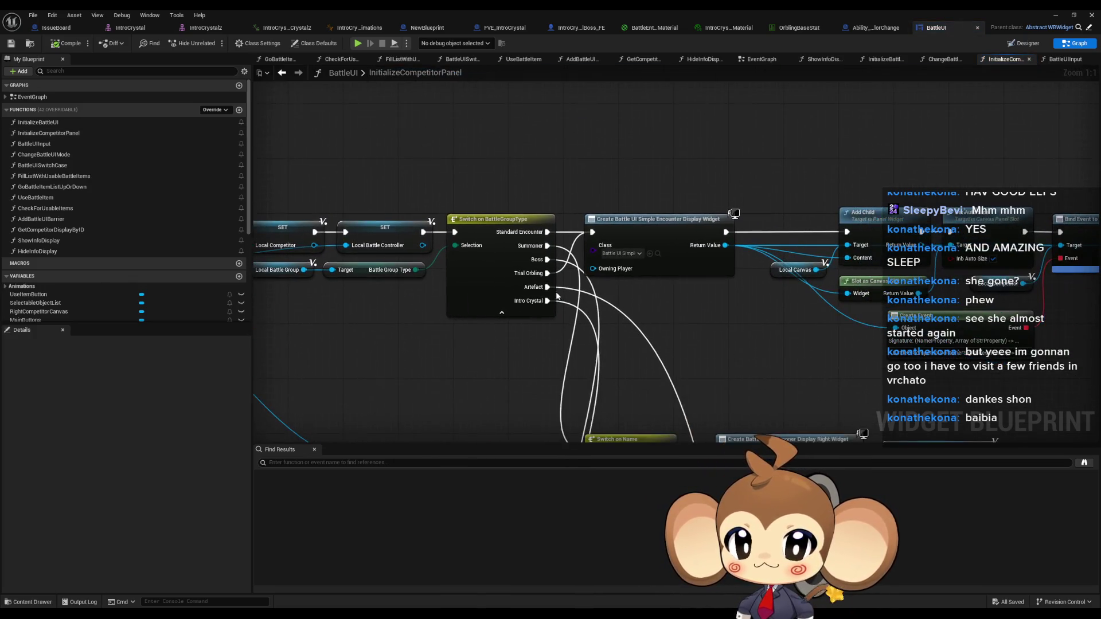
{"action": "scroll", "coordinate": [545, 302], "scroll_direction": "down", "scroll_amount": 1}
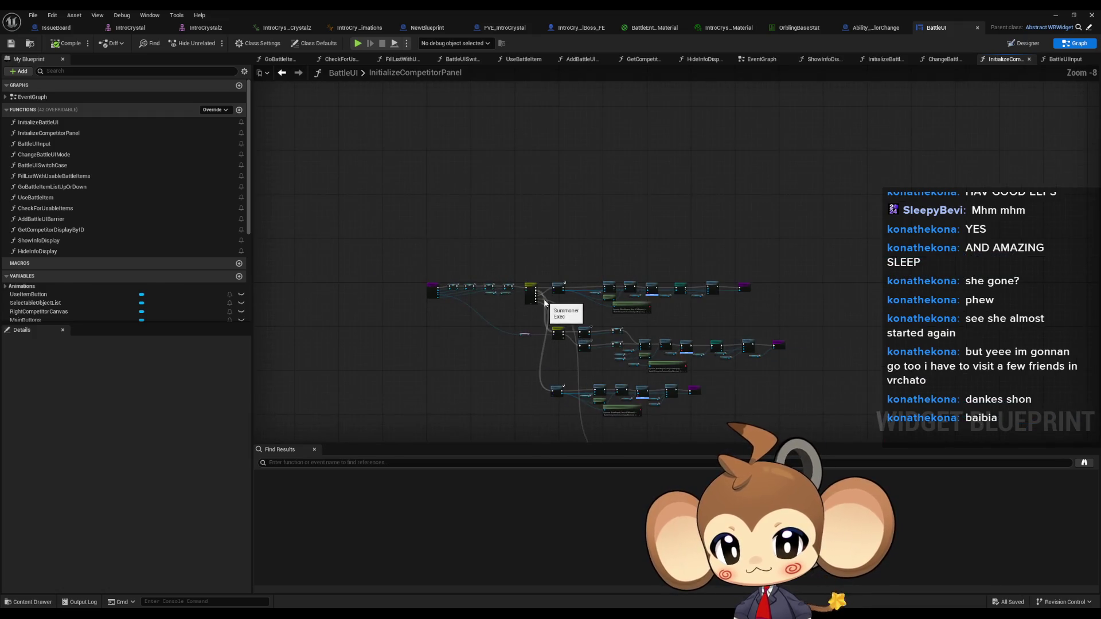
{"action": "left_click_drag", "start_coordinate": [539, 330], "coordinate": [538, 187]}
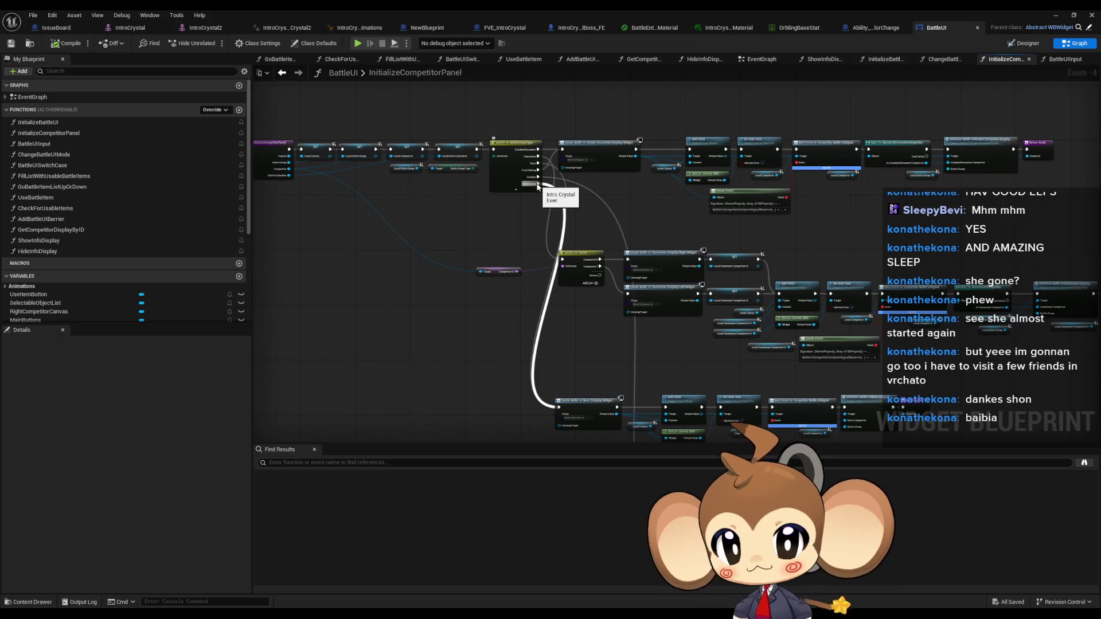
{"action": "scroll", "coordinate": [585, 401], "scroll_direction": "up", "scroll_amount": 4}
{"action": "left_click_drag", "start_coordinate": [490, 243], "coordinate": [593, 367]}
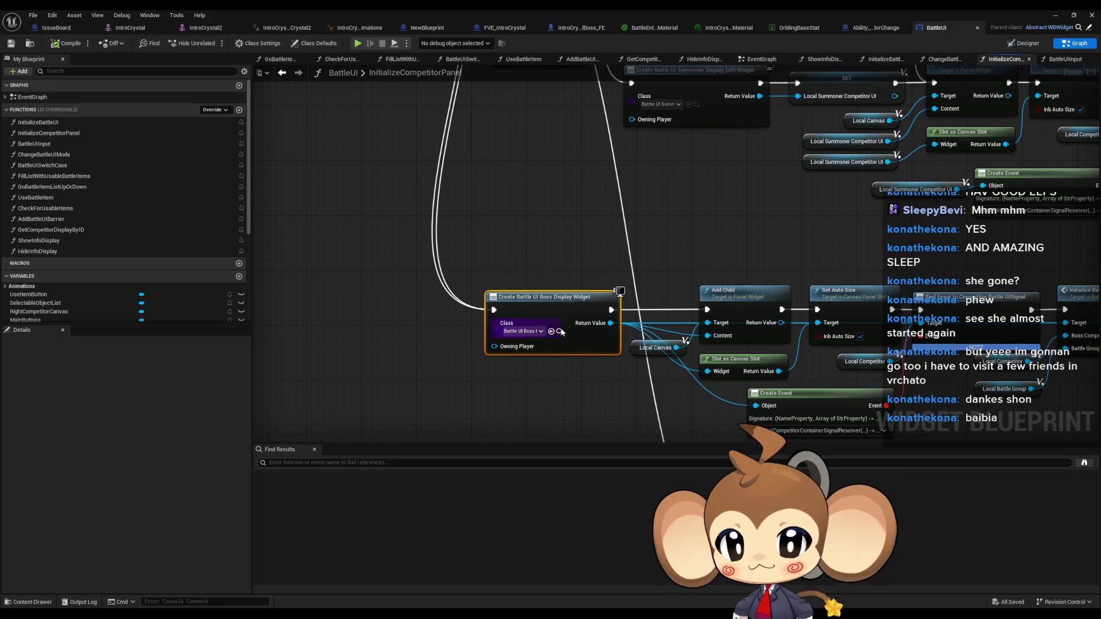
Restore the editor window, move it aside, and open BattleUI_BossDisplay full screen
{"action": "double_click", "coordinate": [467, 14]}
{"action": "mouse_move", "coordinate": [583, 113]}
{"action": "left_mouse_down"}
{"action": "mouse_move", "coordinate": [293, 112]}
{"action": "mouse_move", "coordinate": [483, 135]}
{"action": "left_mouse_up"}
{"action": "left_click", "coordinate": [293, 121]}
{"action": "double_click", "coordinate": [483, 136]}
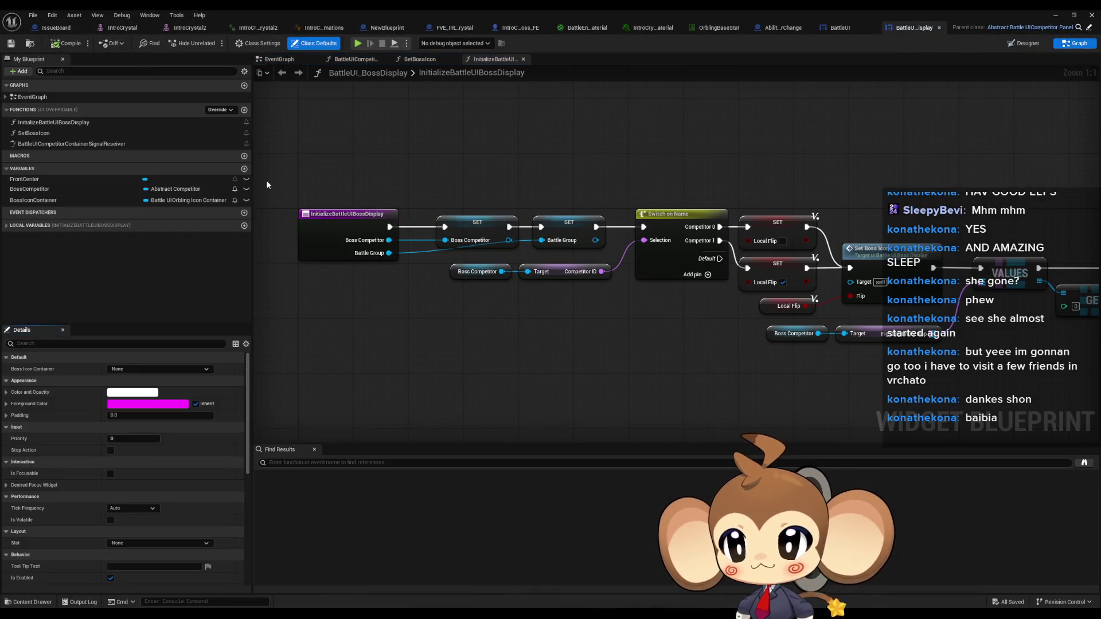
Follow the node chain to Set Boss Icon and open the SetBossIcon function
{"action": "left_click_drag", "start_coordinate": [467, 164], "coordinate": [600, 246]}
{"action": "left_click_drag", "start_coordinate": [646, 231], "coordinate": [437, 215]}
{"action": "left_click", "coordinate": [703, 263]}
{"action": "left_click_drag", "start_coordinate": [773, 290], "coordinate": [700, 294]}
{"action": "mouse_move", "coordinate": [615, 253]}
{"action": "left_mouse_down"}
{"action": "mouse_move", "coordinate": [1003, 283]}
{"action": "mouse_move", "coordinate": [573, 238]}
{"action": "mouse_move", "coordinate": [292, 228]}
{"action": "mouse_move", "coordinate": [558, 239]}
{"action": "left_mouse_up"}
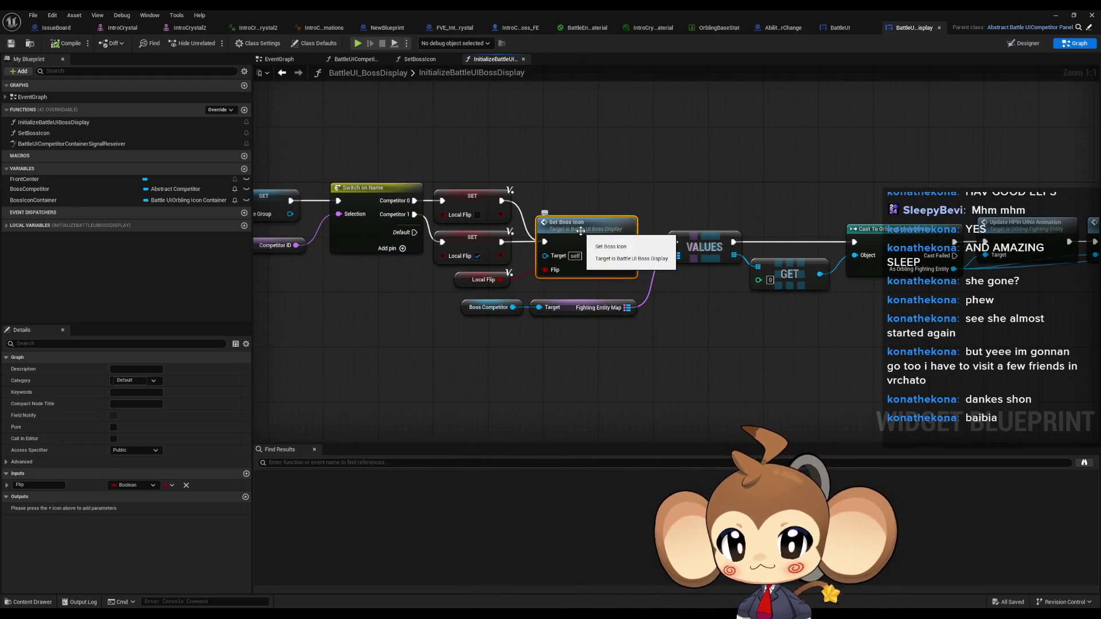
{"action": "double_click", "coordinate": [565, 236]}
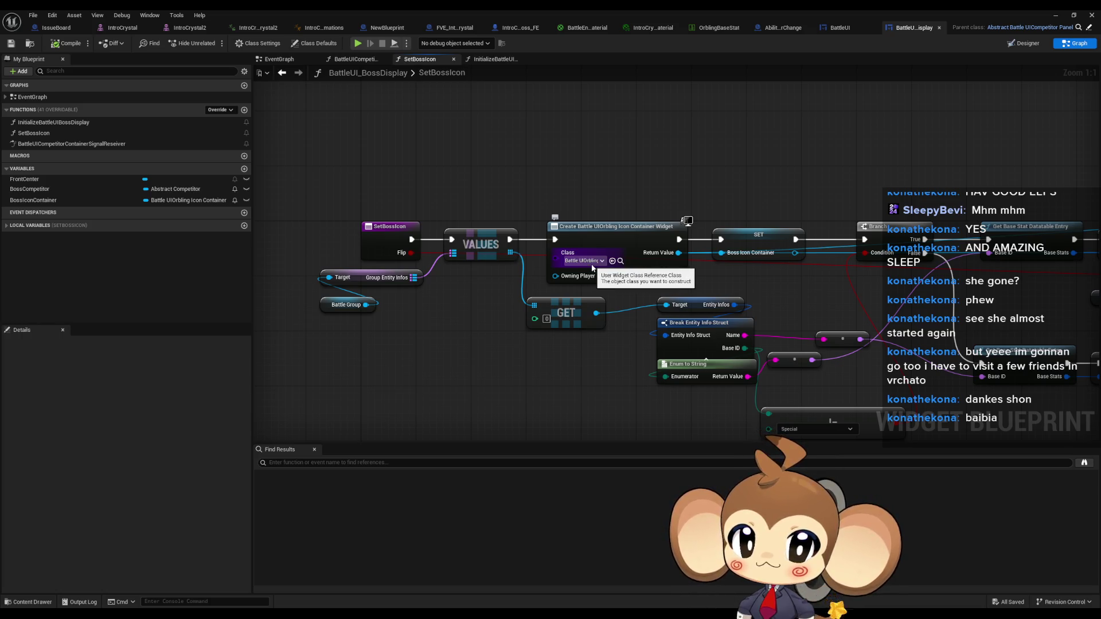
Locate the Initialize Orbling Icon Container node and open the InitializeOrblingIconContainer function
{"action": "mouse_move", "coordinate": [593, 266]}
{"action": "left_mouse_down"}
{"action": "mouse_move", "coordinate": [505, 224]}
{"action": "mouse_move", "coordinate": [314, 224]}
{"action": "left_mouse_up"}
{"action": "left_click_drag", "start_coordinate": [806, 141], "coordinate": [446, 153]}
{"action": "left_click", "coordinate": [711, 217]}
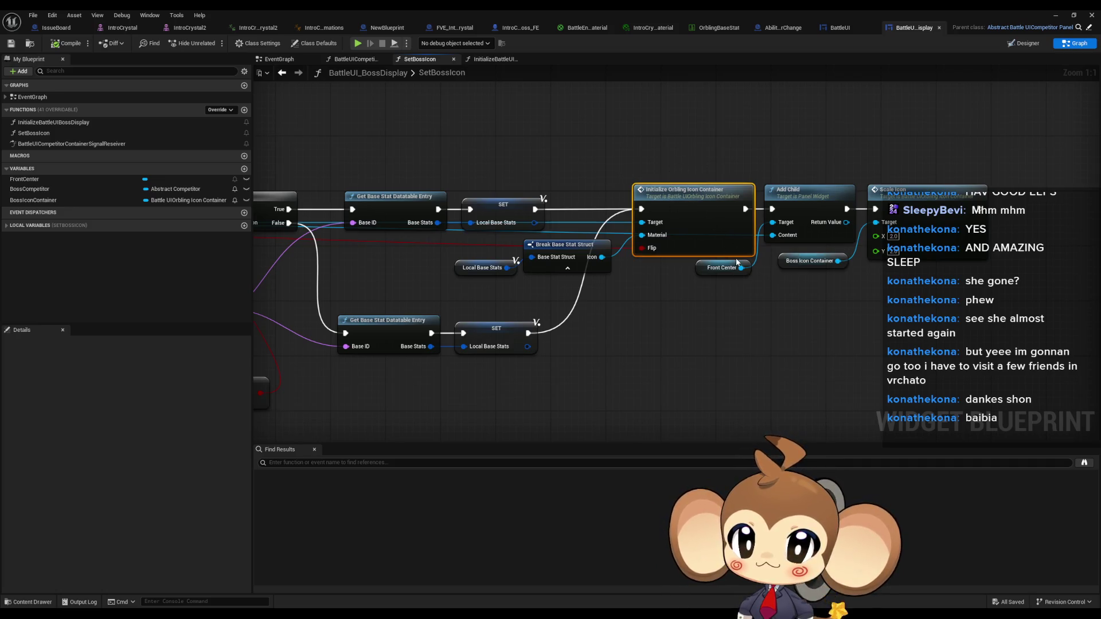
{"action": "double_click", "coordinate": [685, 196]}
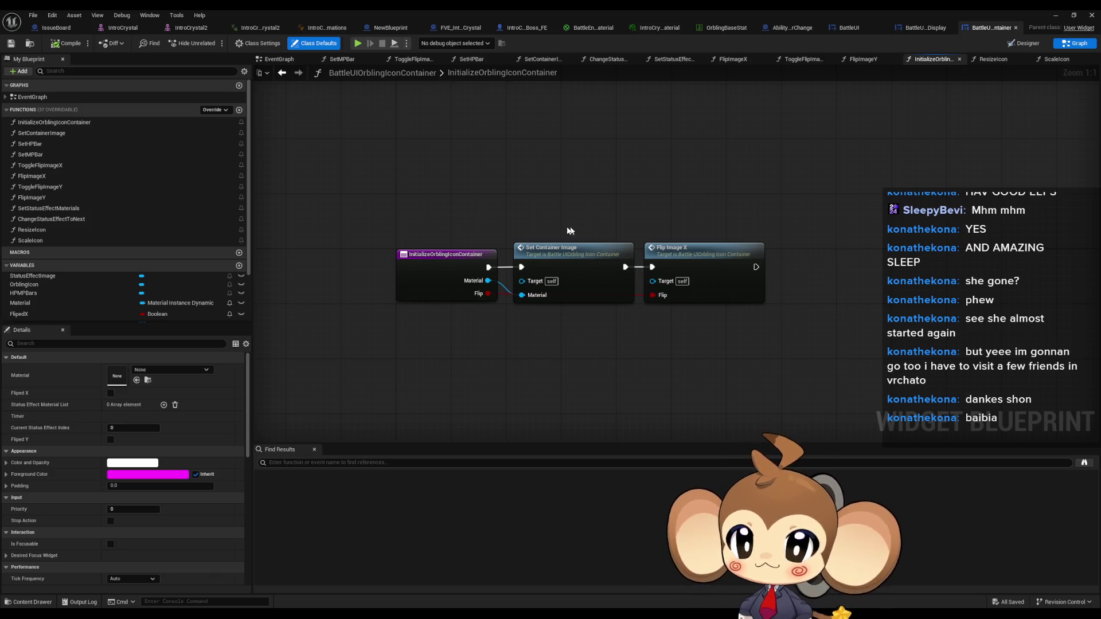
List all references to the orbling icon container's Material variable
{"action": "scroll", "coordinate": [109, 273], "scroll_direction": "down", "scroll_amount": 3}
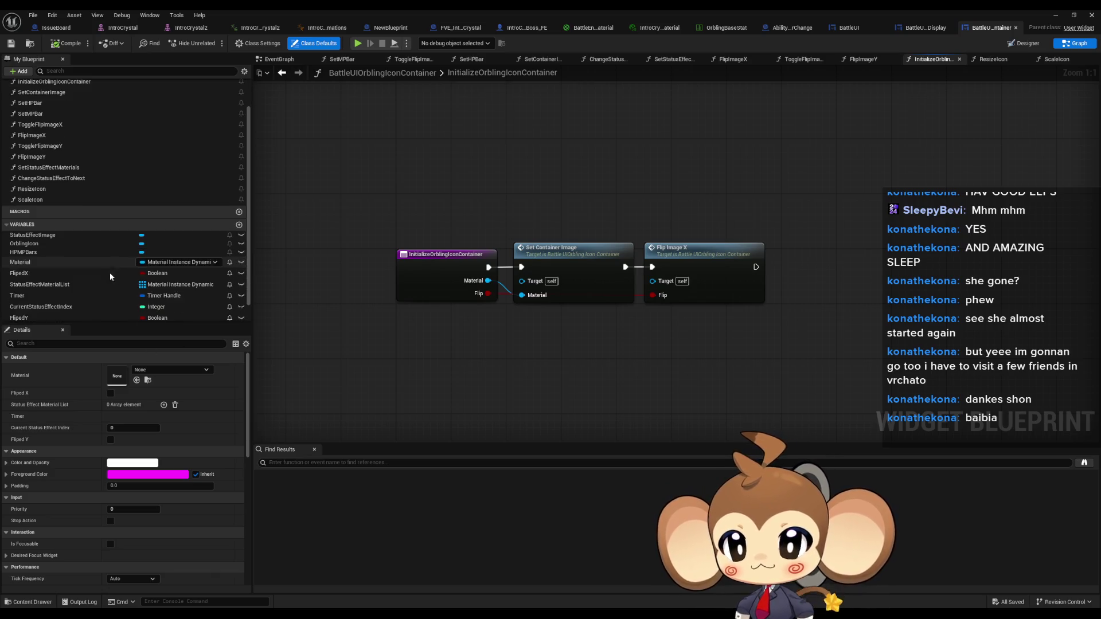
{"action": "left_click", "coordinate": [50, 265]}
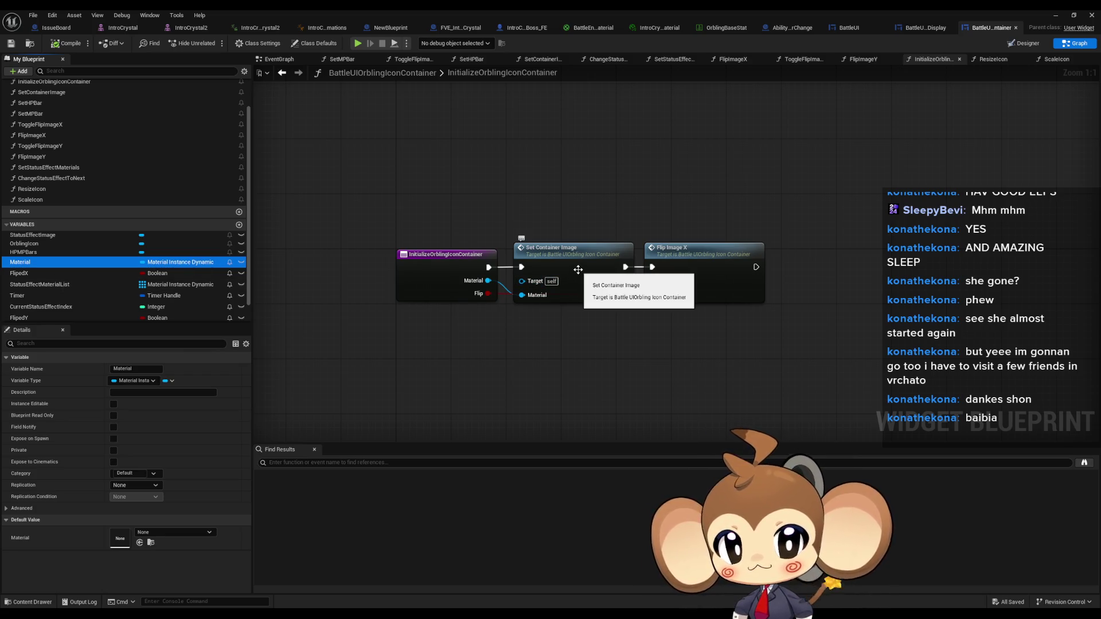
{"action": "right_click", "coordinate": [37, 262]}
{"action": "mouse_move", "coordinate": [80, 295]}
{"action": "left_click", "coordinate": [154, 313]}
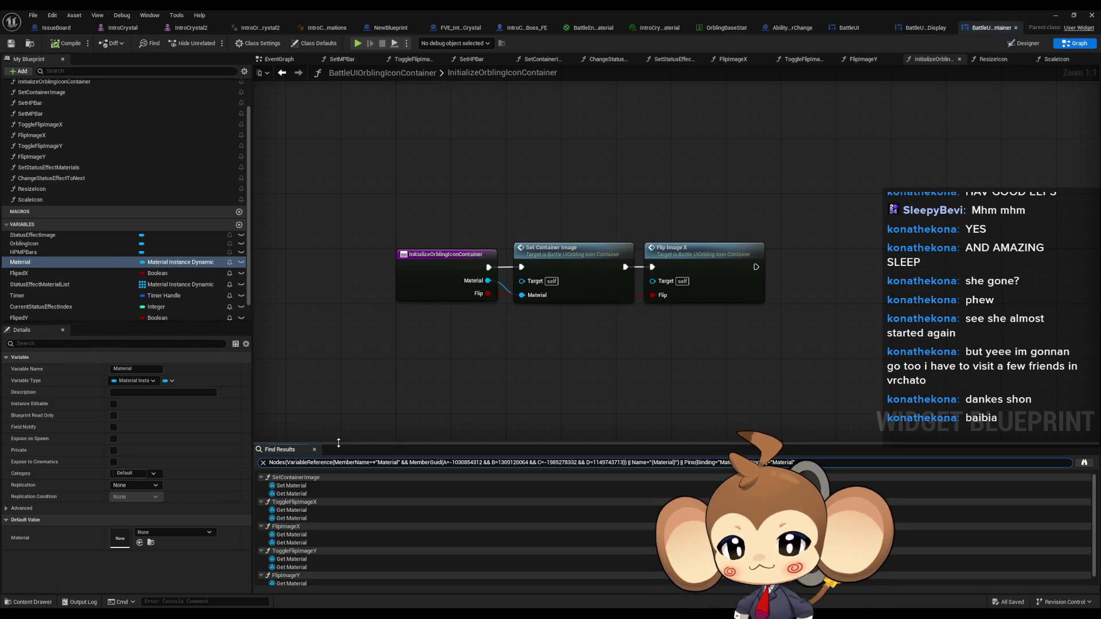
Check where Material is set in SetContainerImage and inspect the Set Container Image call
{"action": "left_click", "coordinate": [298, 486]}
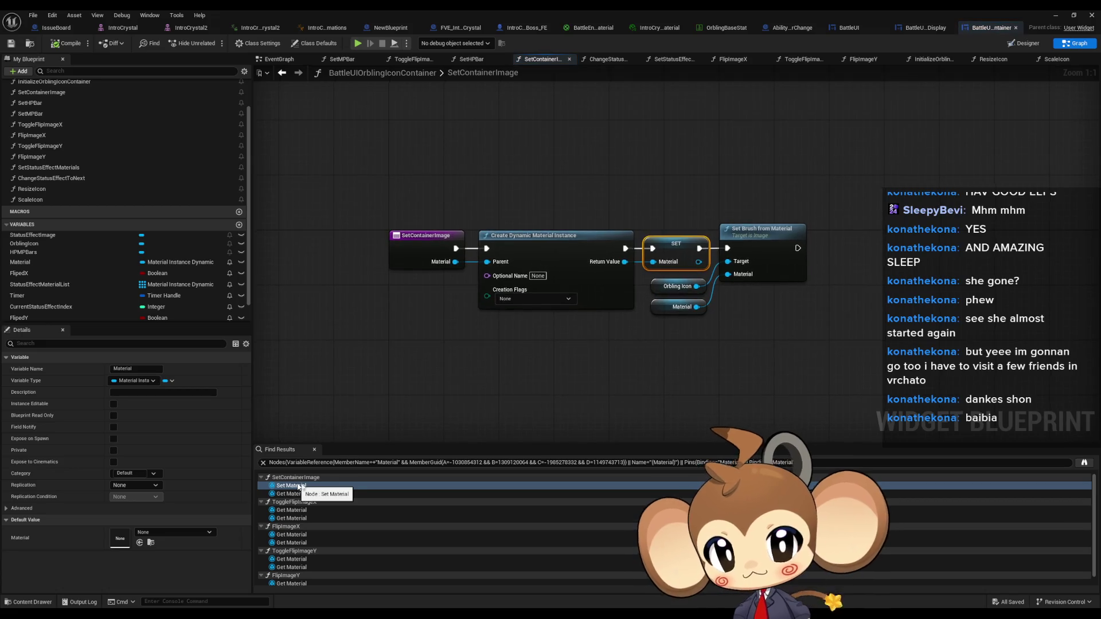
{"action": "left_click", "coordinate": [559, 236]}
{"action": "left_click", "coordinate": [447, 253]}
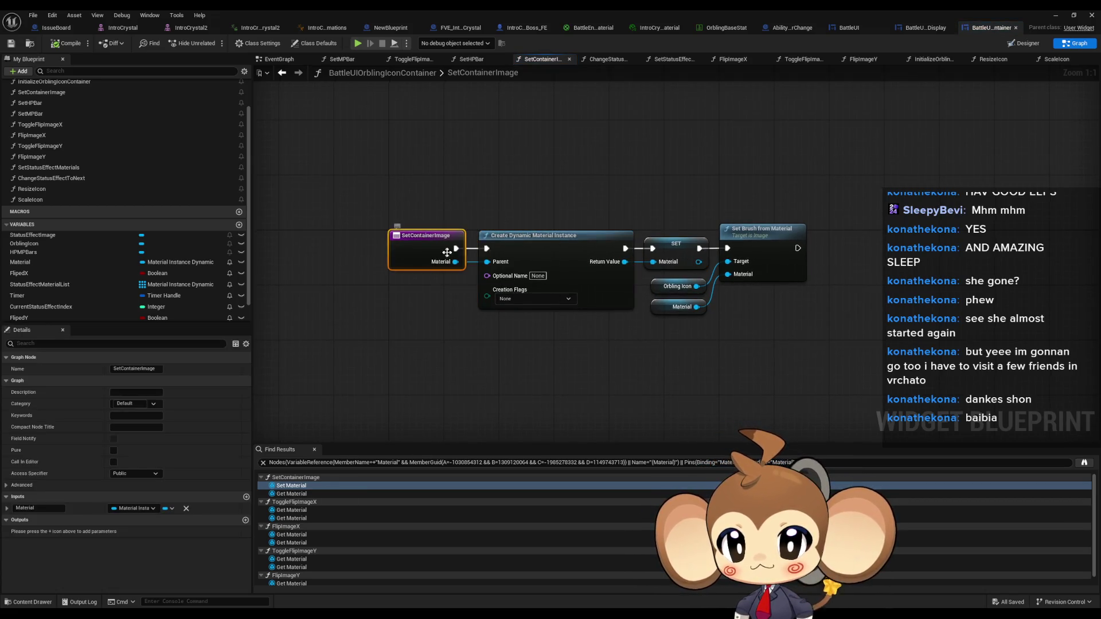
{"action": "left_click", "coordinate": [282, 74]}
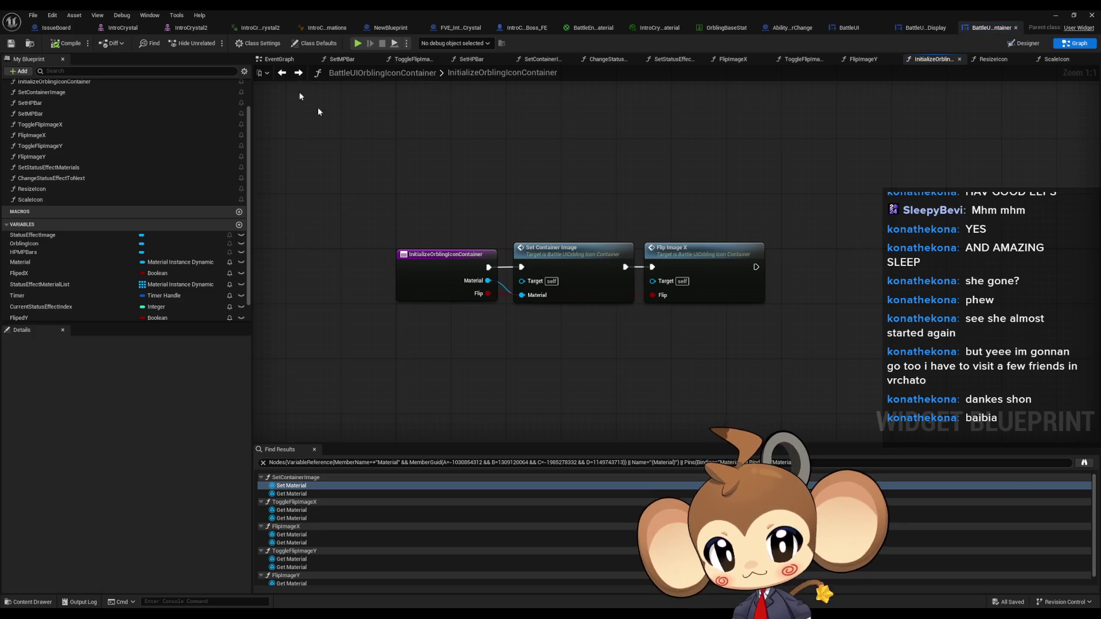
{"action": "left_click", "coordinate": [569, 263]}
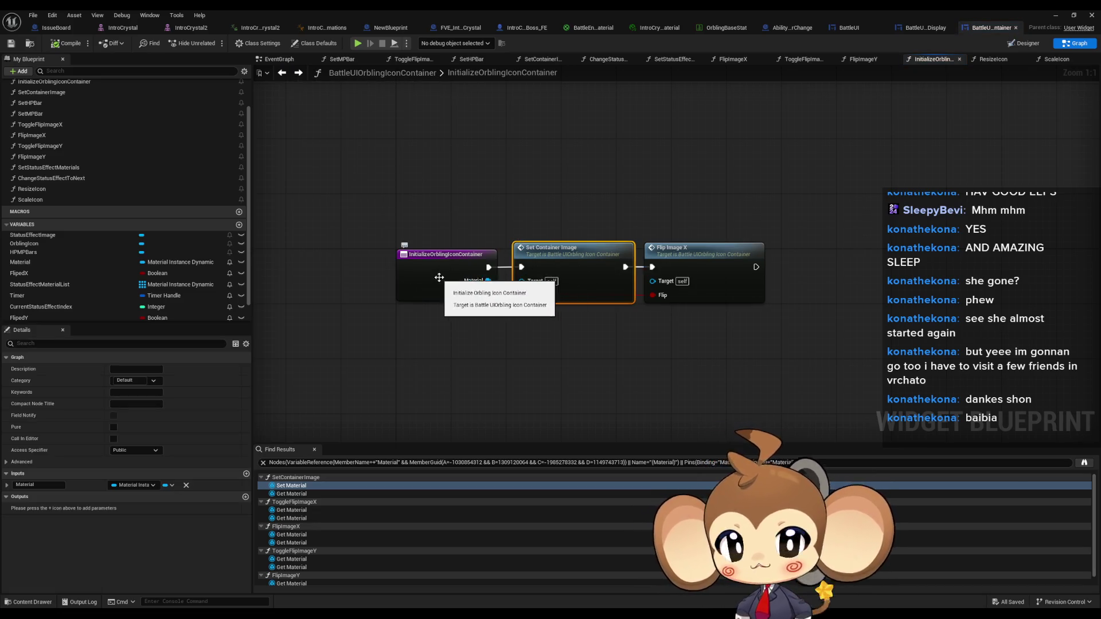
Compare SetBossIcon's base-stat nodes with SetContainerImage's dynamic material, Material setter and Orbling Icon, then return to SetBossIcon
{"action": "left_click", "coordinate": [917, 28]}
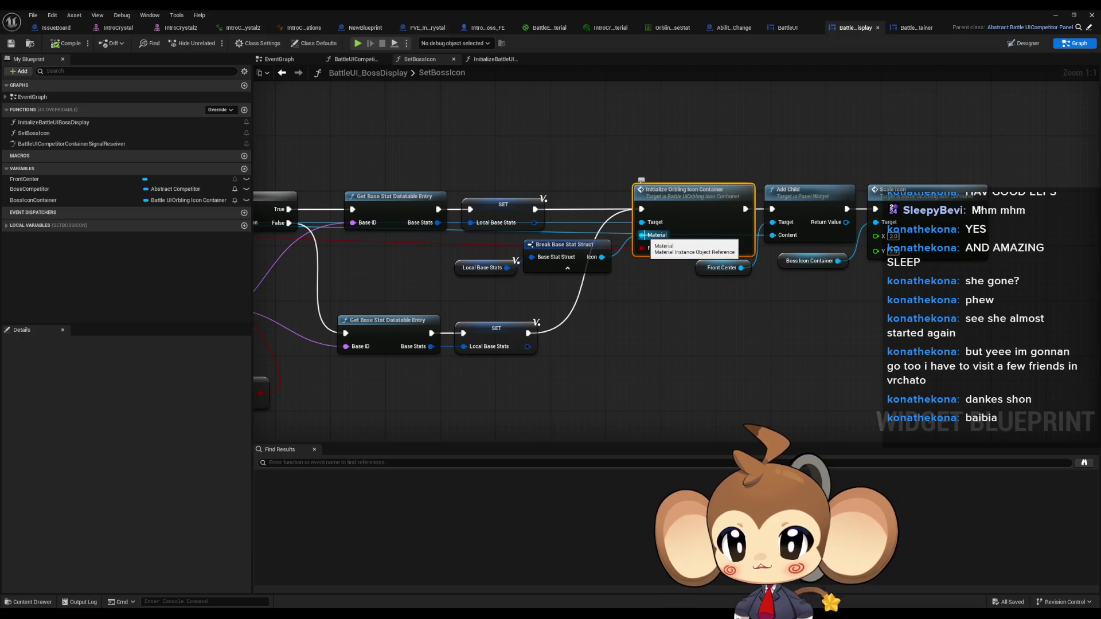
{"action": "left_click_drag", "start_coordinate": [446, 280], "coordinate": [608, 240]}
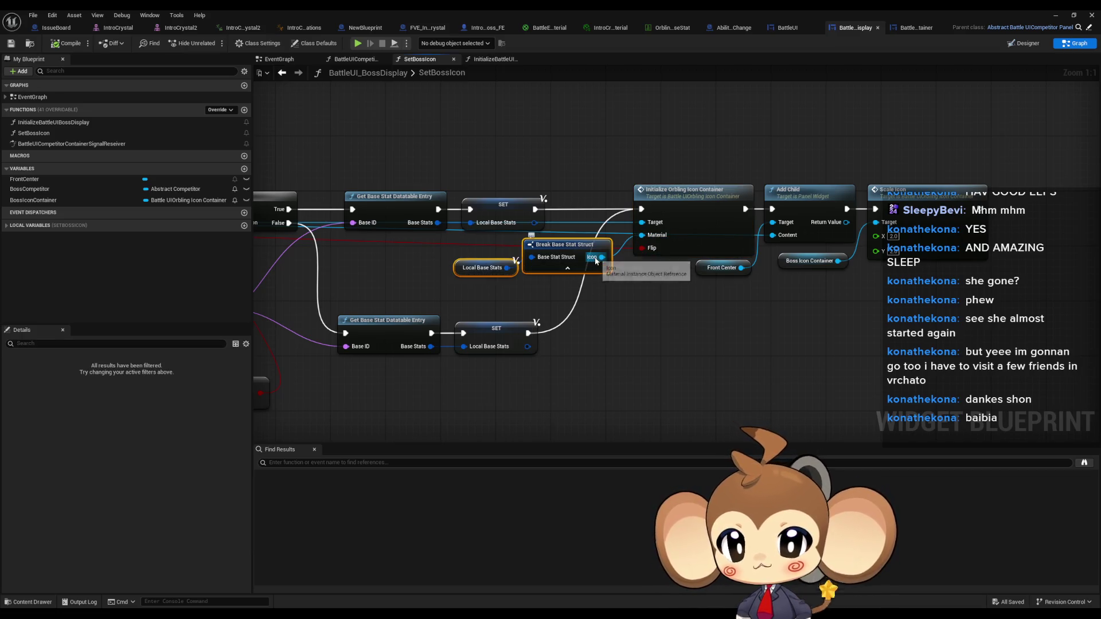
{"action": "left_click", "coordinate": [917, 27]}
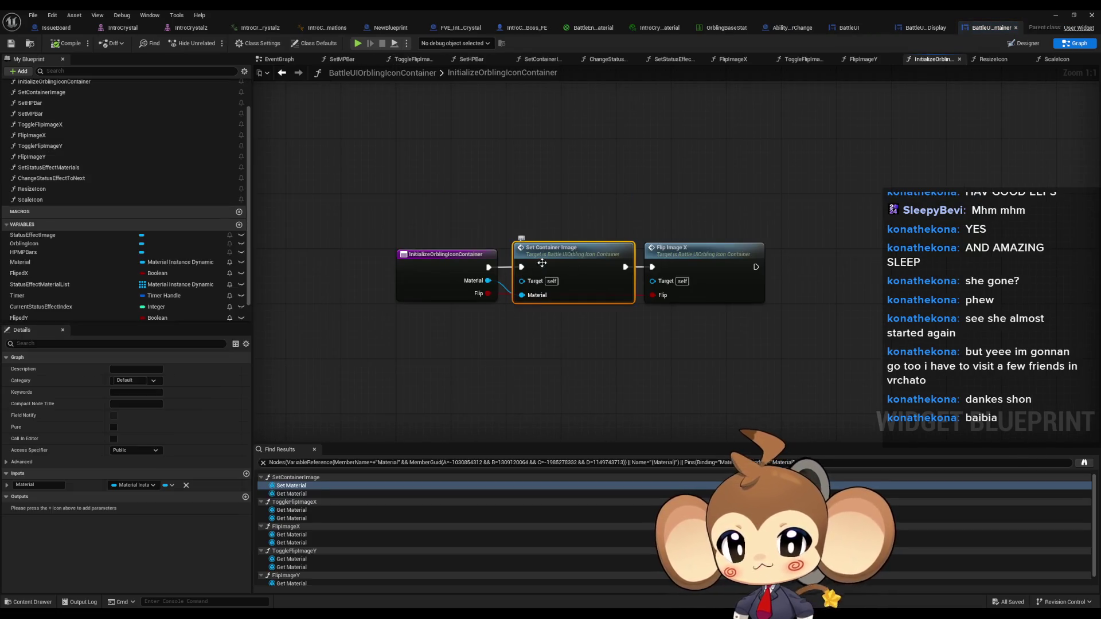
{"action": "double_click", "coordinate": [557, 263]}
{"action": "left_click_drag", "start_coordinate": [528, 213], "coordinate": [585, 343]}
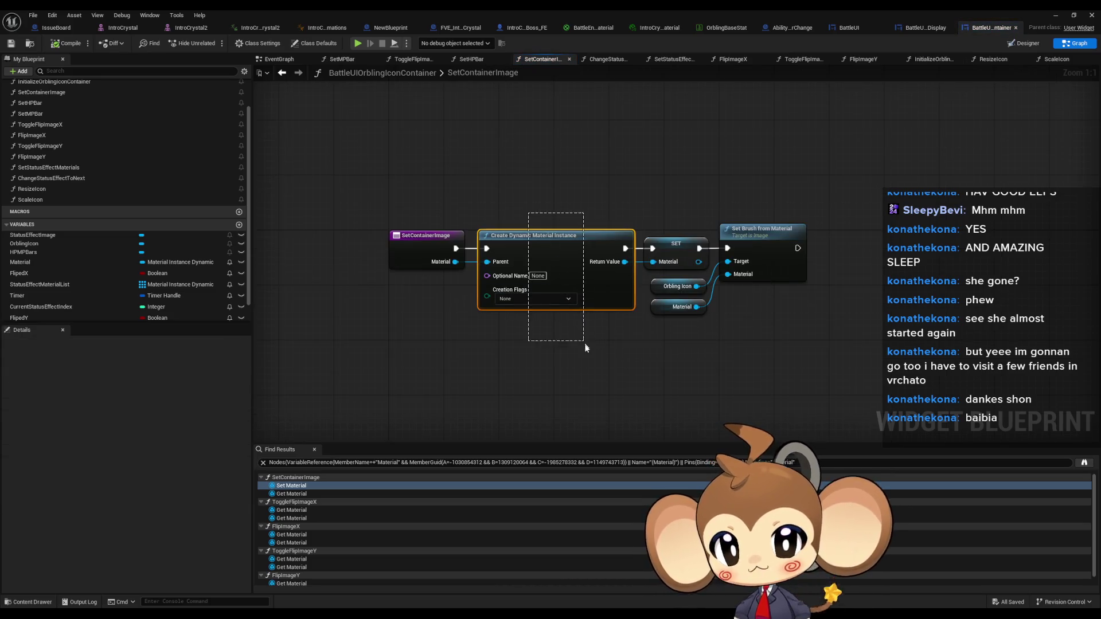
{"action": "left_click", "coordinate": [676, 248]}
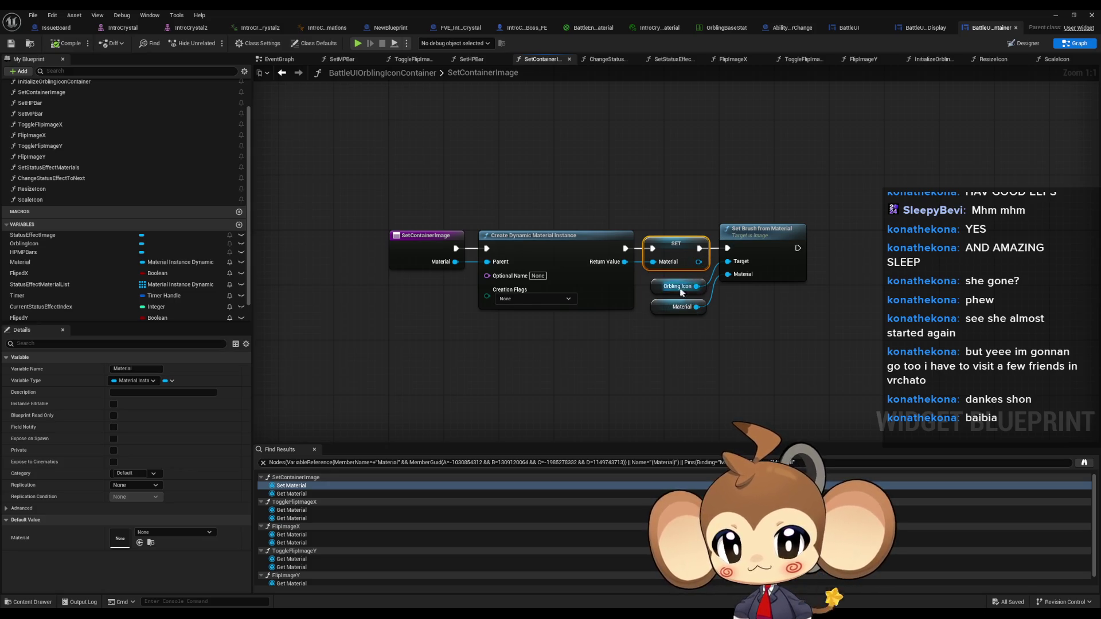
{"action": "left_click", "coordinate": [660, 288]}
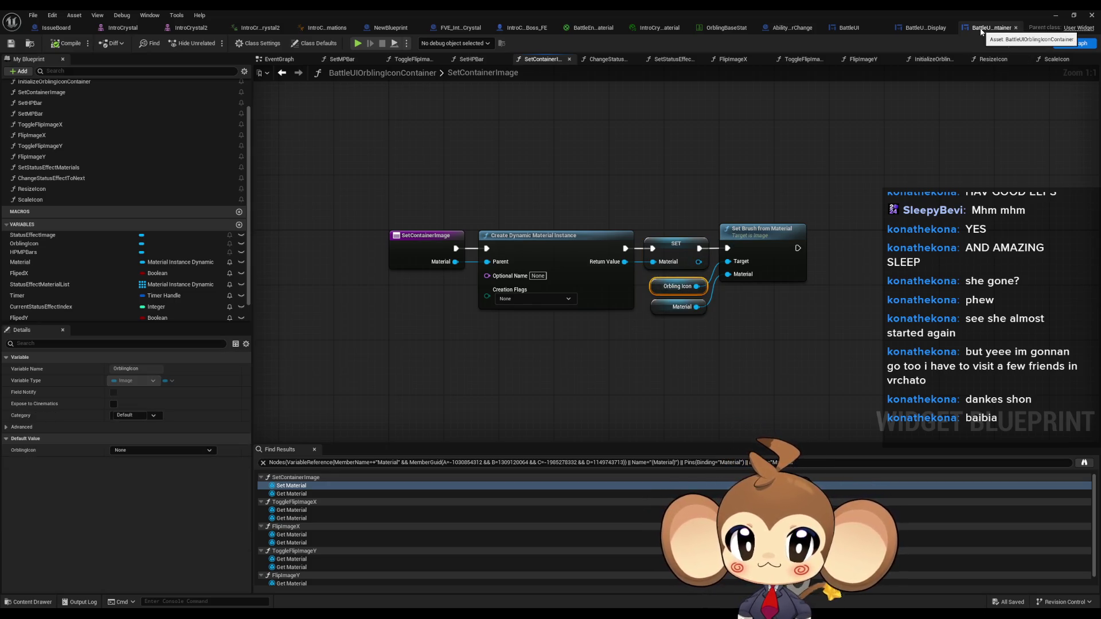
{"action": "left_click", "coordinate": [925, 28]}
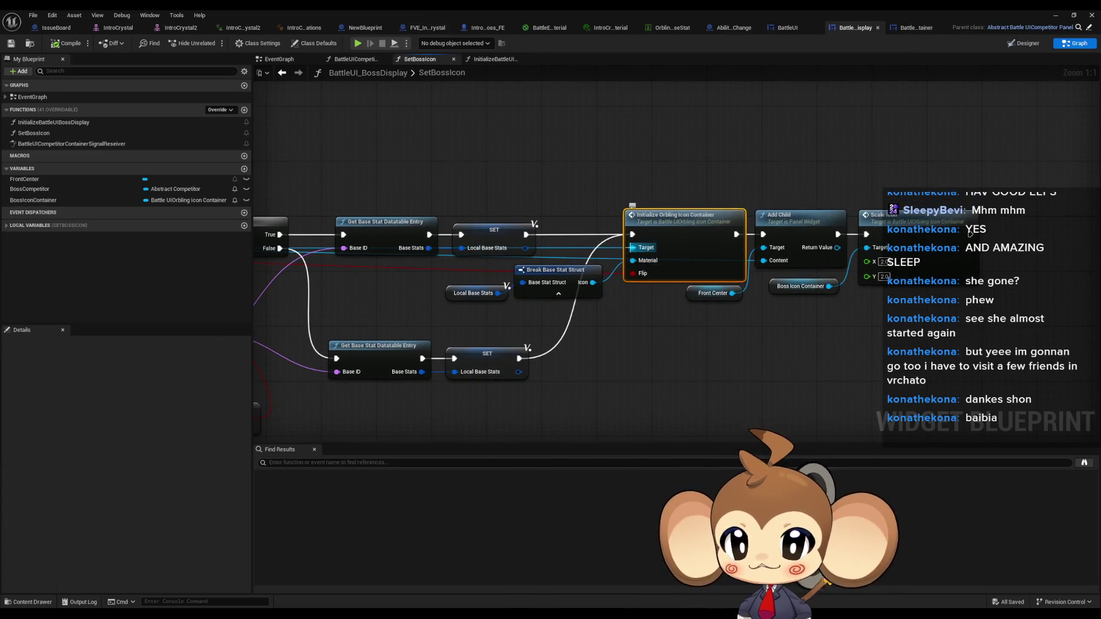
Inspect the icon container widget creation and BossIconContainer setter in SetBossIcon
{"action": "scroll", "coordinate": [633, 250], "scroll_direction": "down", "scroll_amount": 4}
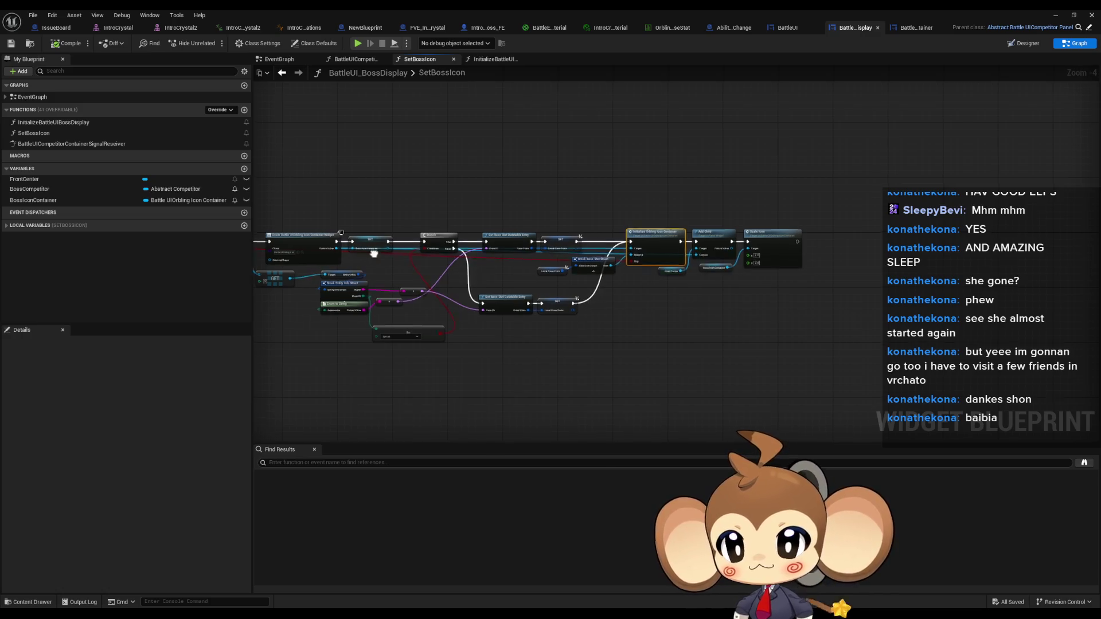
{"action": "scroll", "coordinate": [408, 229], "scroll_direction": "up", "scroll_amount": 4}
{"action": "left_click_drag", "start_coordinate": [408, 194], "coordinate": [435, 245]}
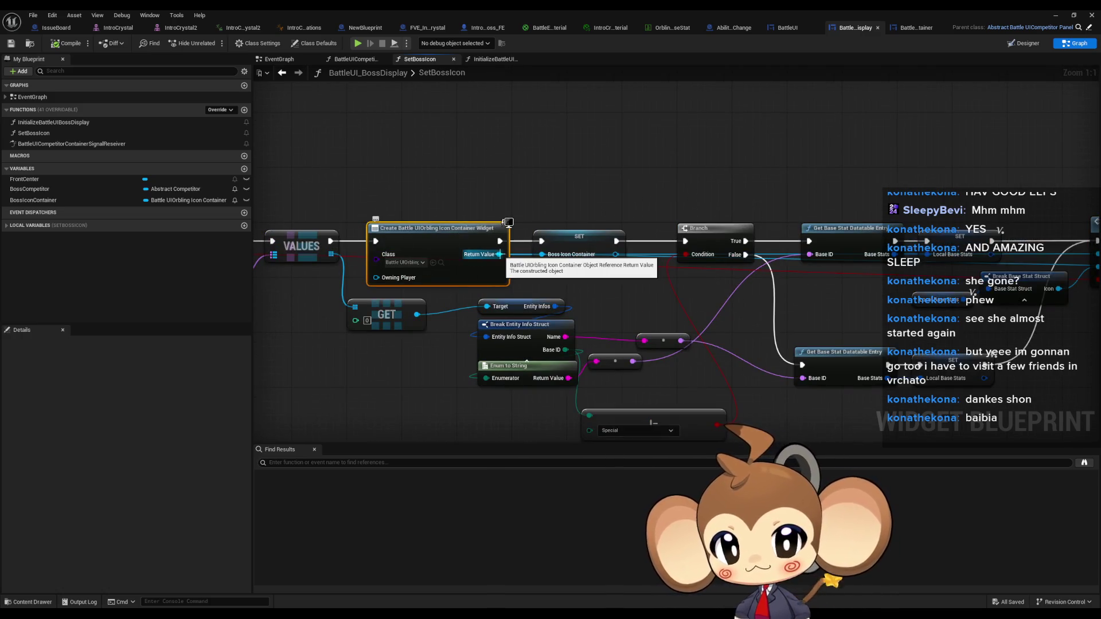
{"action": "left_click", "coordinate": [578, 246]}
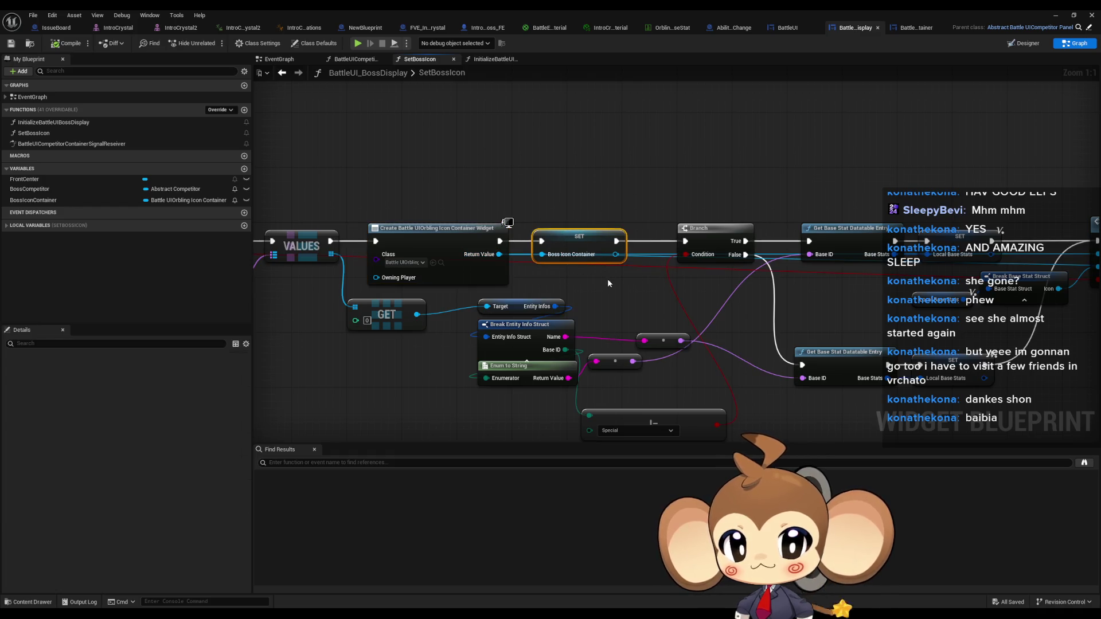
Go back to BattleUI's InitializeCompetitorPanel graph at the boss display widget creation
{"action": "scroll", "coordinate": [618, 253], "scroll_direction": "down", "scroll_amount": 4}
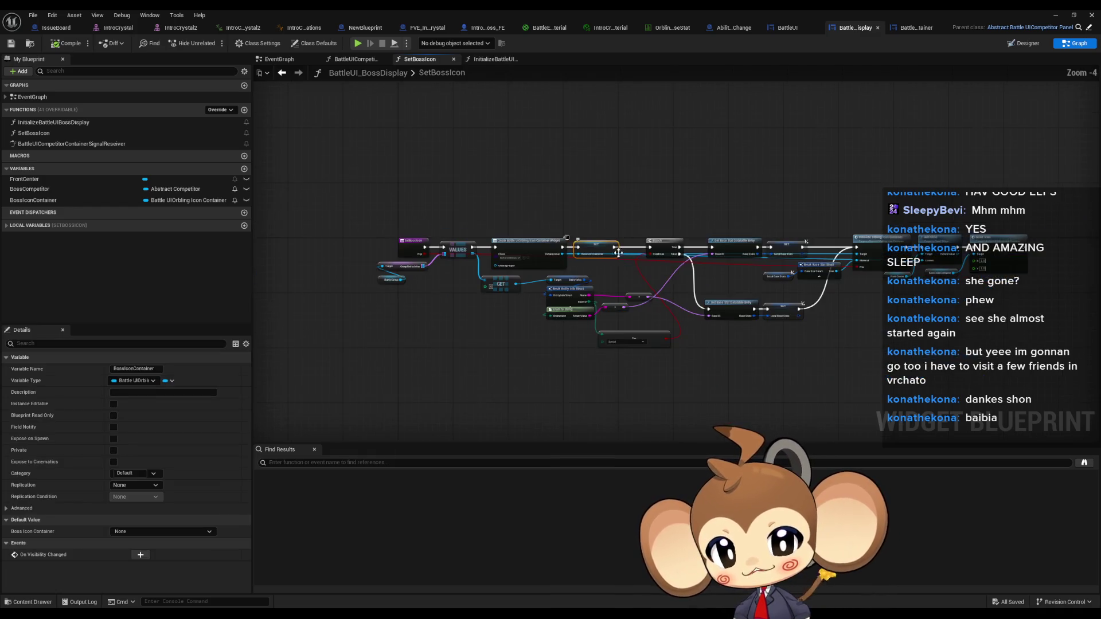
{"action": "scroll", "coordinate": [616, 219], "scroll_direction": "up", "scroll_amount": 4}
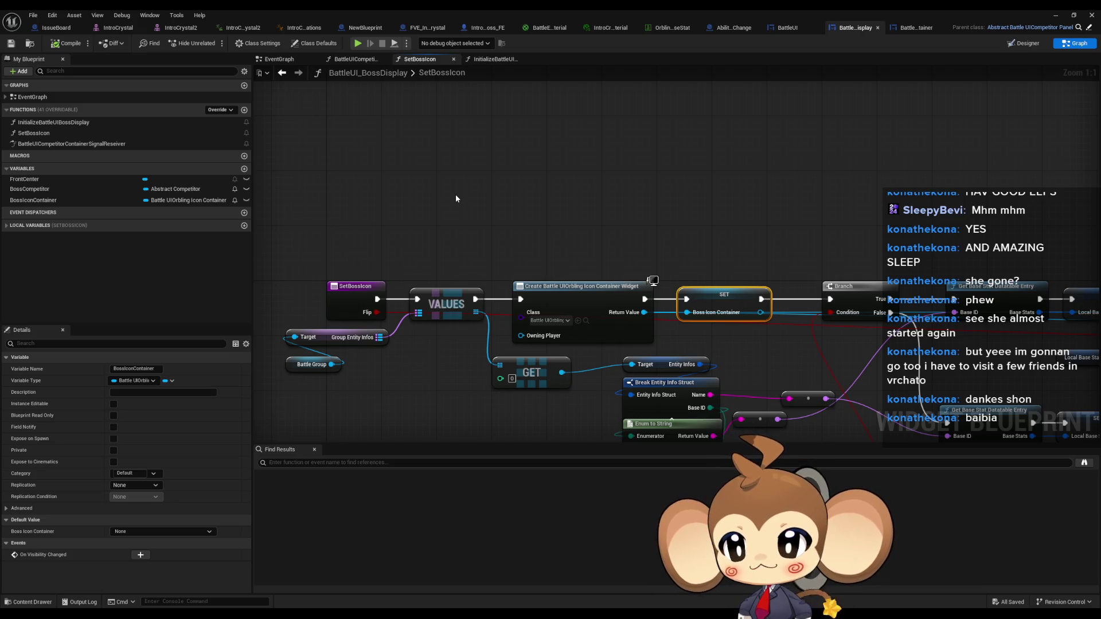
{"action": "left_click_drag", "start_coordinate": [448, 206], "coordinate": [530, 165]}
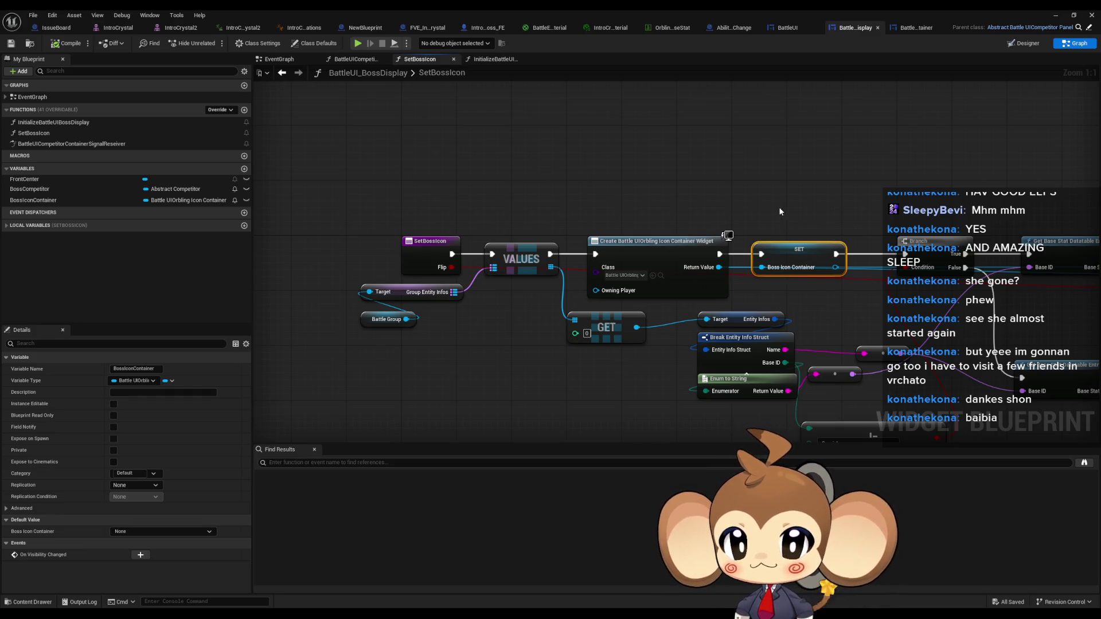
{"action": "left_click", "coordinate": [779, 28]}
{"action": "mouse_move", "coordinate": [590, 383]}
{"action": "left_mouse_down"}
{"action": "mouse_move", "coordinate": [568, 344]}
{"action": "mouse_move", "coordinate": [441, 313]}
{"action": "left_mouse_up"}
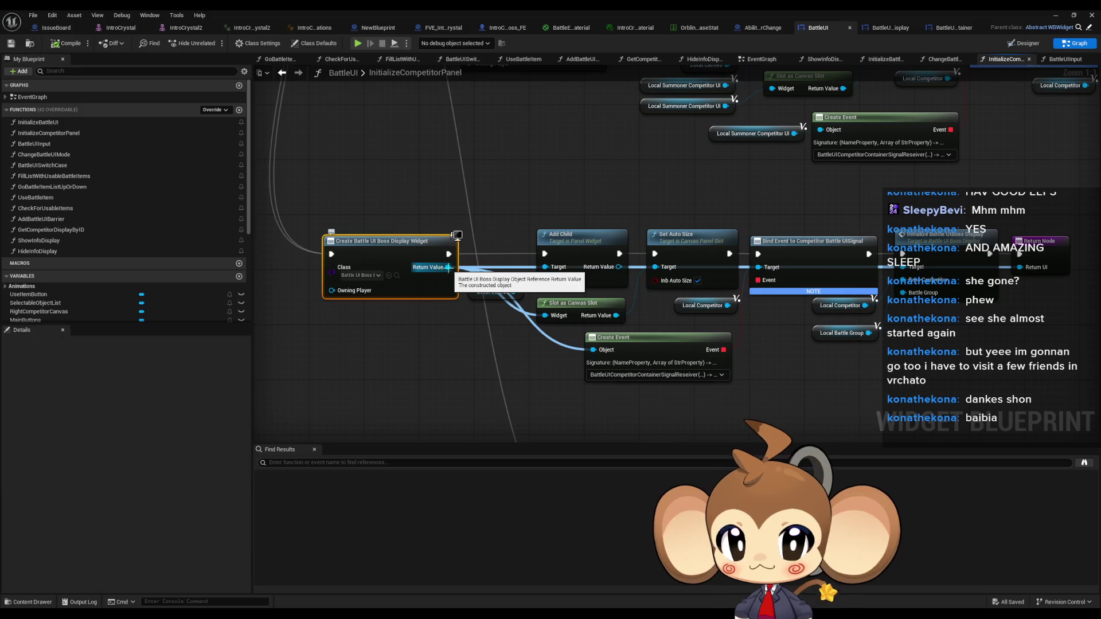
Find all references to InitializeCompetitorPanel from its entry node
{"action": "scroll", "coordinate": [452, 184], "scroll_direction": "down", "scroll_amount": 5}
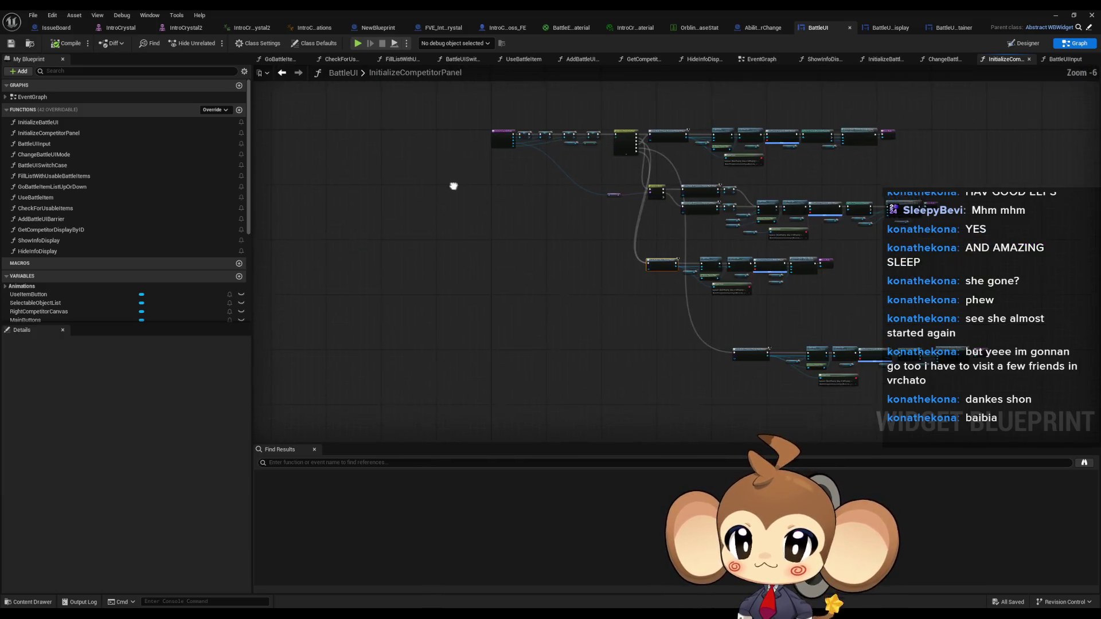
{"action": "scroll", "coordinate": [635, 195], "scroll_direction": "up", "scroll_amount": 5}
{"action": "right_click", "coordinate": [635, 195]}
{"action": "left_click", "coordinate": [664, 218]}
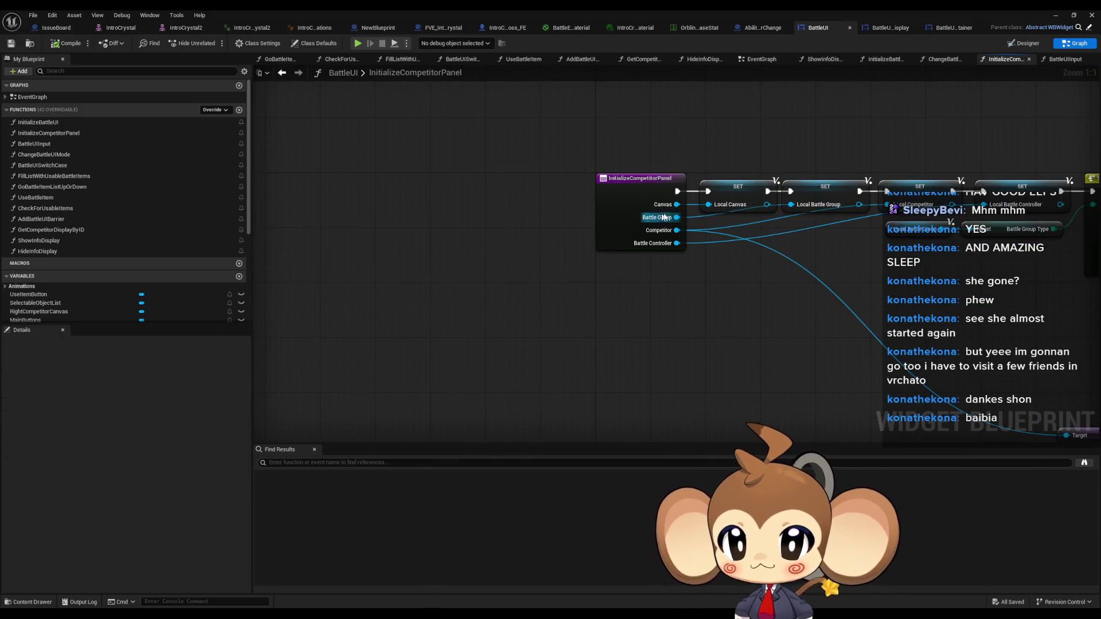
{"action": "right_click", "coordinate": [620, 211]}
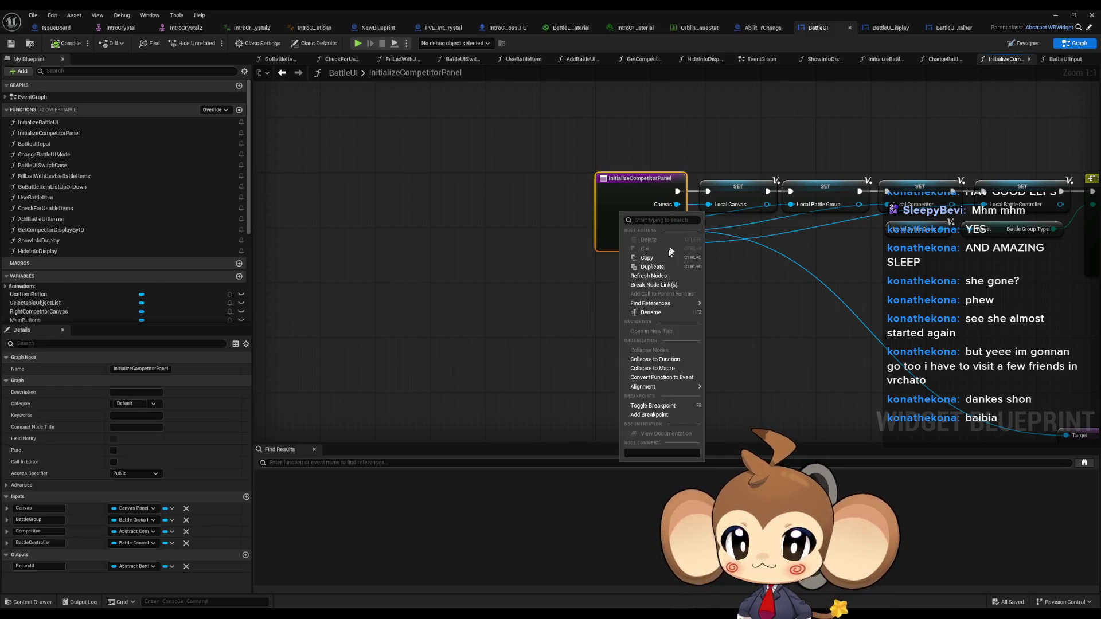
{"action": "mouse_move", "coordinate": [677, 303]}
{"action": "left_click", "coordinate": [738, 325]}
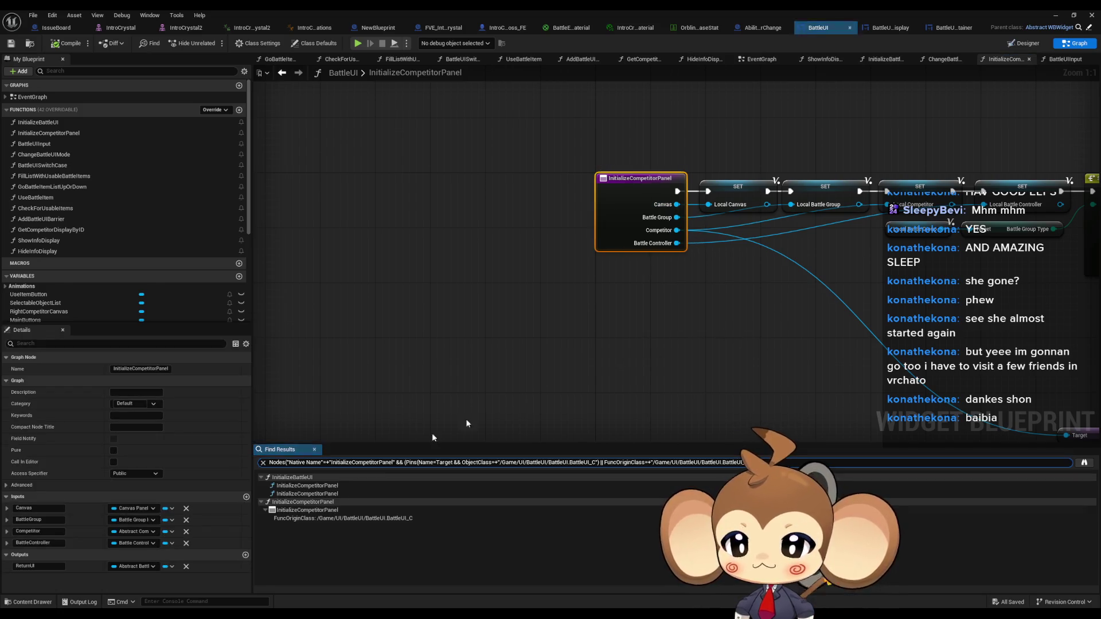
Jump to both InitializeCompetitorPanel calls in InitializeBattleUI, then return to Ability_IntroCrystalColorChange
{"action": "double_click", "coordinate": [302, 486]}
{"action": "double_click", "coordinate": [303, 494]}
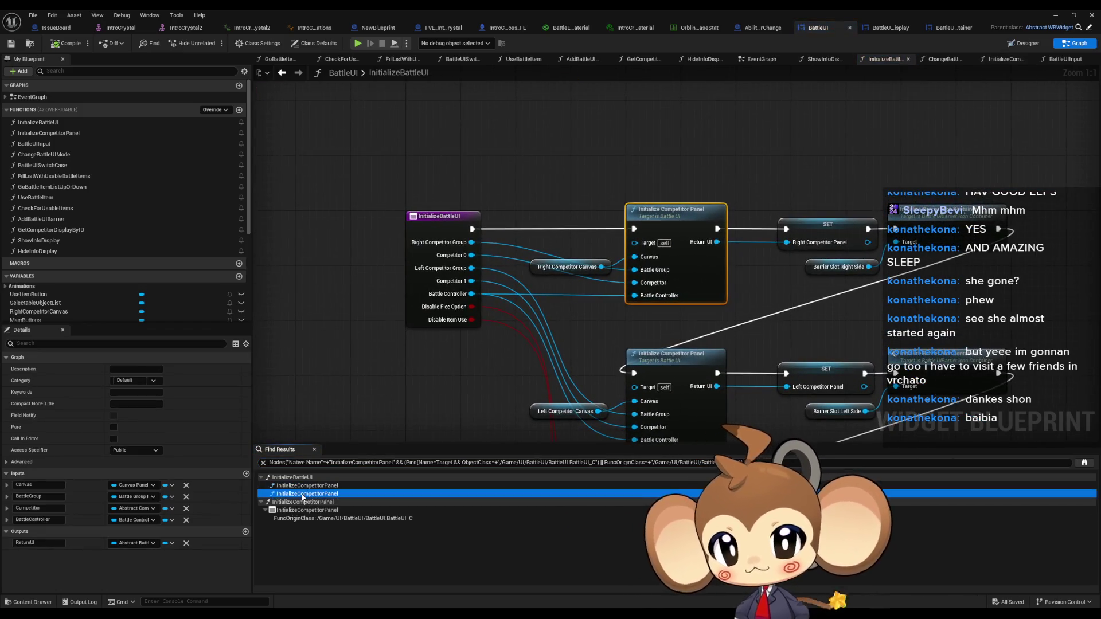
{"action": "left_click", "coordinate": [477, 326]}
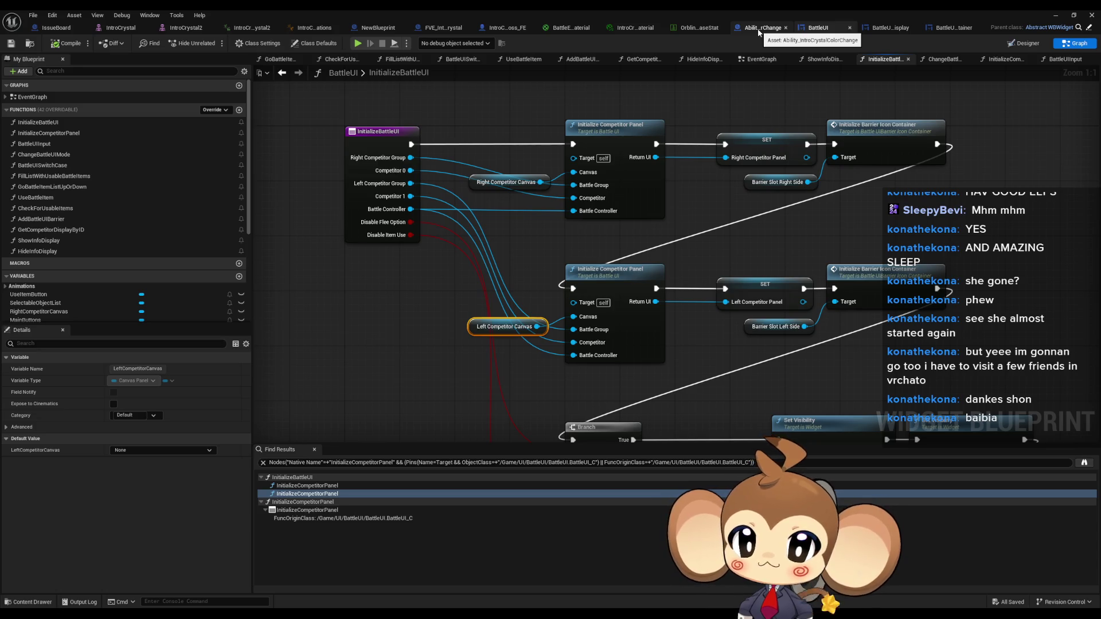
{"action": "left_click", "coordinate": [759, 33]}
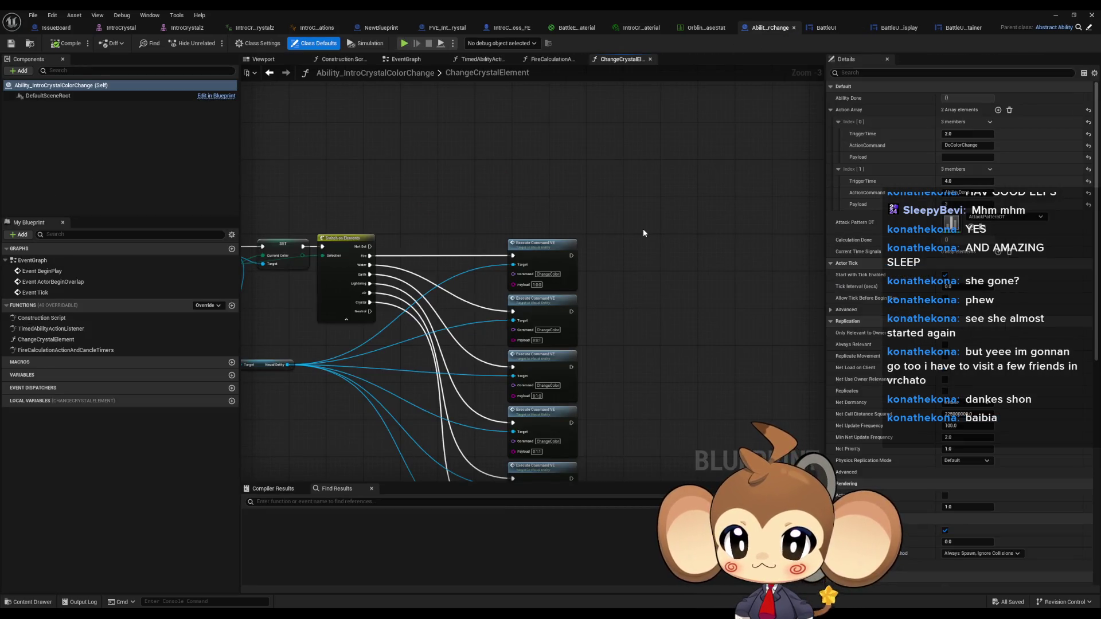
Place a Find First Actor Of Class node in the ChangeCrystalElement graph
{"action": "scroll", "coordinate": [642, 229], "scroll_direction": "up", "scroll_amount": 3}
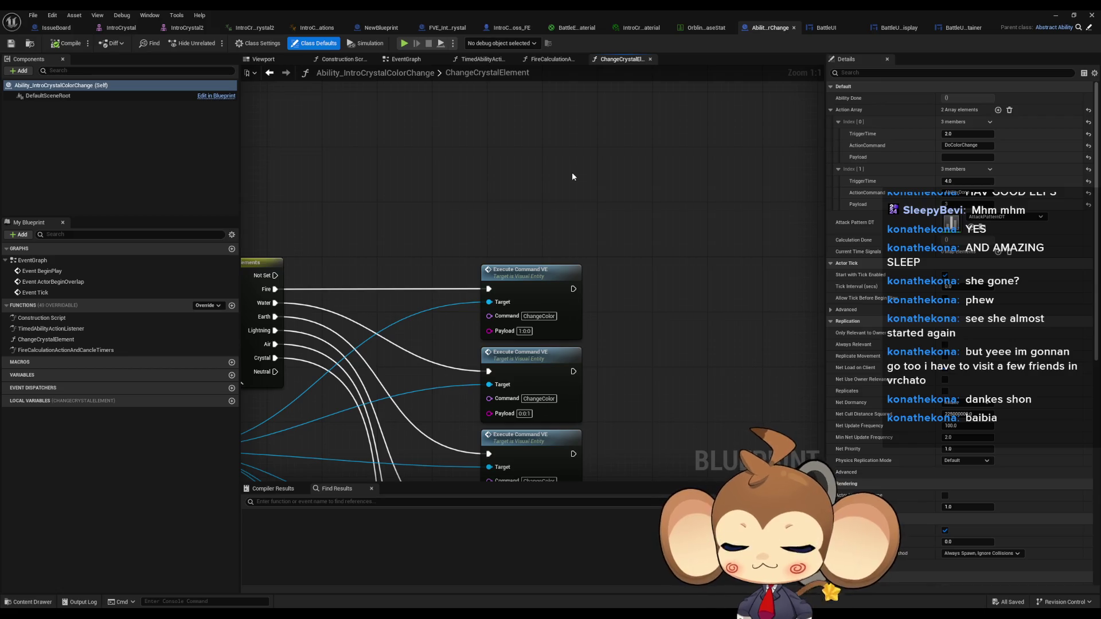
{"action": "right_click", "coordinate": [572, 175]}
{"action": "type", "text": "get battl"}
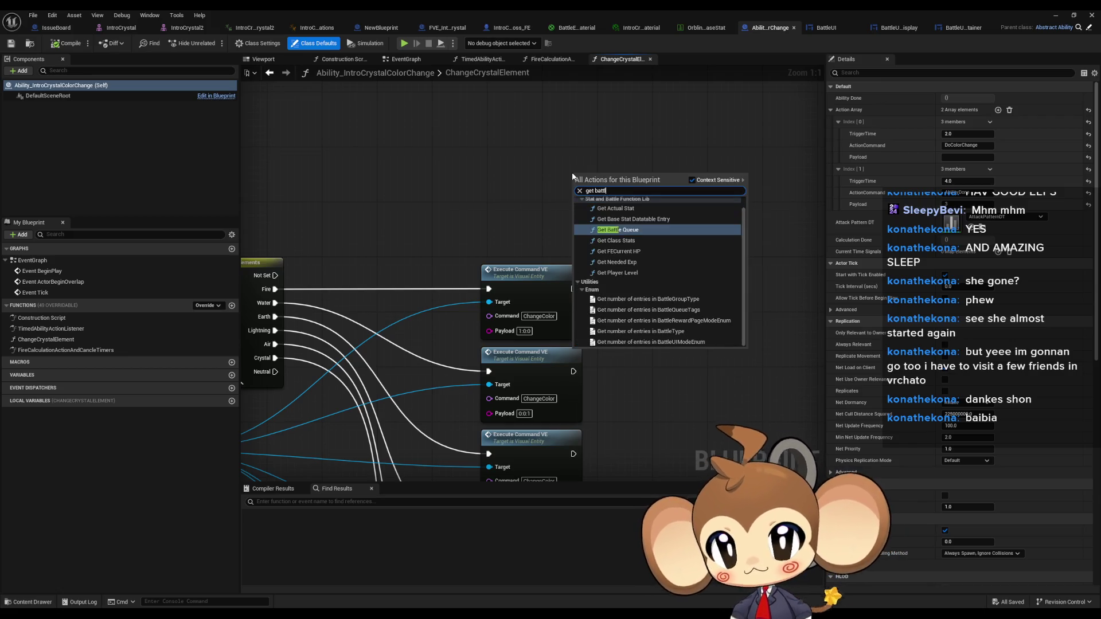
{"action": "type", "text": "e ui"}
{"action": "key", "text": "ctrl+a"}
{"action": "type", "text": "find"}
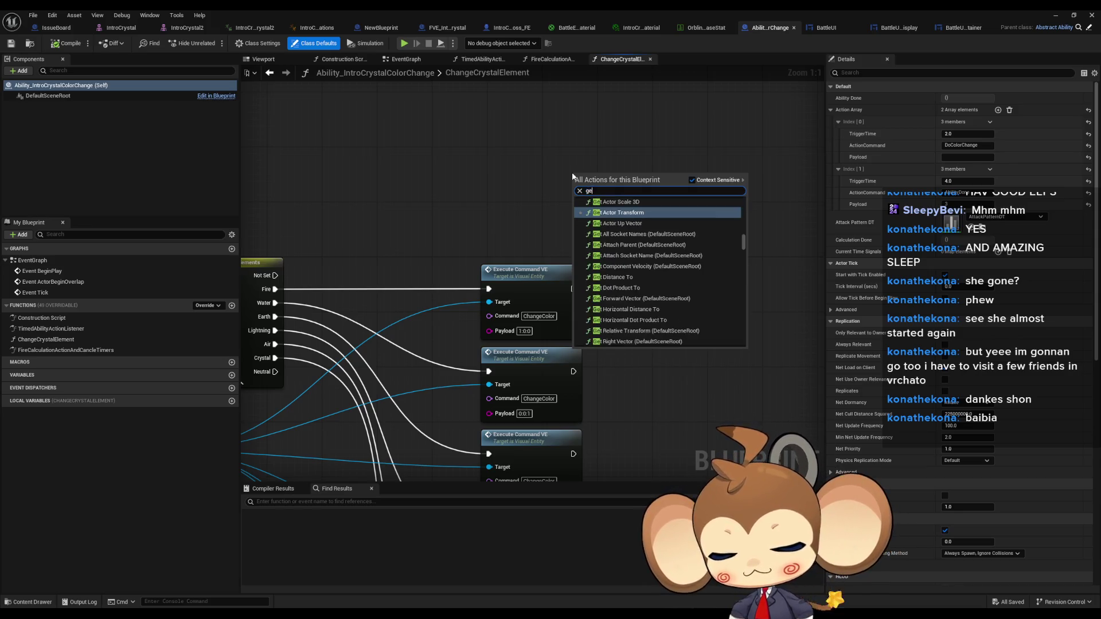
{"action": "type", "text": " first actor"}
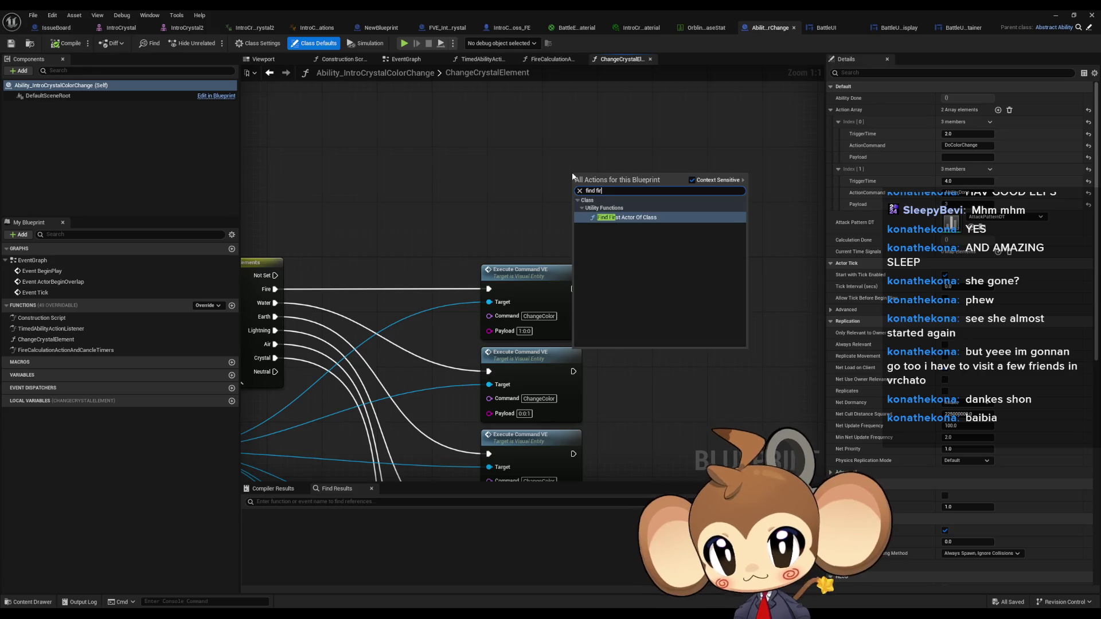
{"action": "key", "text": "Return"}
Cast the found actor to UIController and set the class to find to UIController
{"action": "mouse_move", "coordinate": [636, 186]}
{"action": "left_mouse_down"}
{"action": "mouse_move", "coordinate": [580, 166]}
{"action": "mouse_move", "coordinate": [673, 177]}
{"action": "left_mouse_up"}
{"action": "type", "text": "ast batt cont"}
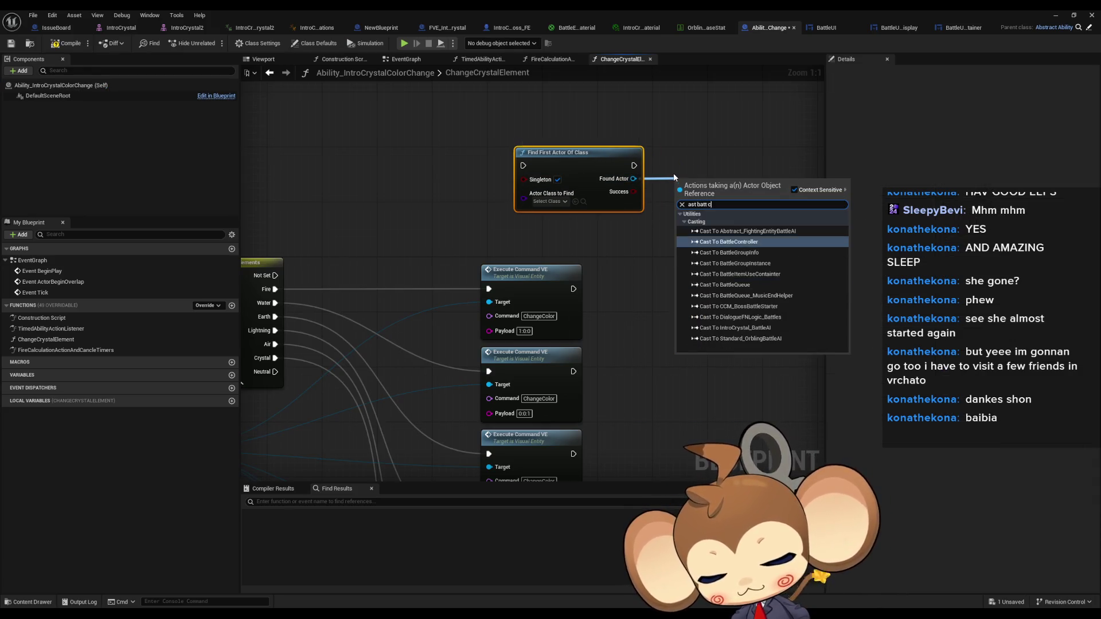
{"action": "key", "text": "ctrl+a"}
{"action": "type", "text": "ui cont"}
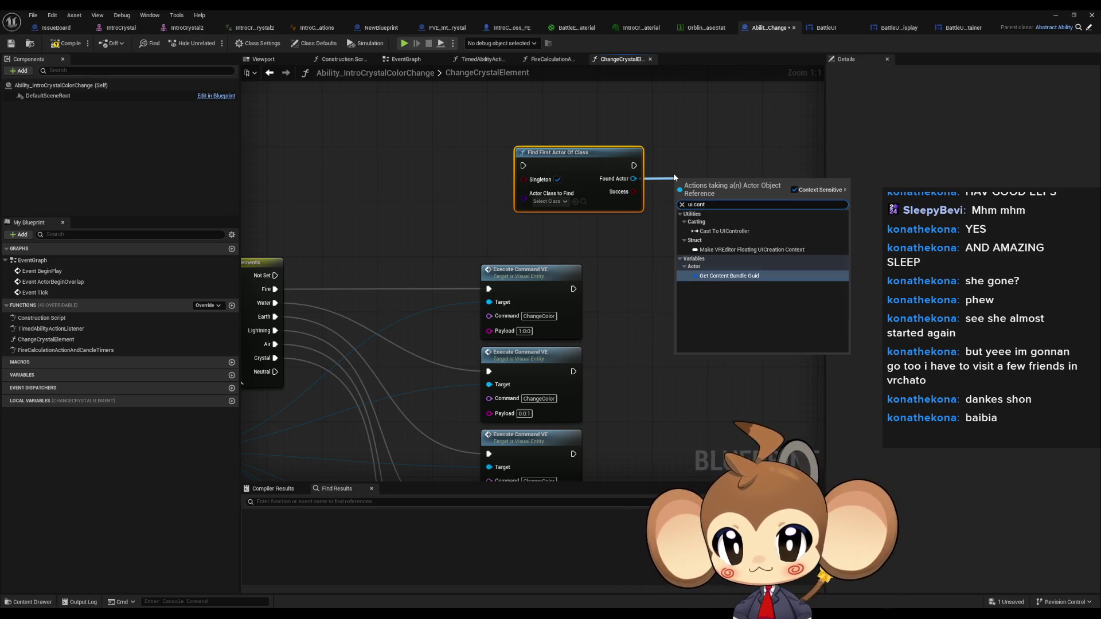
{"action": "key", "text": "Up"}
{"action": "key", "text": "Up"}
{"action": "key", "text": "Return"}
{"action": "left_click", "coordinate": [555, 206]}
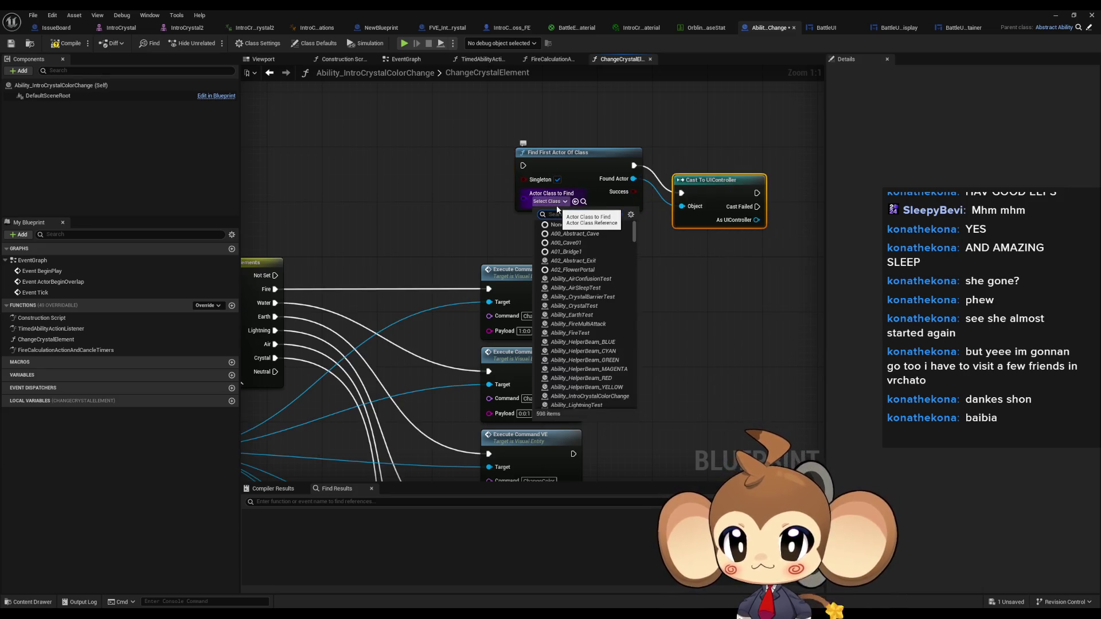
{"action": "type", "text": "ui co"}
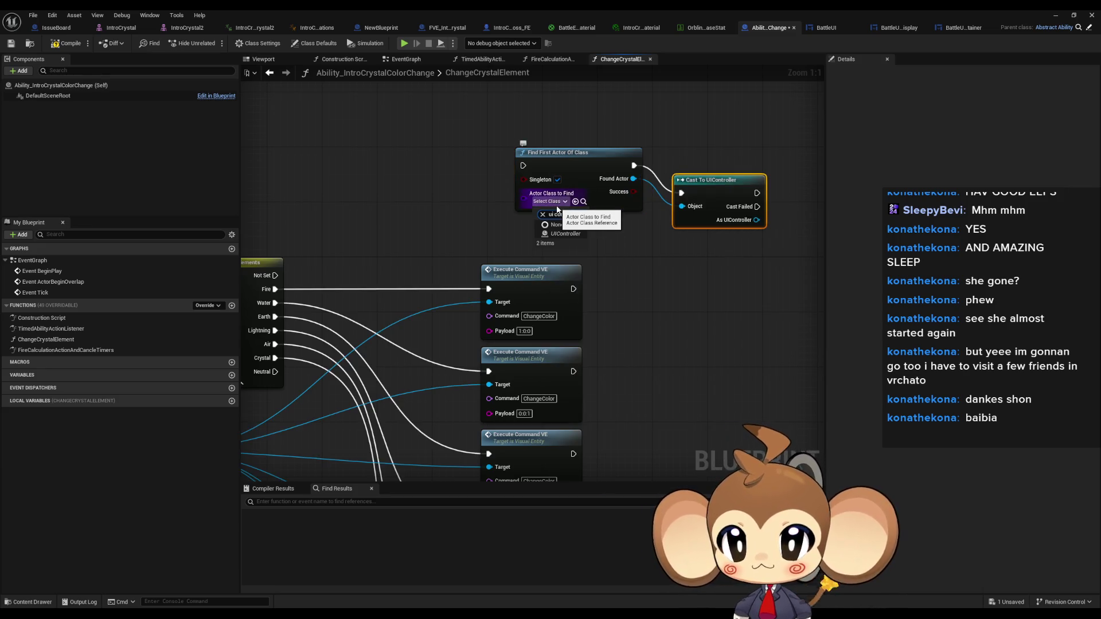
{"action": "left_click", "coordinate": [553, 225]}
{"action": "left_click_drag", "start_coordinate": [682, 182], "coordinate": [661, 155]}
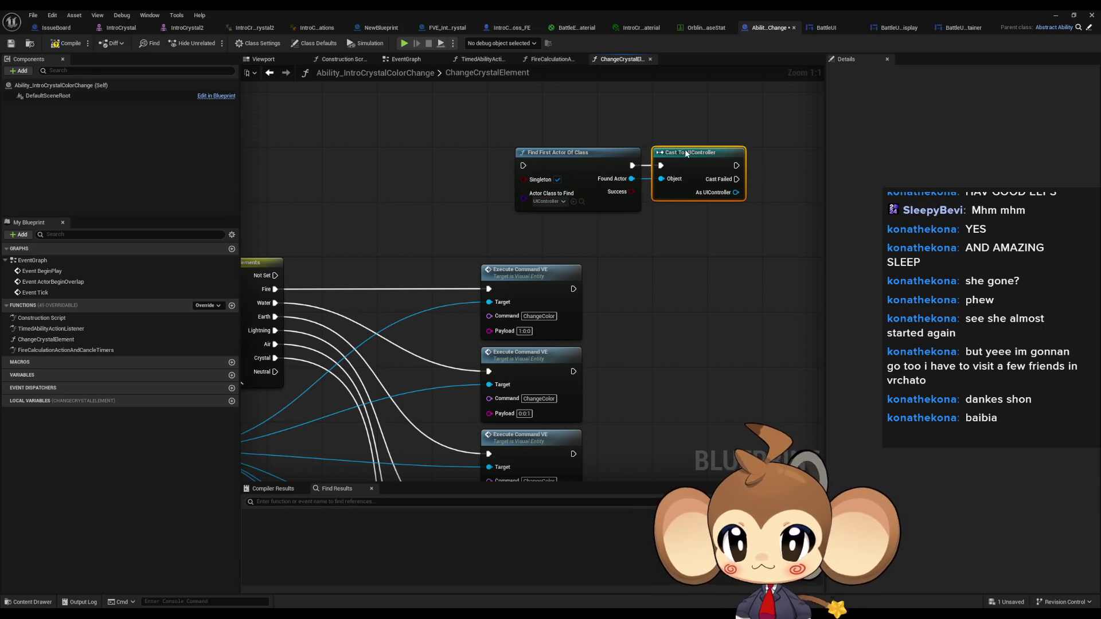
Add a Get Battle UI node from the UIController cast output
{"action": "left_click_drag", "start_coordinate": [736, 192], "coordinate": [746, 215]}
{"action": "type", "text": "vatt cont"}
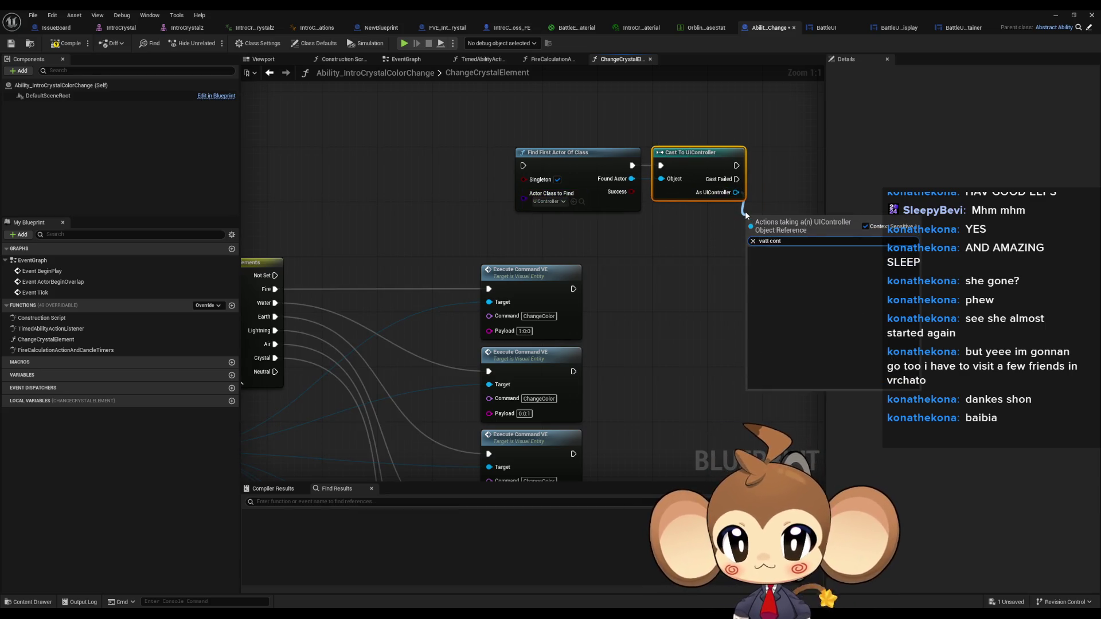
{"action": "key", "text": "ctrl+a"}
{"action": "type", "text": "get v"}
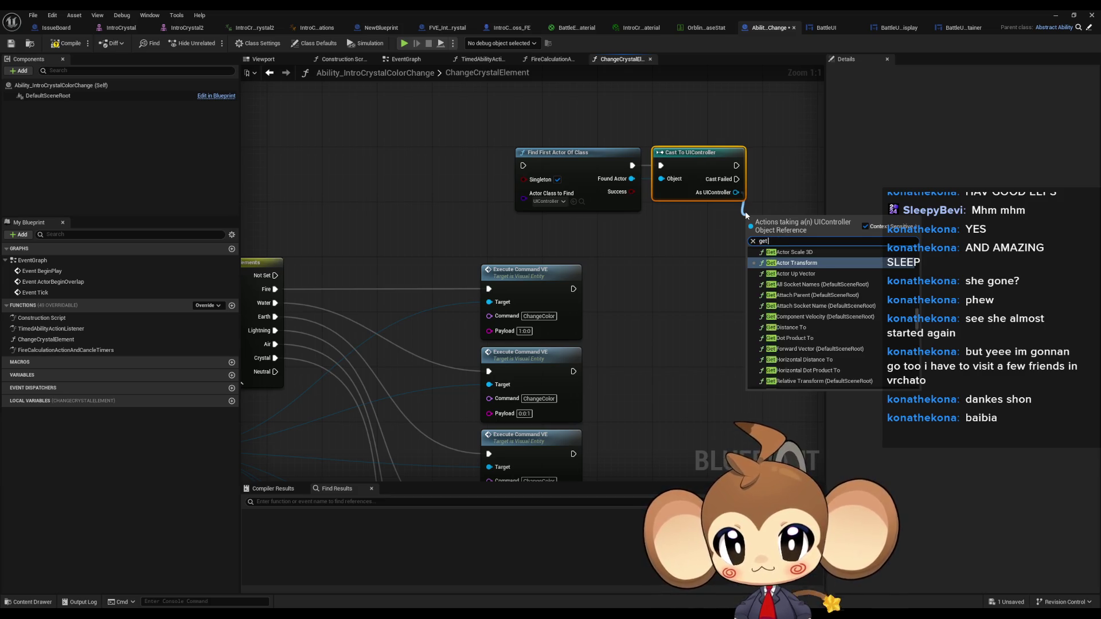
{"action": "key", "text": "BackSpace"}
{"action": "type", "text": "batt"}
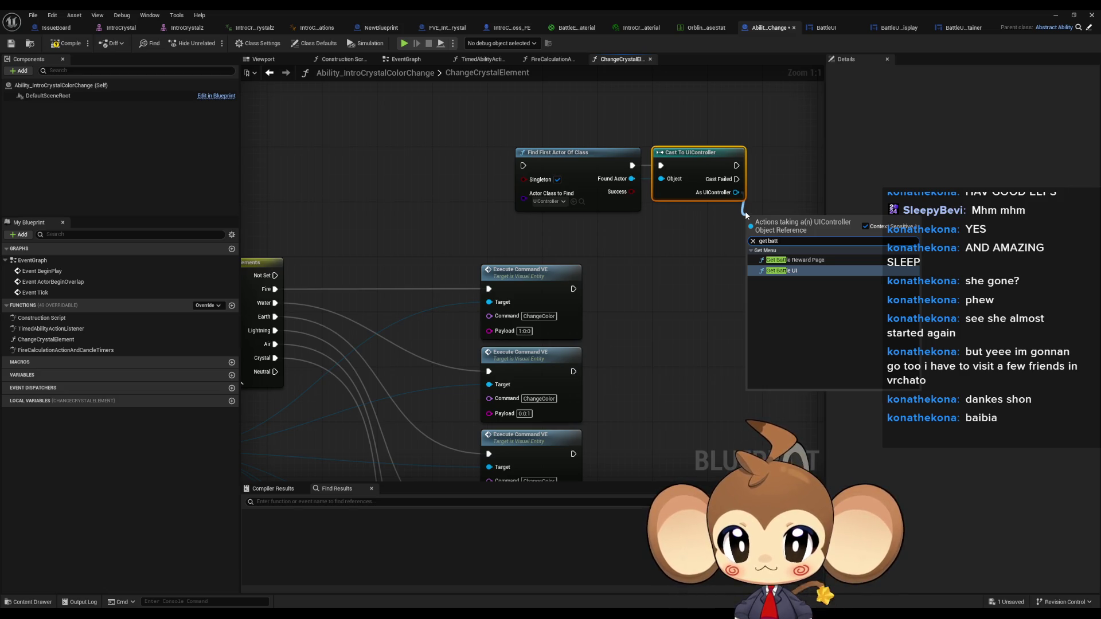
{"action": "left_click", "coordinate": [781, 271]}
{"action": "mouse_move", "coordinate": [590, 251]}
{"action": "left_mouse_down"}
{"action": "mouse_move", "coordinate": [587, 210]}
{"action": "mouse_move", "coordinate": [658, 240]}
{"action": "left_mouse_up"}
Add the Left Competitor Panel getter from Battle UI, then switch to BattleUI_BossDisplay
{"action": "type", "text": "left"}
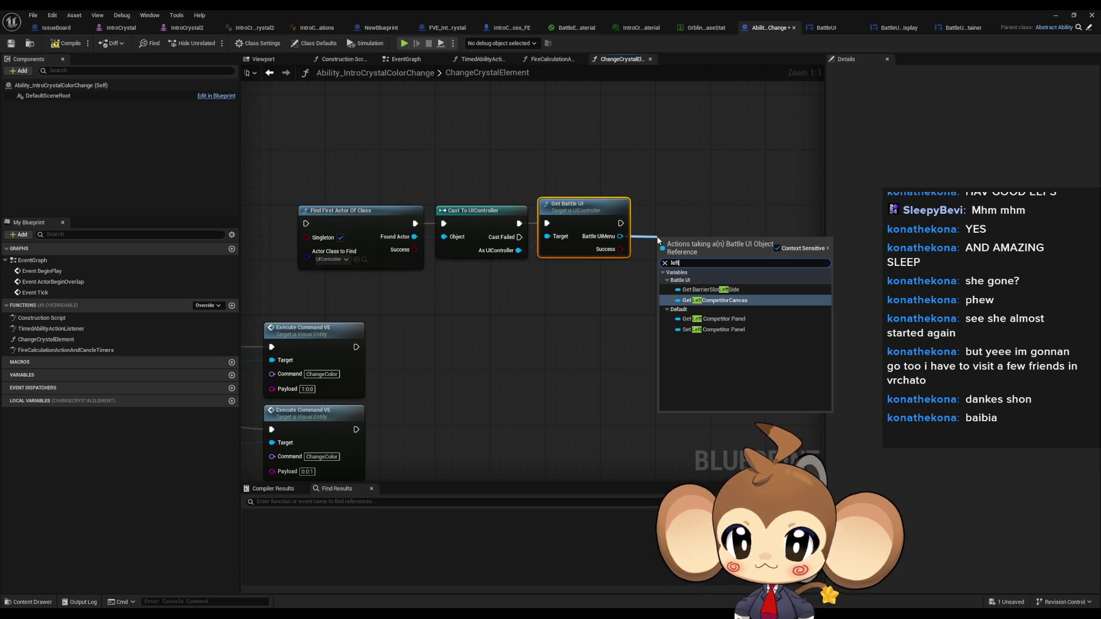
{"action": "key", "text": "Up"}
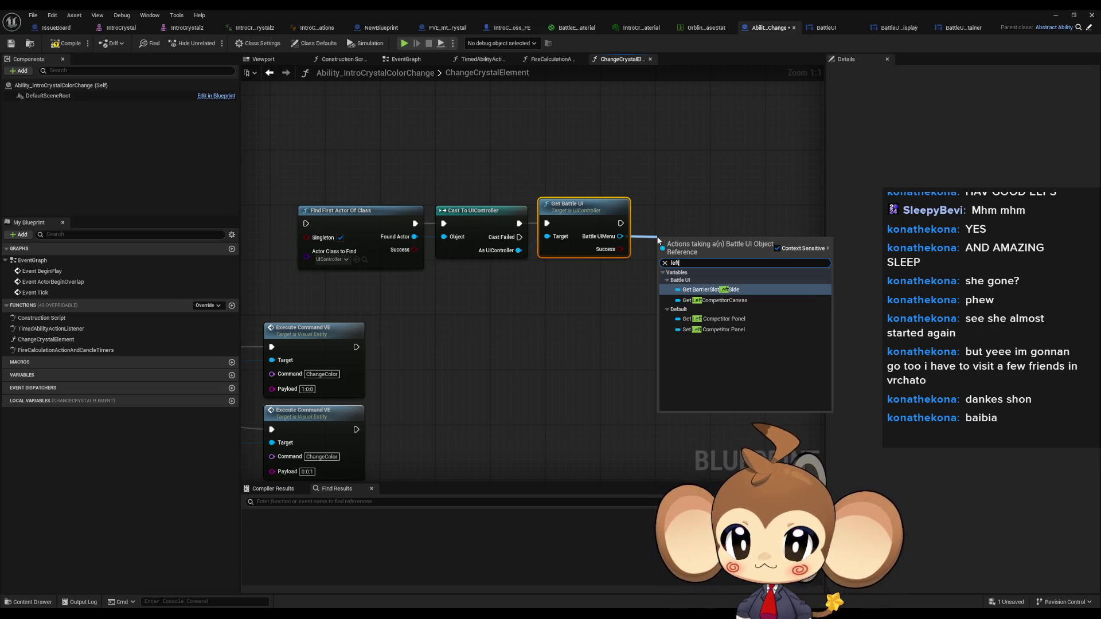
{"action": "key", "text": "Down"}
{"action": "key", "text": "Down"}
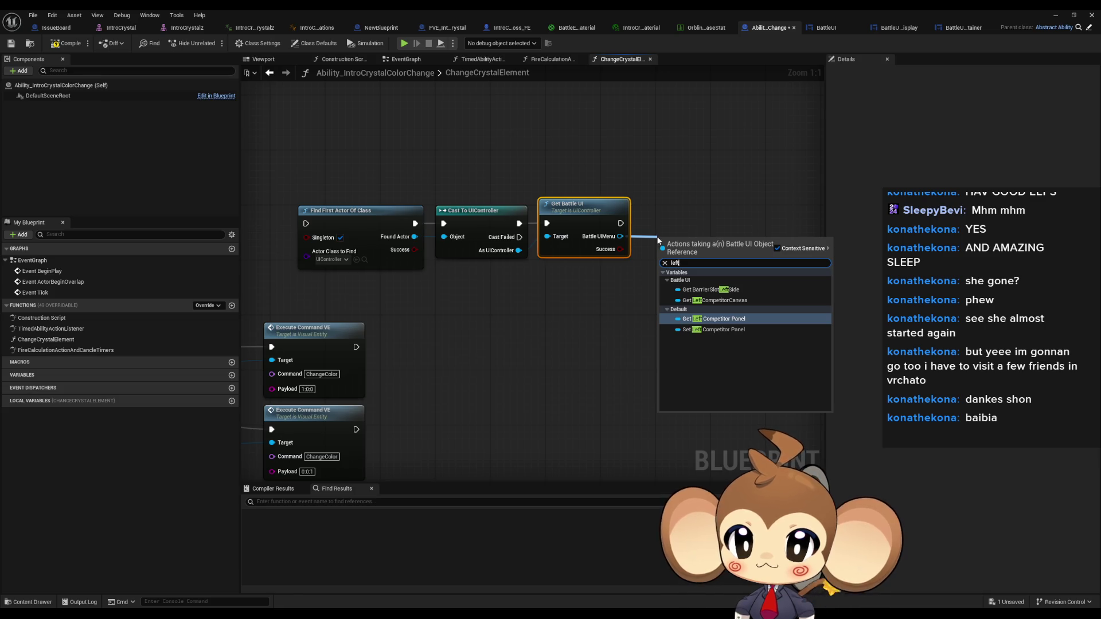
{"action": "key", "text": "Return"}
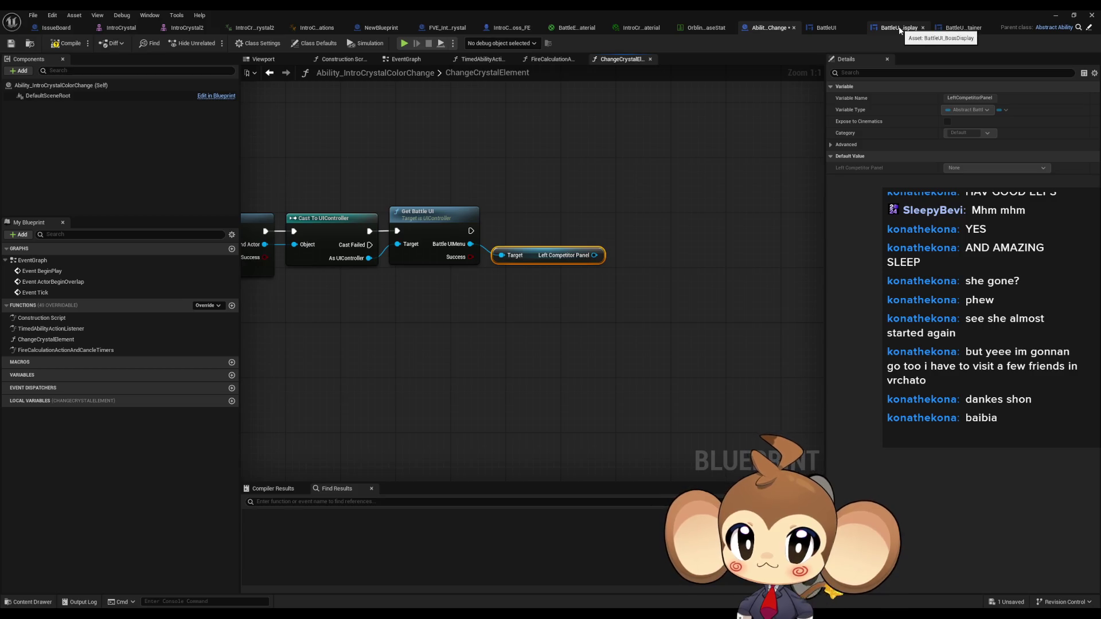
{"action": "left_click", "coordinate": [900, 30]}
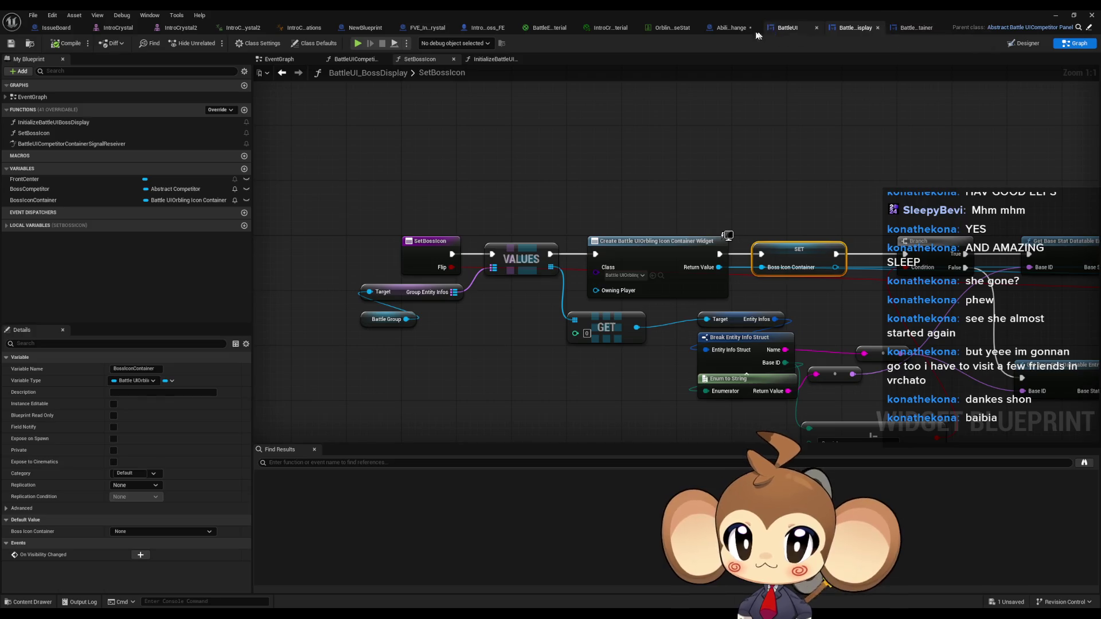
Cast the Left Competitor Panel to BattleUI_BossDisplay beside the panel getter
{"action": "left_click", "coordinate": [731, 28]}
{"action": "left_click_drag", "start_coordinate": [595, 255], "coordinate": [639, 262]}
{"action": "type", "text": "cast to battleui"}
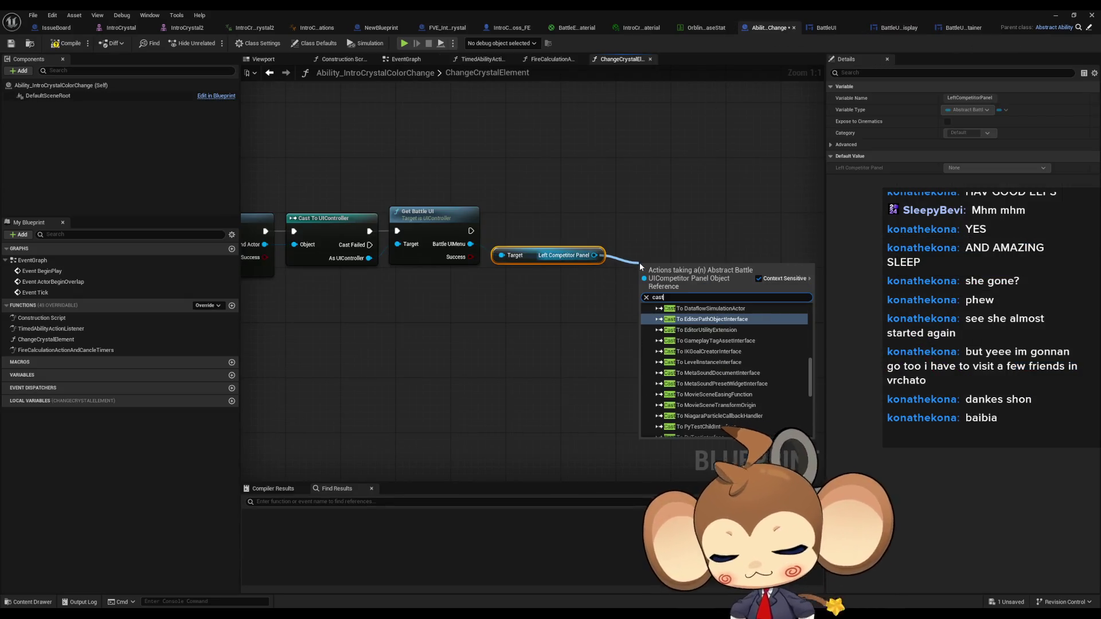
{"action": "key", "text": "Return"}
{"action": "mouse_move", "coordinate": [688, 279]}
{"action": "left_mouse_down"}
{"action": "mouse_move", "coordinate": [671, 230]}
{"action": "mouse_move", "coordinate": [684, 262]}
{"action": "left_mouse_up"}
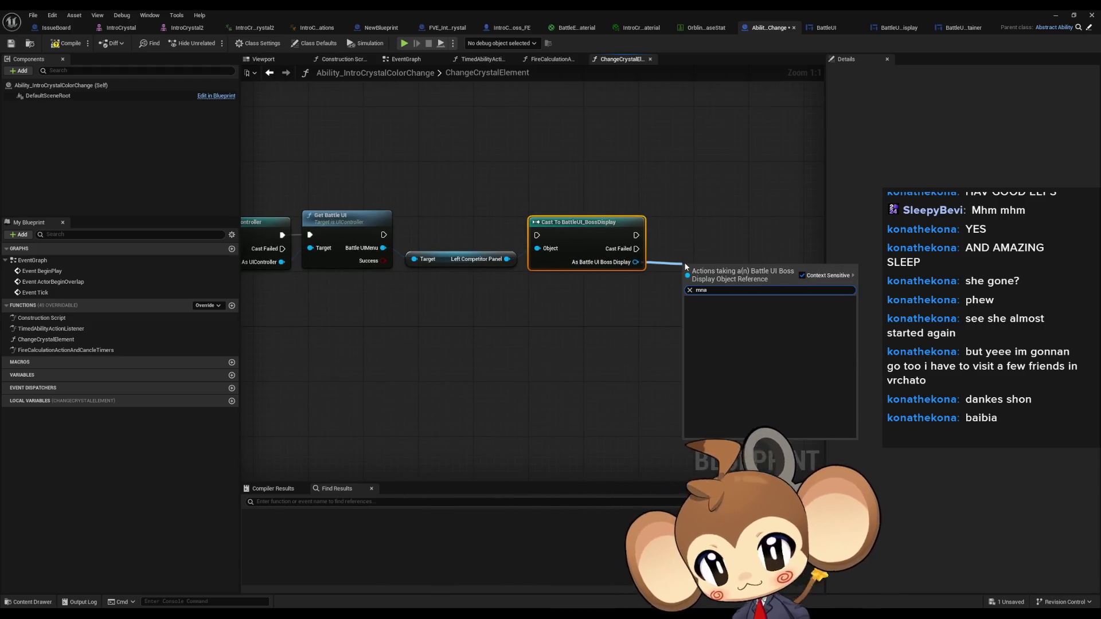
{"action": "type", "text": "get mate"}
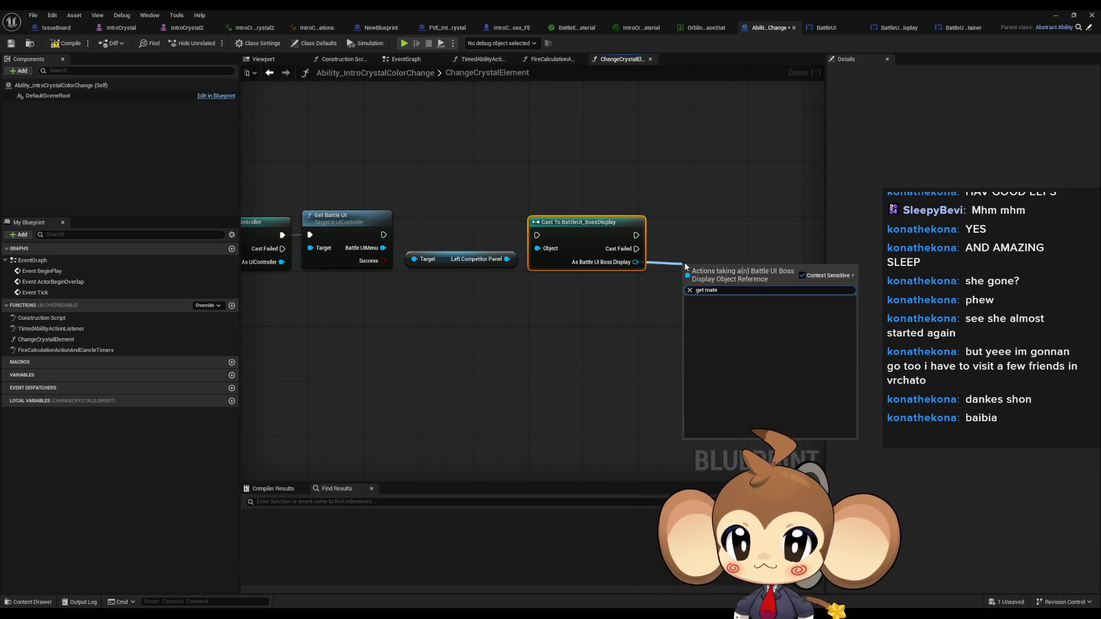
{"action": "key", "text": "Escape"}
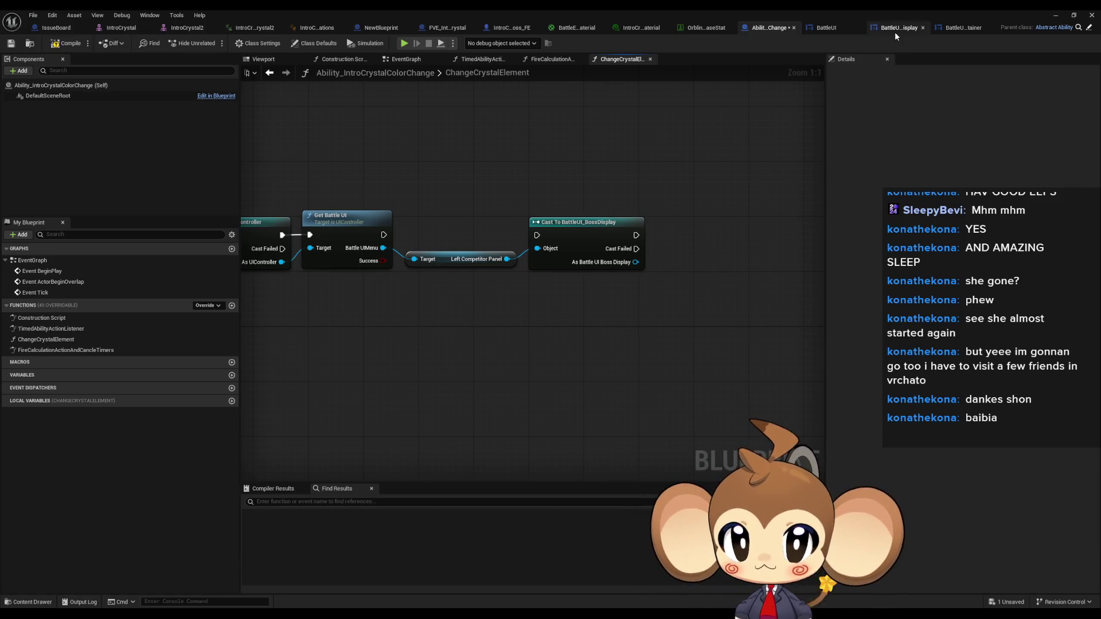
Add a Get Boss Icon Container node from the BossDisplay cast, then return to SetBossIcon
{"action": "left_click", "coordinate": [895, 32]}
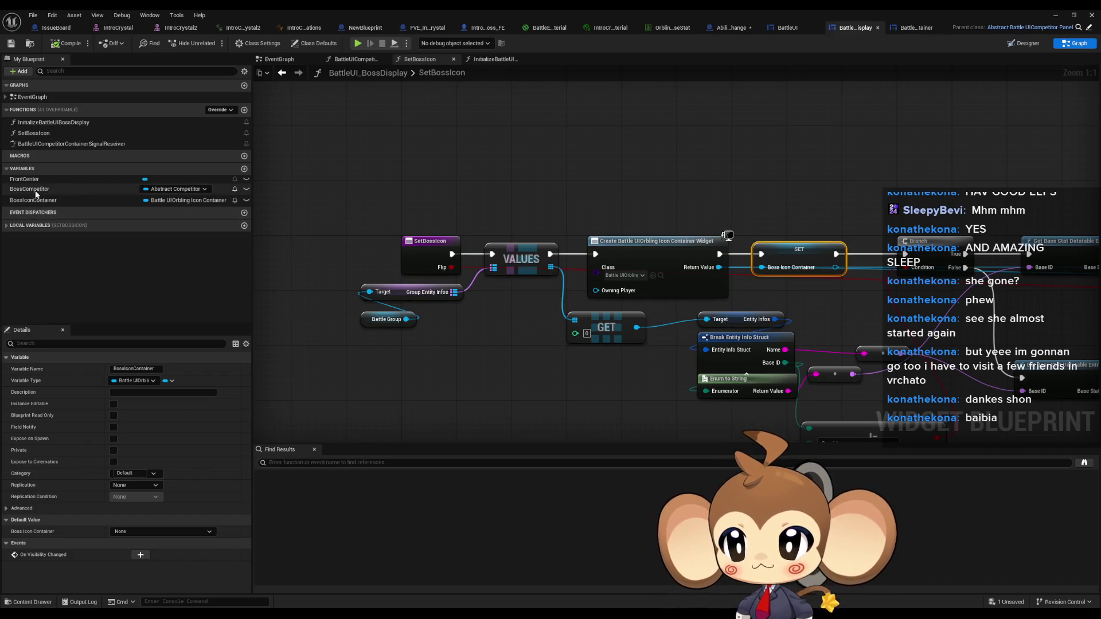
{"action": "left_click", "coordinate": [729, 28]}
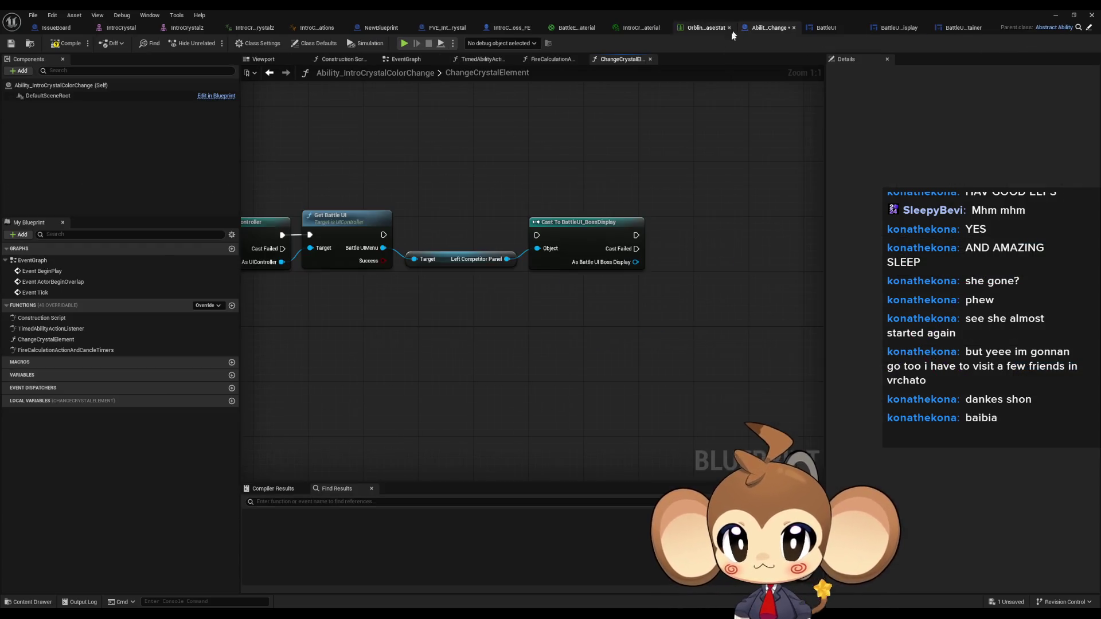
{"action": "left_click_drag", "start_coordinate": [635, 262], "coordinate": [670, 270]}
{"action": "type", "text": "get bo"}
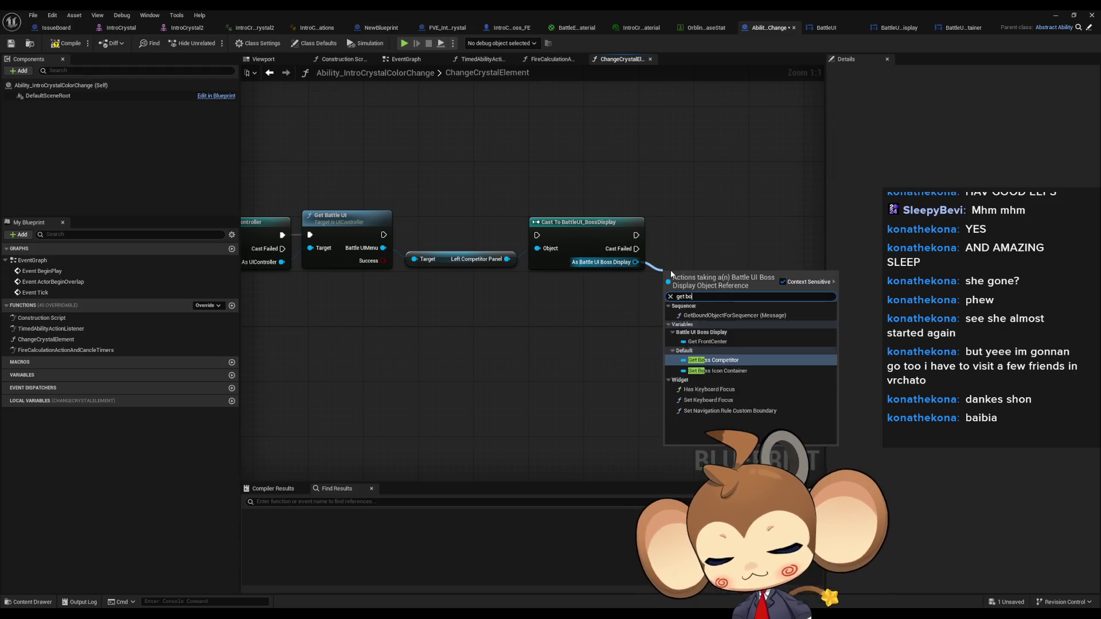
{"action": "type", "text": "ss c"}
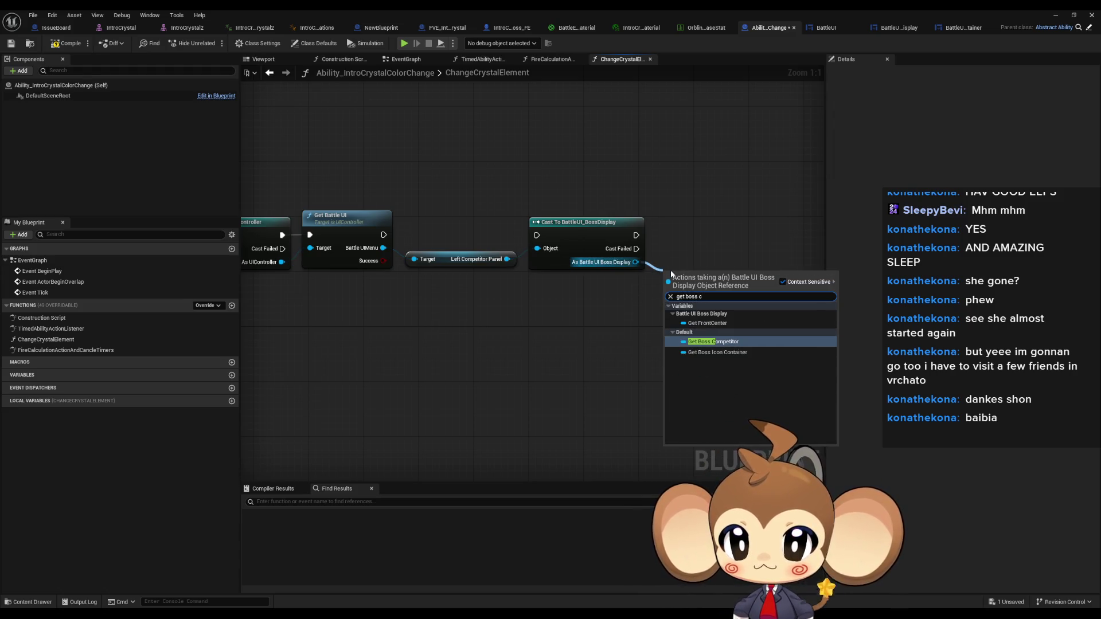
{"action": "key", "text": "Down"}
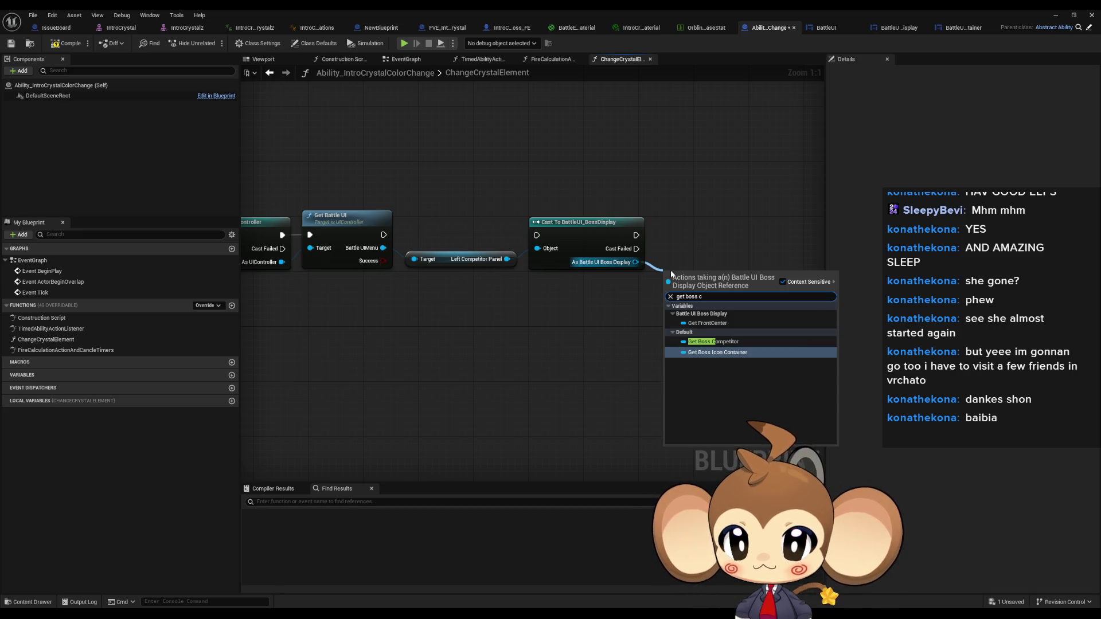
{"action": "key", "text": "Return"}
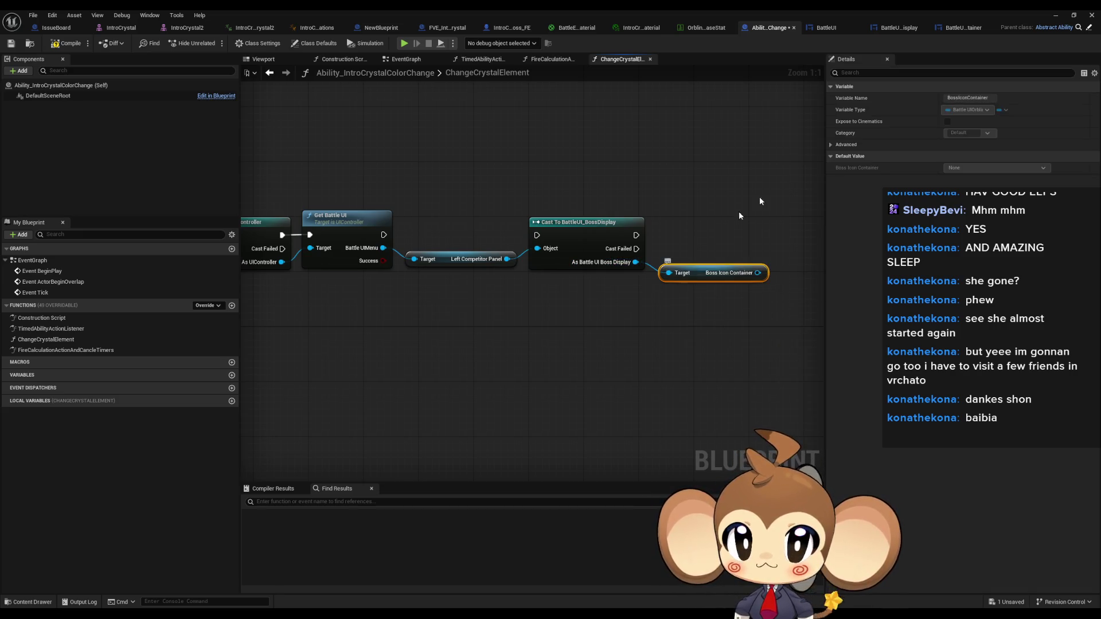
{"action": "left_click", "coordinate": [896, 27]}
{"action": "left_click_drag", "start_coordinate": [579, 380], "coordinate": [449, 379]}
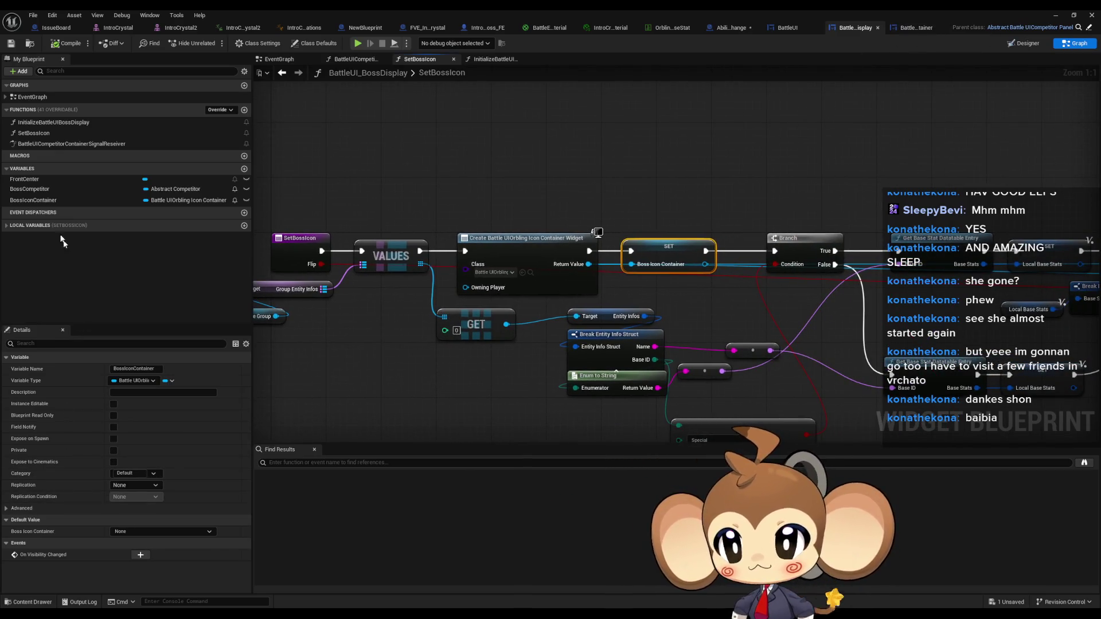
Find BossCompetitor's references and jump to its set and two gets in InitializeBattleUIBossDisplay
{"action": "right_click", "coordinate": [41, 190]}
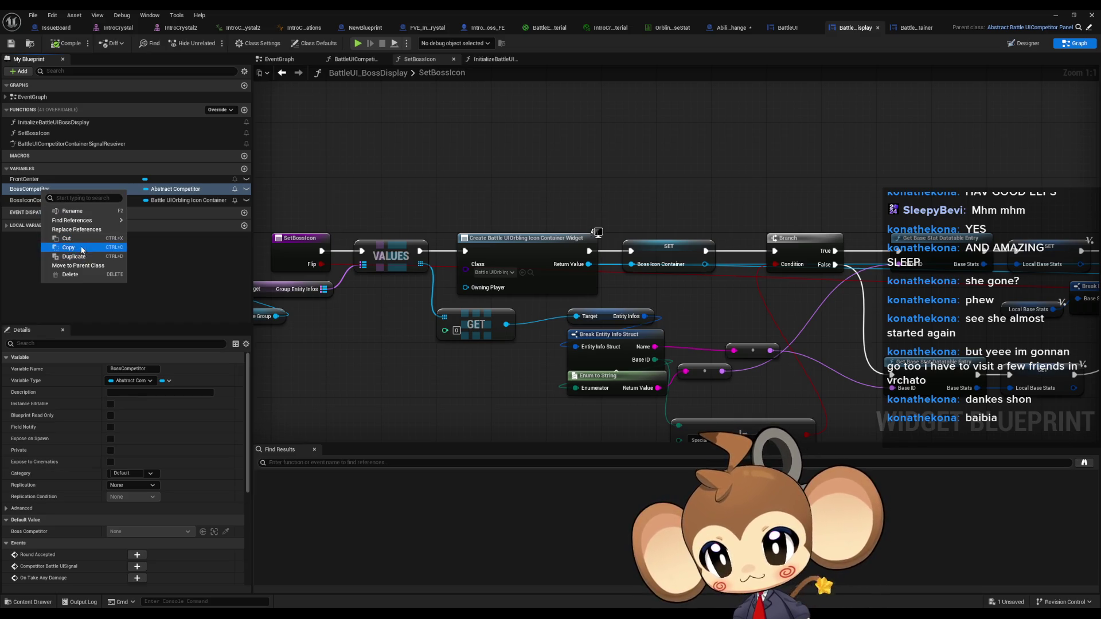
{"action": "mouse_move", "coordinate": [100, 224]}
{"action": "left_click", "coordinate": [161, 242]}
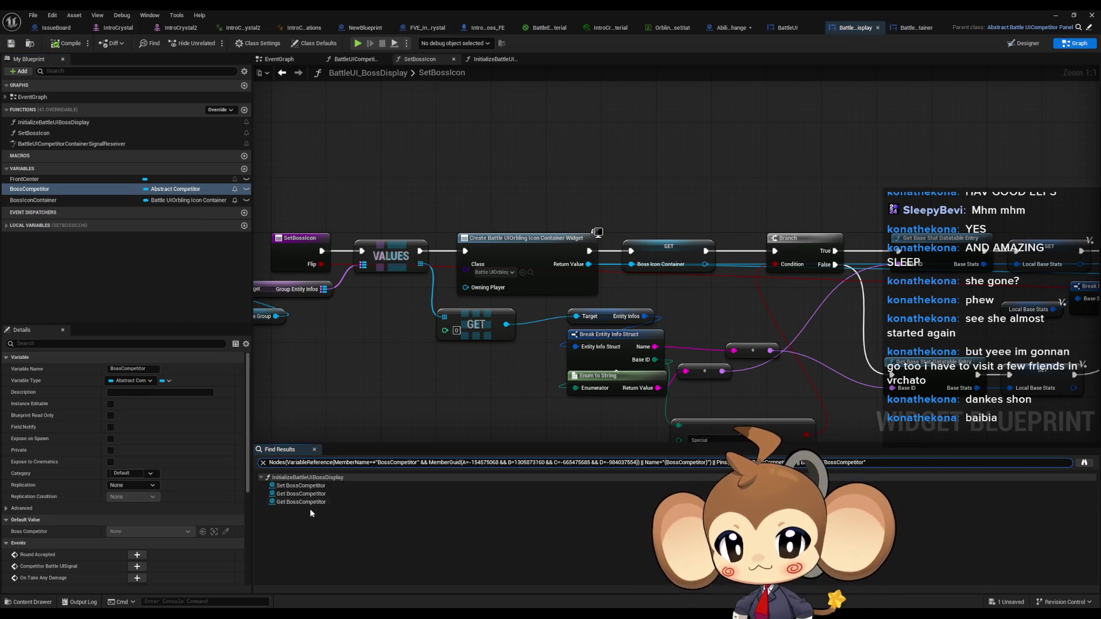
{"action": "left_click", "coordinate": [290, 485]}
{"action": "left_click", "coordinate": [293, 494]}
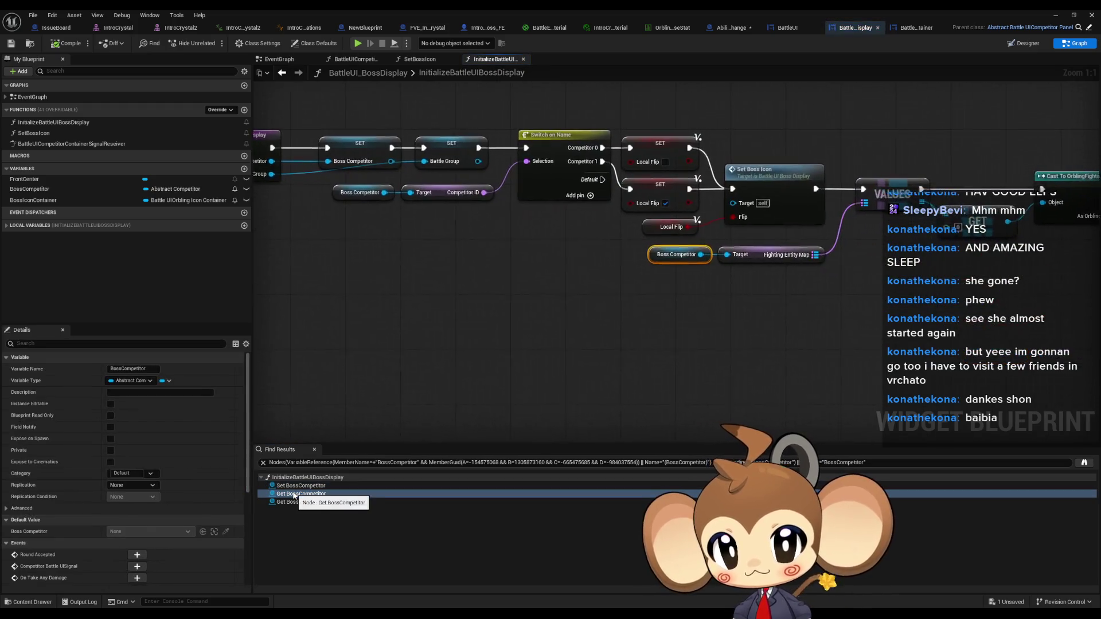
{"action": "left_click", "coordinate": [294, 503]}
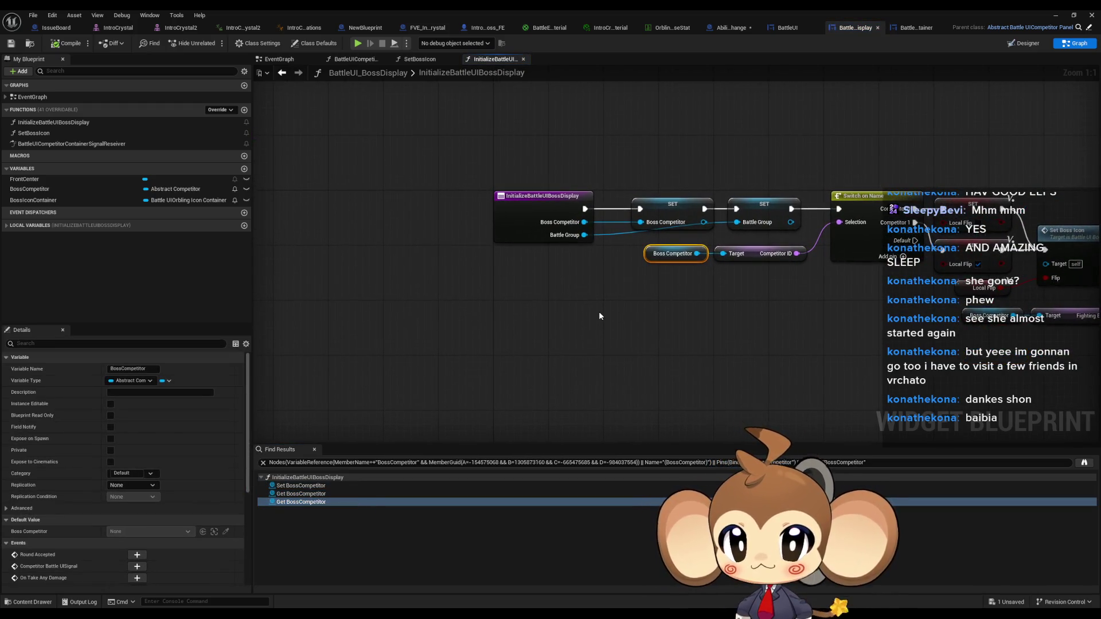
{"action": "left_click_drag", "start_coordinate": [755, 315], "coordinate": [498, 305]}
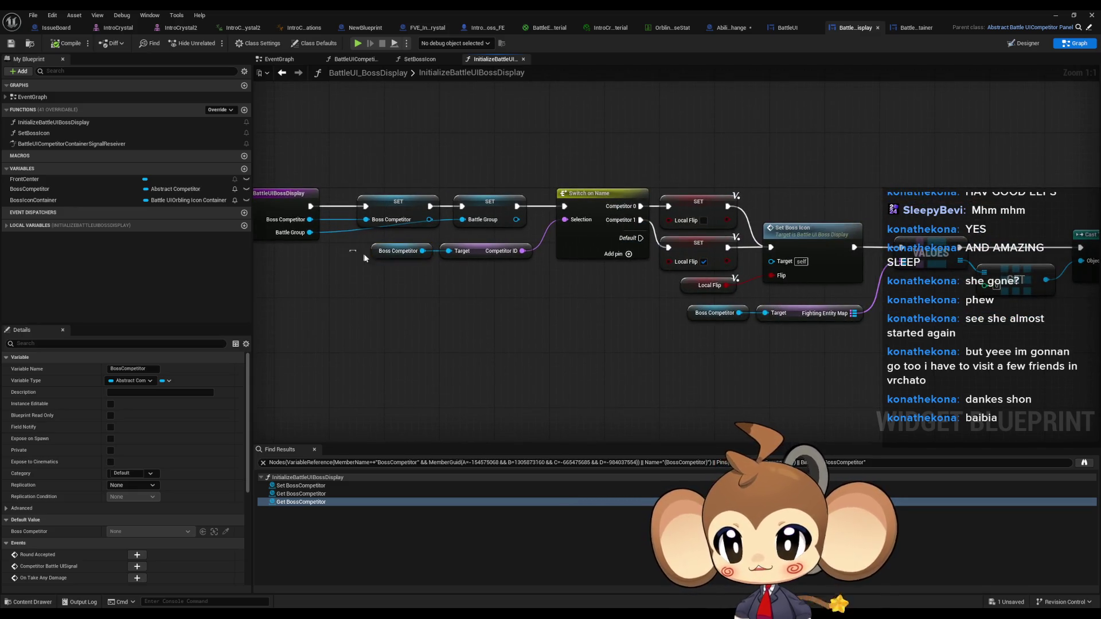
{"action": "left_click", "coordinate": [492, 217]}
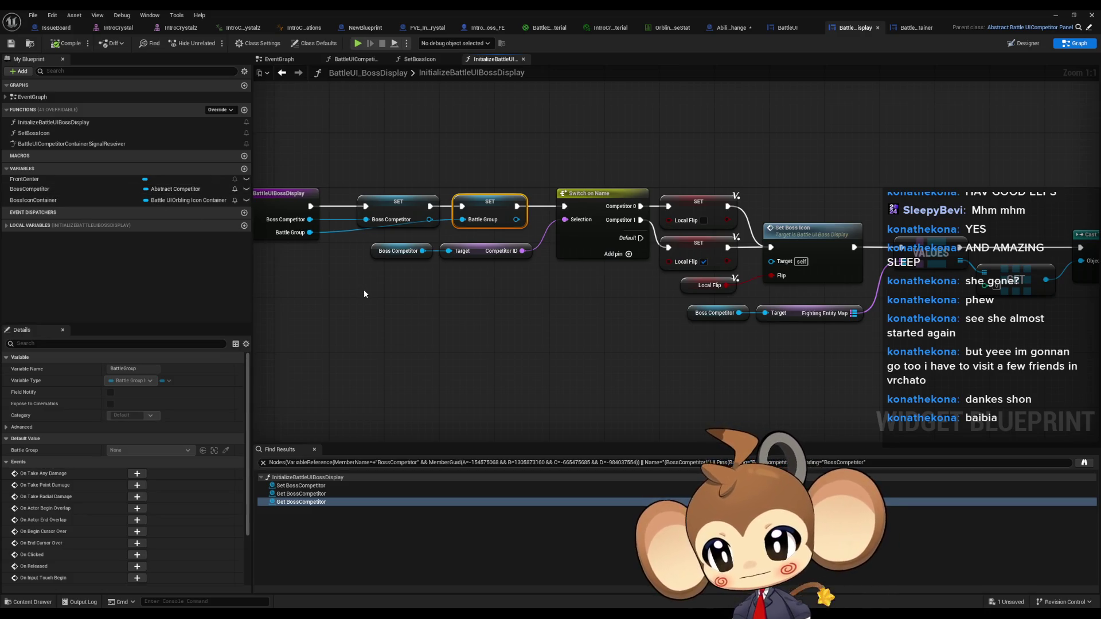
{"action": "left_click_drag", "start_coordinate": [364, 291], "coordinate": [411, 319]}
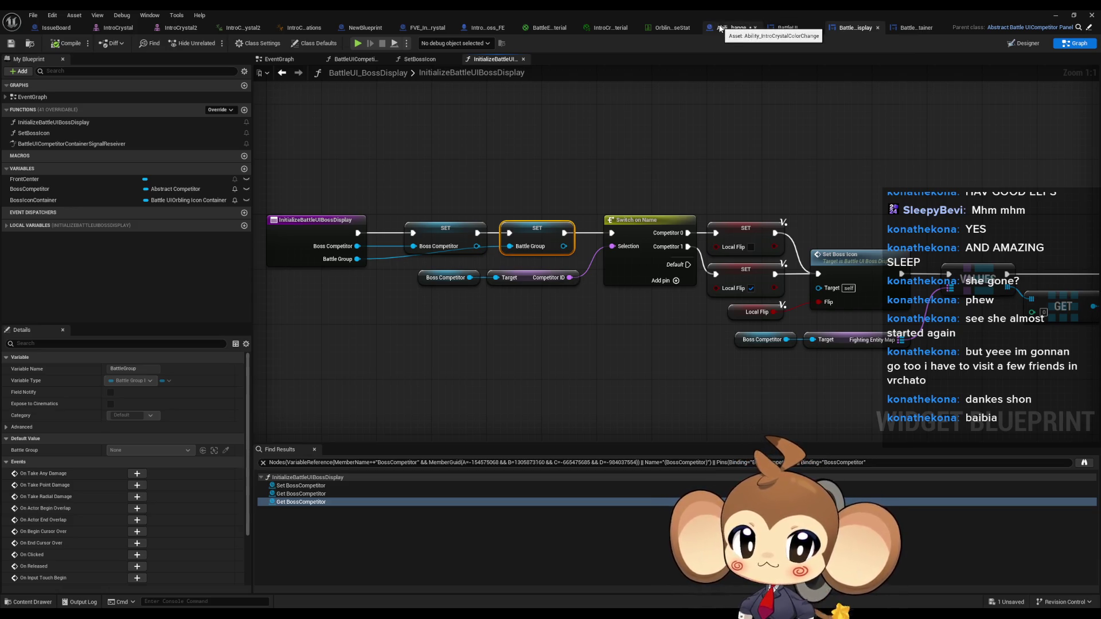
Add a Get Competitor That Uses This Ability node next to the find-actor and cast nodes
{"action": "left_click", "coordinate": [720, 28]}
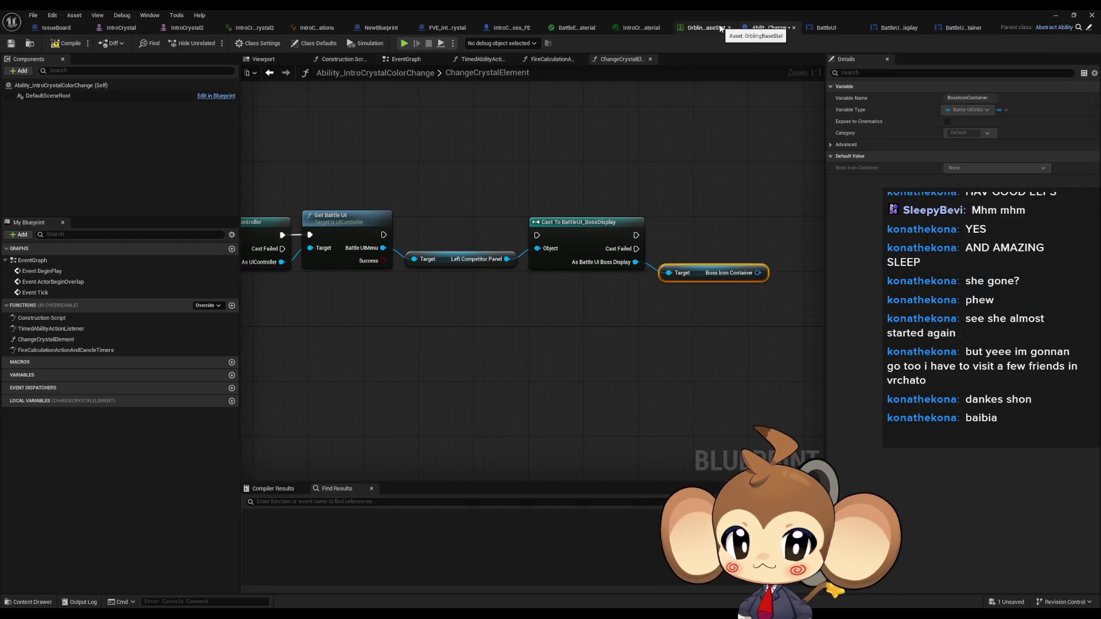
{"action": "mouse_move", "coordinate": [416, 387]}
{"action": "left_mouse_down"}
{"action": "mouse_move", "coordinate": [614, 367]}
{"action": "mouse_move", "coordinate": [590, 337]}
{"action": "mouse_move", "coordinate": [593, 289]}
{"action": "left_mouse_up"}
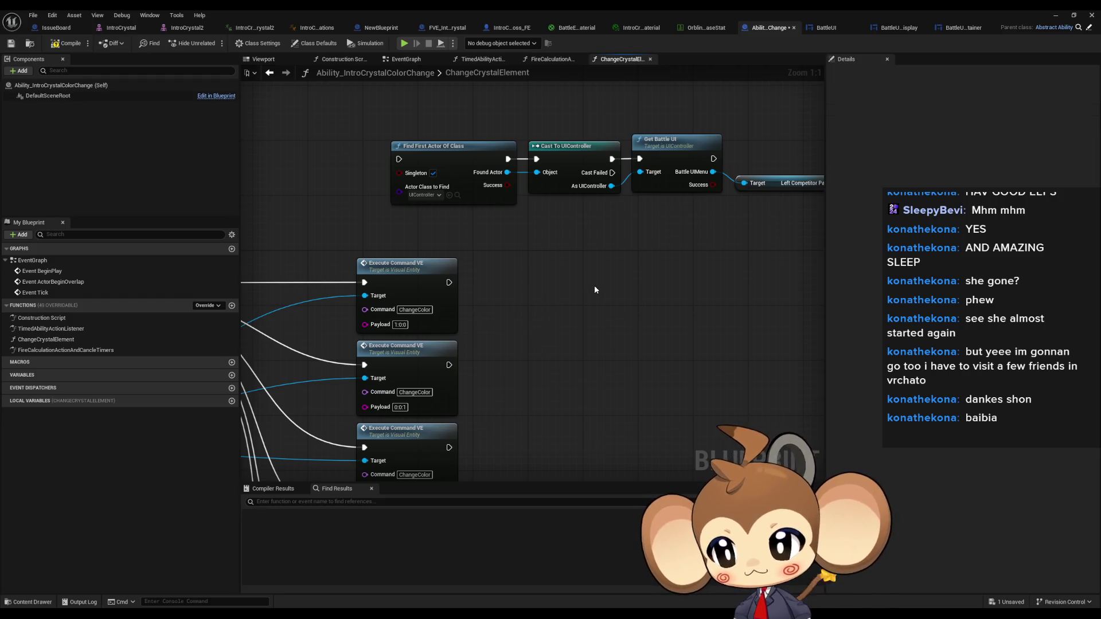
{"action": "right_click", "coordinate": [594, 287]}
{"action": "type", "text": "get compet"}
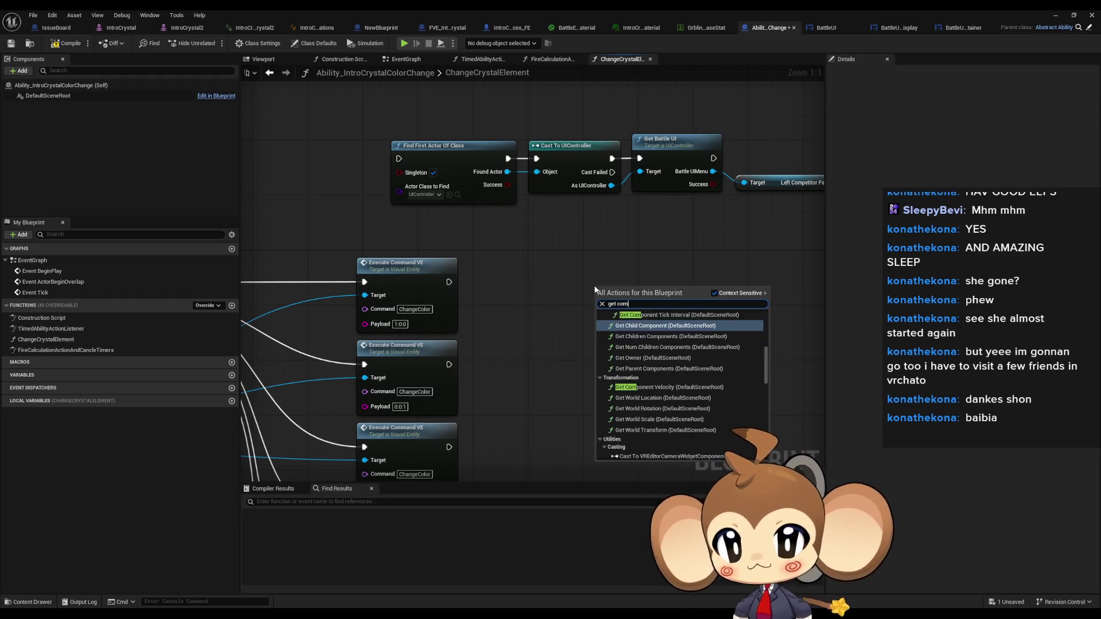
{"action": "key", "text": "Down"}
{"action": "key", "text": "Down"}
{"action": "key", "text": "Down"}
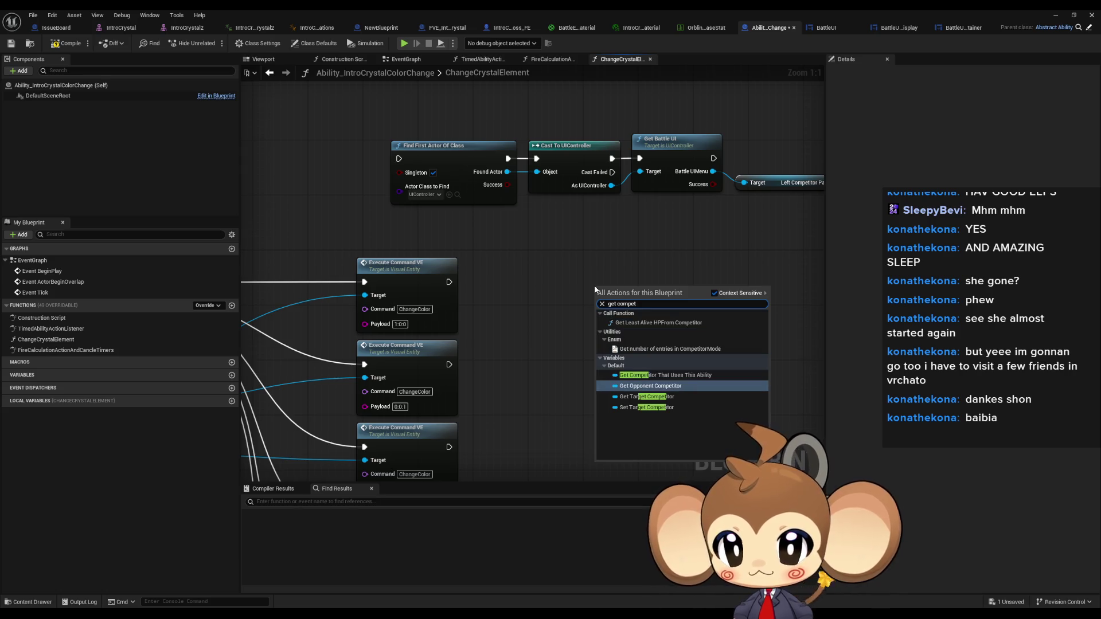
{"action": "key", "text": "Up"}
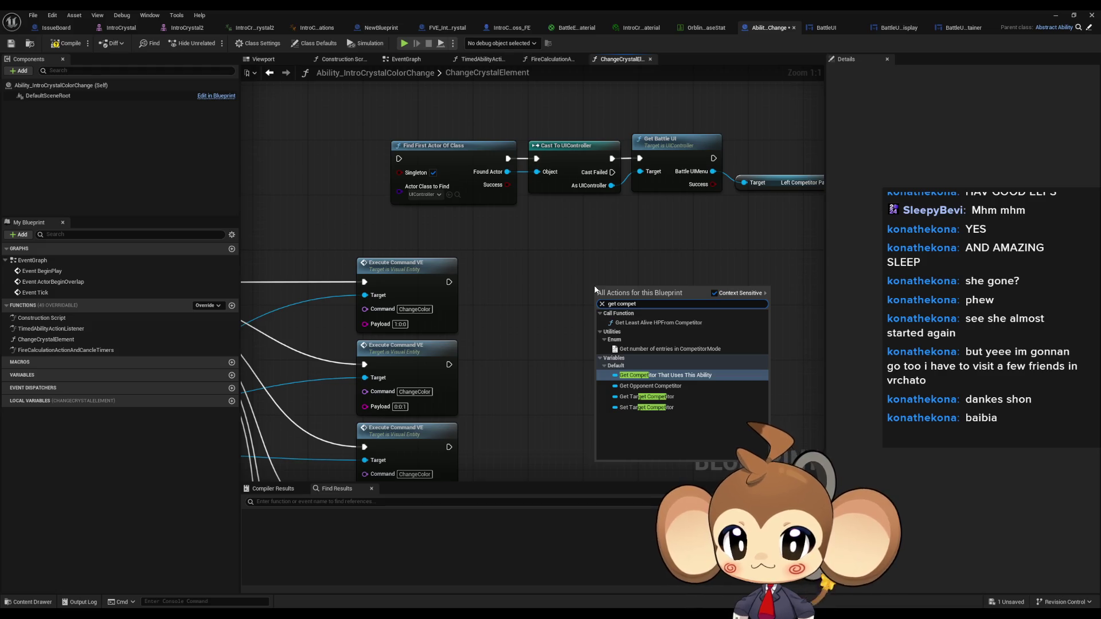
{"action": "key", "text": "Return"}
{"action": "left_click_drag", "start_coordinate": [603, 285], "coordinate": [602, 268]}
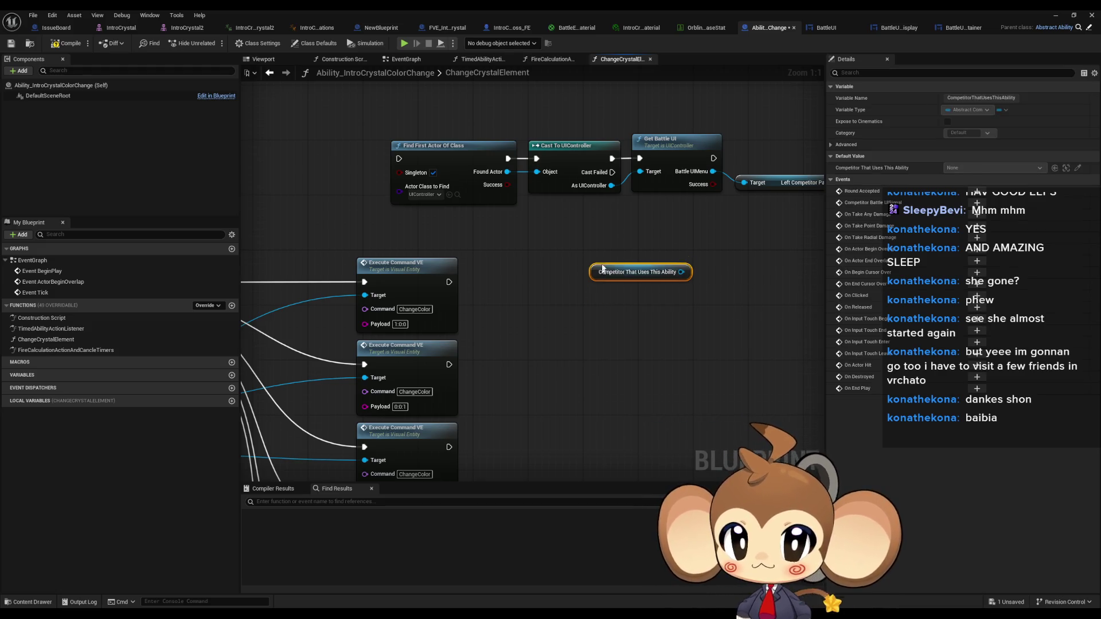
{"action": "key", "text": "super+Down"}
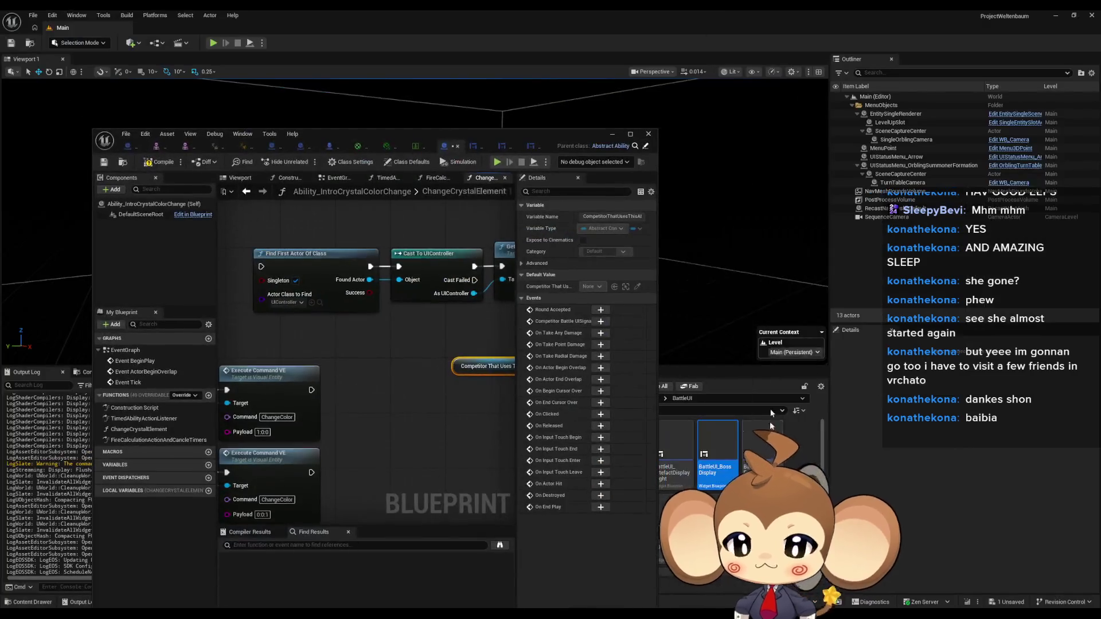
Browse to Content > Blueprints > BattleSystem > Competitors and open Abstract_Competitor
{"action": "left_click_drag", "start_coordinate": [540, 147], "coordinate": [364, 160]}
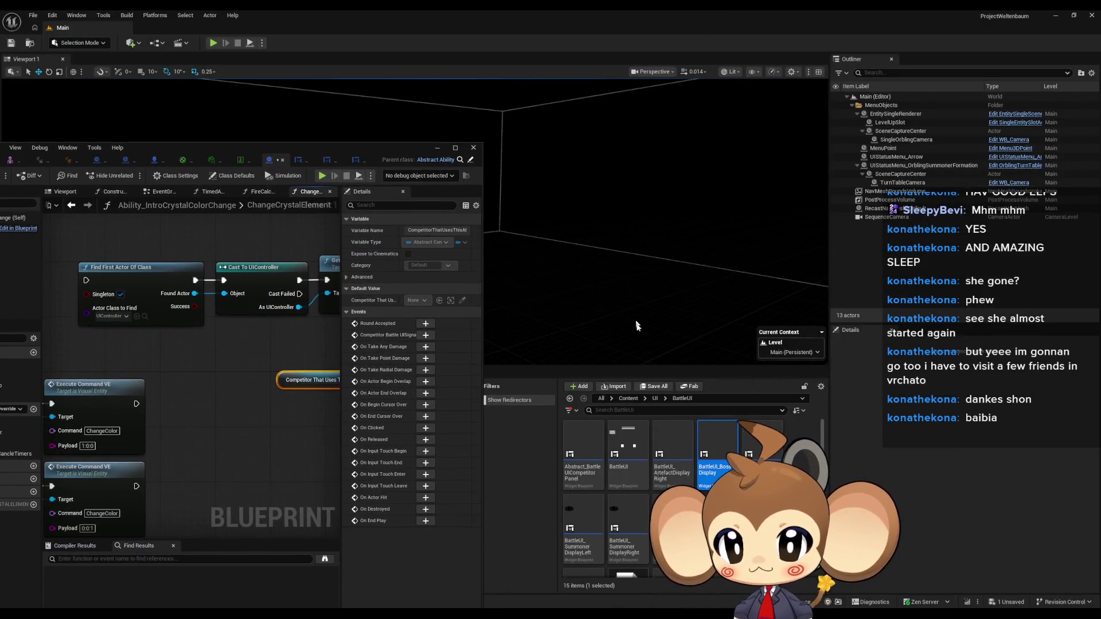
{"action": "left_click", "coordinate": [628, 399]}
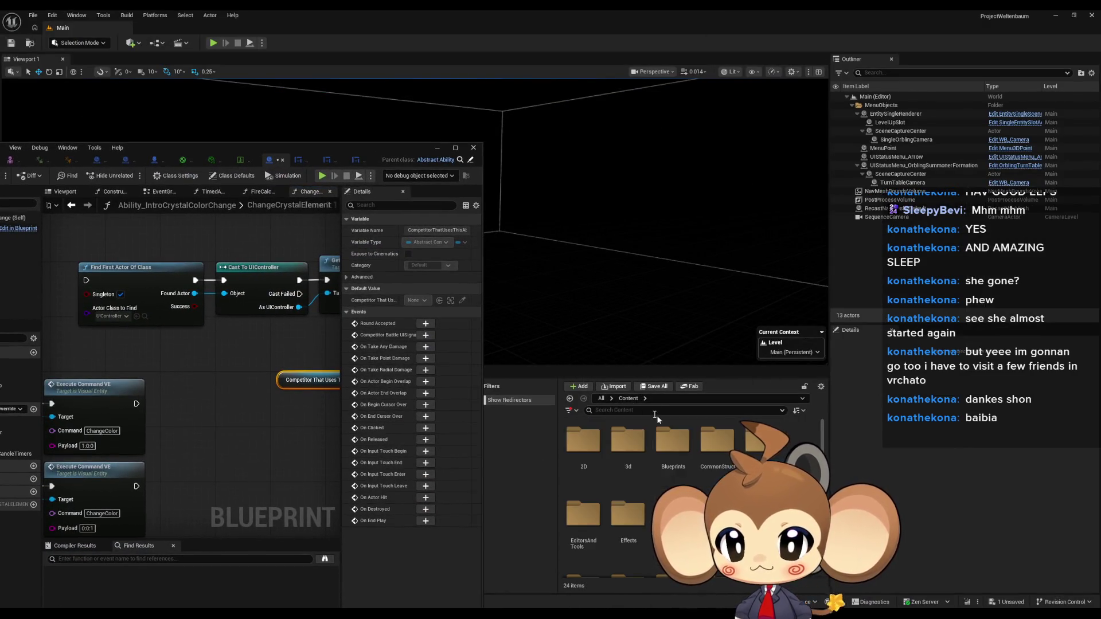
{"action": "double_click", "coordinate": [675, 452]}
{"action": "left_click", "coordinate": [589, 444]}
{"action": "double_click", "coordinate": [590, 444]}
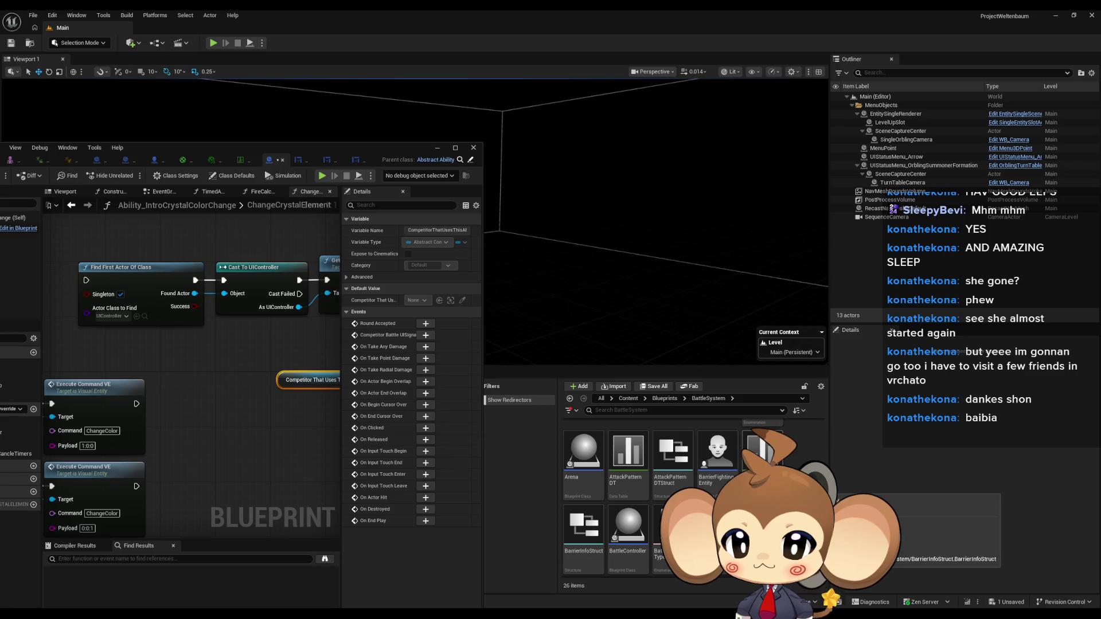
{"action": "scroll", "coordinate": [631, 488], "scroll_direction": "down", "scroll_amount": 2}
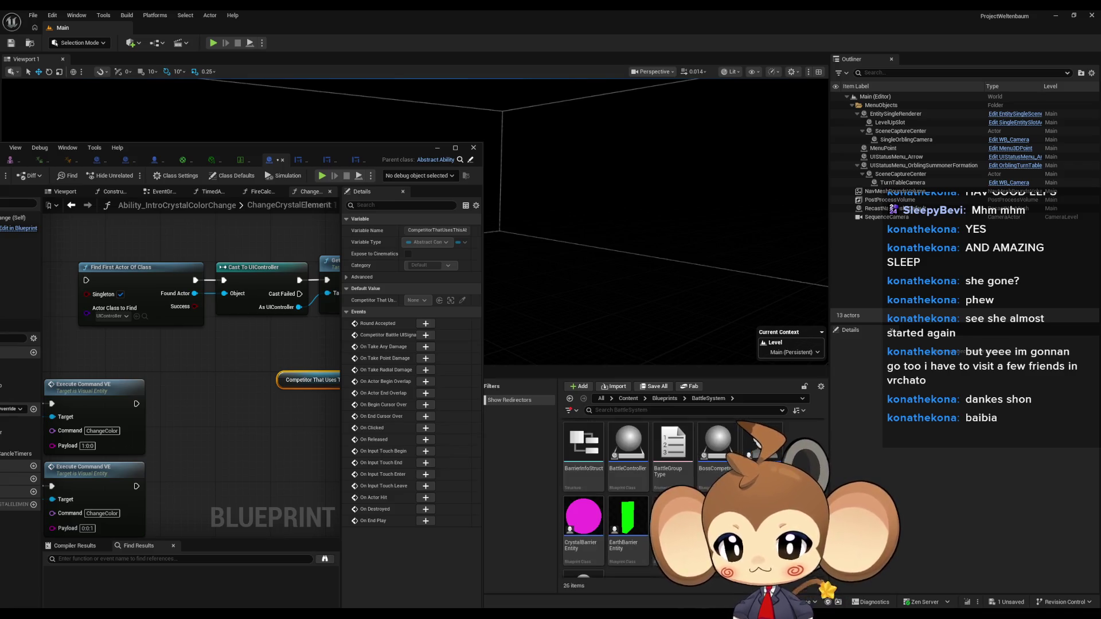
{"action": "scroll", "coordinate": [590, 445], "scroll_direction": "up", "scroll_amount": 2}
{"action": "double_click", "coordinate": [585, 444]}
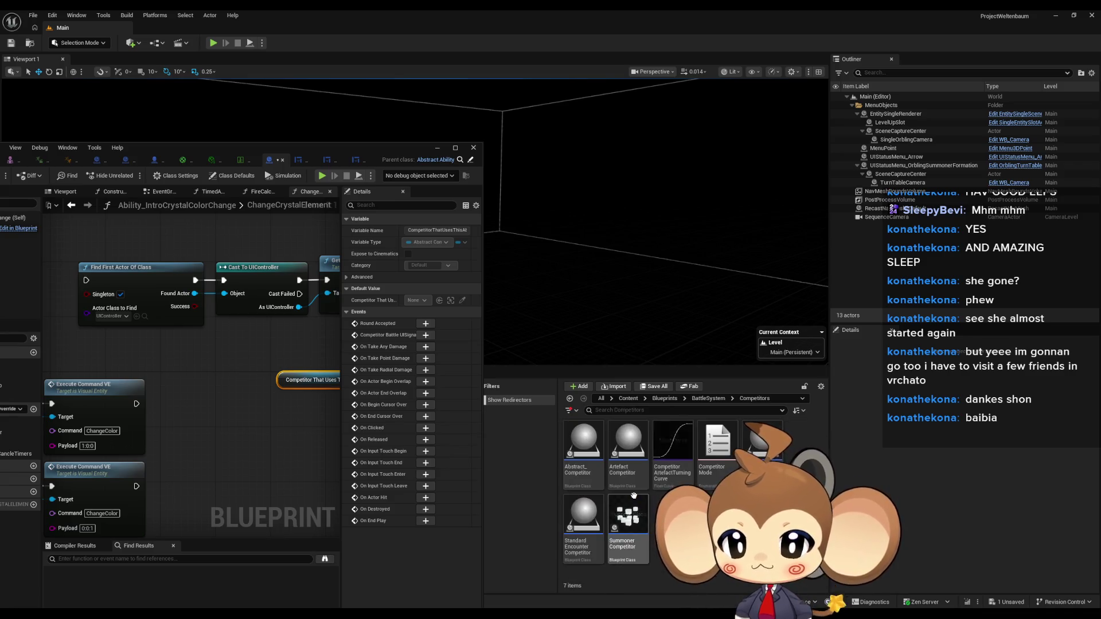
{"action": "left_click", "coordinate": [590, 447]}
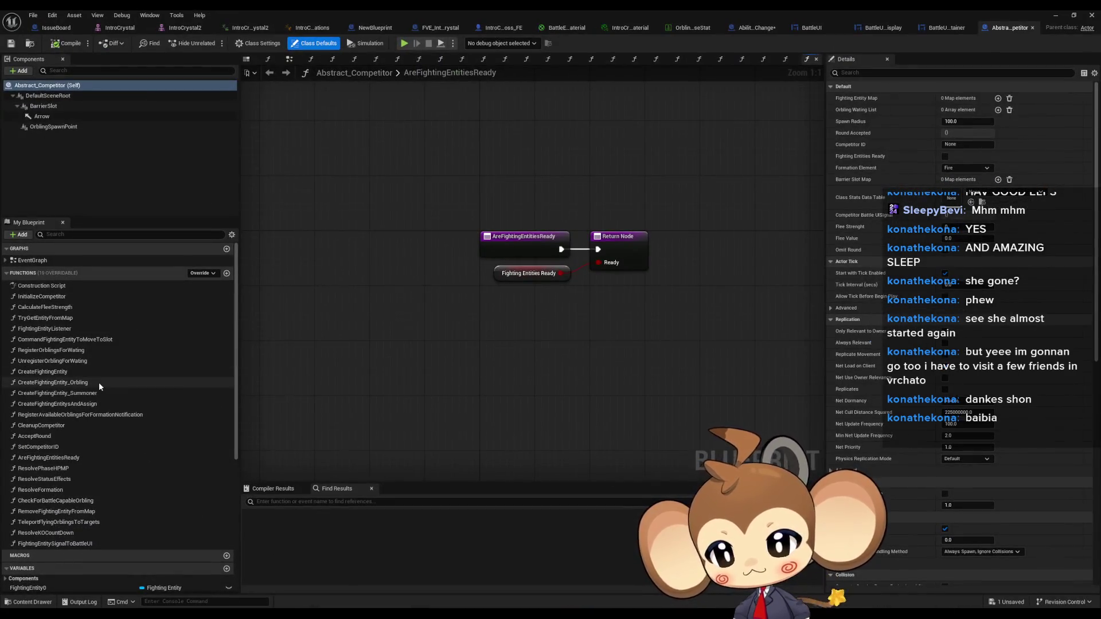
{"action": "left_click", "coordinate": [227, 273]}
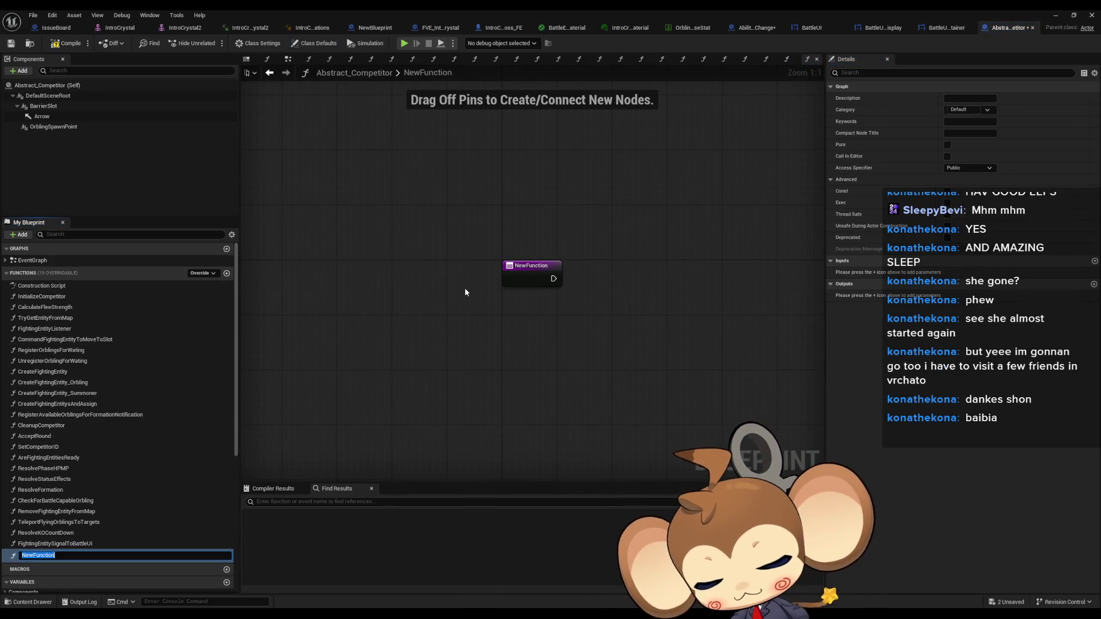
{"action": "type", "text": "ExecuteUIA"}
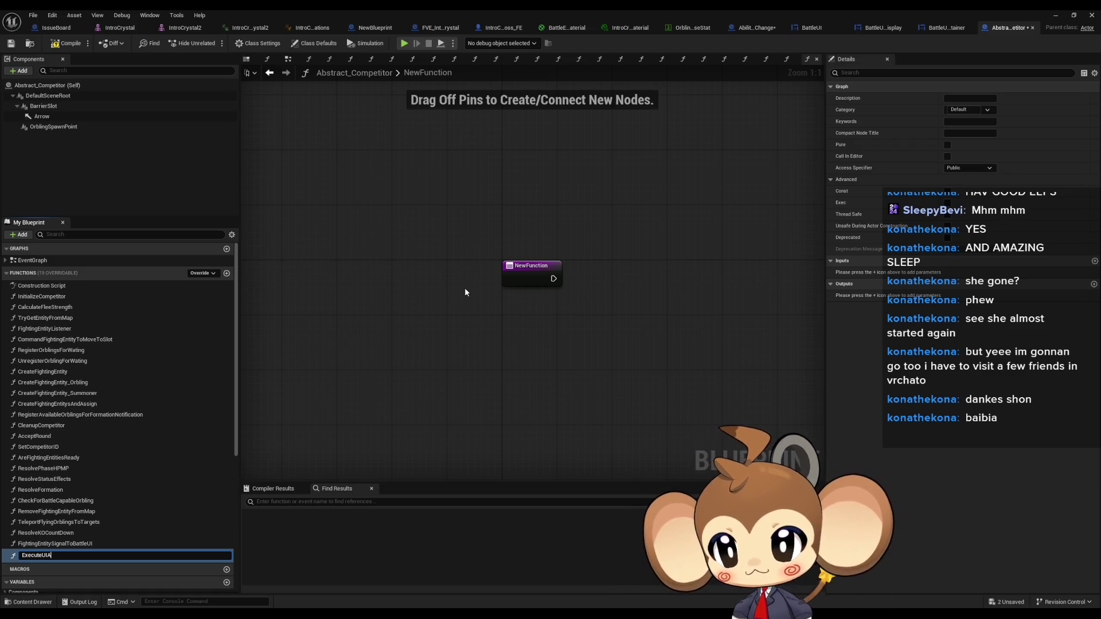
{"action": "type", "text": "ction"}
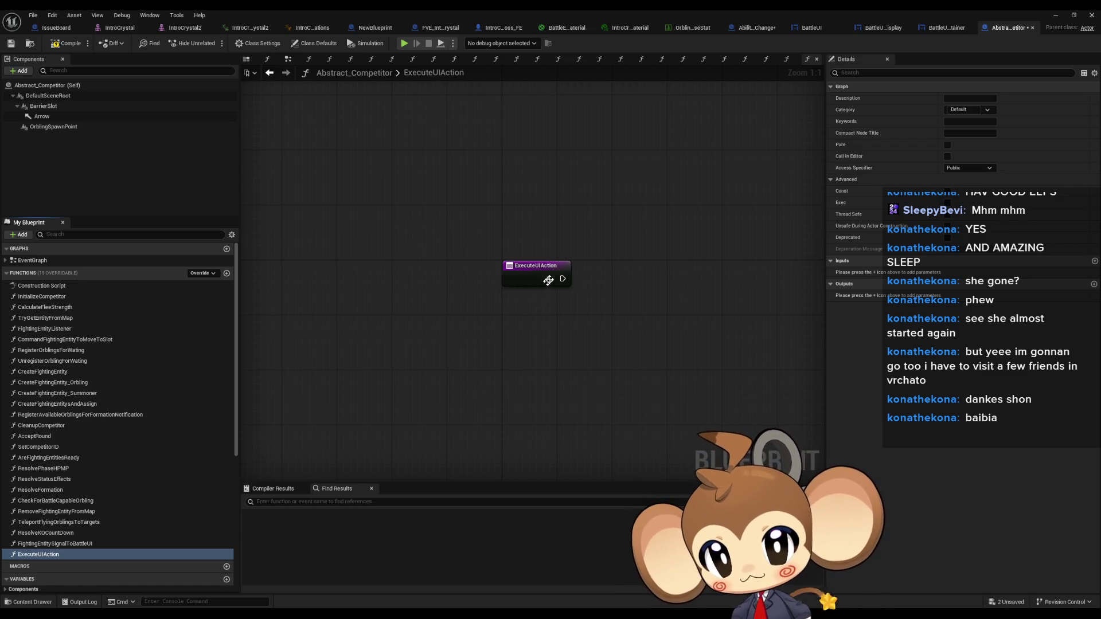
{"action": "key", "text": "Return"}
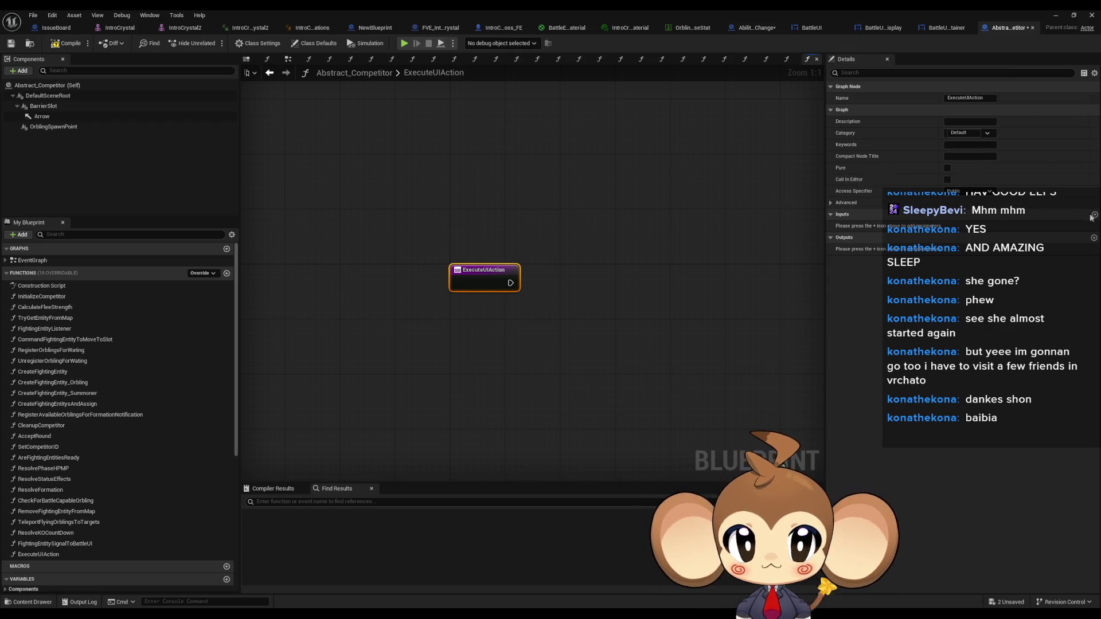
{"action": "left_click", "coordinate": [1094, 214]}
{"action": "left_click", "coordinate": [970, 226]}
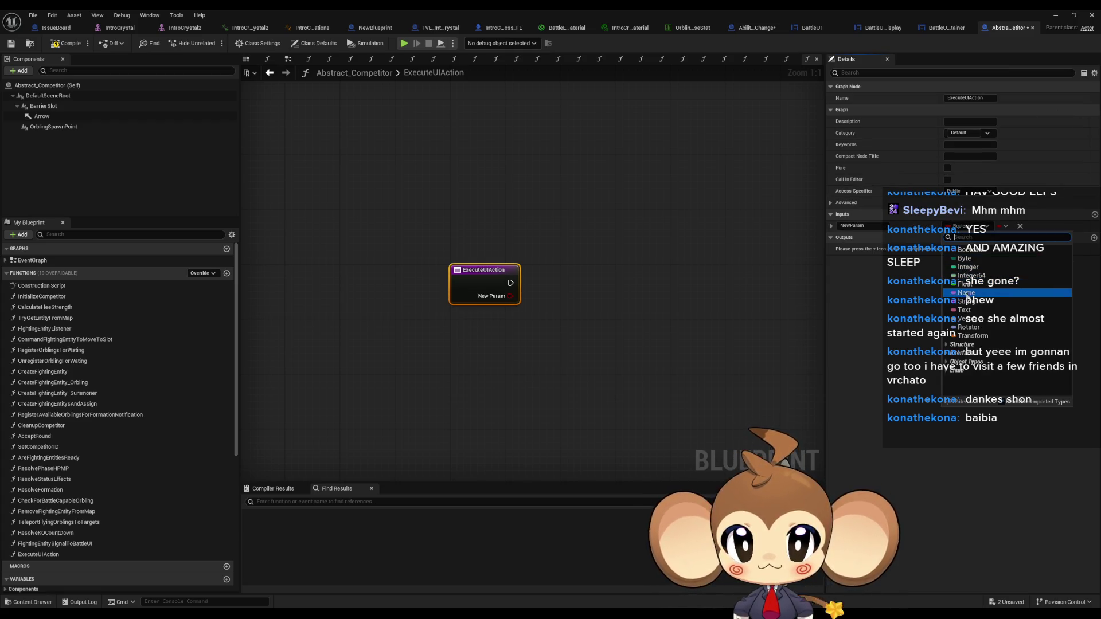
{"action": "left_click", "coordinate": [965, 301]}
{"action": "left_click", "coordinate": [861, 225]}
{"action": "type", "text": "Command"}
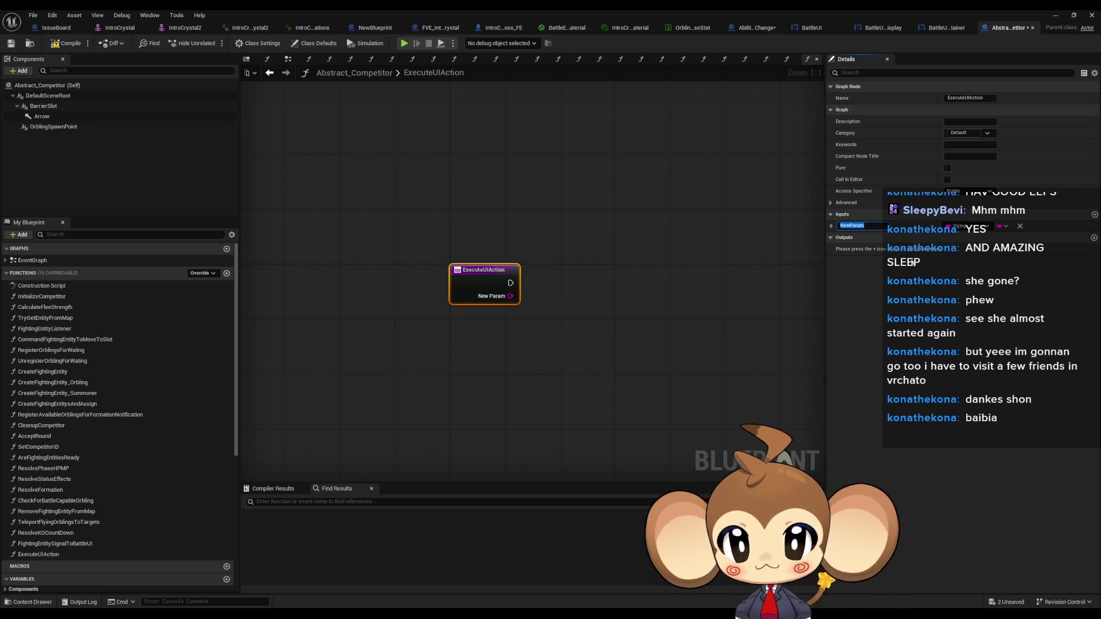
{"action": "key", "text": "Return"}
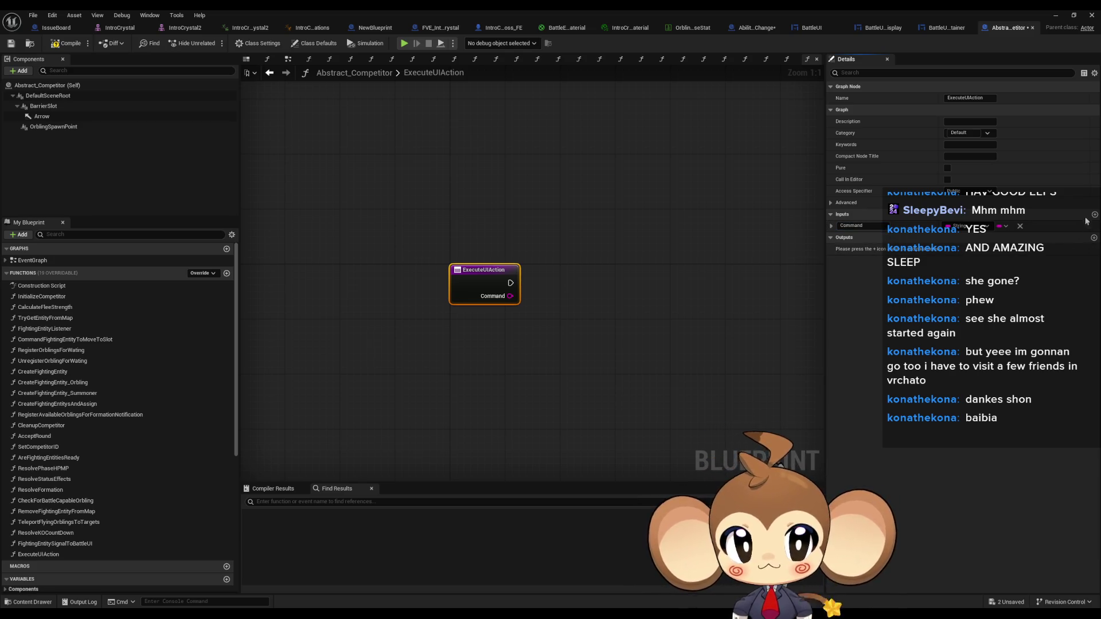
{"action": "left_click", "coordinate": [1094, 215]}
{"action": "left_click", "coordinate": [1004, 241]}
{"action": "left_click", "coordinate": [990, 264]}
{"action": "left_click", "coordinate": [878, 237]}
{"action": "type", "text": "Payload"}
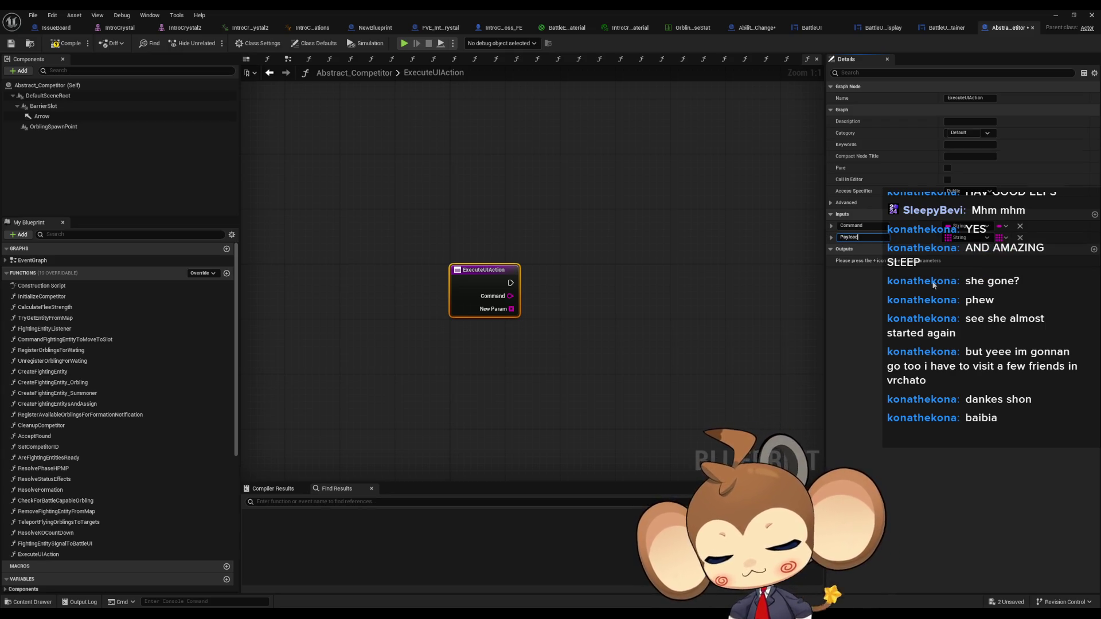
{"action": "key", "text": "Return"}
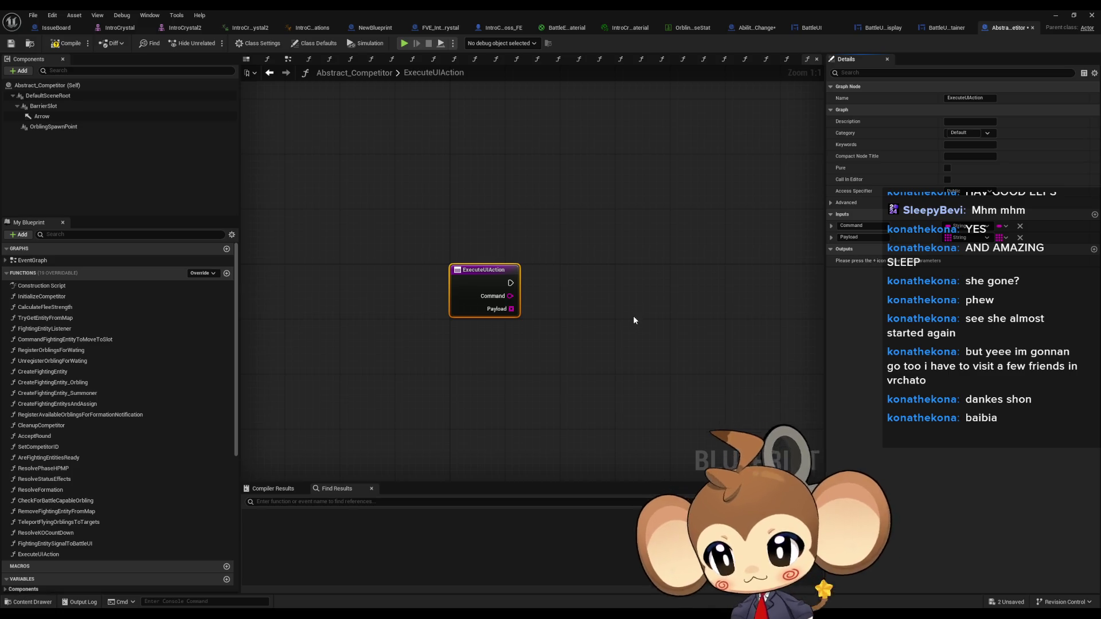
{"action": "scroll", "coordinate": [108, 466], "scroll_direction": "down", "scroll_amount": 3}
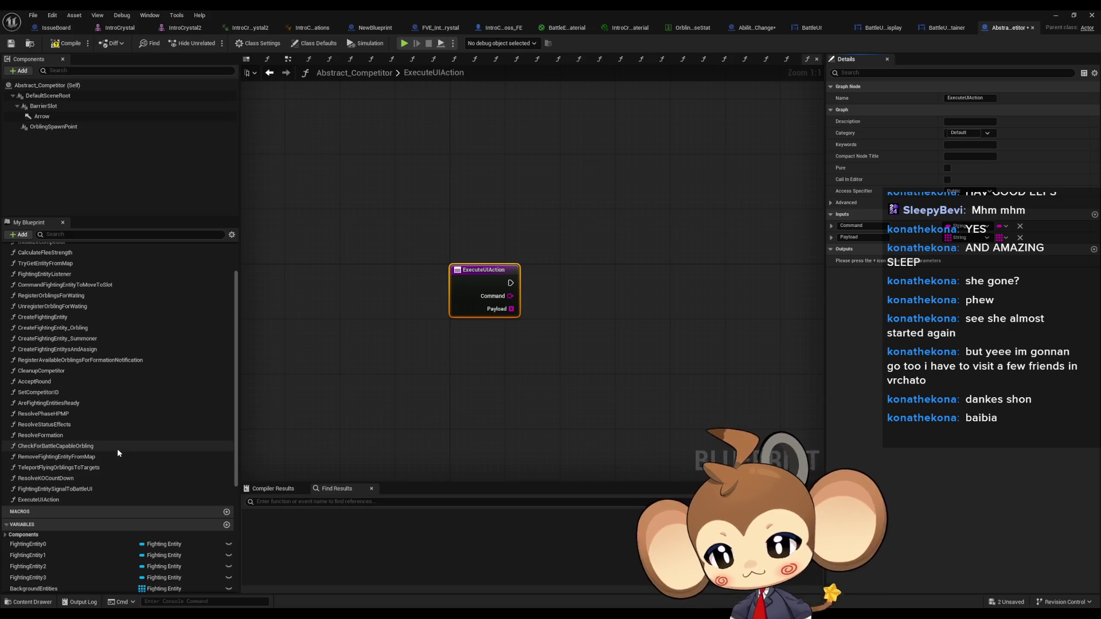
{"action": "scroll", "coordinate": [119, 451], "scroll_direction": "down", "scroll_amount": 2}
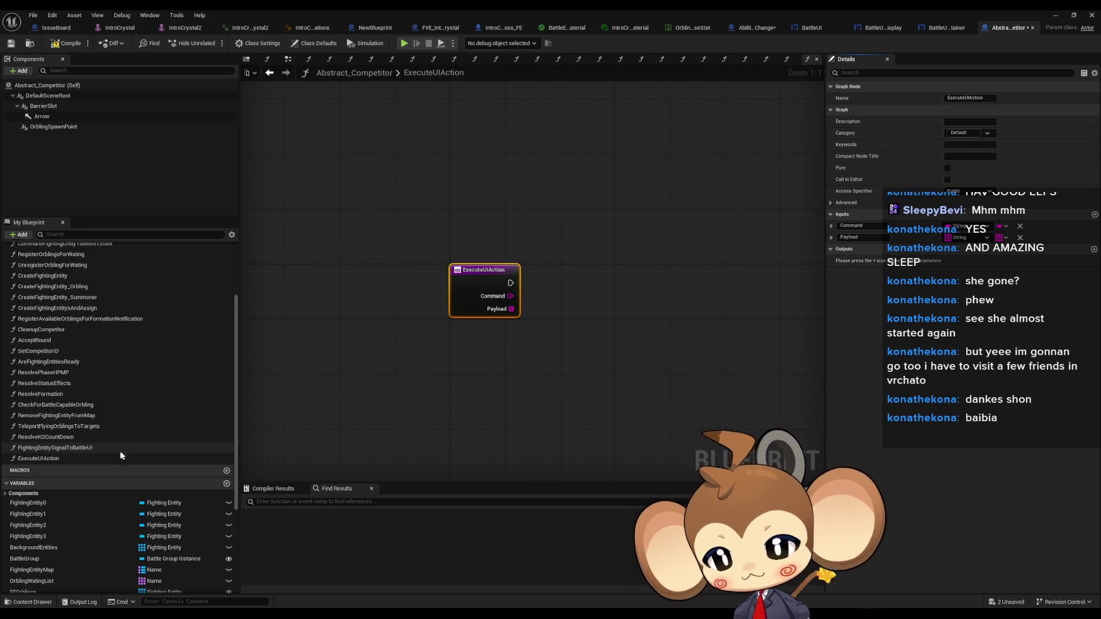
{"action": "left_click", "coordinate": [86, 458]}
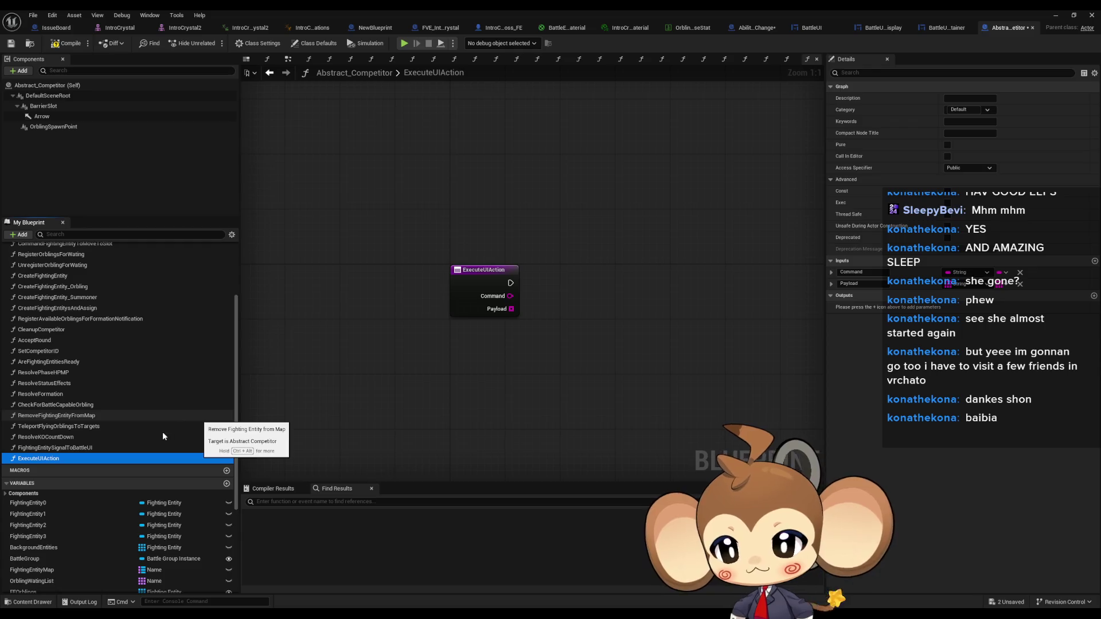
{"action": "key", "text": "Delete"}
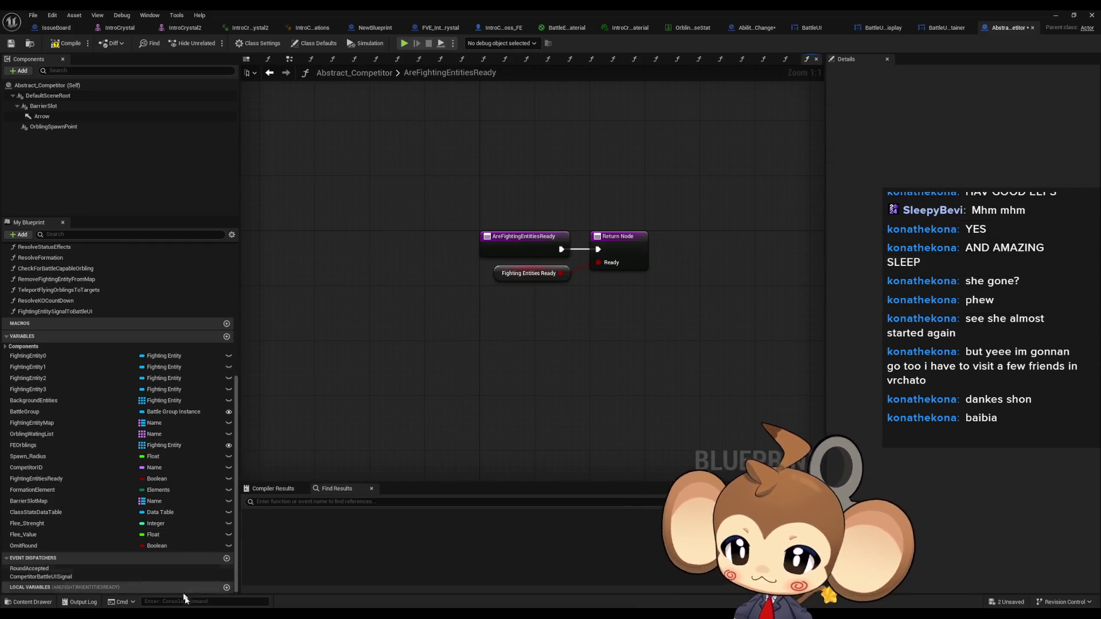
Create an event dispatcher named CompetitorCommandExecutionSignal
{"action": "left_click", "coordinate": [226, 559]}
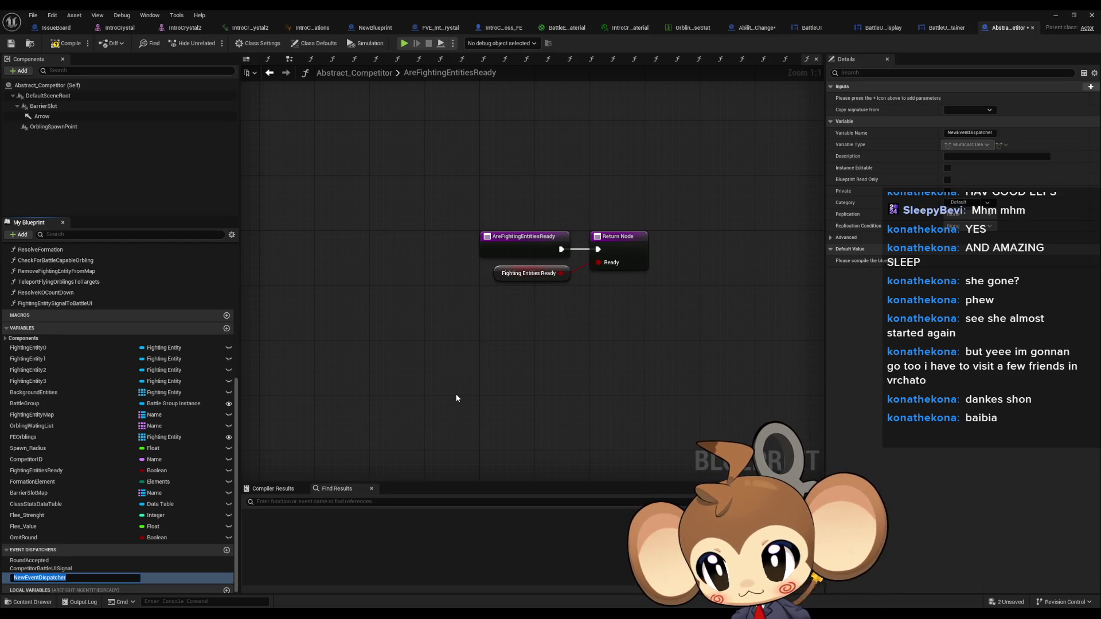
{"action": "type", "text": "Command"}
{"action": "key", "text": "ctrl+a"}
{"action": "type", "text": "Co"}
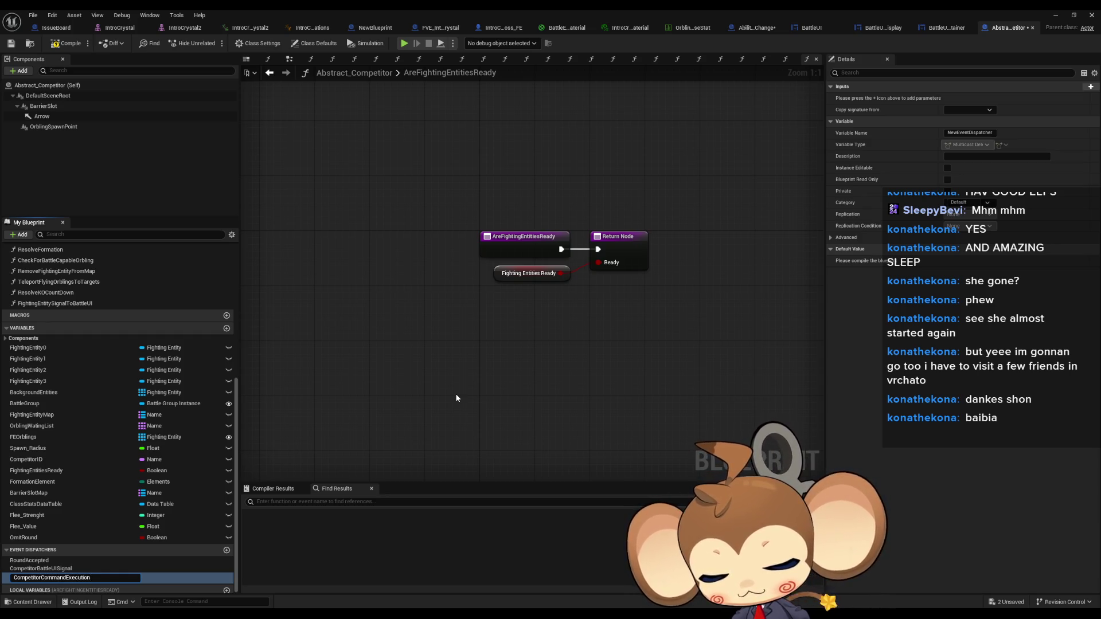
{"action": "key", "text": "Return"}
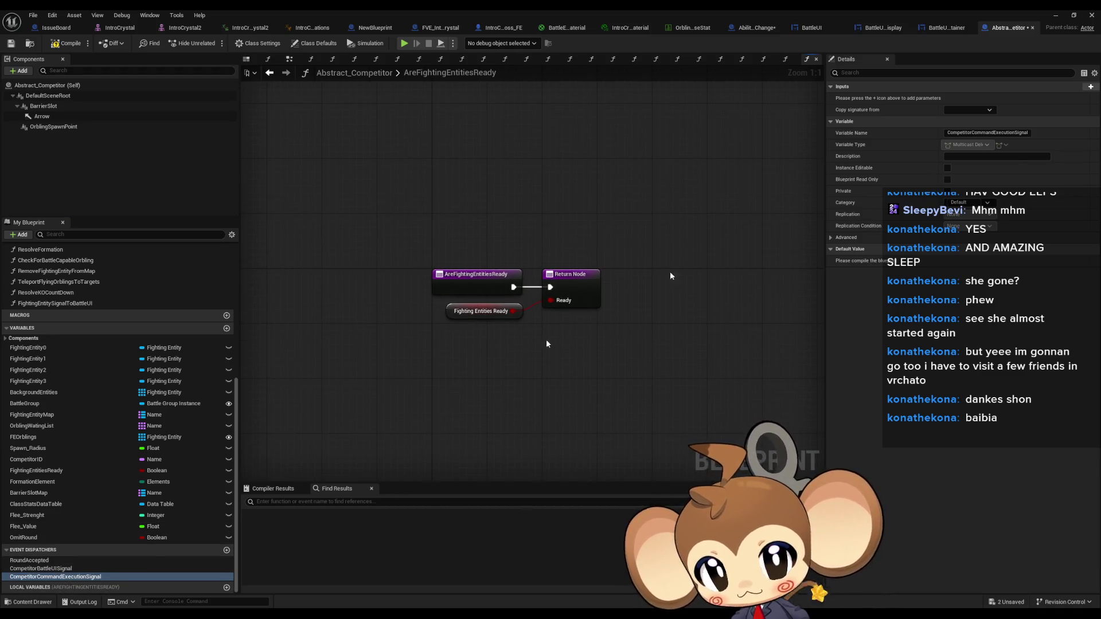
Add two inputs to the dispatcher, making the first a single value
{"action": "left_click", "coordinate": [1090, 87]}
{"action": "left_click", "coordinate": [1090, 87]}
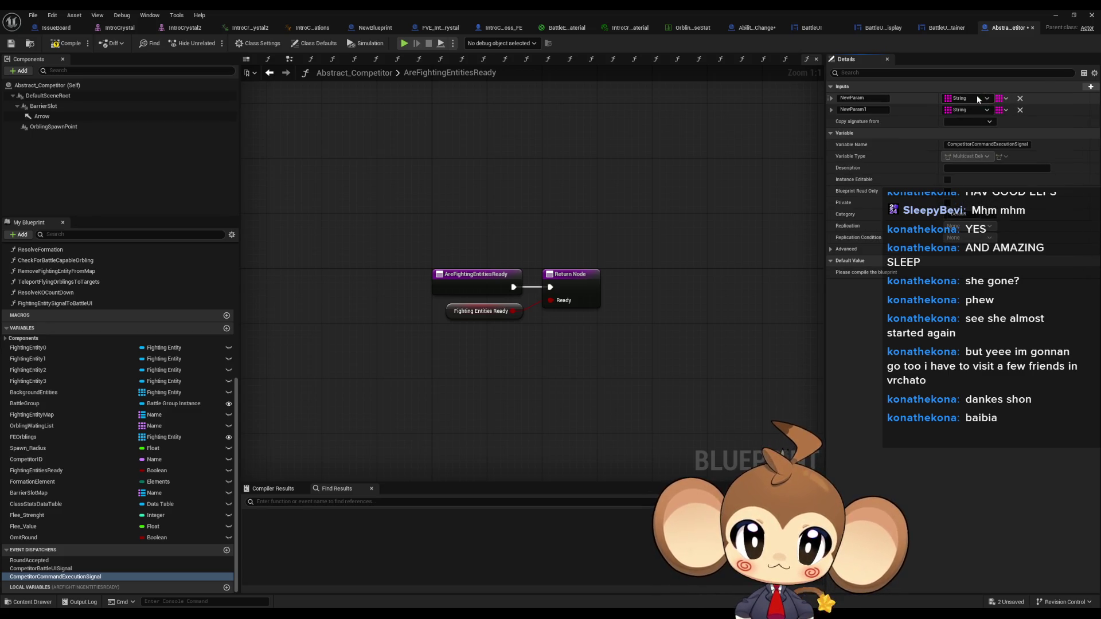
{"action": "left_click", "coordinate": [999, 98]}
{"action": "left_click", "coordinate": [998, 102]}
{"action": "left_click", "coordinate": [997, 102]}
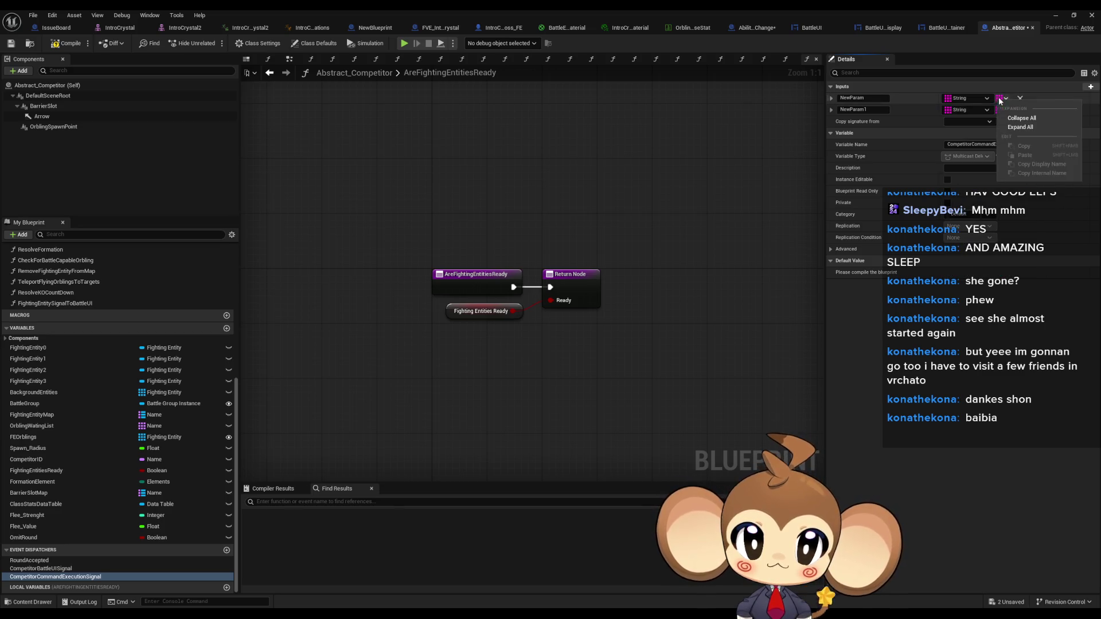
{"action": "left_click", "coordinate": [1012, 112]}
Name the dispatcher inputs Command and Payload
{"action": "left_click", "coordinate": [863, 98]}
{"action": "type", "text": "Command"}
{"action": "key", "text": "Return"}
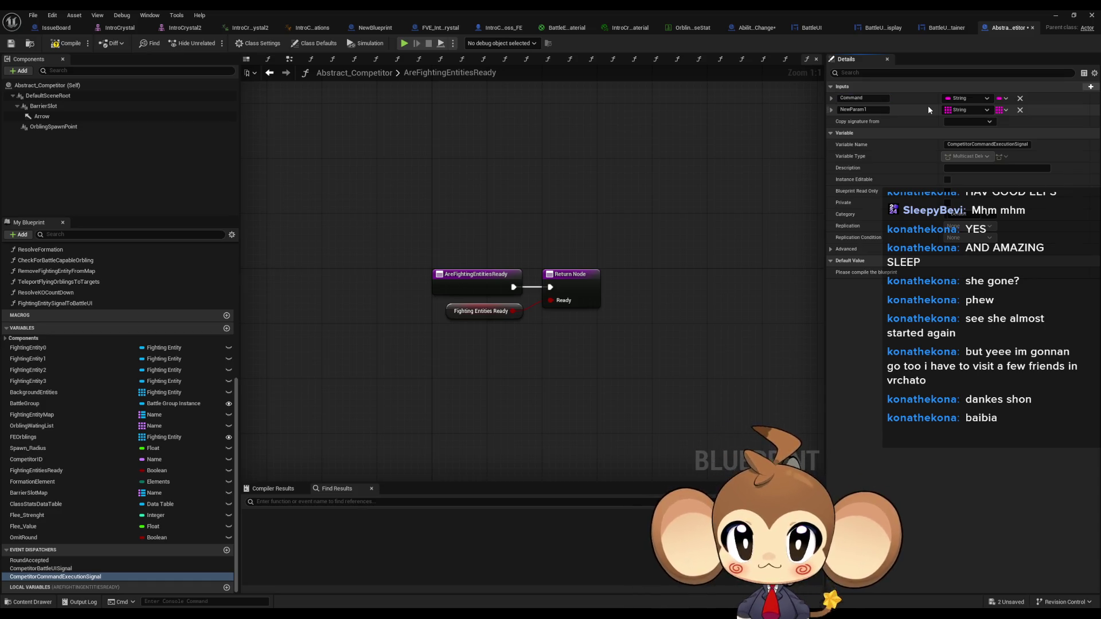
{"action": "left_click", "coordinate": [868, 108]}
{"action": "type", "text": "Payload"}
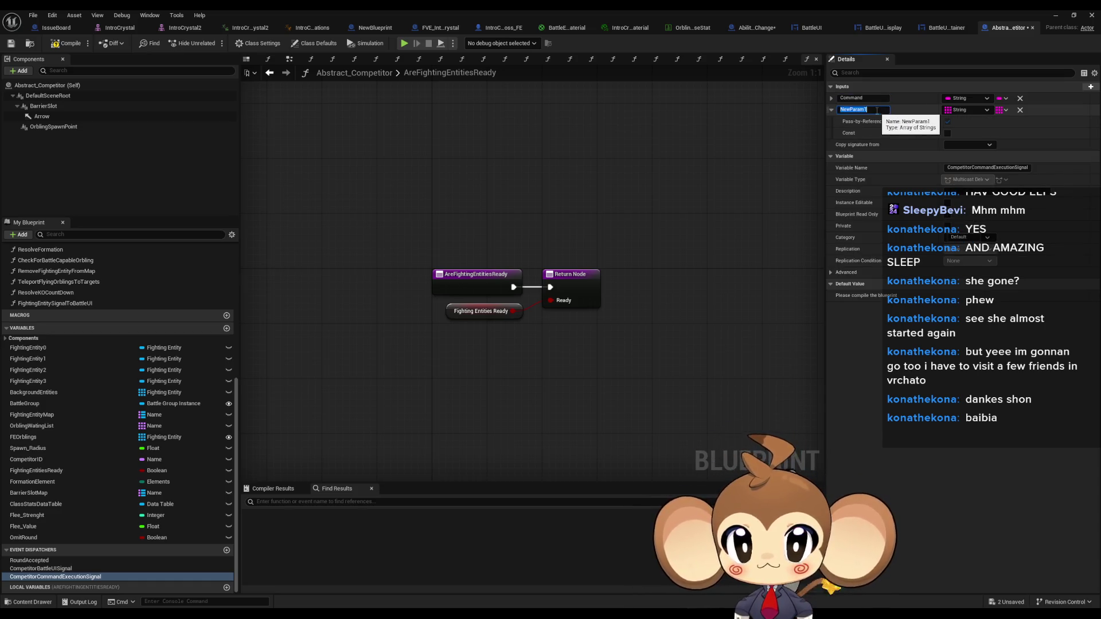
{"action": "key", "text": "Return"}
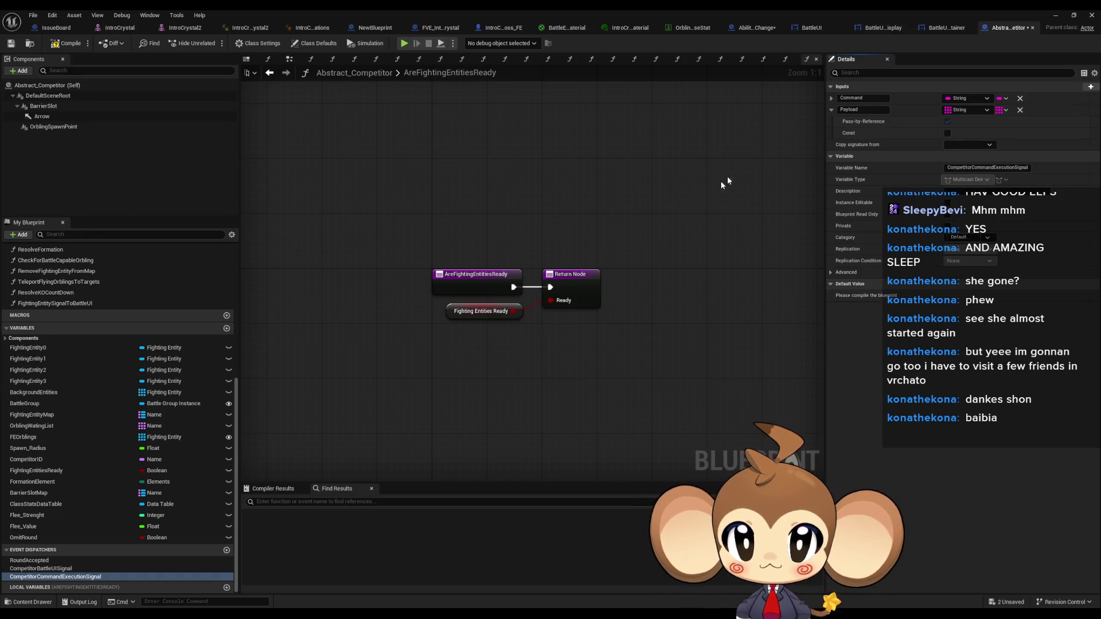
{"action": "left_click", "coordinate": [831, 110]}
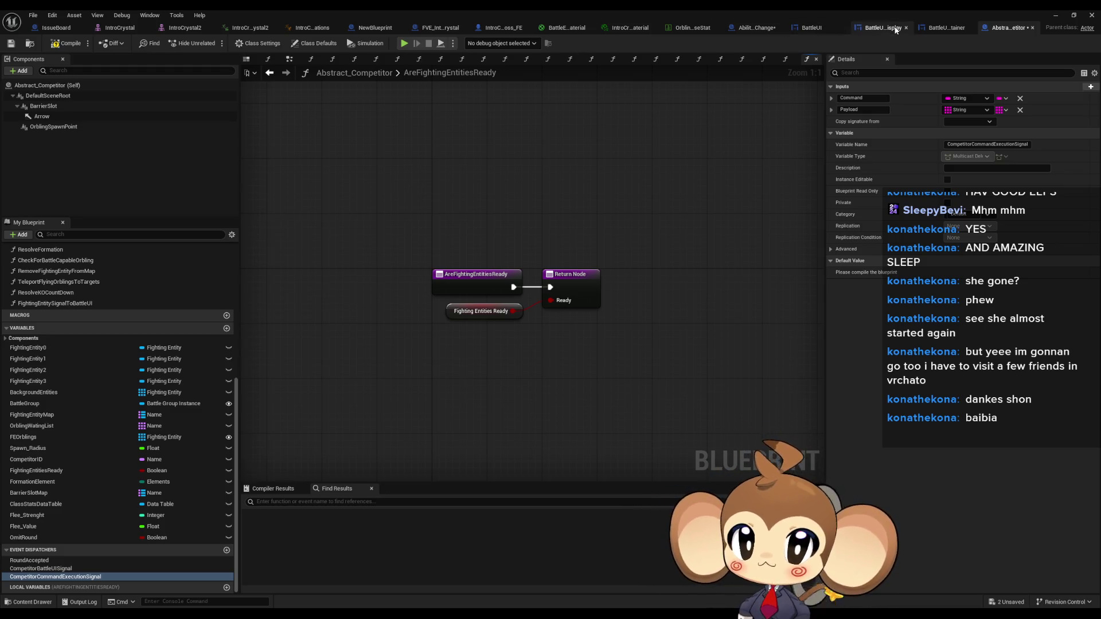
Review the BattleUI, orbling container and ChangeCrystalElement graphs, then go to BattleUI_BossDisplay
{"action": "left_click", "coordinate": [808, 28]}
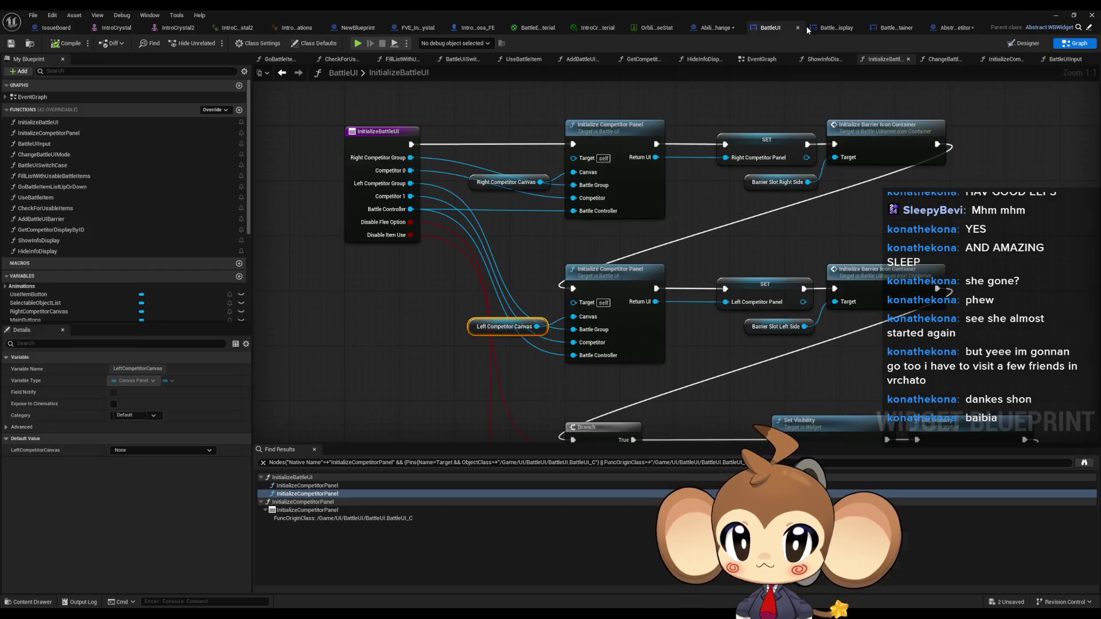
{"action": "left_click", "coordinate": [898, 29]}
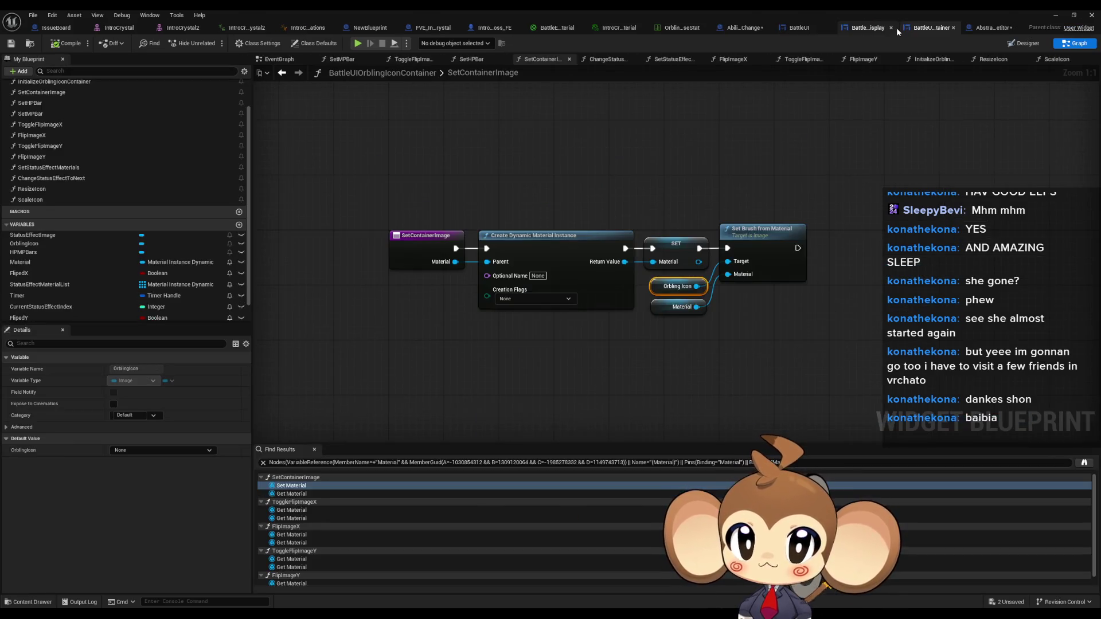
{"action": "left_click", "coordinate": [744, 27]}
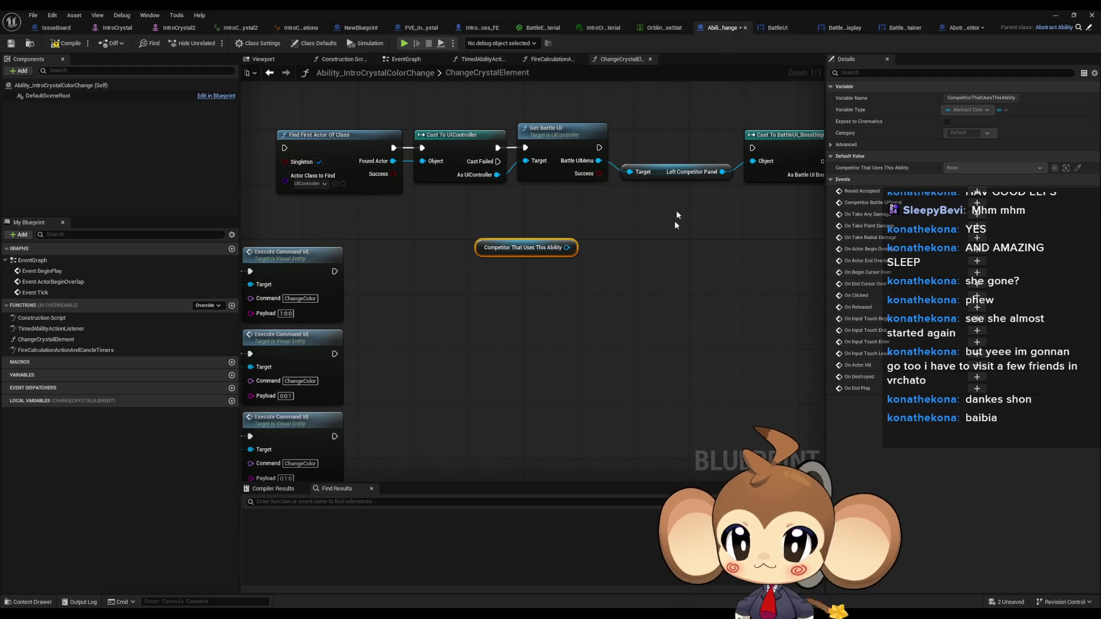
{"action": "scroll", "coordinate": [684, 348], "scroll_direction": "down", "scroll_amount": 4}
{"action": "left_click_drag", "start_coordinate": [660, 347], "coordinate": [618, 346]}
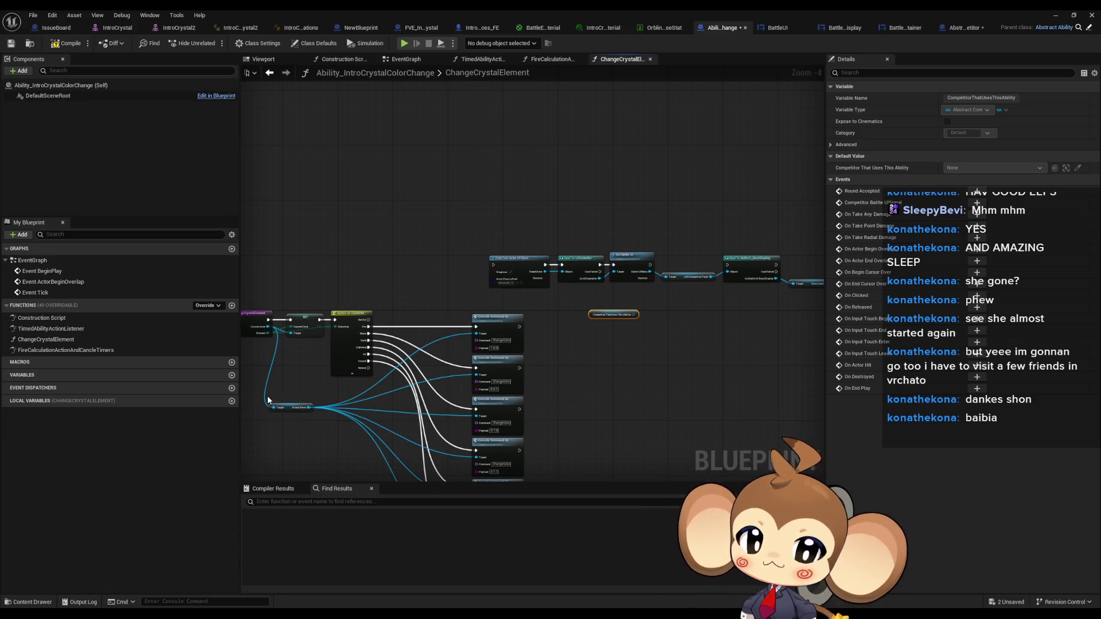
{"action": "scroll", "coordinate": [671, 310], "scroll_direction": "up", "scroll_amount": 3}
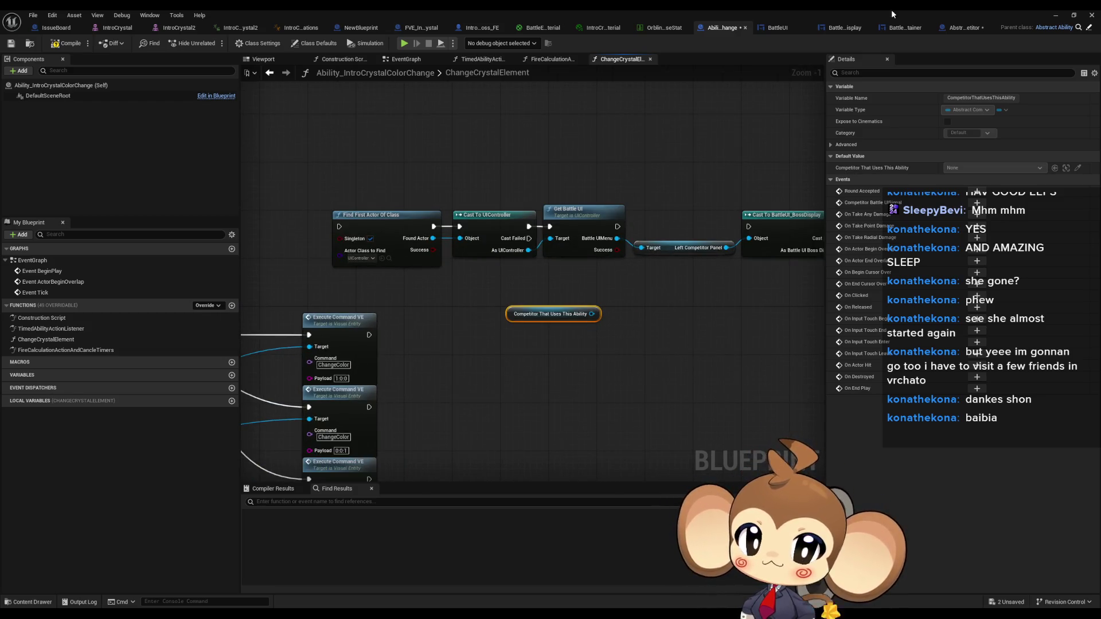
{"action": "left_click", "coordinate": [846, 28]}
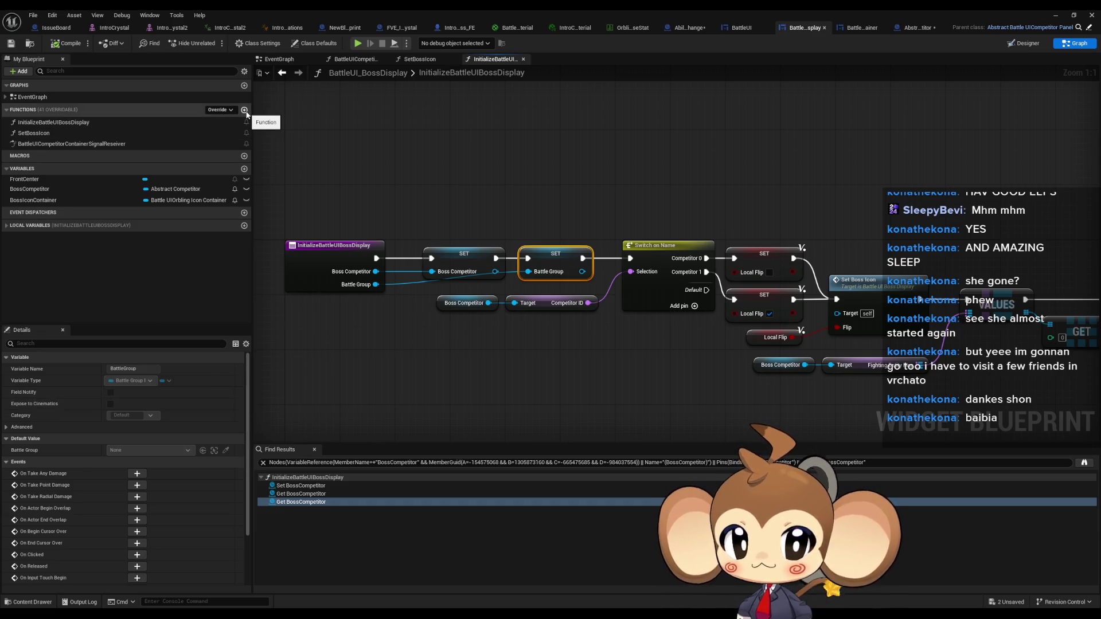
Create a new function named CodeExecution in BattleUI_BossDisplay
{"action": "left_click", "coordinate": [245, 111]}
{"action": "type", "text": "Exec"}
{"action": "key", "text": "ctrl+a"}
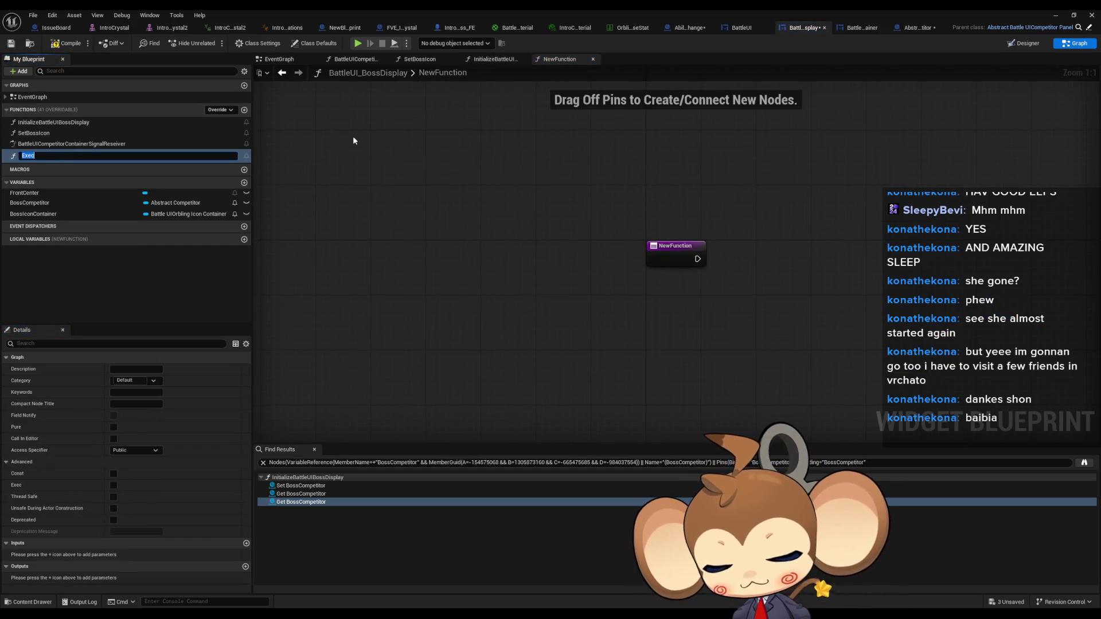
{"action": "type", "text": "E"}
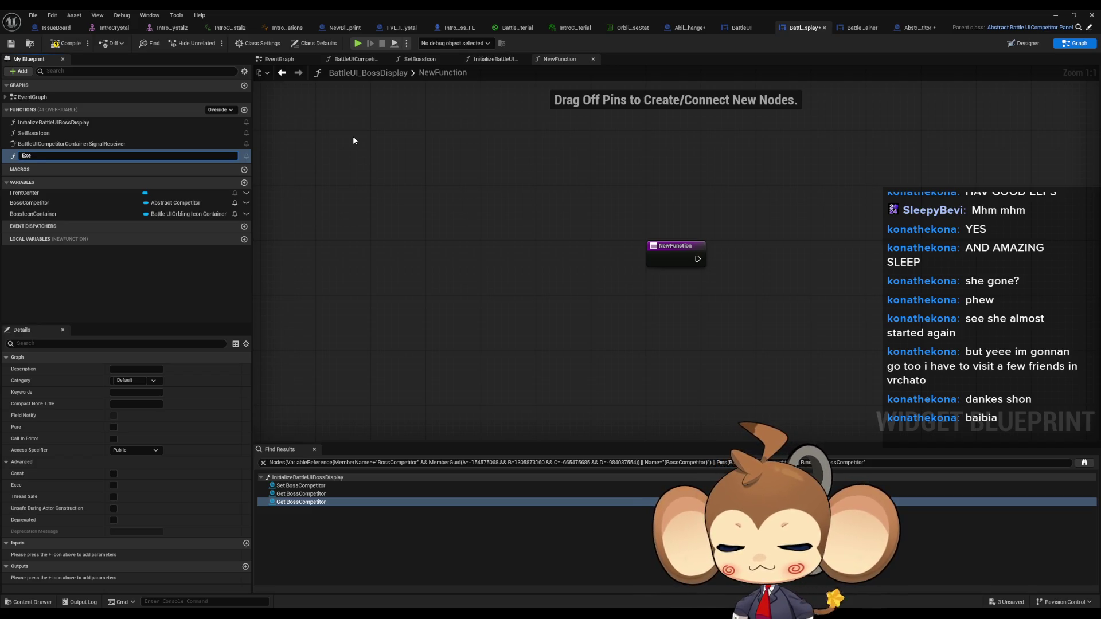
{"action": "key", "text": "ctrl+a"}
{"action": "type", "text": "Cp"}
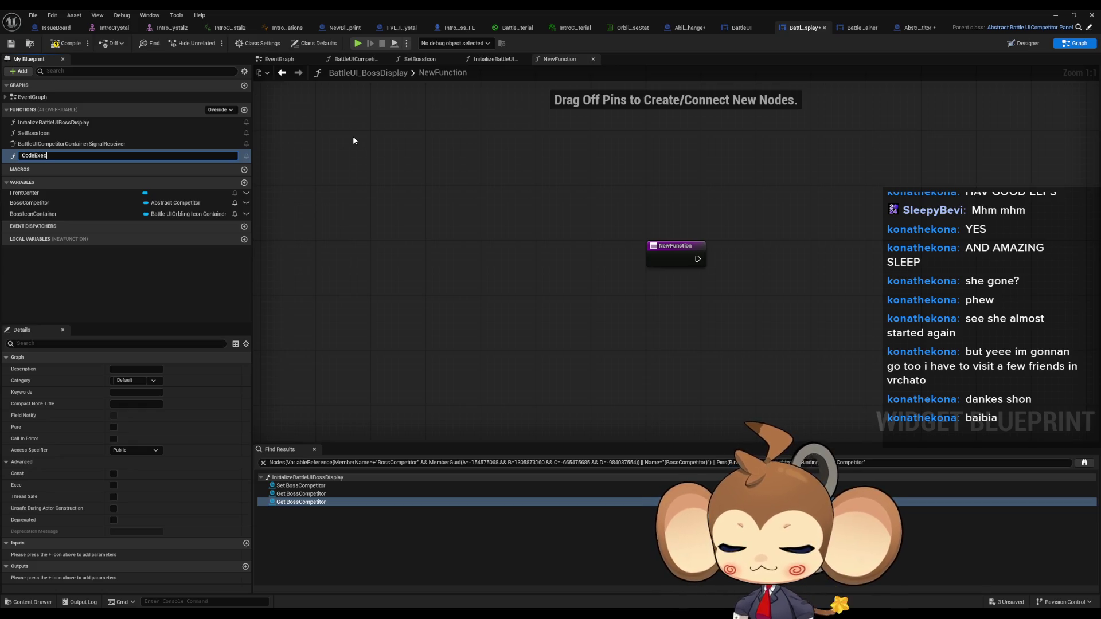
{"action": "key", "text": "Return"}
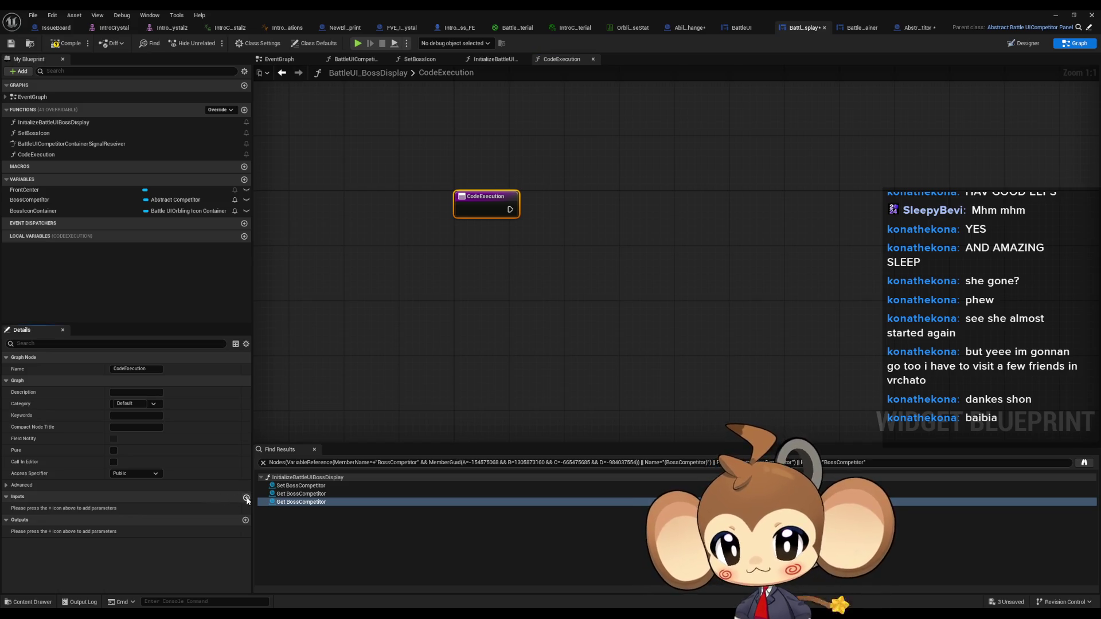
Add two String inputs to CodeExecution, making the second a String array
{"action": "left_click", "coordinate": [246, 496]}
{"action": "left_click", "coordinate": [246, 496]}
{"action": "left_click", "coordinate": [43, 508]}
{"action": "left_click", "coordinate": [132, 508]}
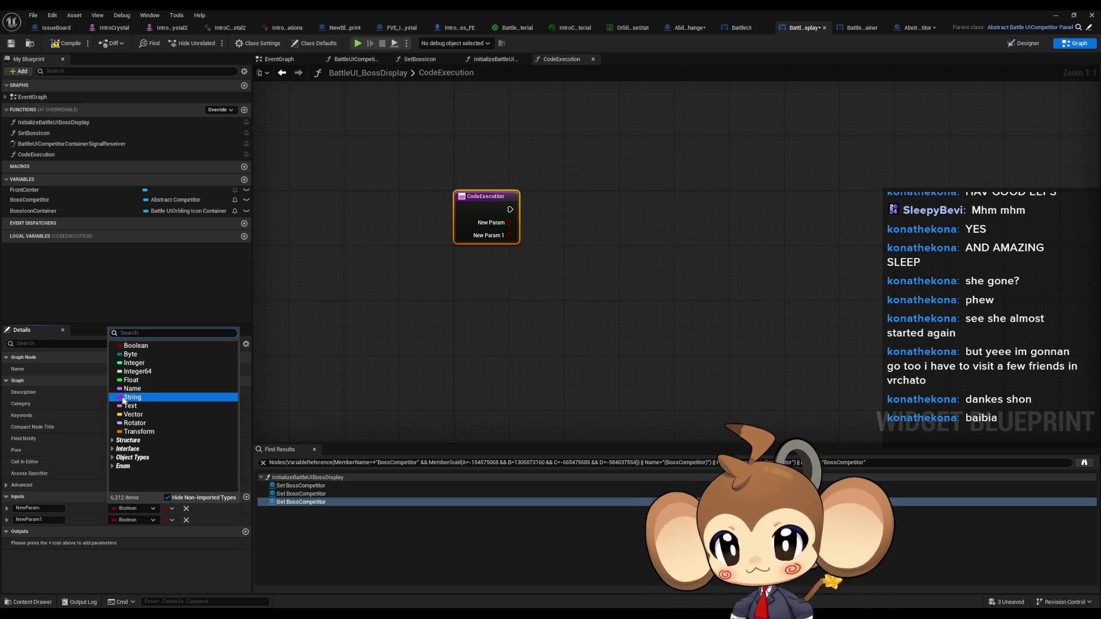
{"action": "left_click", "coordinate": [131, 402]}
{"action": "left_click", "coordinate": [135, 520]}
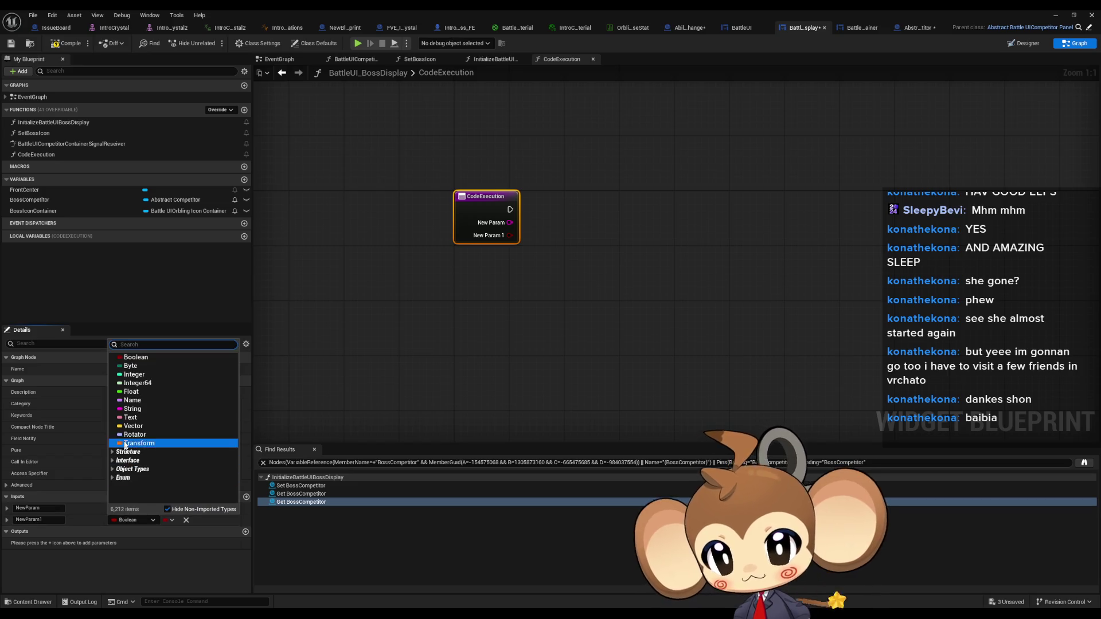
{"action": "left_click", "coordinate": [131, 404]}
{"action": "right_click", "coordinate": [163, 521]}
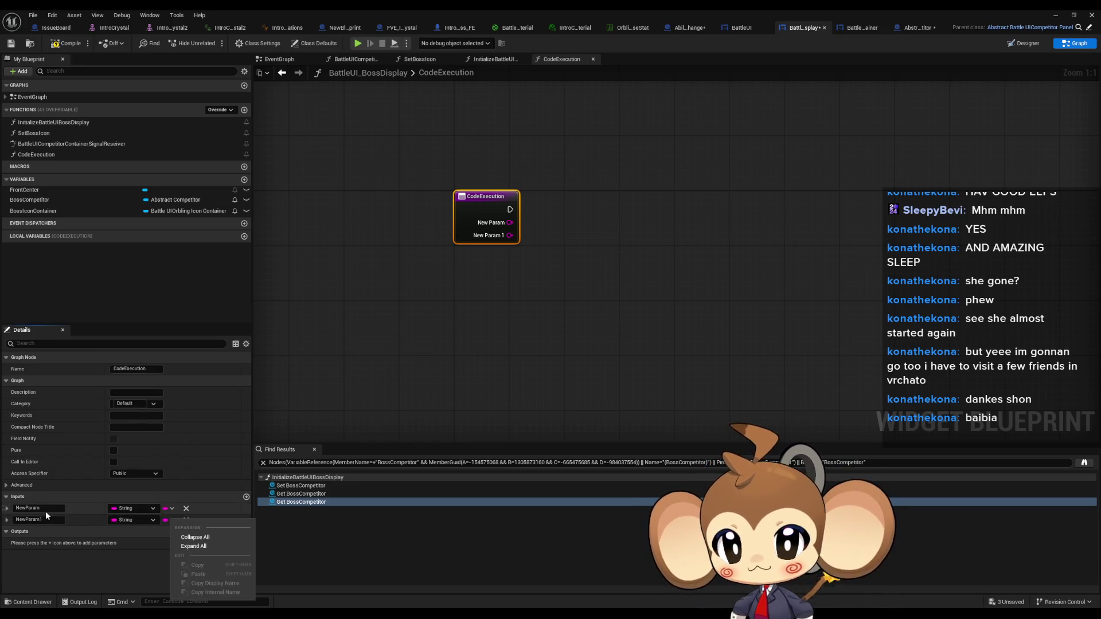
{"action": "left_click", "coordinate": [167, 520]}
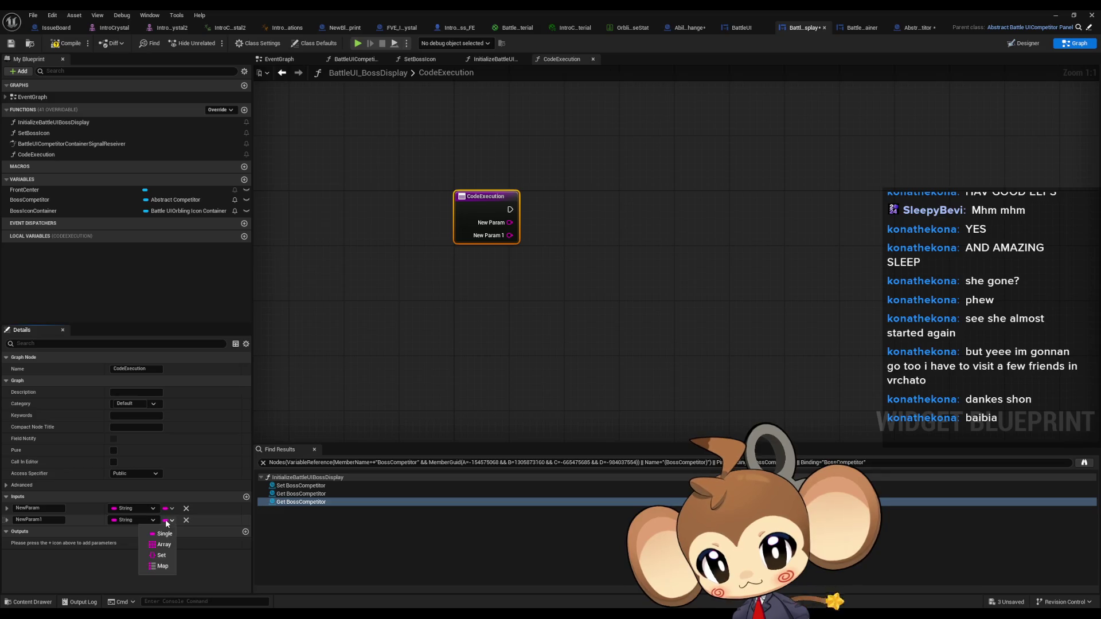
{"action": "left_click", "coordinate": [163, 533]}
Name the inputs Payload and Command
{"action": "left_click", "coordinate": [58, 518]}
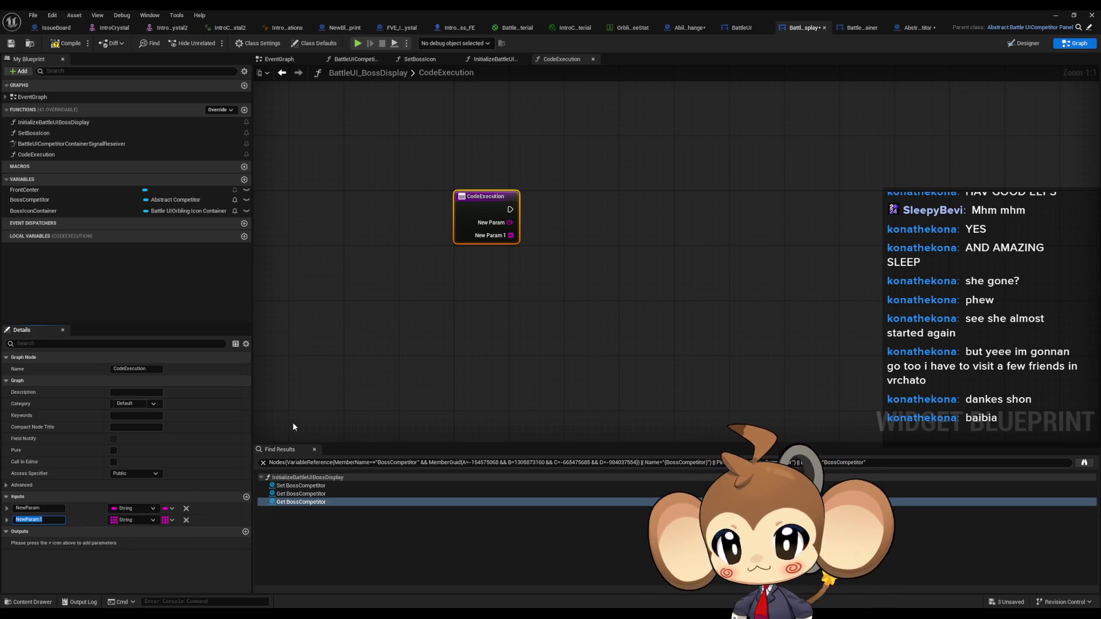
{"action": "type", "text": "Payload"}
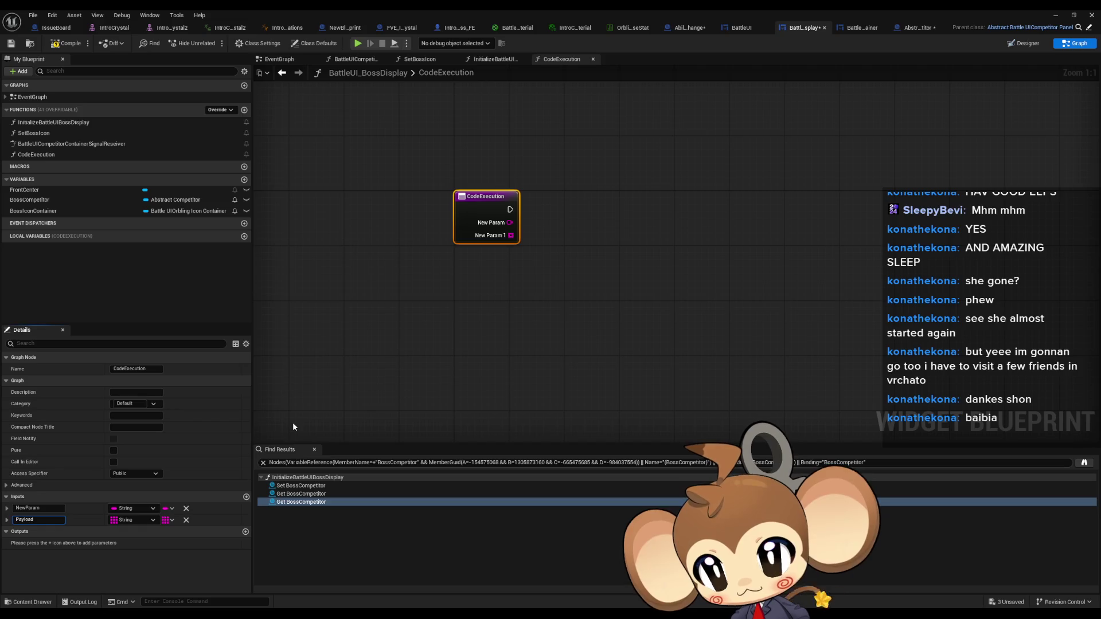
{"action": "key", "text": "Return"}
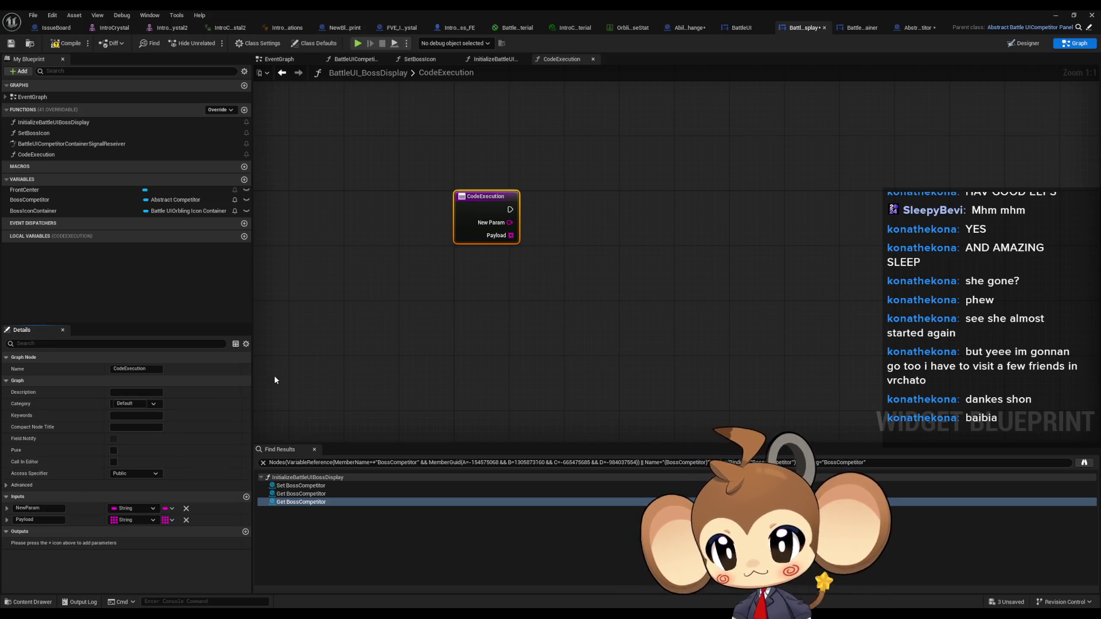
{"action": "key", "text": "shift+Tab"}
{"action": "type", "text": "Commn"}
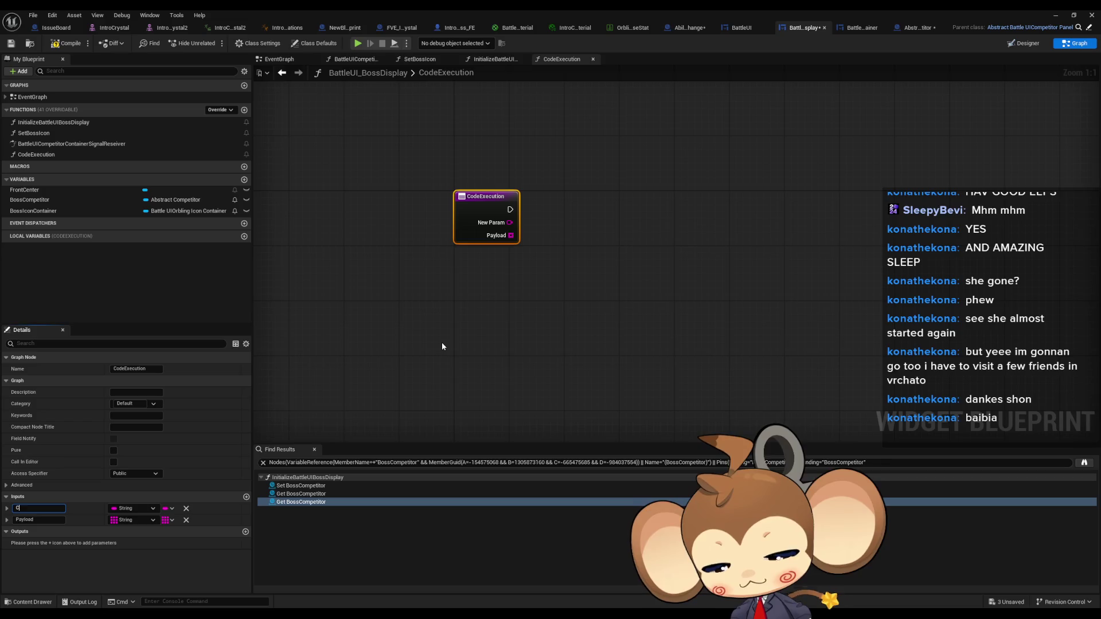
{"action": "key", "text": "BackSpace"}
{"action": "type", "text": "and"}
{"action": "key", "text": "Return"}
Rename the CodeExecution function to CodeExecutionDisplay
{"action": "left_click", "coordinate": [442, 347]}
{"action": "mouse_move", "coordinate": [490, 269]}
{"action": "left_mouse_down"}
{"action": "mouse_move", "coordinate": [465, 359]}
{"action": "mouse_move", "coordinate": [517, 355]}
{"action": "left_mouse_up"}
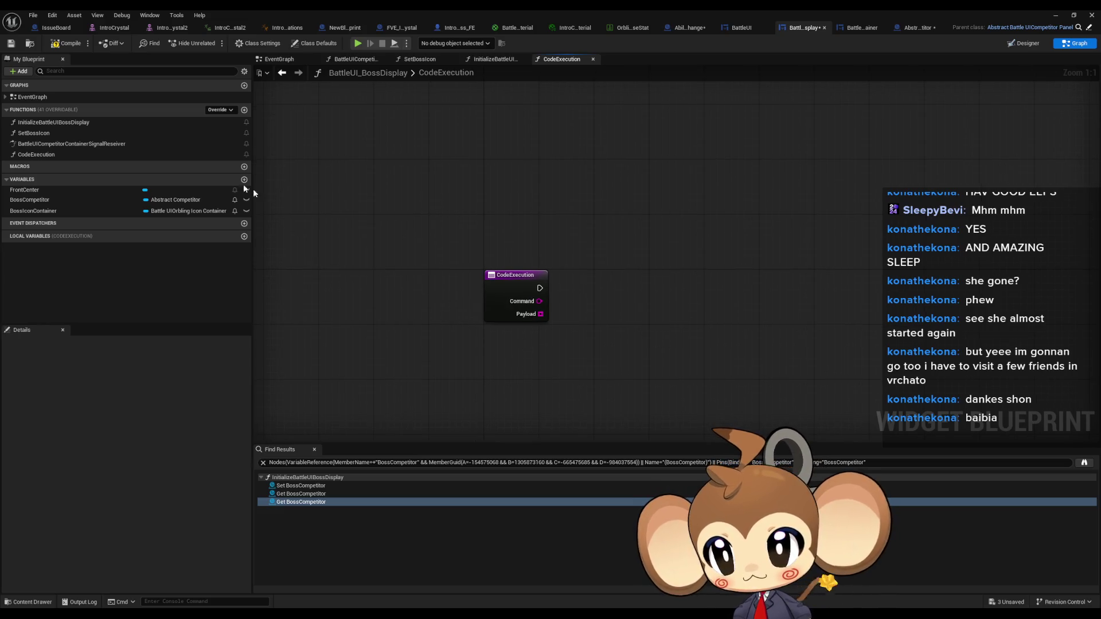
{"action": "left_click", "coordinate": [47, 155]}
{"action": "key", "text": "F2"}
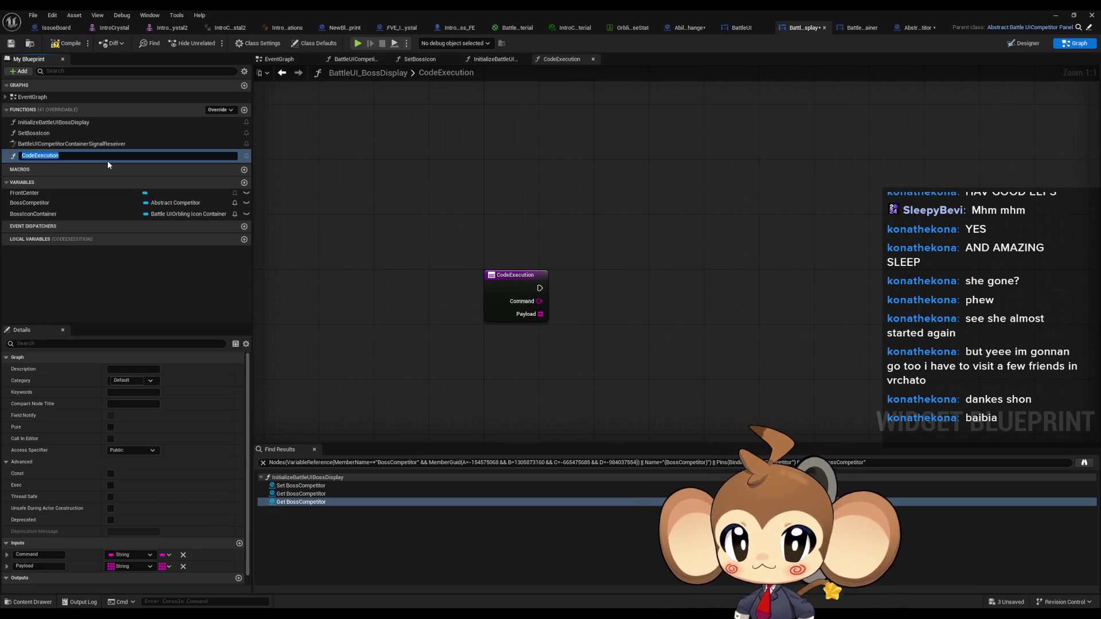
{"action": "key", "text": "End"}
{"action": "type", "text": "Displ"}
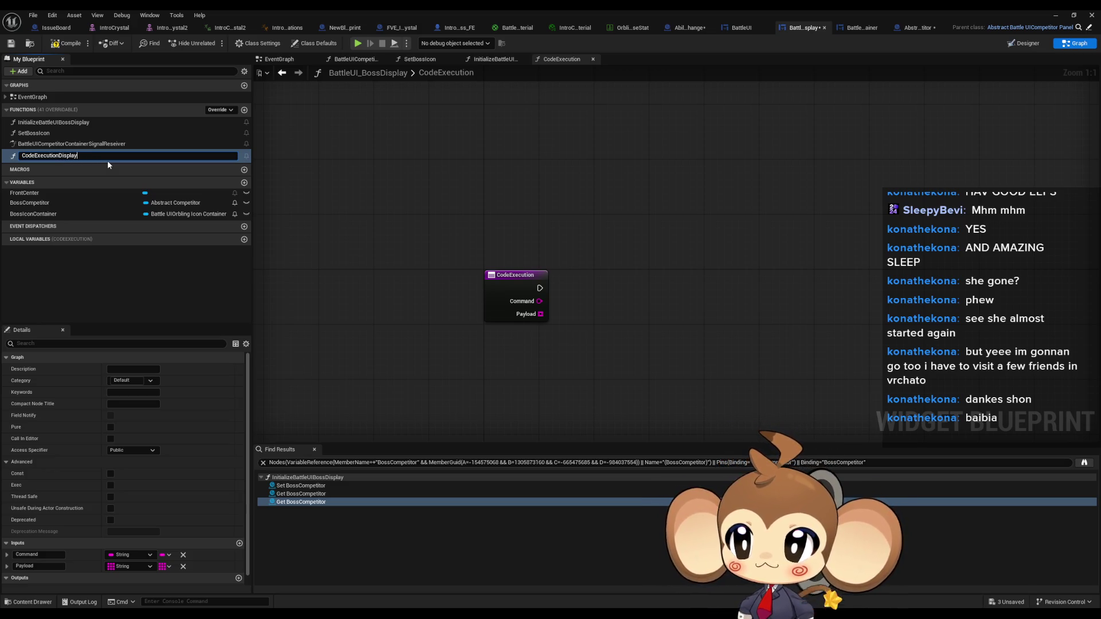
{"action": "key", "text": "Return"}
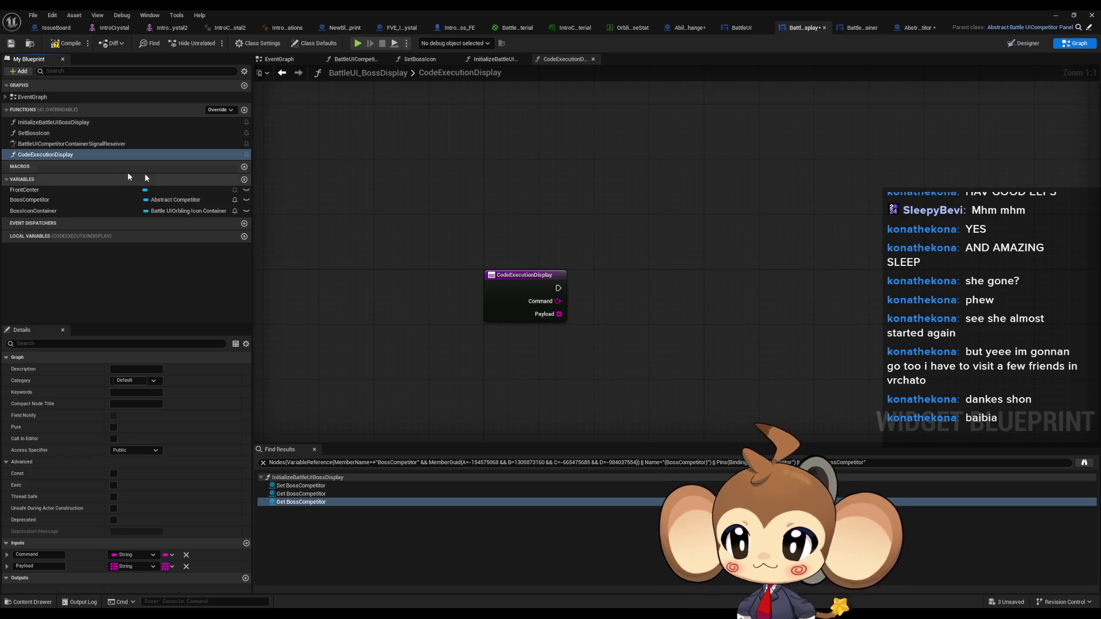
Delete the CodeExecutionDisplay function from BattleUI_BossDisplay
{"action": "left_click", "coordinate": [48, 155]}
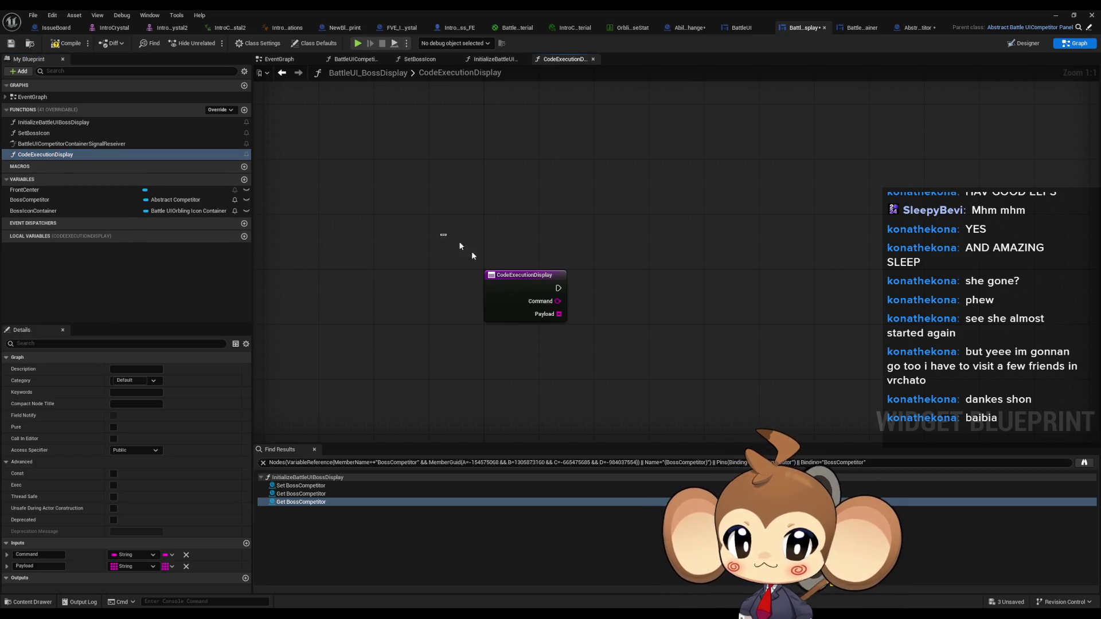
{"action": "left_click", "coordinate": [519, 296]}
{"action": "left_click", "coordinate": [34, 155]}
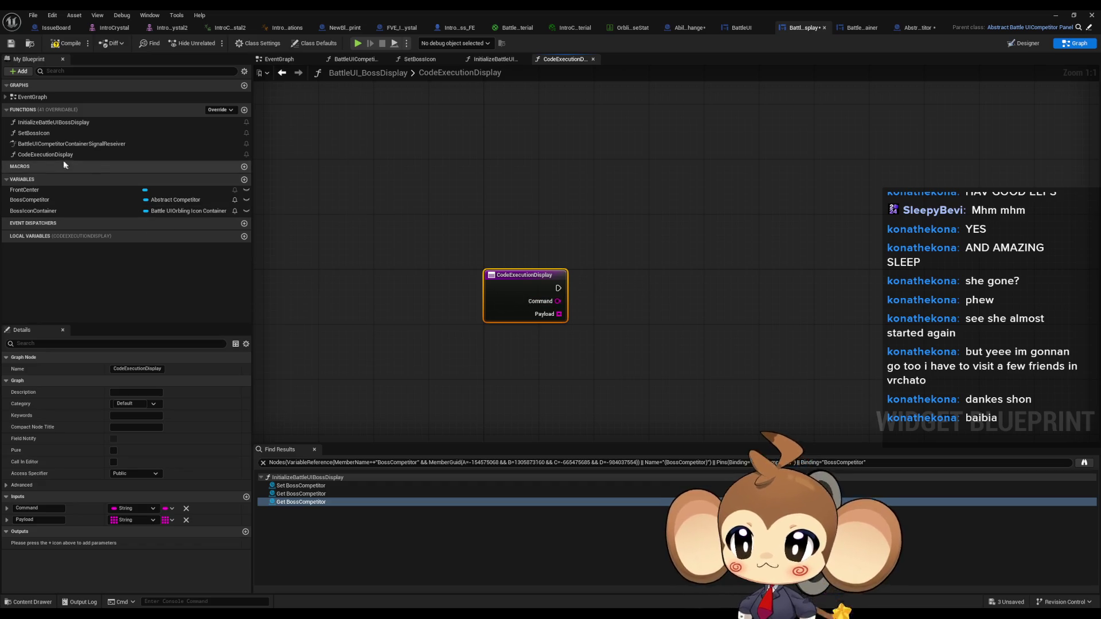
{"action": "key", "text": "Delete"}
Add a CodeExecutionDisplay function to the competitor panel with two String inputs
{"action": "left_click", "coordinate": [1089, 27]}
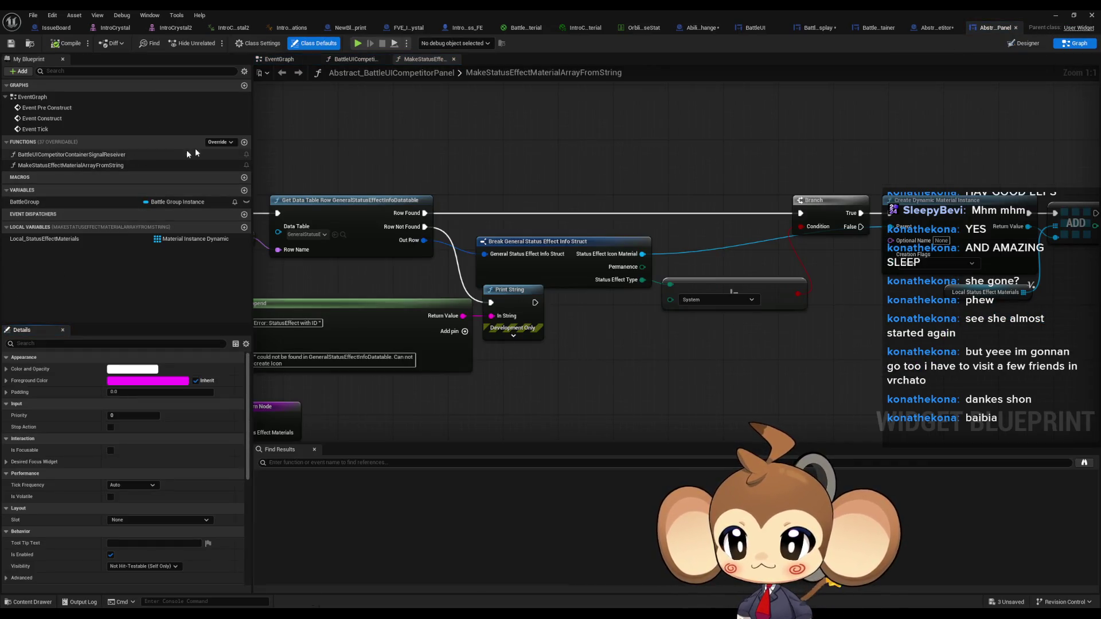
{"action": "left_click", "coordinate": [244, 143]}
{"action": "type", "text": "CodeExecutionDisplay"}
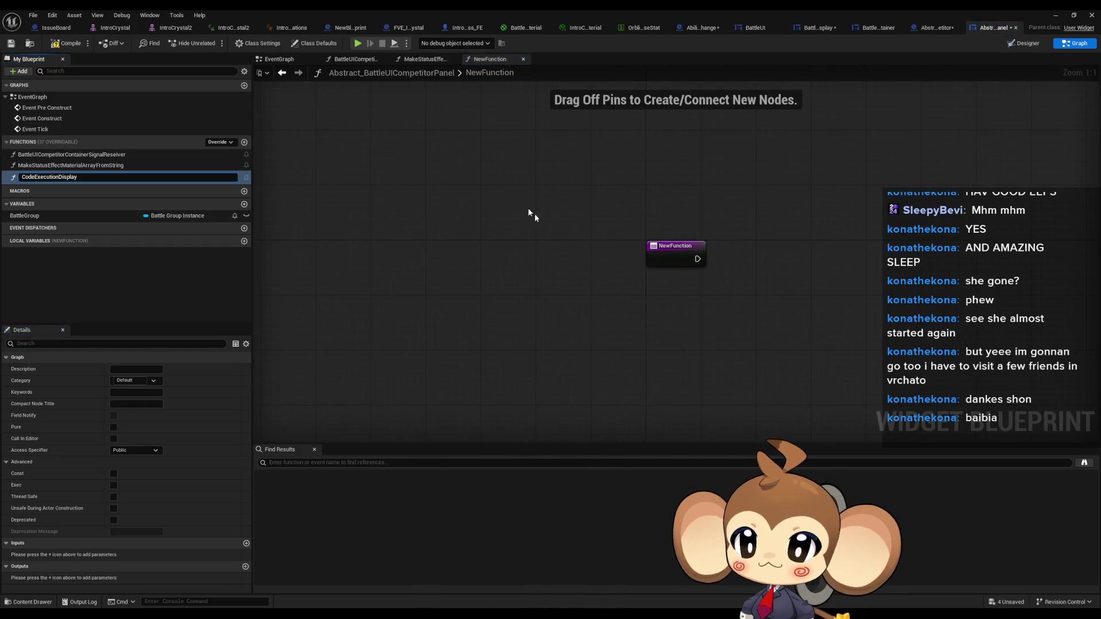
{"action": "left_click", "coordinate": [651, 265]}
{"action": "left_click", "coordinate": [246, 497]}
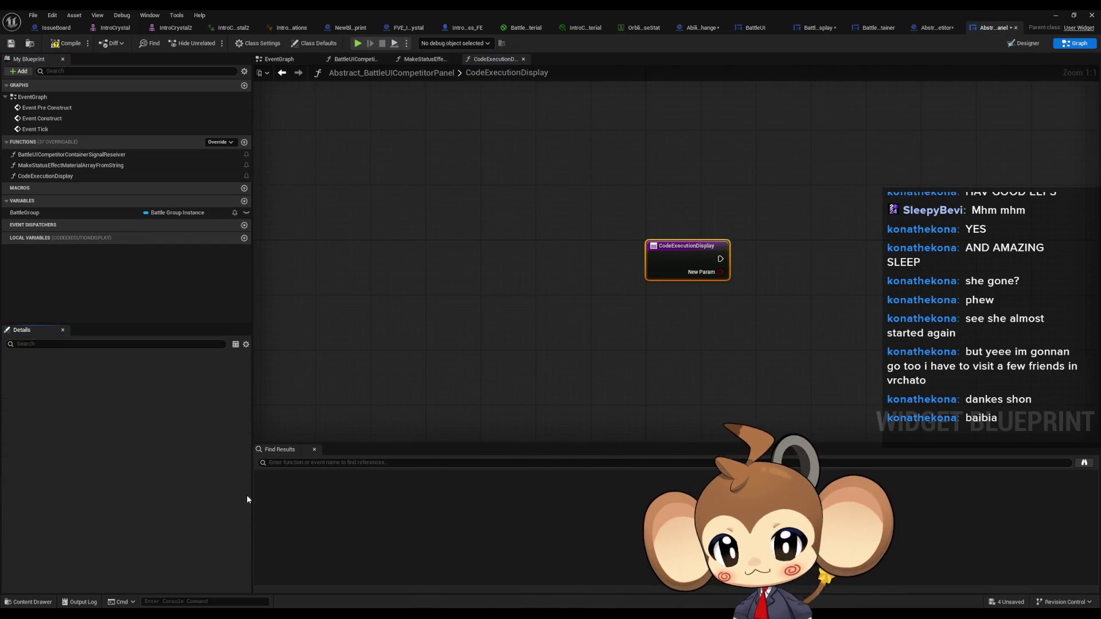
{"action": "left_click", "coordinate": [122, 508]}
{"action": "left_click", "coordinate": [132, 397]}
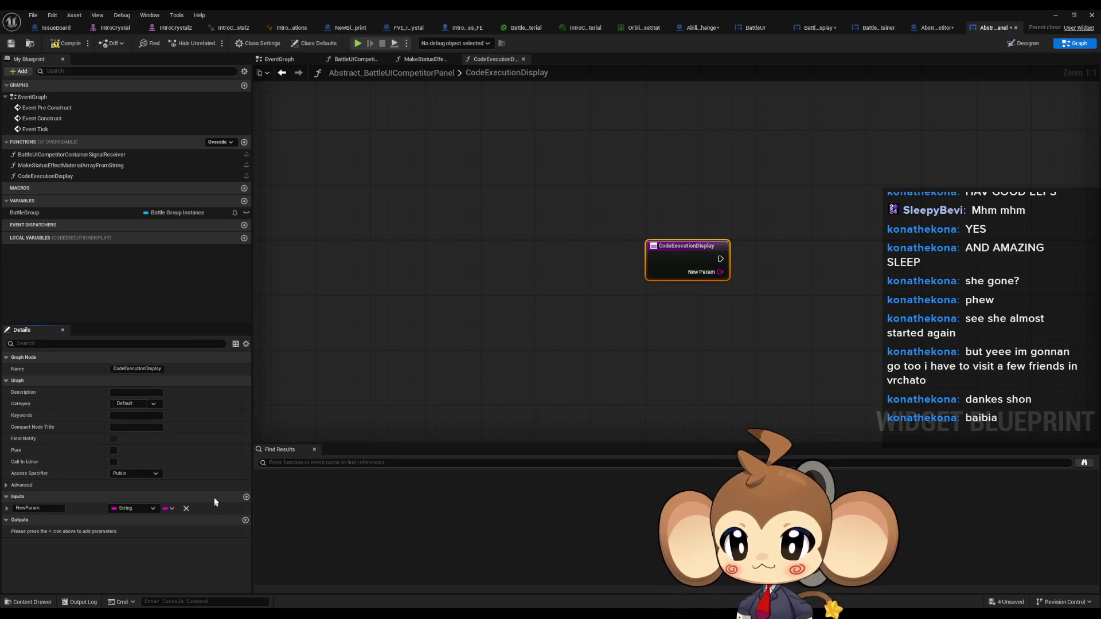
{"action": "left_click", "coordinate": [246, 496]}
Name the inputs Command and Payload, make Payload an array, and compile
{"action": "left_click", "coordinate": [61, 506]}
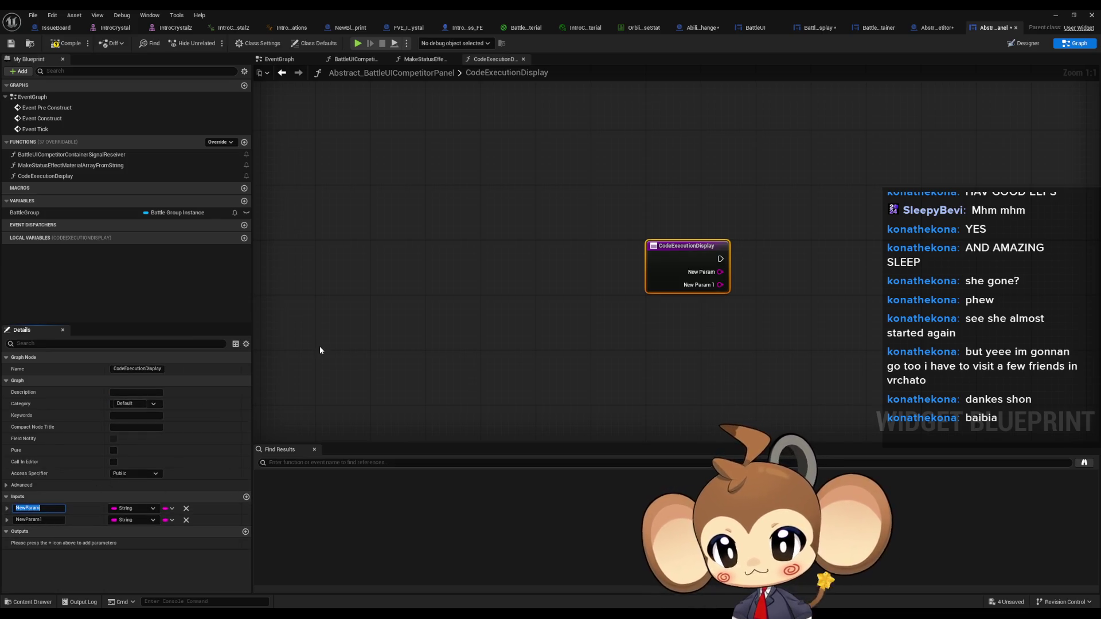
{"action": "type", "text": "Command"}
{"action": "key", "text": "Tab"}
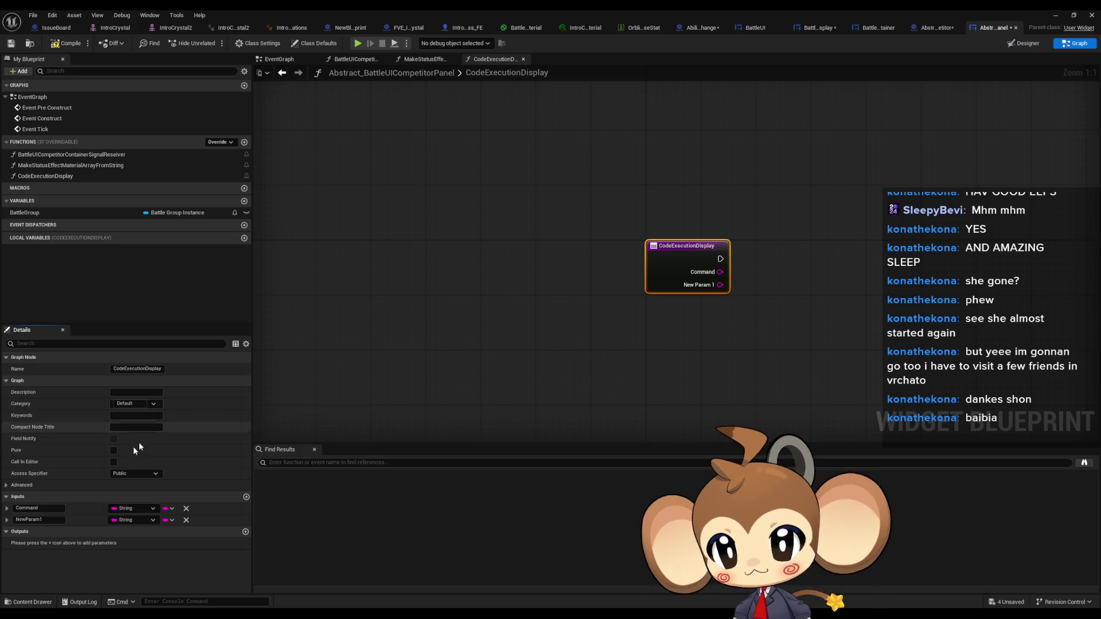
{"action": "type", "text": "Payload"}
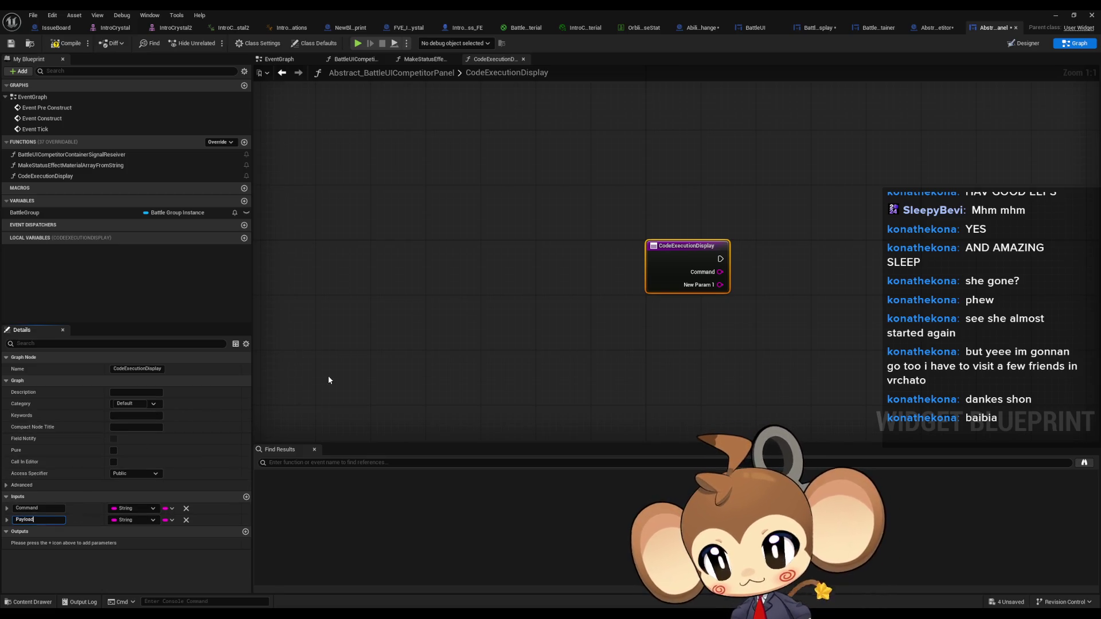
{"action": "key", "text": "Return"}
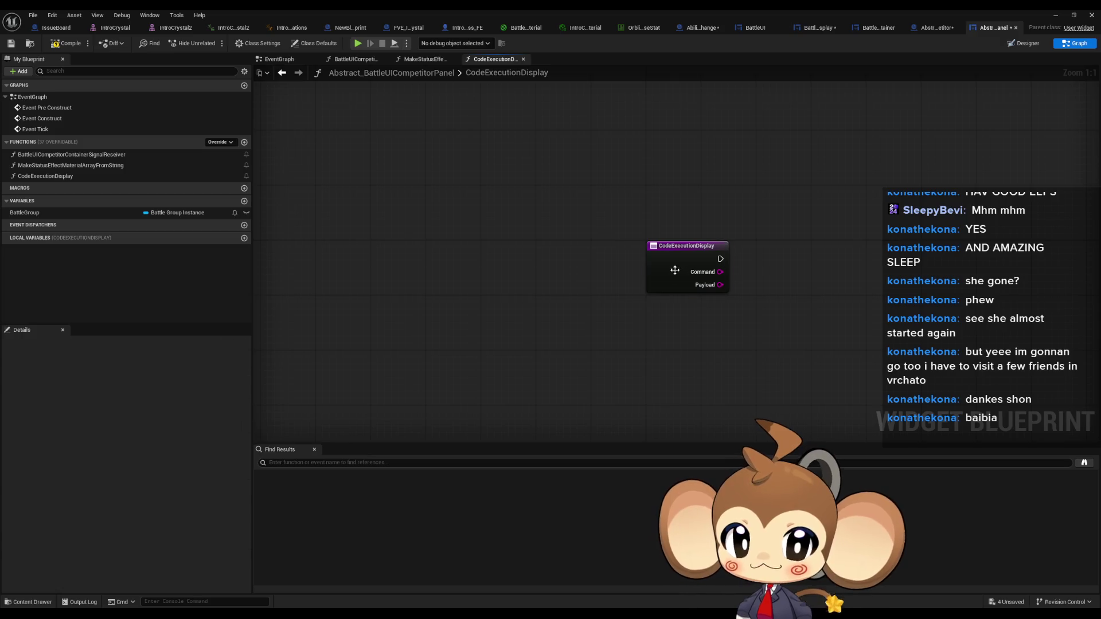
{"action": "left_click", "coordinate": [166, 519]}
{"action": "left_click", "coordinate": [167, 541]}
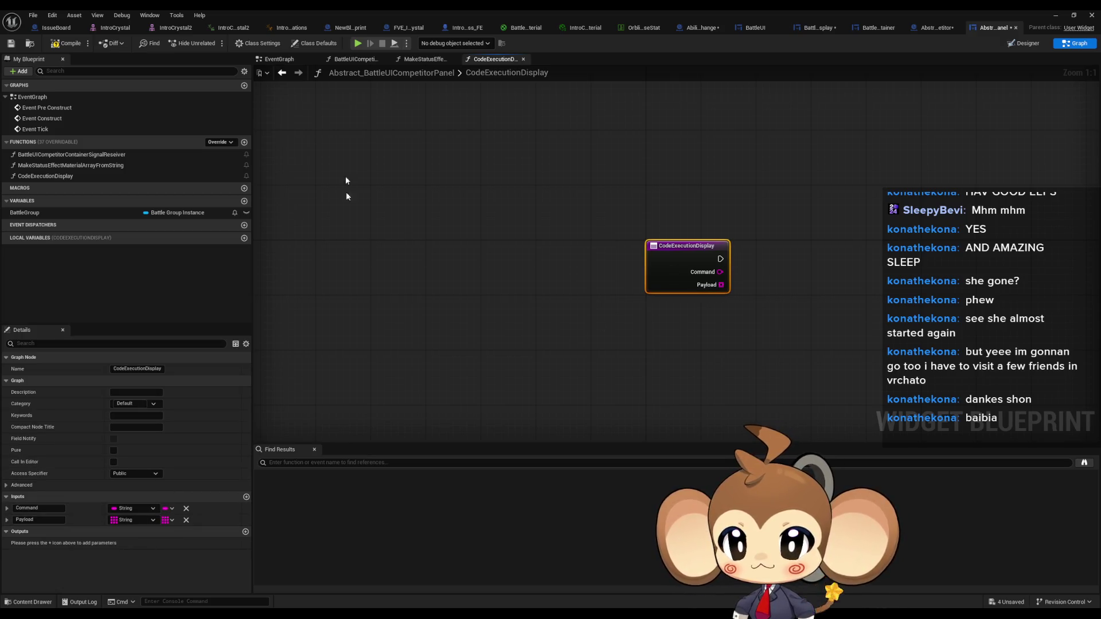
{"action": "left_click", "coordinate": [68, 41]}
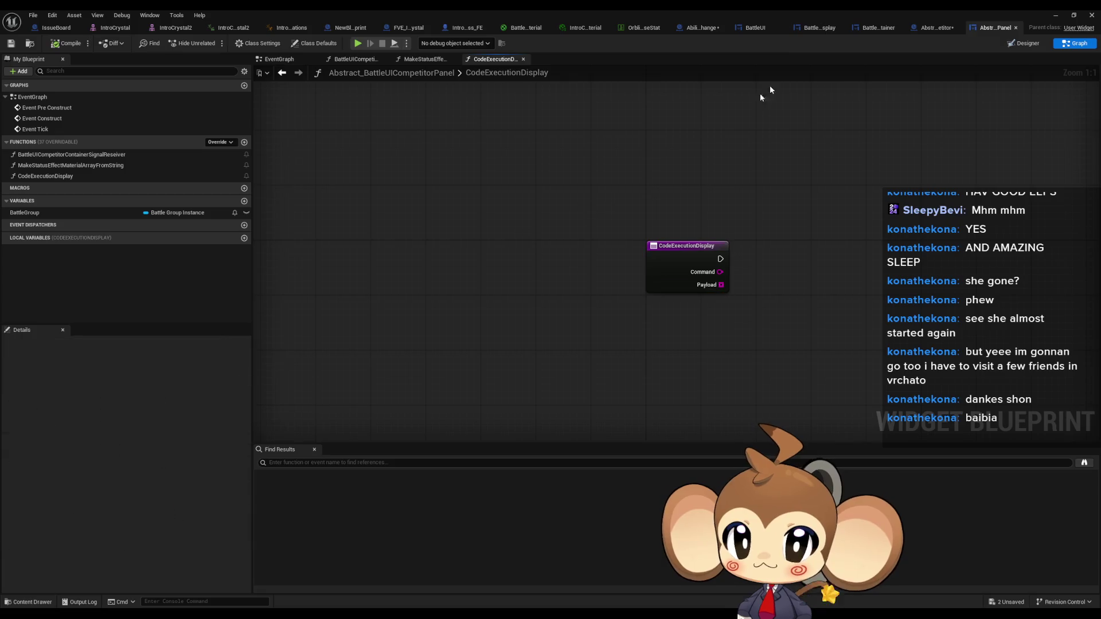
{"action": "left_click", "coordinate": [815, 28]}
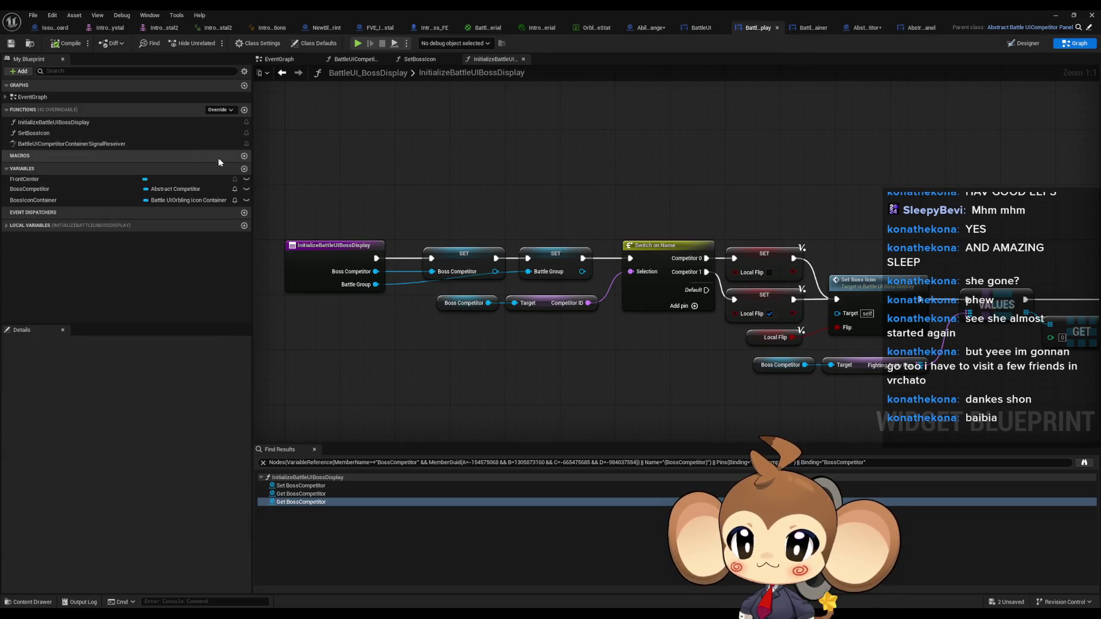
Override CodeExecutionDisplay in BattleUI_BossDisplay and move its Return Node to the right
{"action": "left_click", "coordinate": [212, 110]}
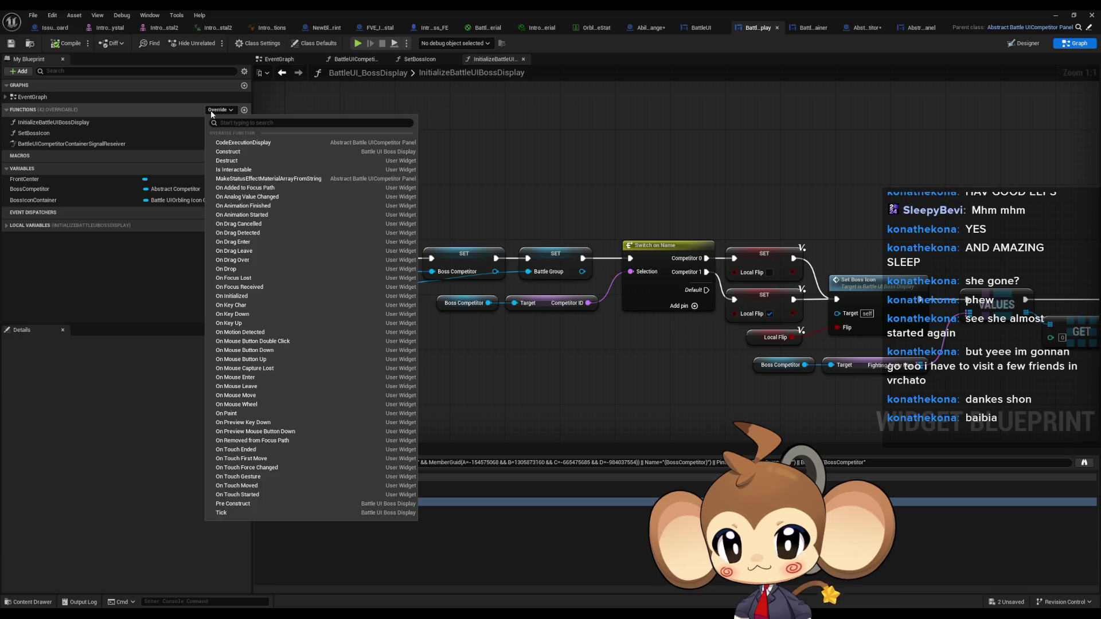
{"action": "left_click", "coordinate": [243, 143]}
{"action": "left_click", "coordinate": [652, 234]}
{"action": "left_click_drag", "start_coordinate": [652, 234], "coordinate": [751, 234]}
Save all modified assets with Ctrl+S
{"action": "left_click", "coordinate": [623, 183]}
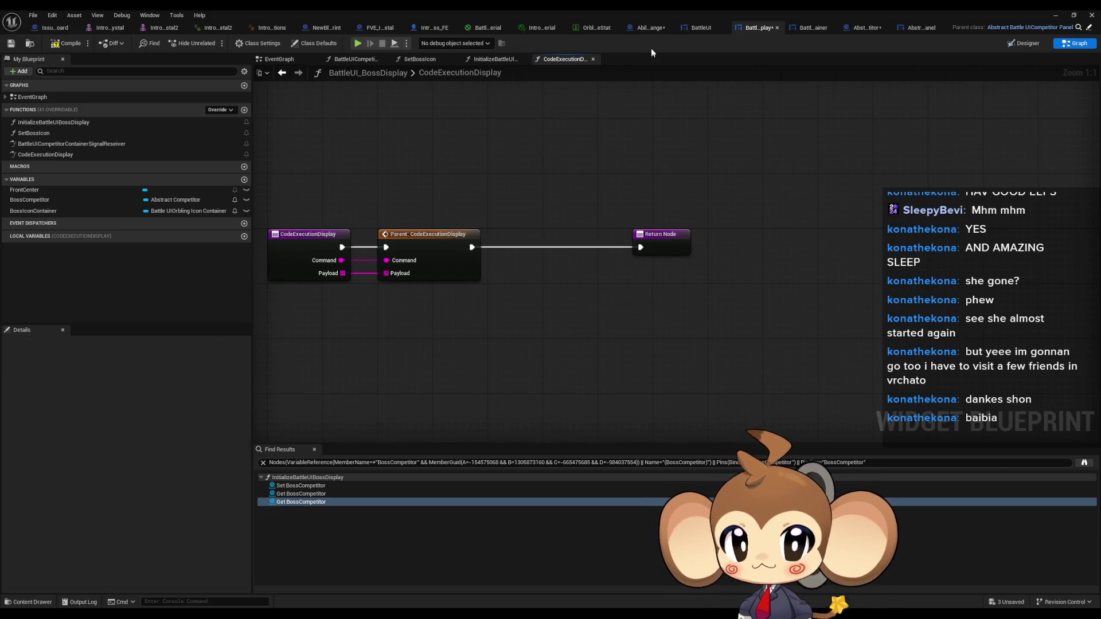
{"action": "key", "text": "ctrl+s"}
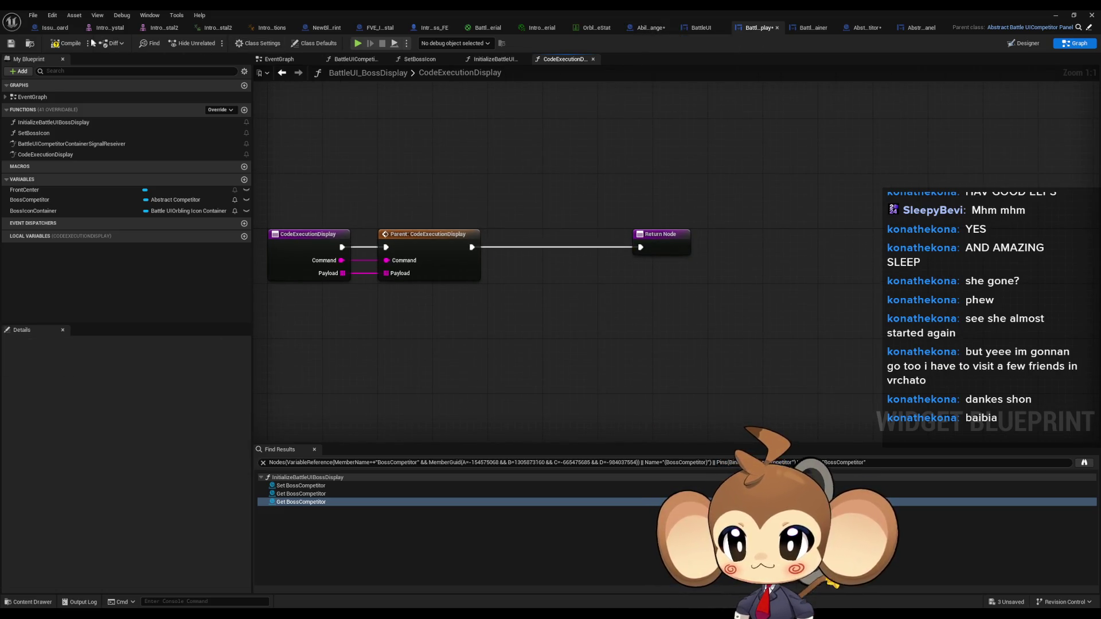
{"action": "left_click", "coordinate": [642, 32]}
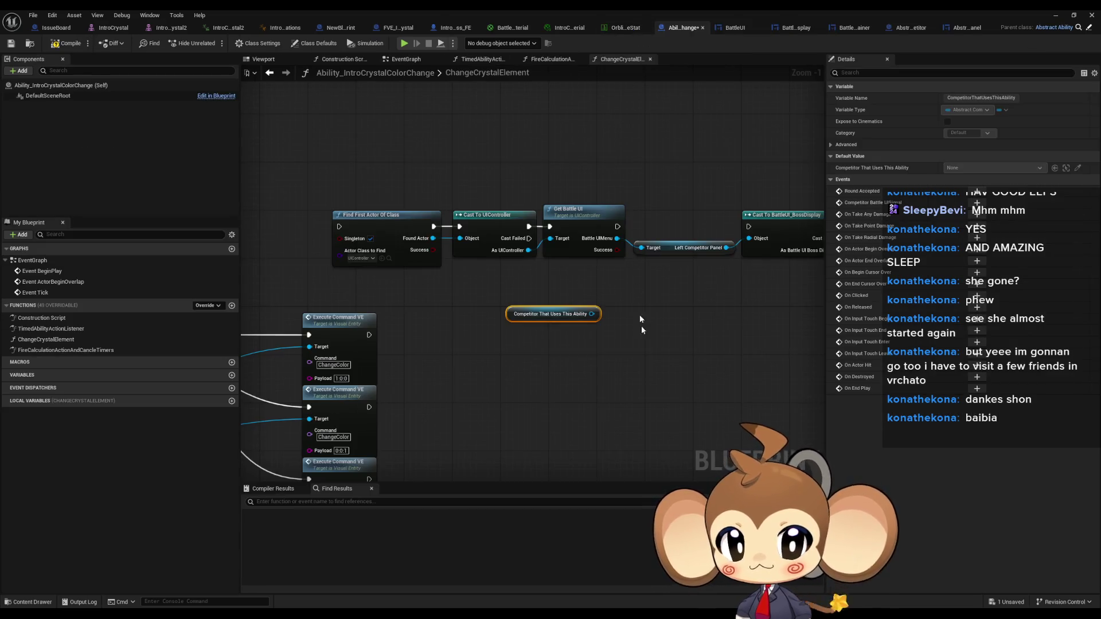
Search 'bind code' off Competitor That Uses This Ability, then check Abstract_Competitor's signals
{"action": "scroll", "coordinate": [566, 350], "scroll_direction": "down", "scroll_amount": 1}
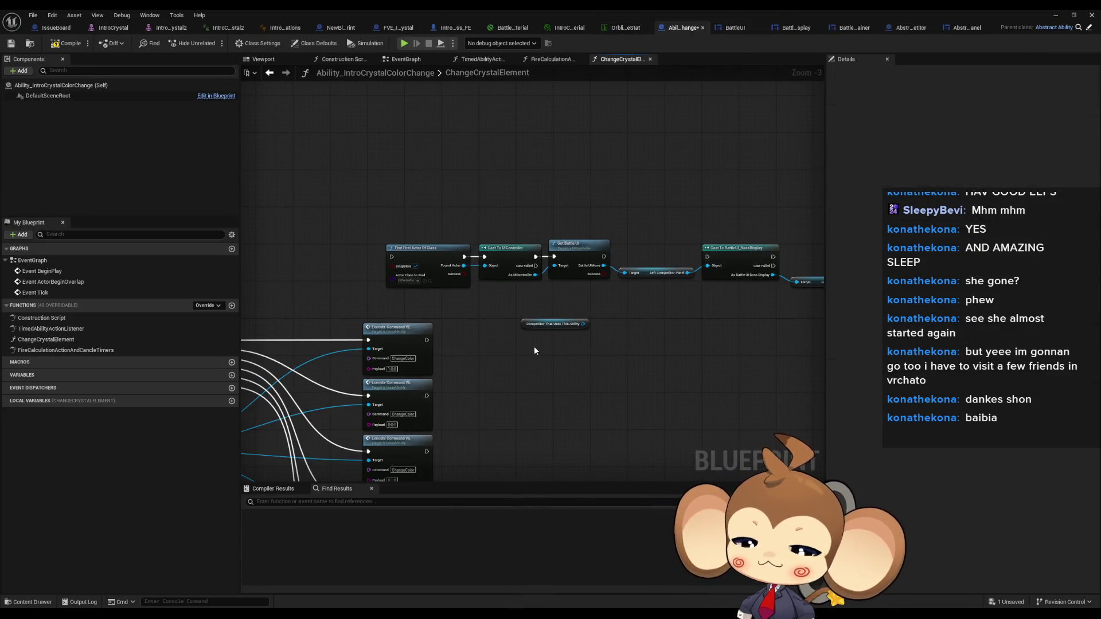
{"action": "mouse_move", "coordinate": [583, 324]}
{"action": "left_mouse_down"}
{"action": "mouse_move", "coordinate": [620, 332]}
{"action": "mouse_move", "coordinate": [534, 359]}
{"action": "mouse_move", "coordinate": [550, 332]}
{"action": "mouse_move", "coordinate": [628, 324]}
{"action": "left_mouse_up"}
{"action": "scroll", "coordinate": [533, 359], "scroll_direction": "up", "scroll_amount": 3}
{"action": "type", "text": "bind"}
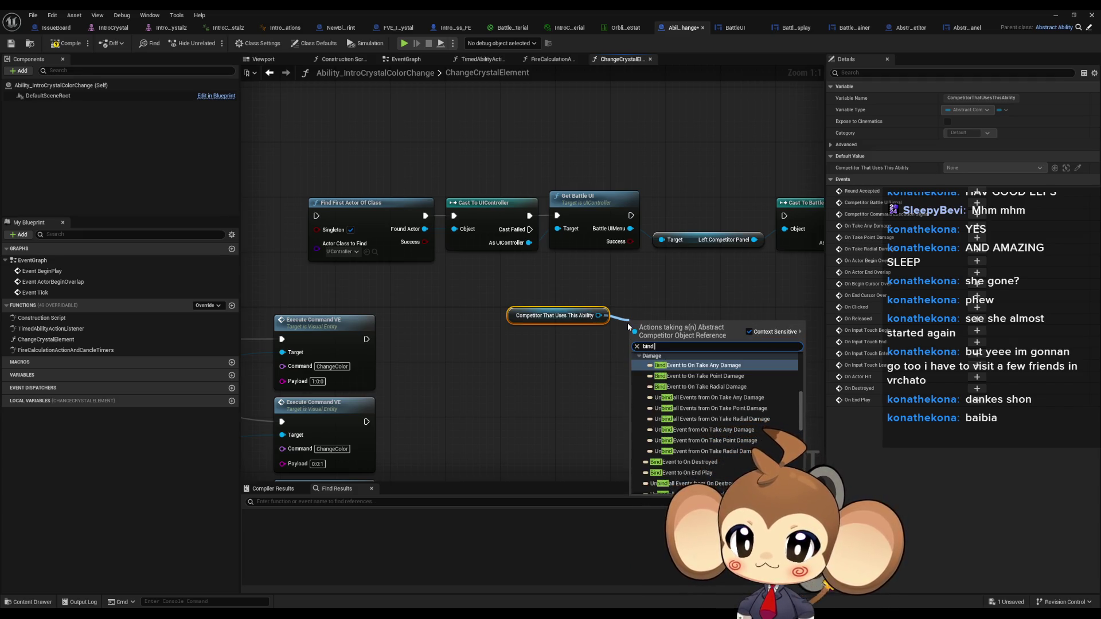
{"action": "type", "text": " code"}
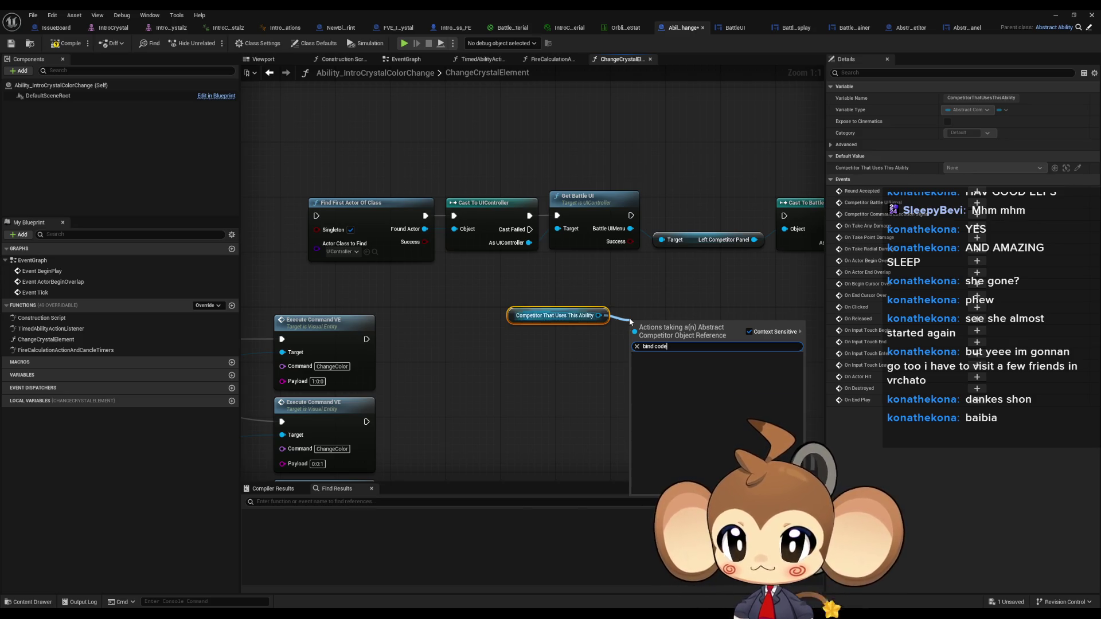
{"action": "left_click", "coordinate": [633, 304]}
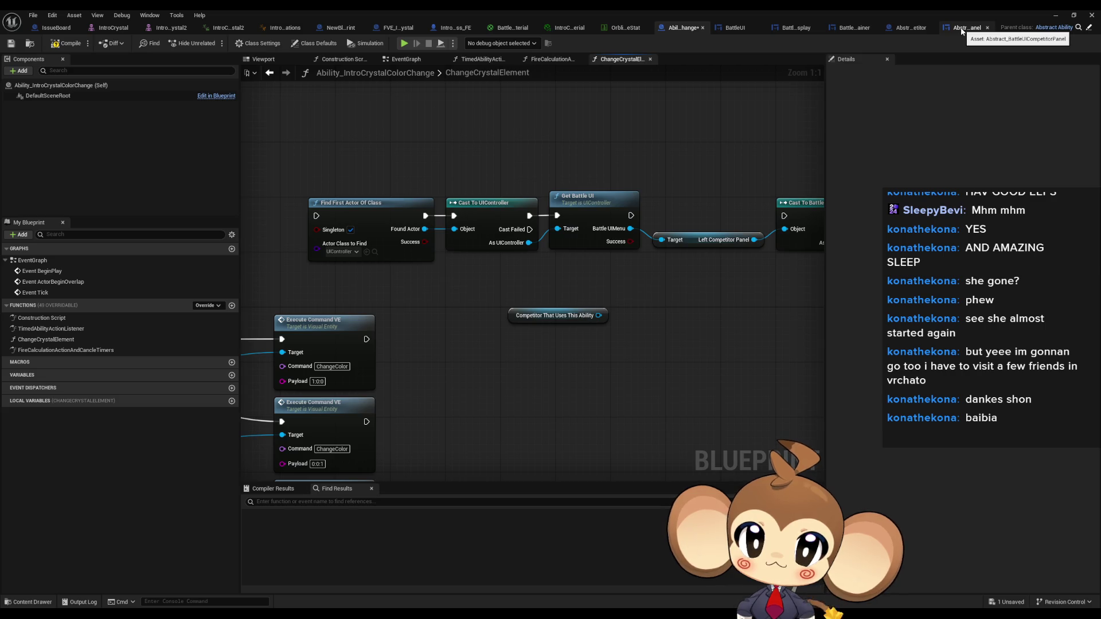
{"action": "left_click", "coordinate": [912, 27]}
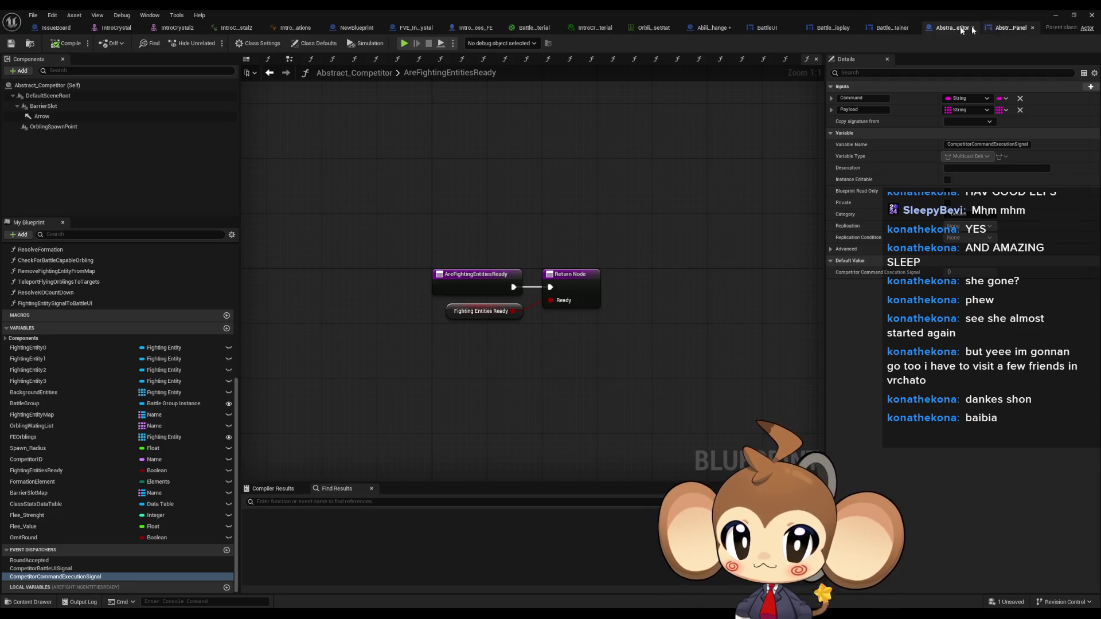
{"action": "left_click", "coordinate": [710, 29]}
Search 'bind compet' to inspect the Competitor Command Execution Signal binding, without adding a node
{"action": "left_click_drag", "start_coordinate": [599, 316], "coordinate": [642, 323]}
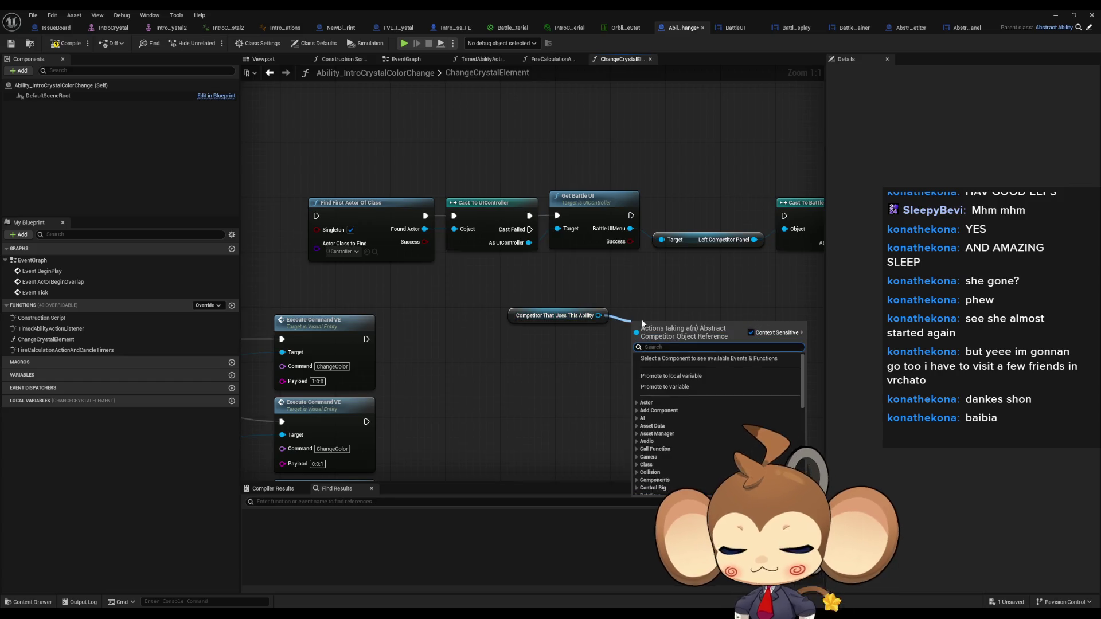
{"action": "type", "text": "bind compet"}
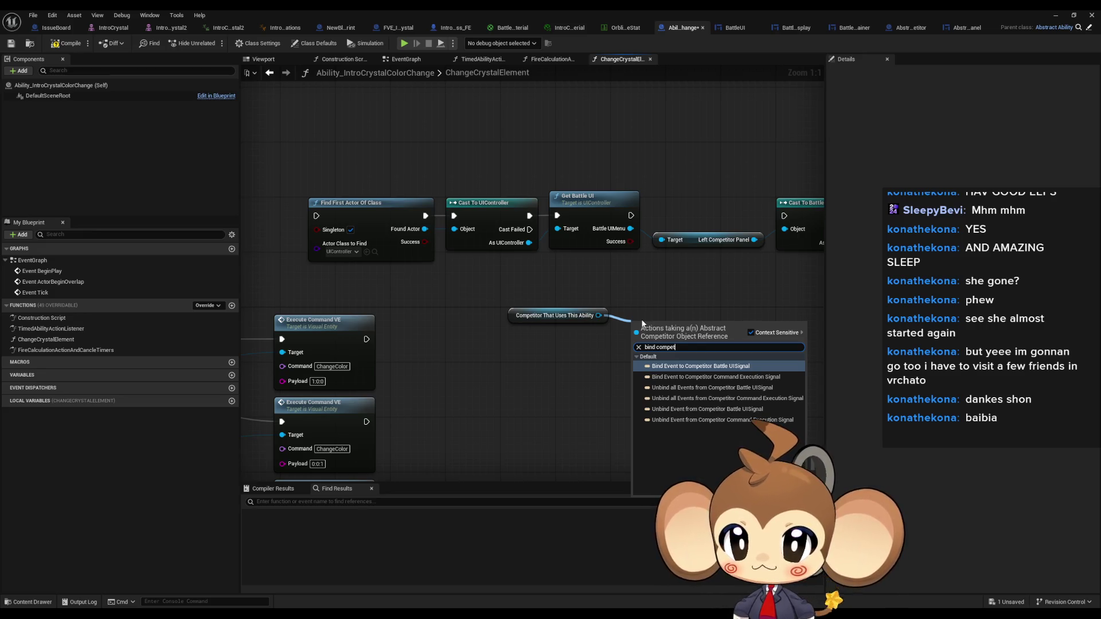
{"action": "key", "text": "Down"}
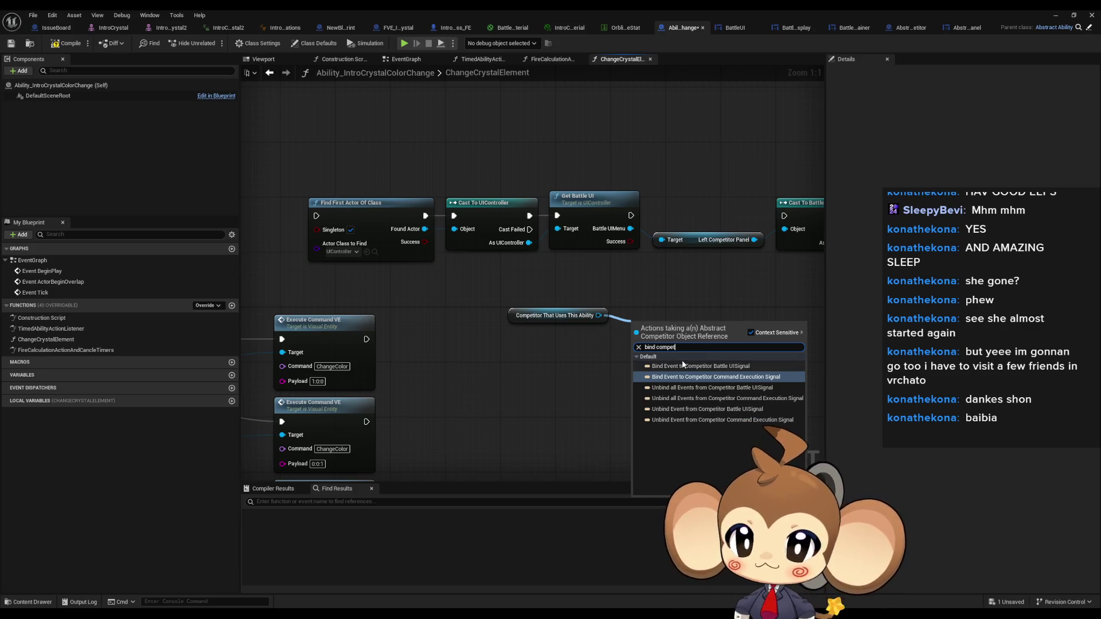
{"action": "left_click", "coordinate": [740, 255]}
{"action": "left_click", "coordinate": [900, 30]}
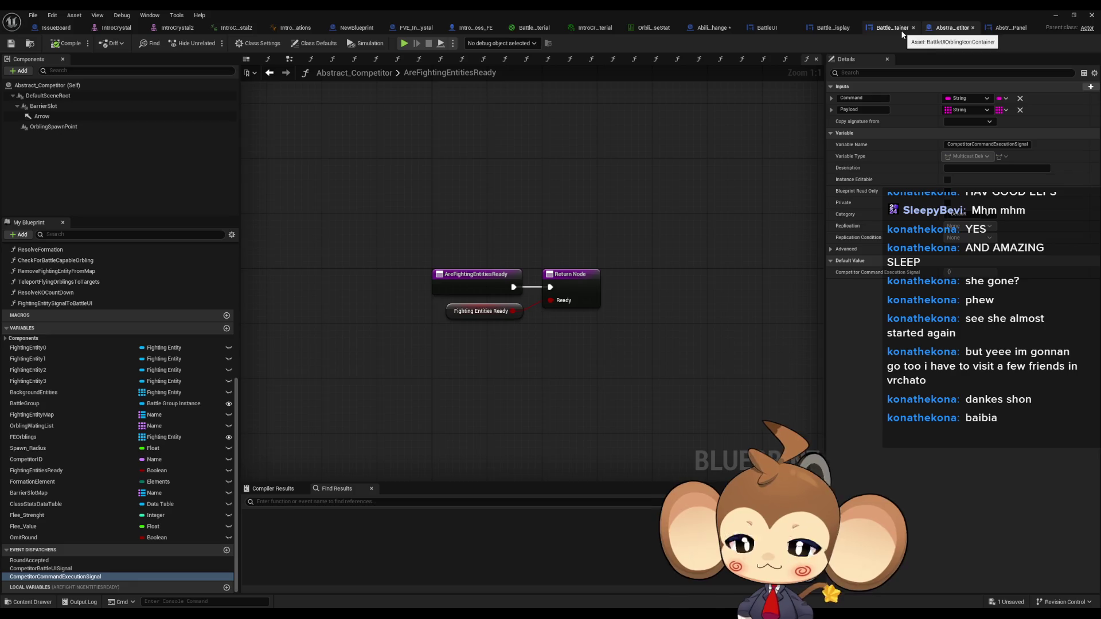
{"action": "left_click", "coordinate": [1000, 29]}
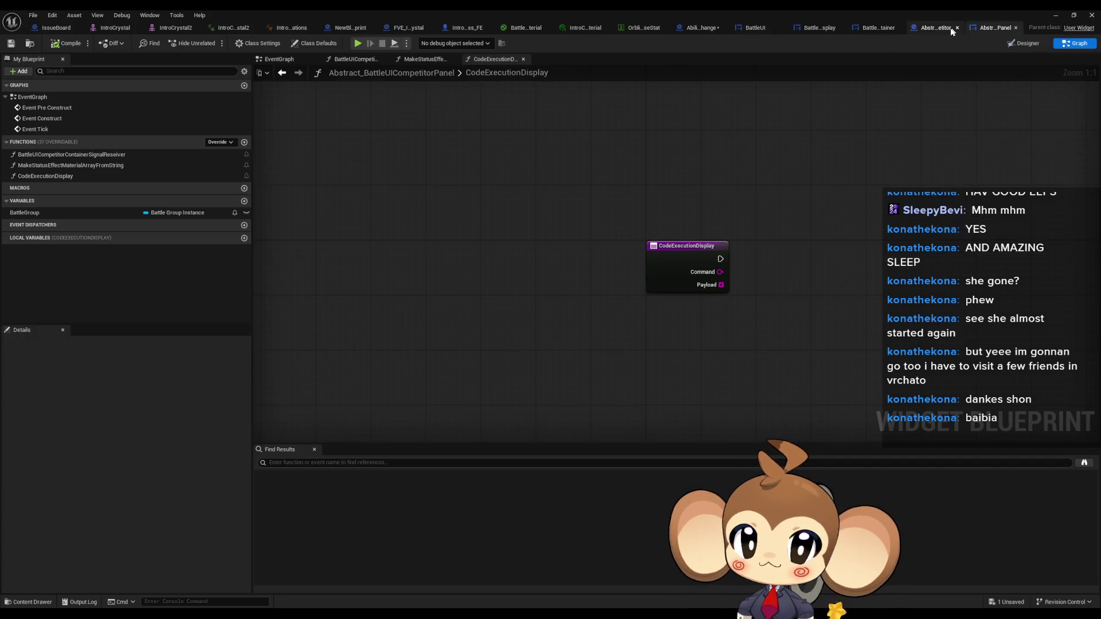
{"action": "left_click", "coordinate": [939, 28]}
{"action": "left_click", "coordinate": [1001, 29]}
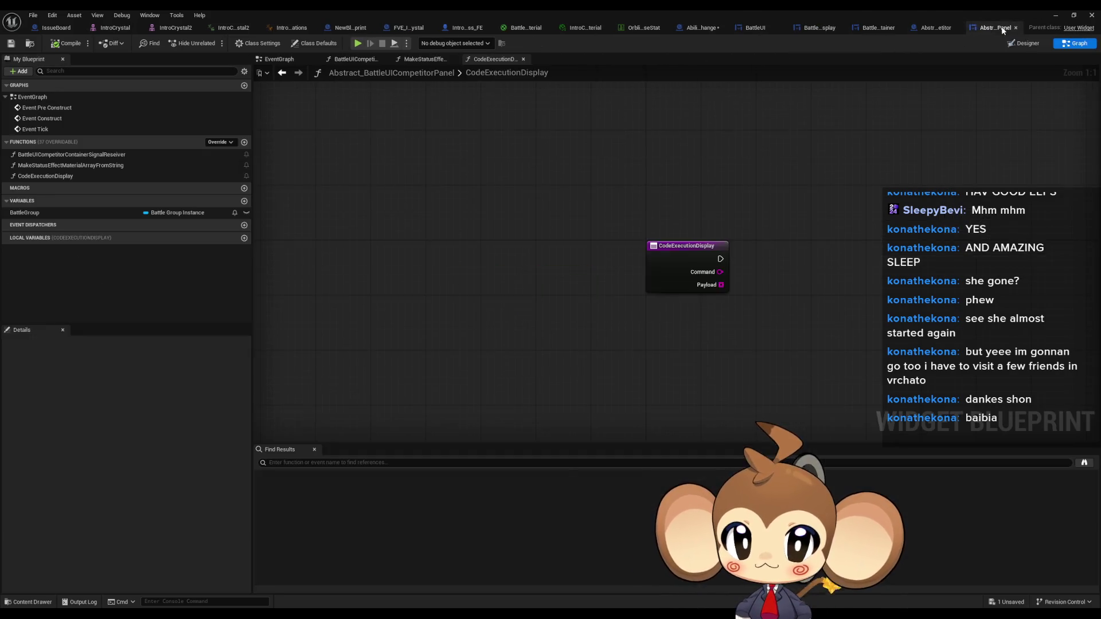
Delete the CompetitorCommandExecutionSignal dispatcher from Abstract_Competitor
{"action": "left_click", "coordinate": [940, 30]}
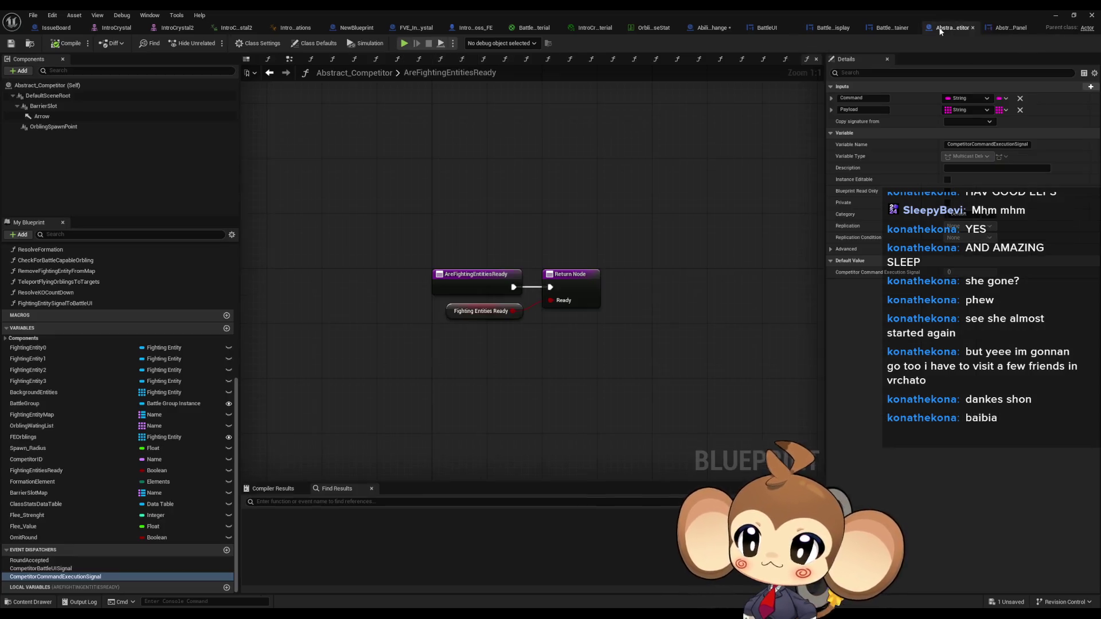
{"action": "left_click", "coordinate": [42, 578]}
{"action": "key", "text": "Delete"}
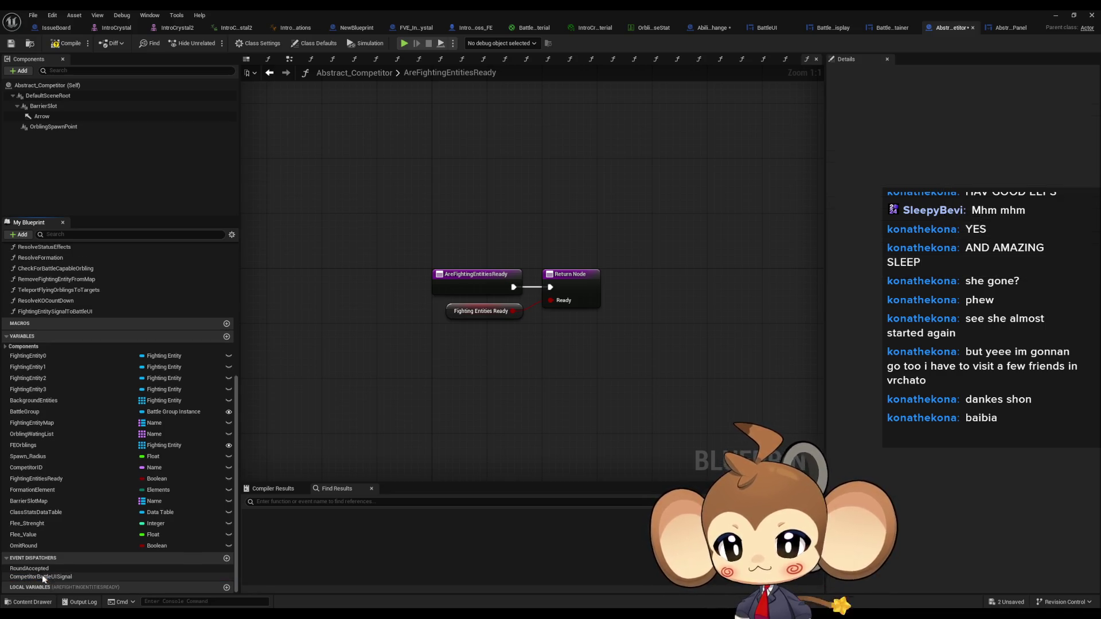
Find references to CompetitorBattleUISignal and inspect its call in FightingEntitySignalToBattleUI
{"action": "right_click", "coordinate": [43, 578]}
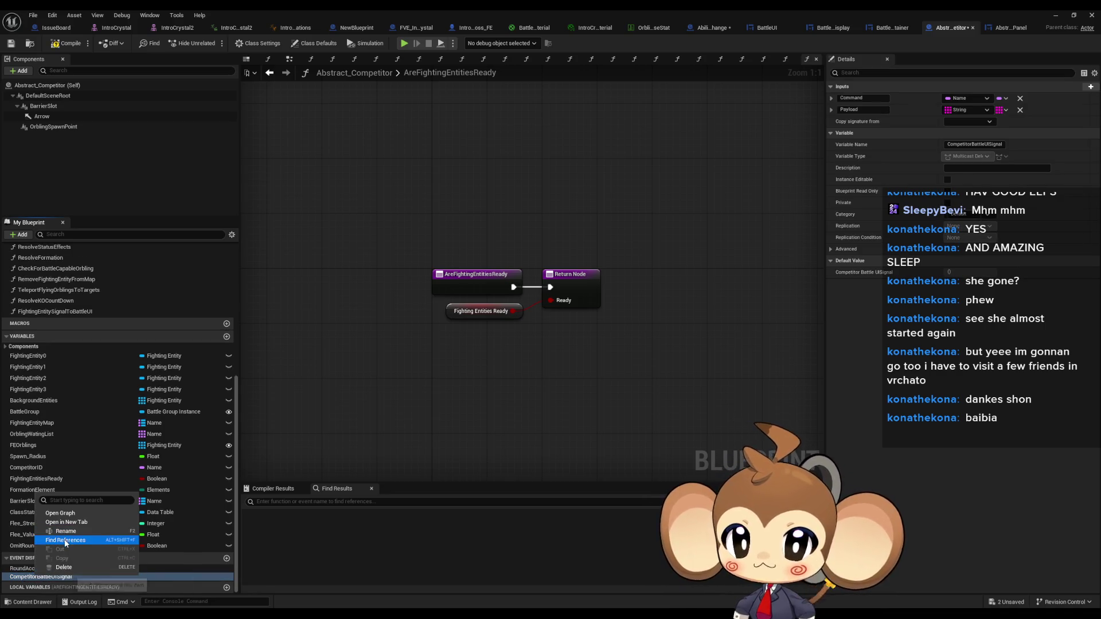
{"action": "left_click", "coordinate": [65, 540]}
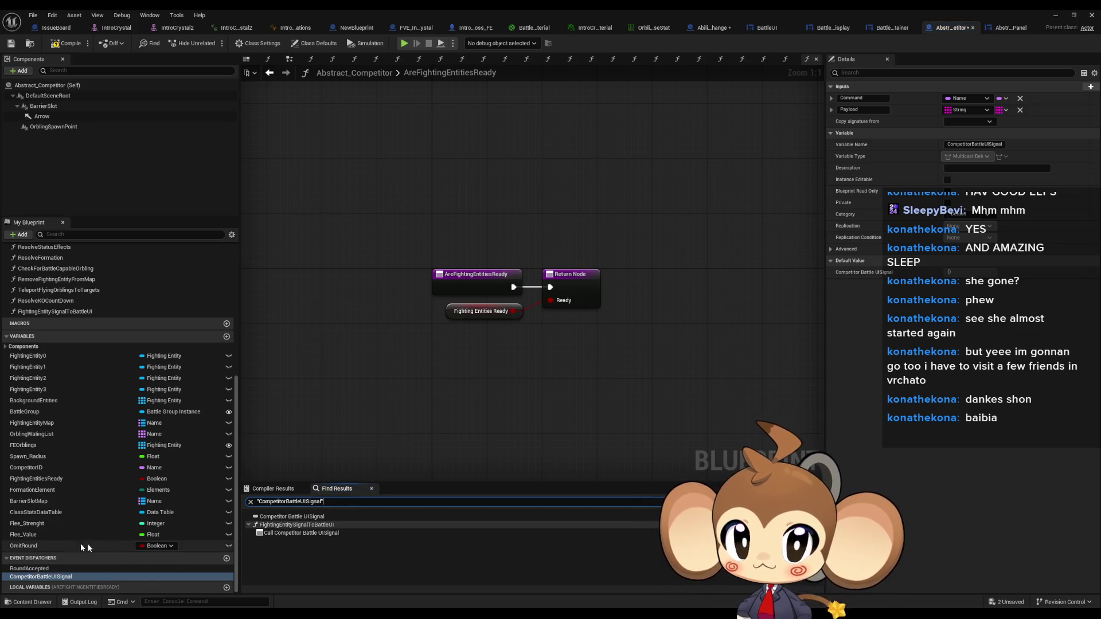
{"action": "double_click", "coordinate": [318, 534]}
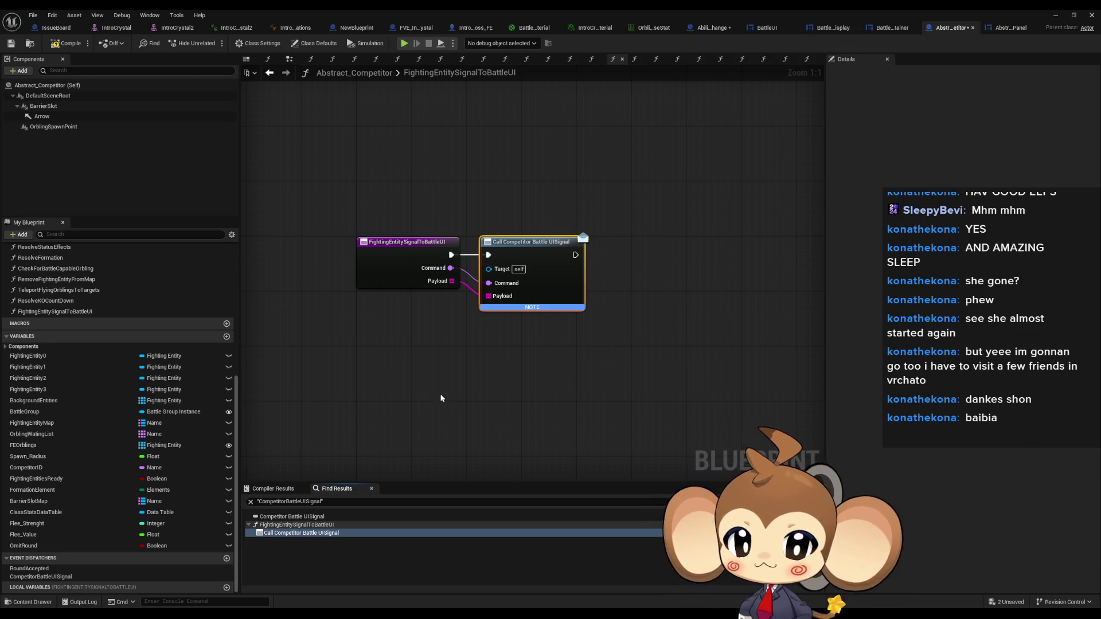
{"action": "left_click", "coordinate": [402, 252]}
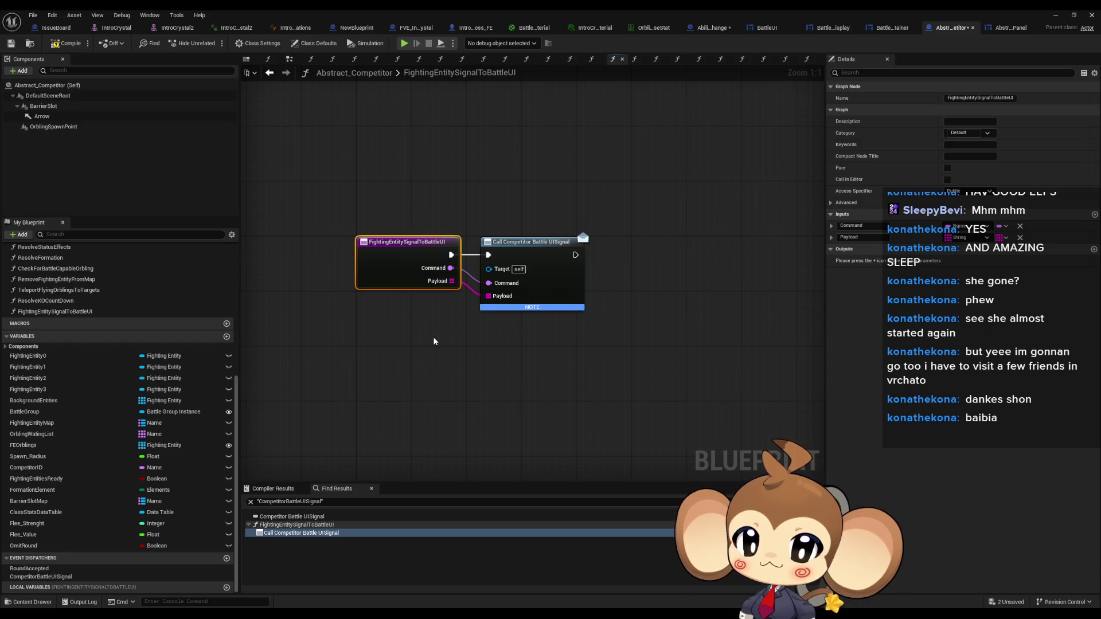
{"action": "left_click_drag", "start_coordinate": [434, 341], "coordinate": [448, 379]}
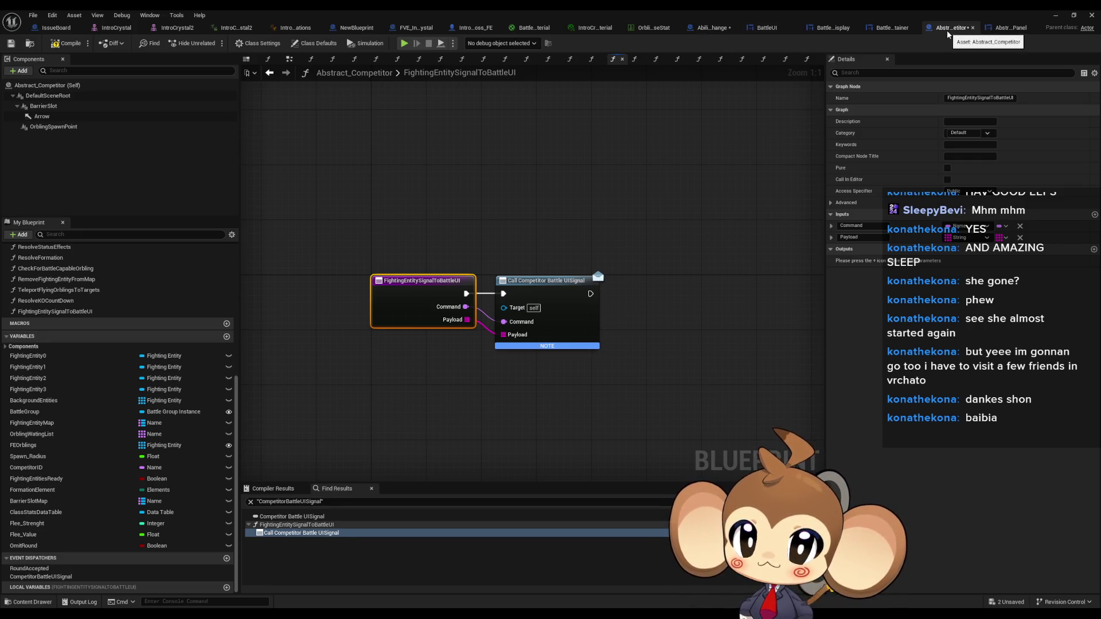
{"action": "left_click", "coordinate": [711, 28]}
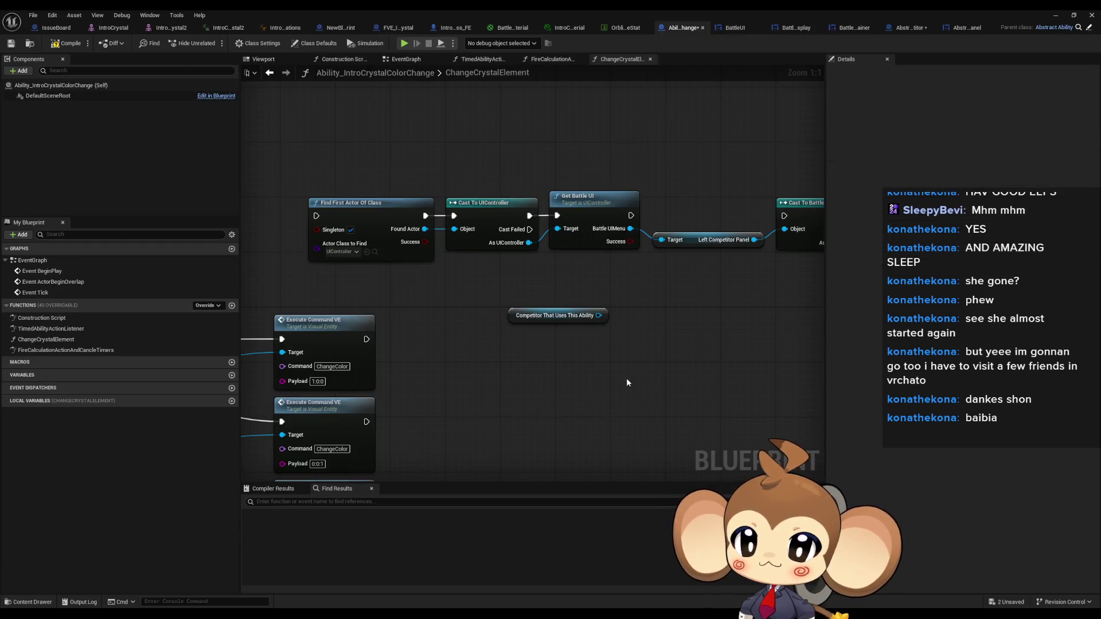